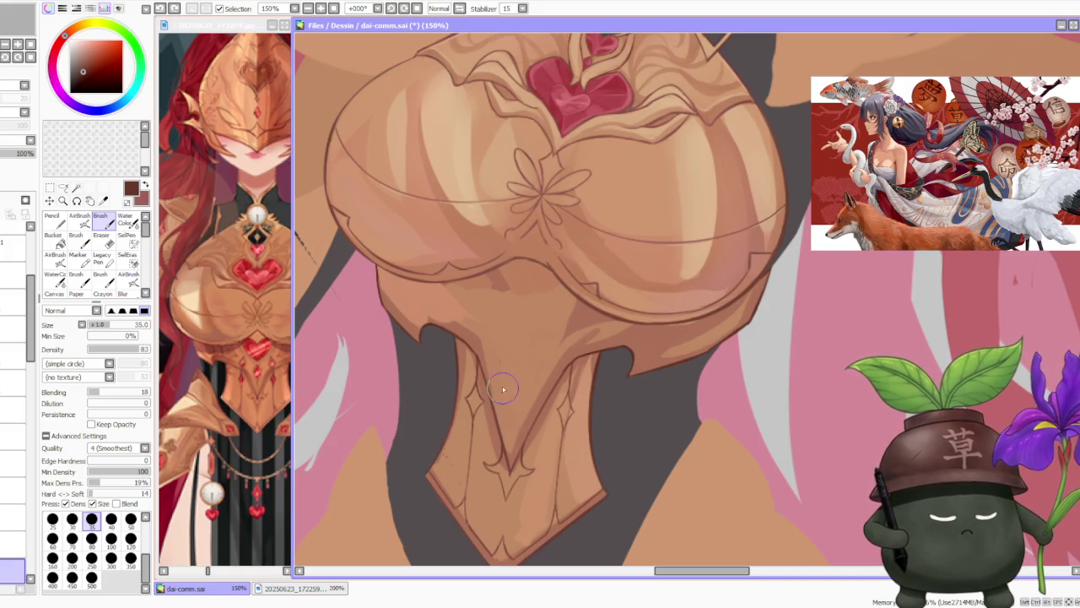
# Try several short accent strokes on the lower plate, undoing the misplaced ones.
pyautogui.moveTo(504, 390); pyautogui.dragTo(513, 419)
pyautogui.hotkey('ctrl', 'z')
pyautogui.hotkey('ctrl', 'z')
pyautogui.moveTo(523, 378); pyautogui.dragTo(511, 414)
pyautogui.hotkey('ctrl', 'z')
pyautogui.moveTo(525, 345); pyautogui.dragTo(507, 411)
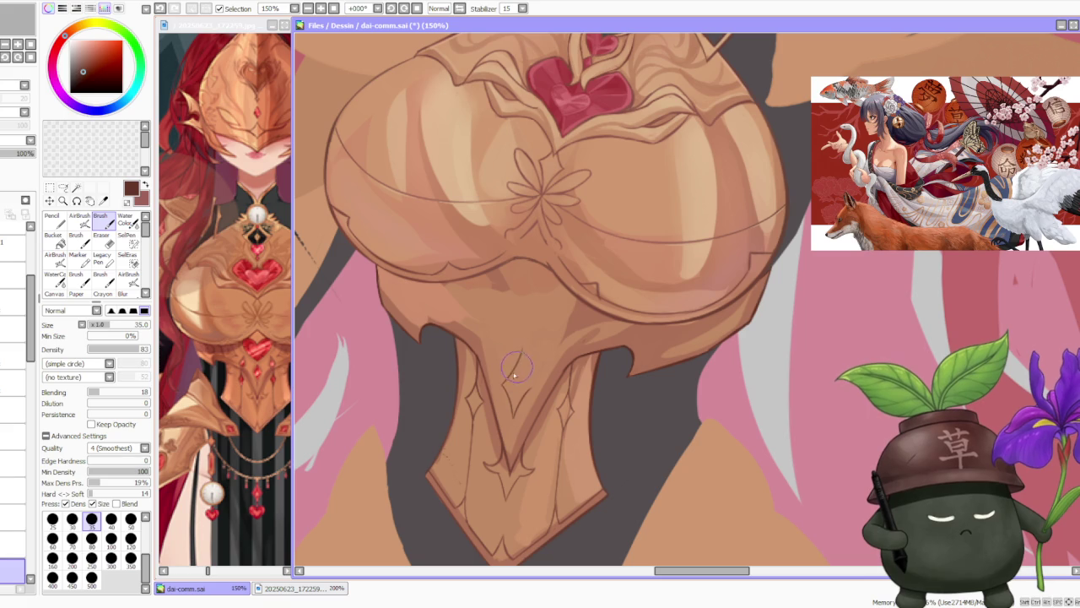
pyautogui.moveTo(524, 355); pyautogui.dragTo(510, 394)
# Refine and finish the diamond outline on the lower plate, undoing the extra stroke below it.
pyautogui.hotkey('ctrl', 'z')
pyautogui.moveTo(517, 350)
pyautogui.mouseDown()
pyautogui.moveTo(530, 393)
pyautogui.moveTo(519, 405)
pyautogui.mouseUp()
pyautogui.hotkey('ctrl', 'z')
pyautogui.hotkey('ctrl', 'z')
pyautogui.moveTo(518, 354)
pyautogui.mouseDown()
pyautogui.moveTo(540, 397)
pyautogui.moveTo(530, 386)
pyautogui.mouseUp()
pyautogui.hotkey('ctrl', 'z')
pyautogui.hotkey('ctrl', 'z')
pyautogui.moveTo(508, 348); pyautogui.dragTo(538, 397)
pyautogui.hotkey('ctrl', 'z')
pyautogui.moveTo(518, 362); pyautogui.dragTo(516, 398)
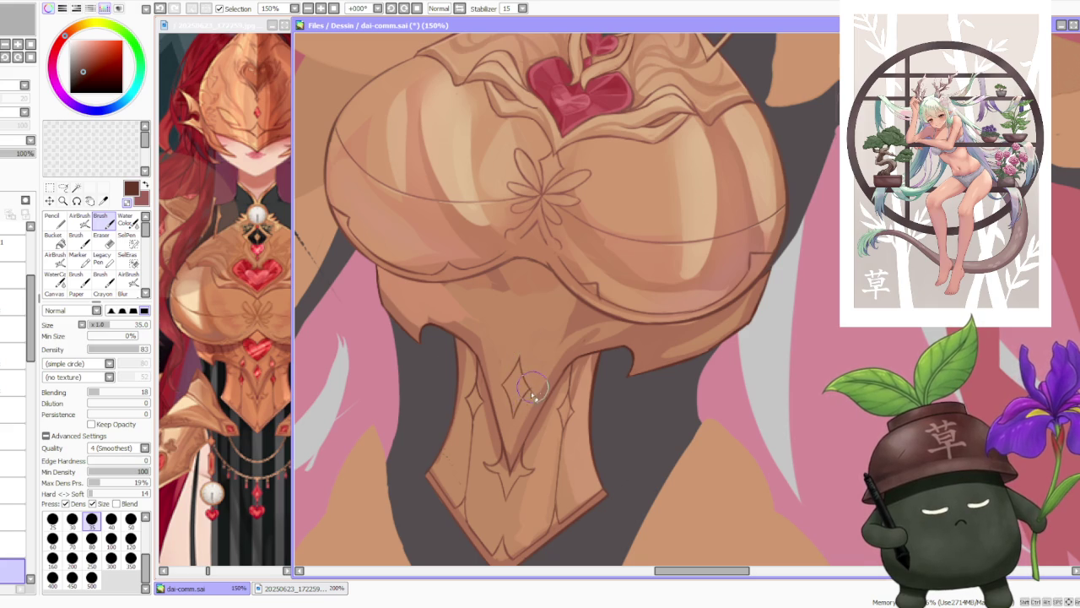
pyautogui.moveTo(512, 403); pyautogui.dragTo(512, 428)
pyautogui.hotkey('ctrl', 'z')
pyautogui.hotkey('ctrl', 'z')
pyautogui.hotkey('ctrl', 'z')
pyautogui.hotkey('ctrl', 'z')
# Zoom out and back in to review the whole warrior figure.
pyautogui.scroll(-3, 574, 338)
pyautogui.scroll(-2, 567, 298)
pyautogui.scroll(4, 570, 257)
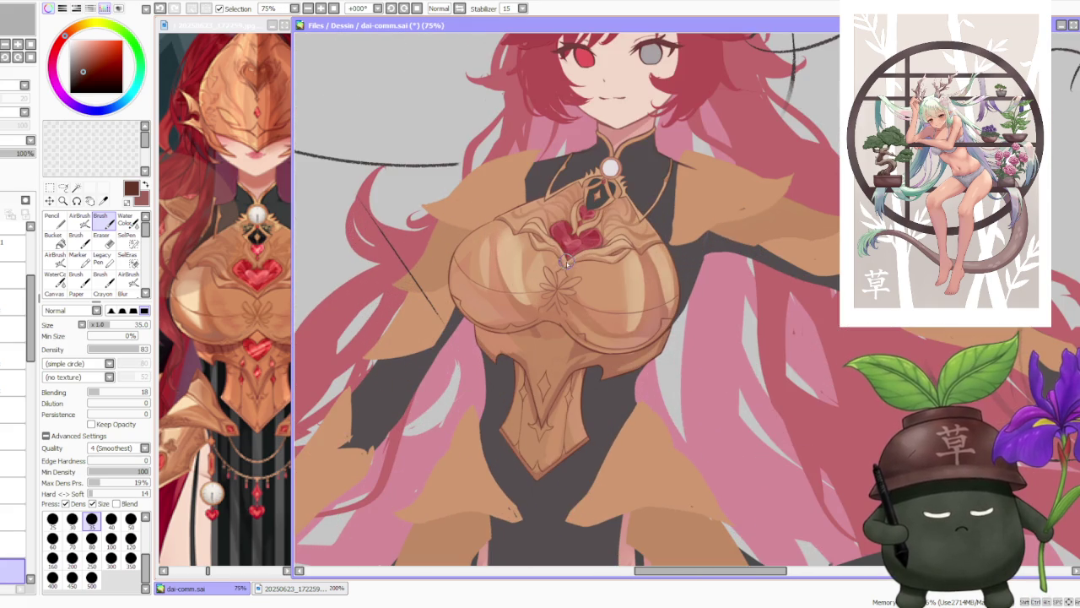
pyautogui.scroll(-2, 563, 260)
pyautogui.scroll(2, 567, 287)
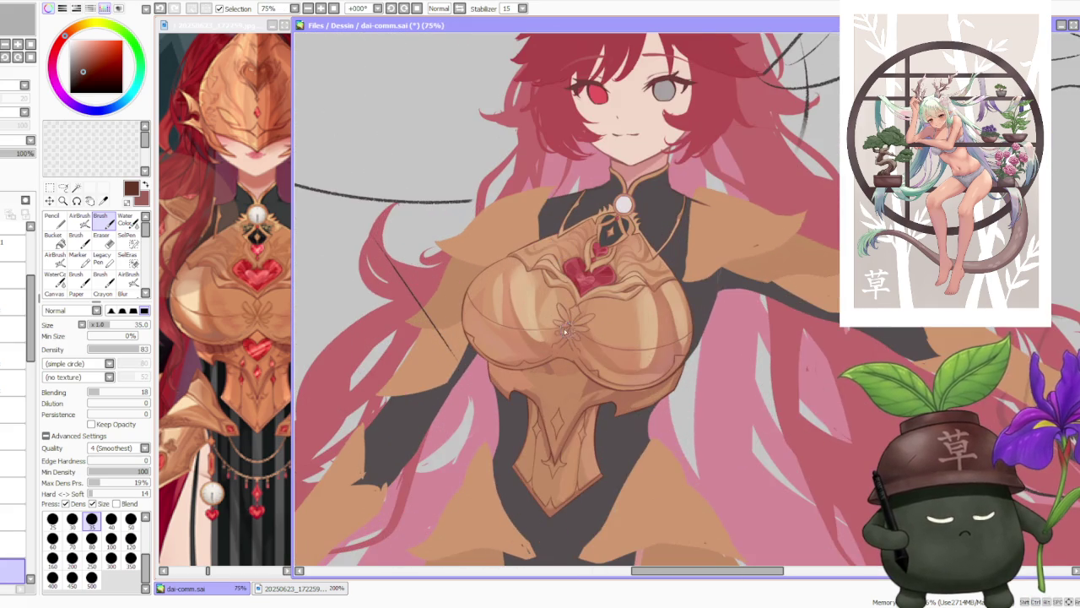
pyautogui.scroll(1, 560, 339)
# Paint a small contour stroke under the chest plate, discarding the trial strokes.
pyautogui.hotkey('ctrl', 'z')
pyautogui.hotkey('ctrl', 'z')
pyautogui.moveTo(559, 386); pyautogui.dragTo(591, 371)
pyautogui.hotkey('ctrl', 'z')
pyautogui.hotkey('ctrl', 'z')
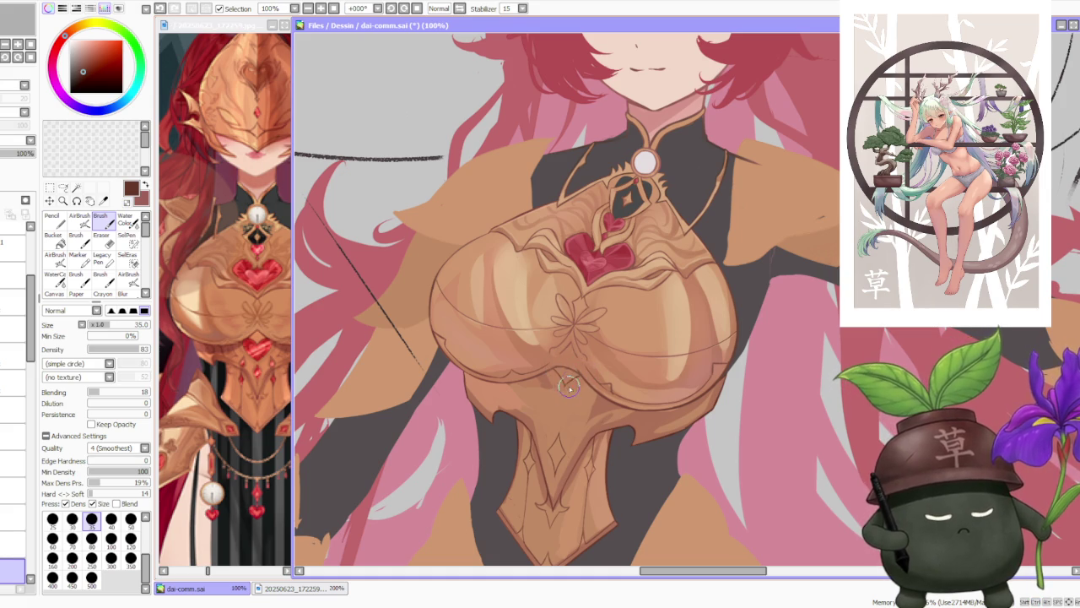
pyautogui.hotkey('ctrl', 'z')
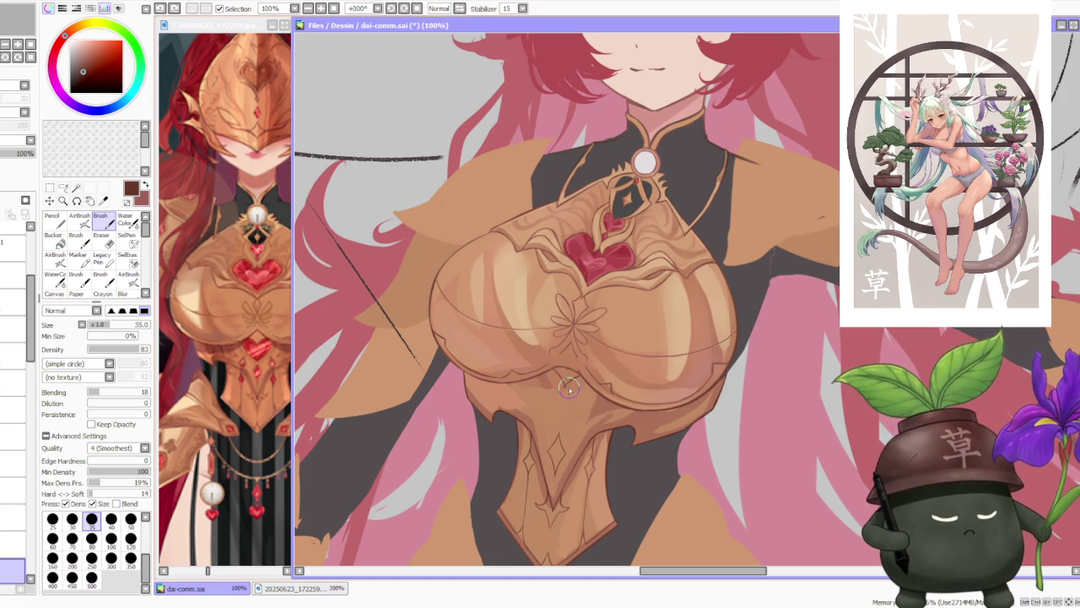
pyautogui.moveTo(565, 386); pyautogui.dragTo(577, 377)
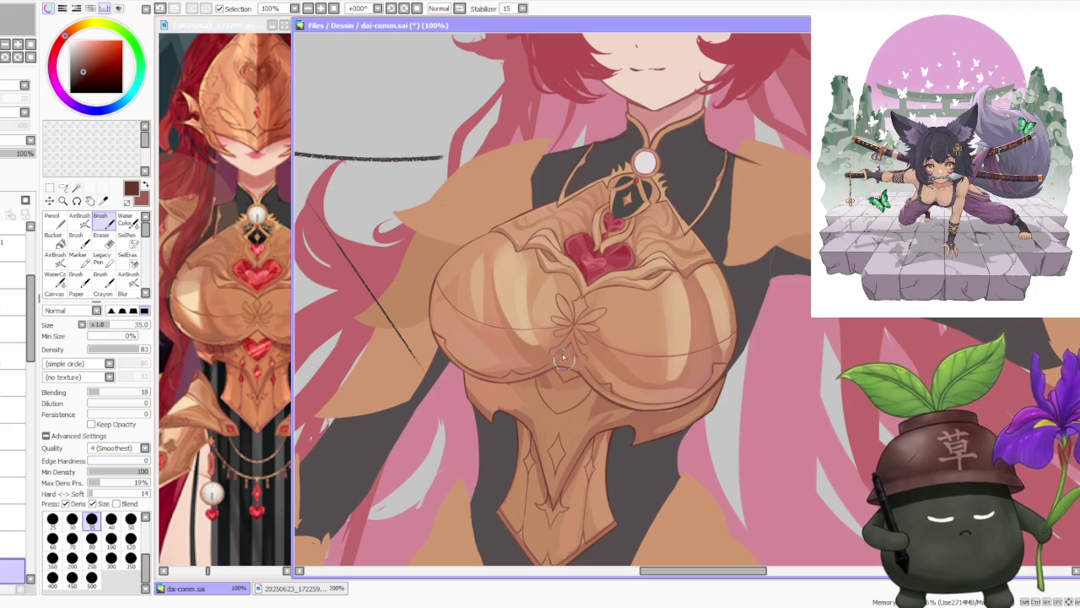
pyautogui.scroll(-3, 573, 365)
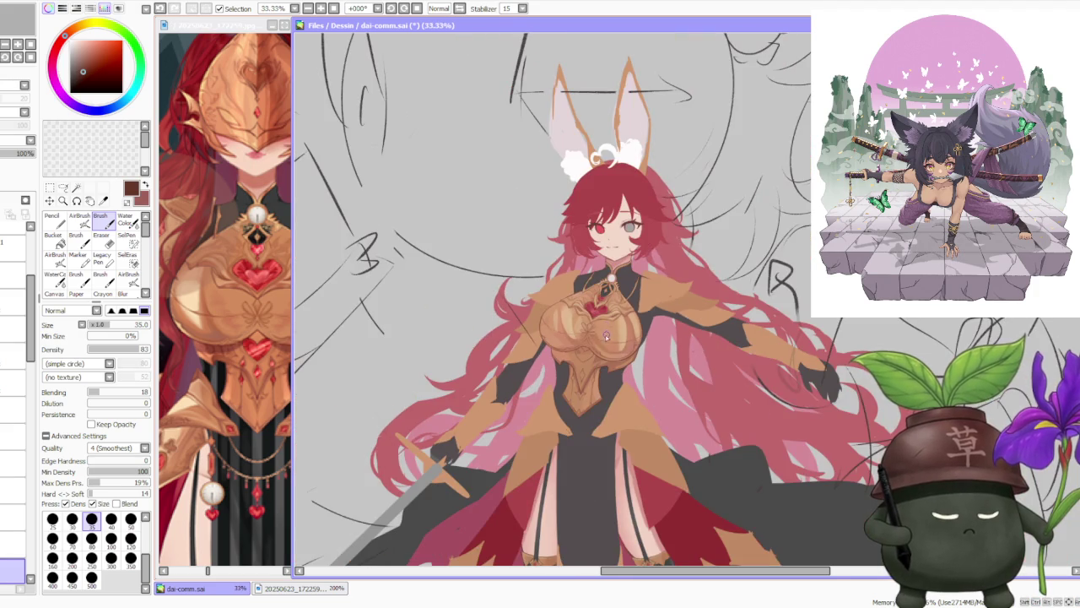
pyautogui.scroll(3, 605, 336)
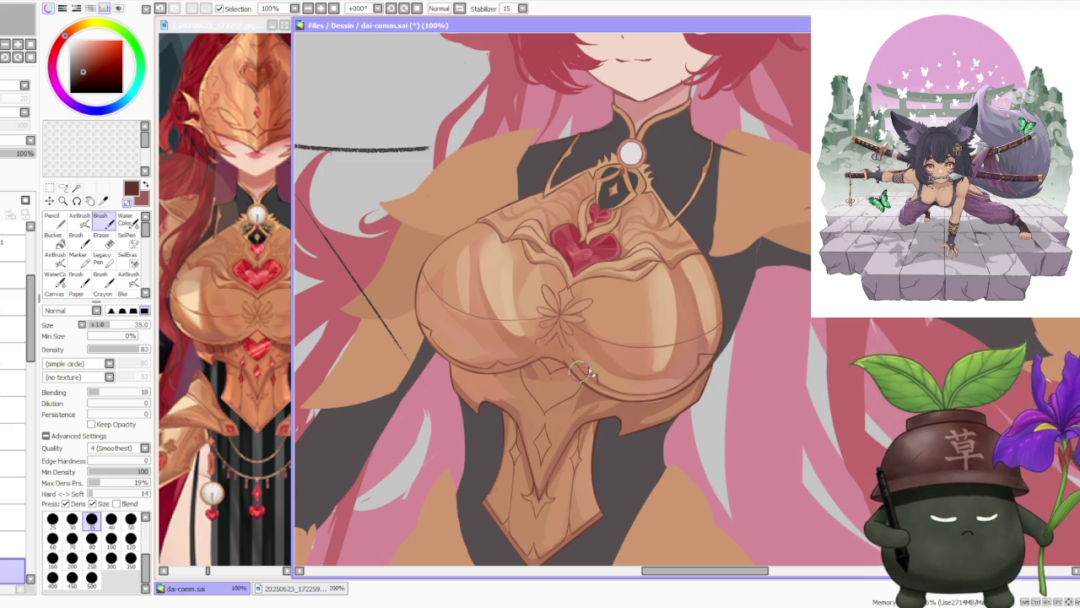
pyautogui.scroll(3, 581, 388)
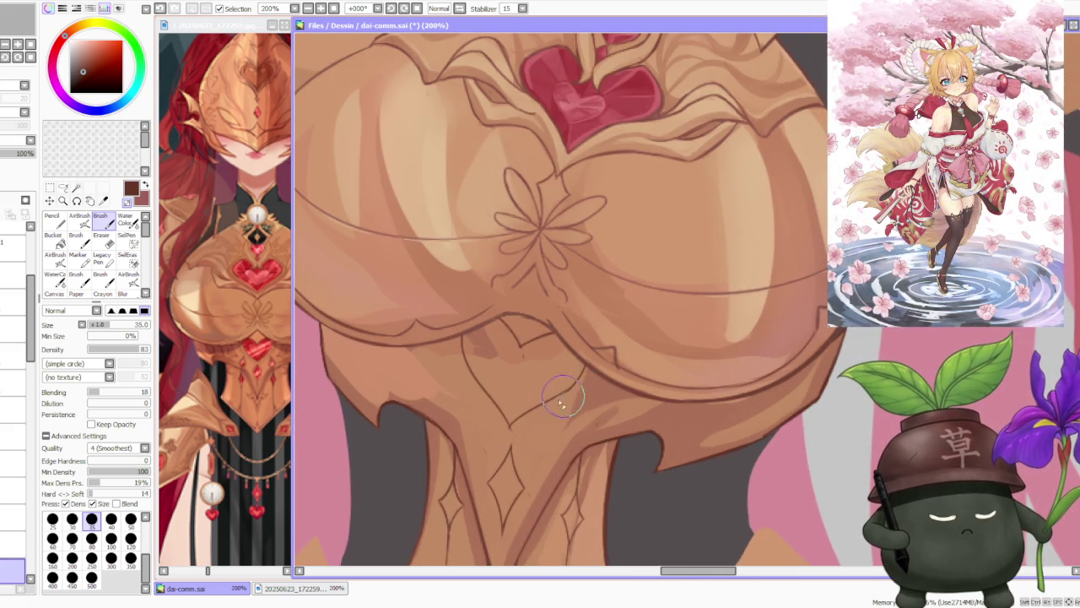
pyautogui.scroll(-3, 507, 437)
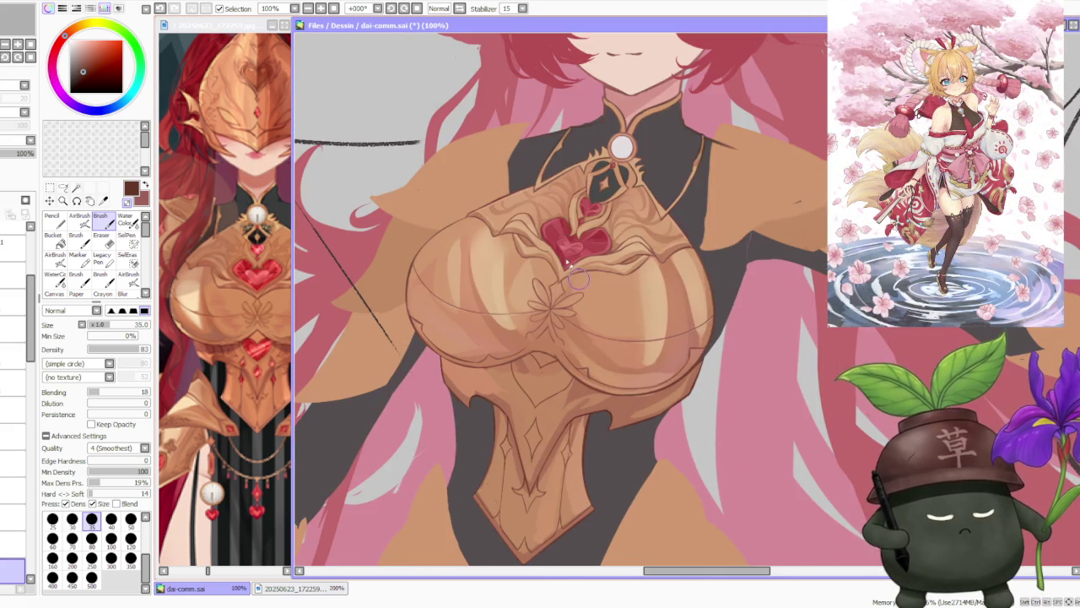
# Lasso the top of the lower plate and start a Free Deform transform on it.
pyautogui.press('l')
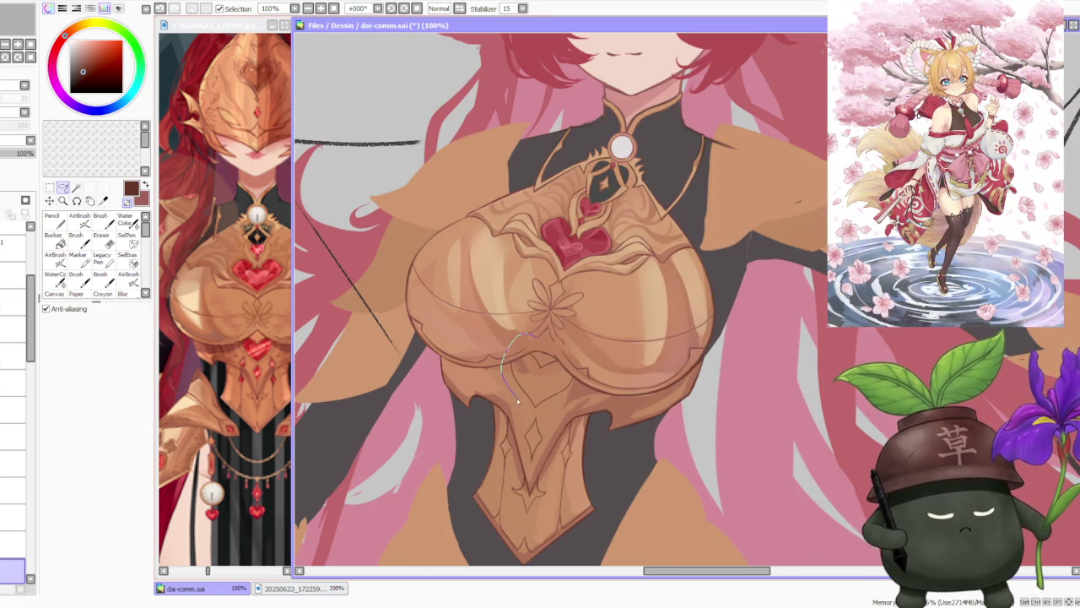
pyautogui.moveTo(559, 407); pyautogui.dragTo(582, 345)
pyautogui.hotkey('ctrl', 't')
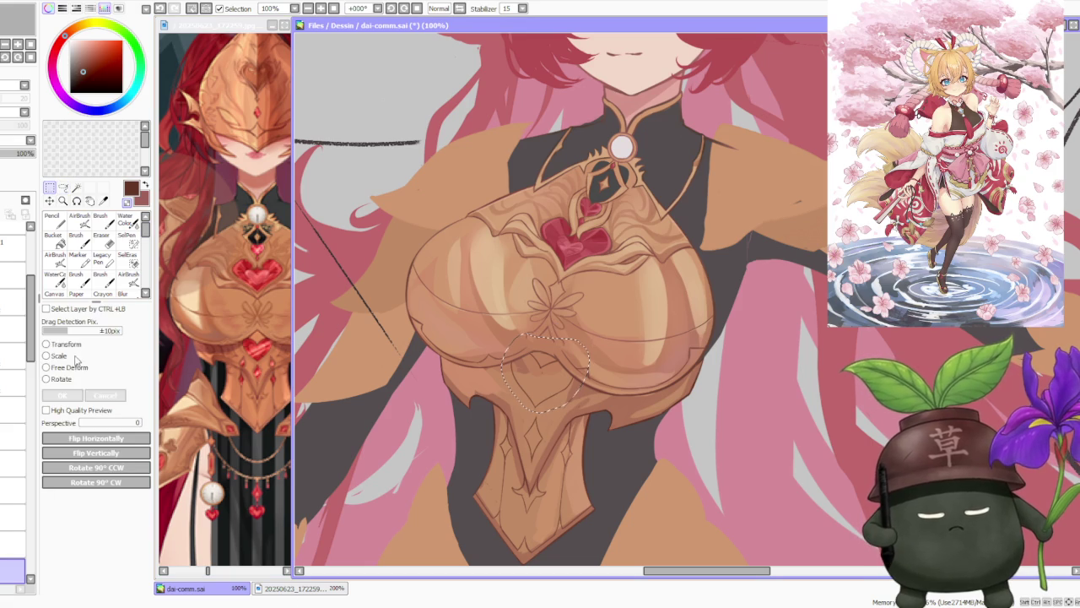
pyautogui.click(76, 367)
# Nudge the corner handles slightly to reshape the plate top and apply the warp.
pyautogui.scroll(1, 532, 425)
pyautogui.moveTo(502, 414); pyautogui.dragTo(509, 412)
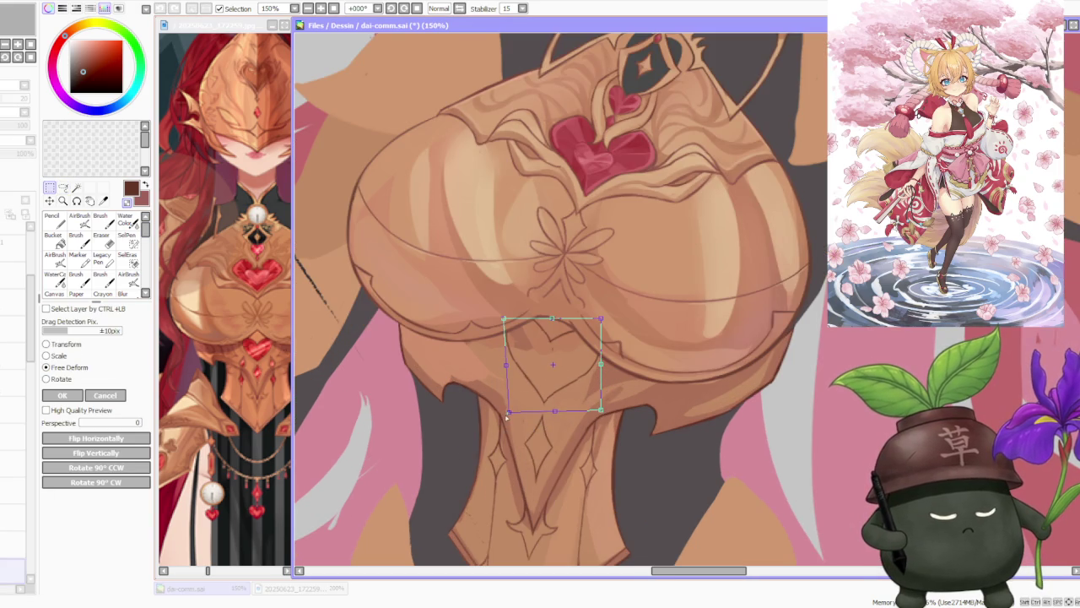
pyautogui.moveTo(600, 410); pyautogui.dragTo(596, 403)
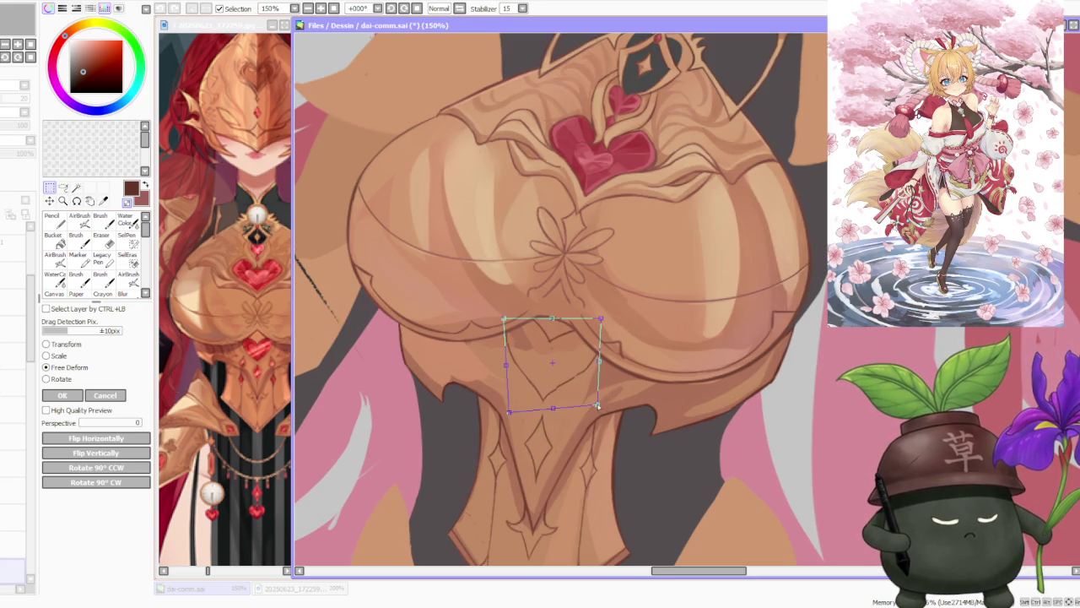
pyautogui.moveTo(600, 318); pyautogui.dragTo(596, 317)
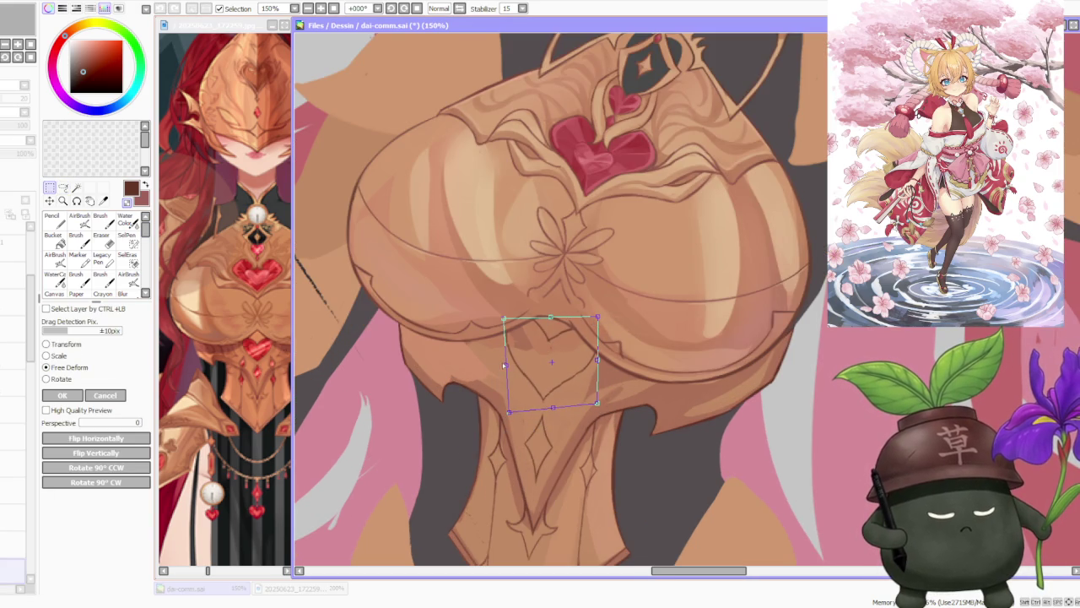
pyautogui.moveTo(506, 366); pyautogui.dragTo(499, 370)
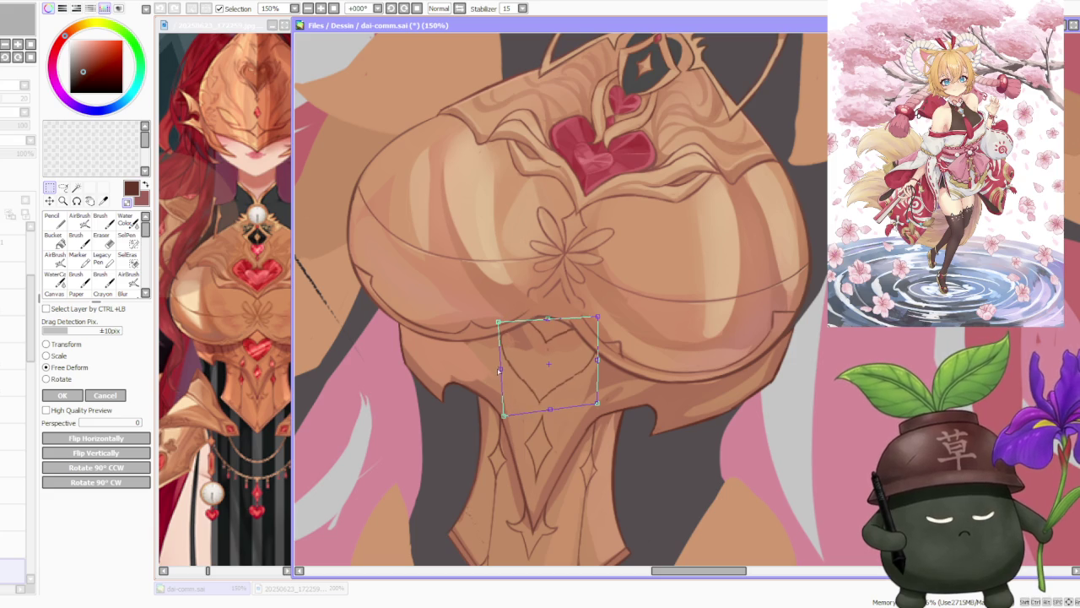
pyautogui.moveTo(550, 410); pyautogui.dragTo(553, 408)
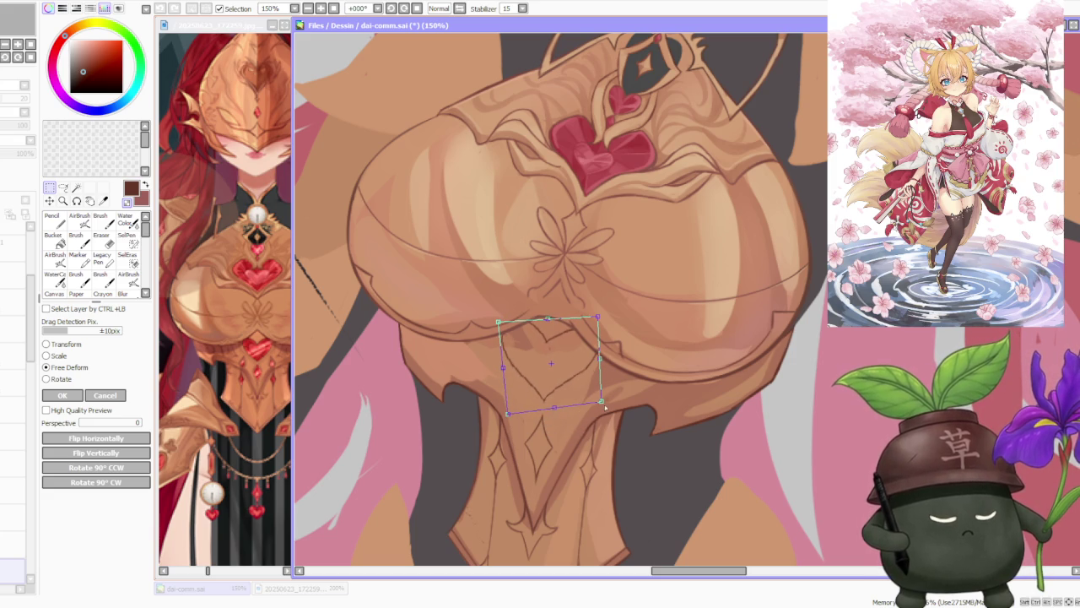
pyautogui.click(62, 395)
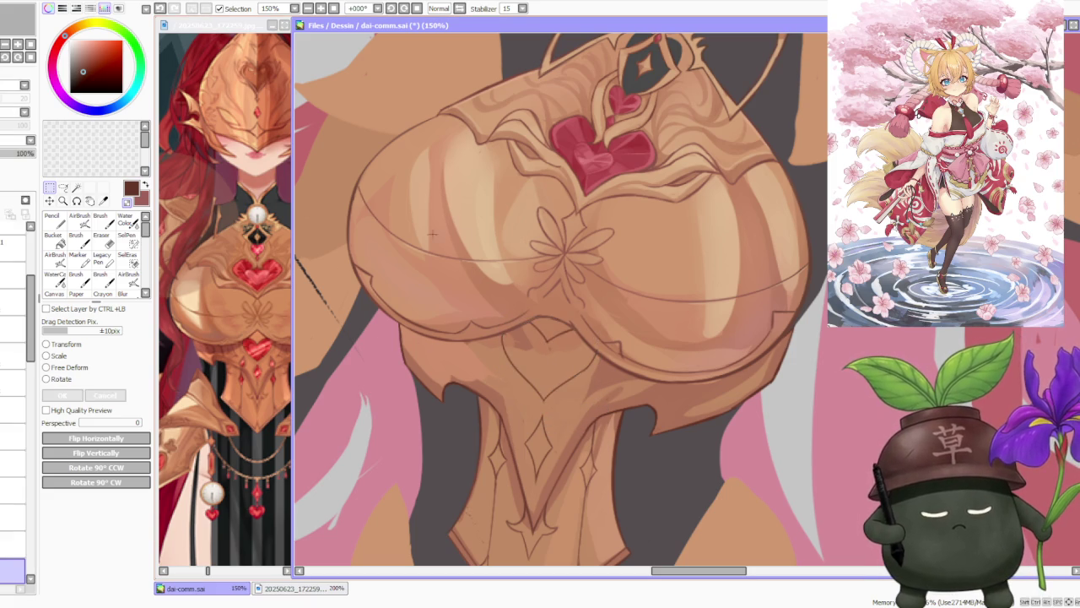
pyautogui.press('b')
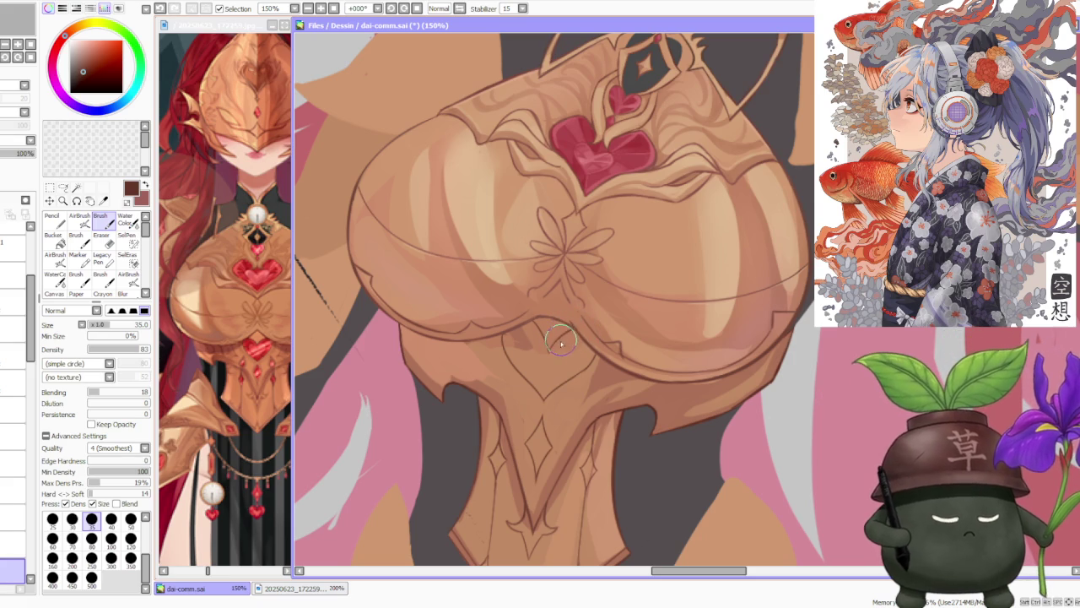
# Zoom in and out to inspect the heart outline beneath the chest plate.
pyautogui.scroll(-2, 564, 325)
pyautogui.scroll(-1, 564, 325)
pyautogui.scroll(2, 583, 354)
pyautogui.scroll(2, 600, 395)
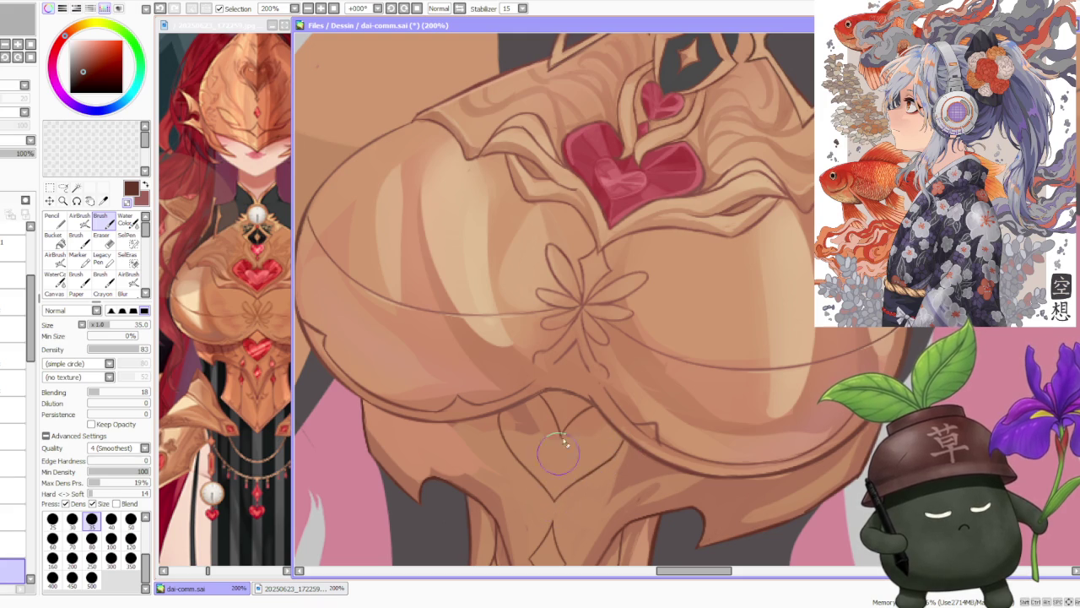
pyautogui.scroll(-4, 562, 442)
pyautogui.scroll(-2, 629, 359)
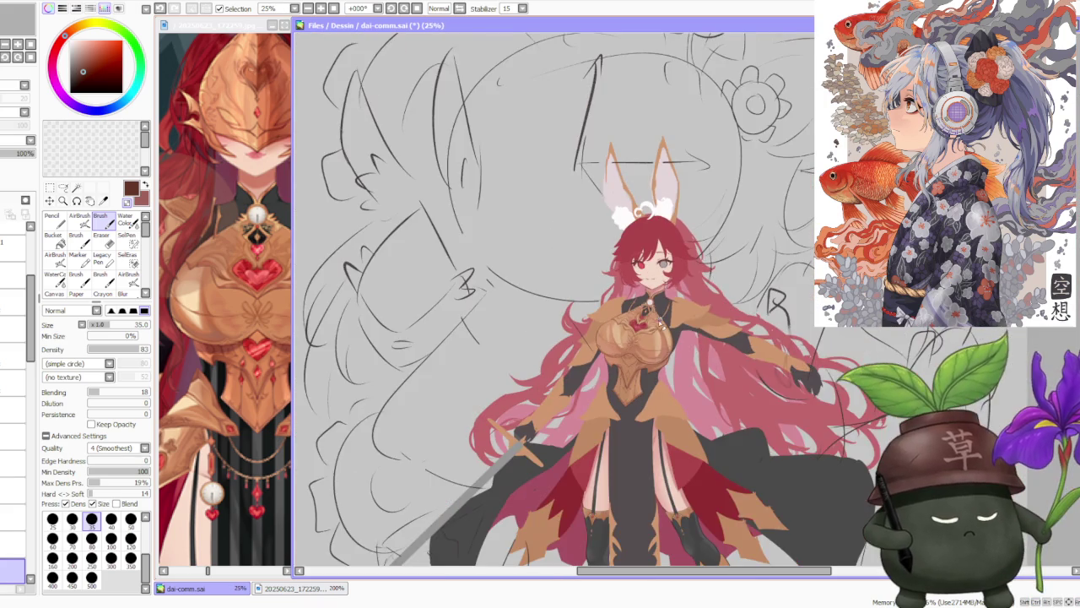
pyautogui.scroll(2, 662, 361)
pyautogui.scroll(2, 661, 351)
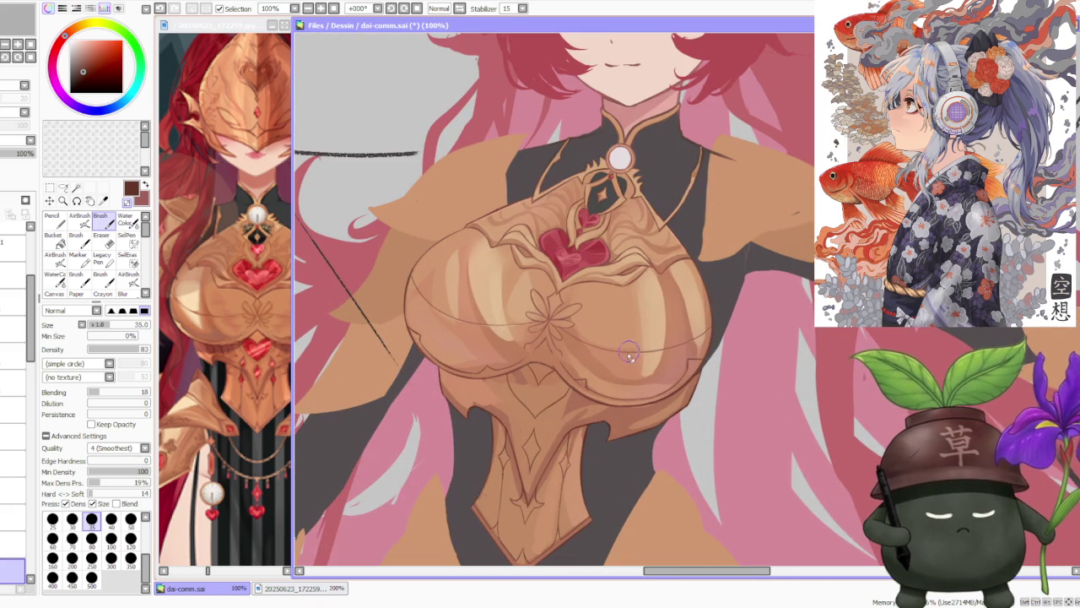
pyautogui.scroll(-1, 626, 361)
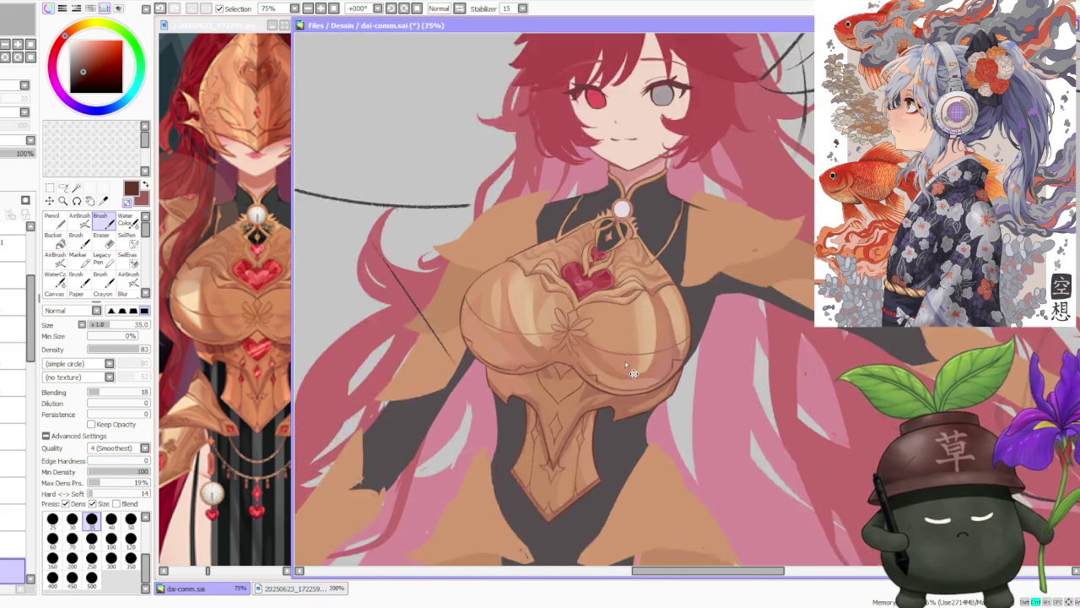
pyautogui.scroll(-1, 627, 361)
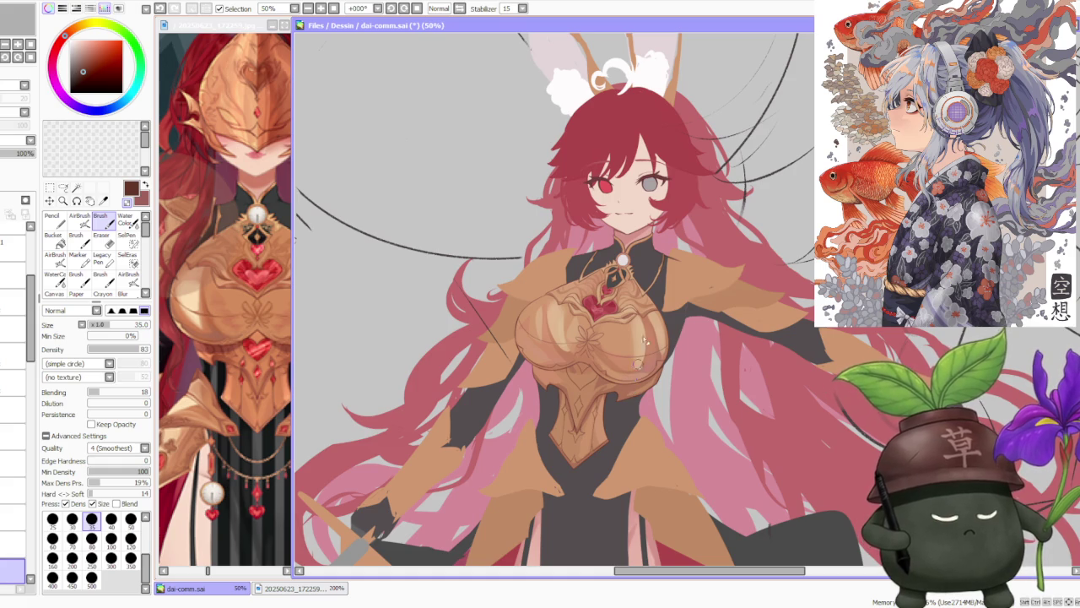
# Flip the canvas view horizontally to check the heart outline mirrored.
pyautogui.click(466, 10)
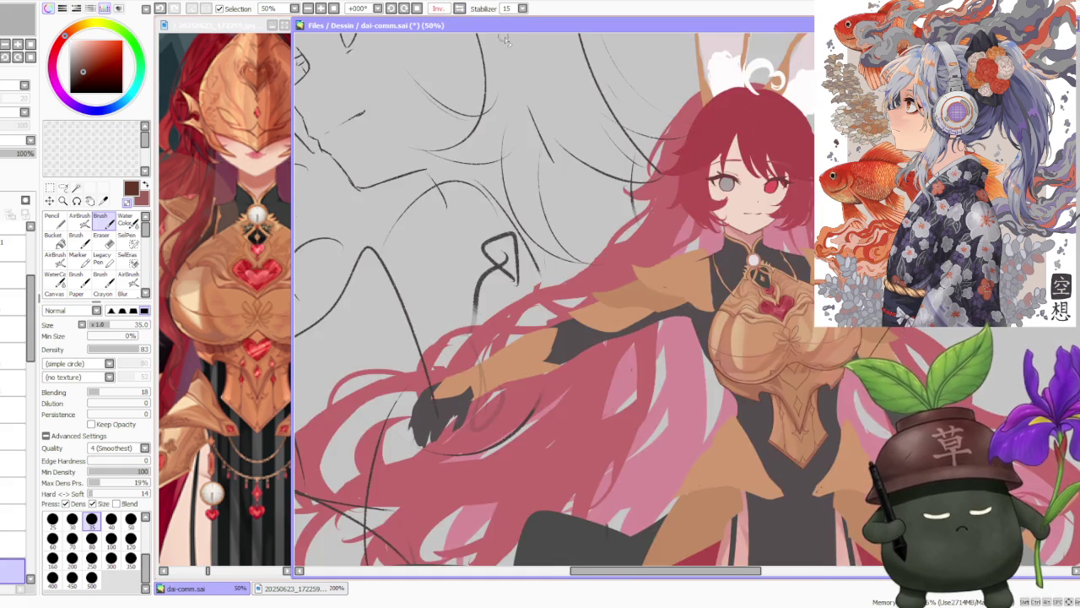
pyautogui.scroll(-1, 746, 272)
pyautogui.scroll(3, 747, 272)
pyautogui.scroll(1, 689, 286)
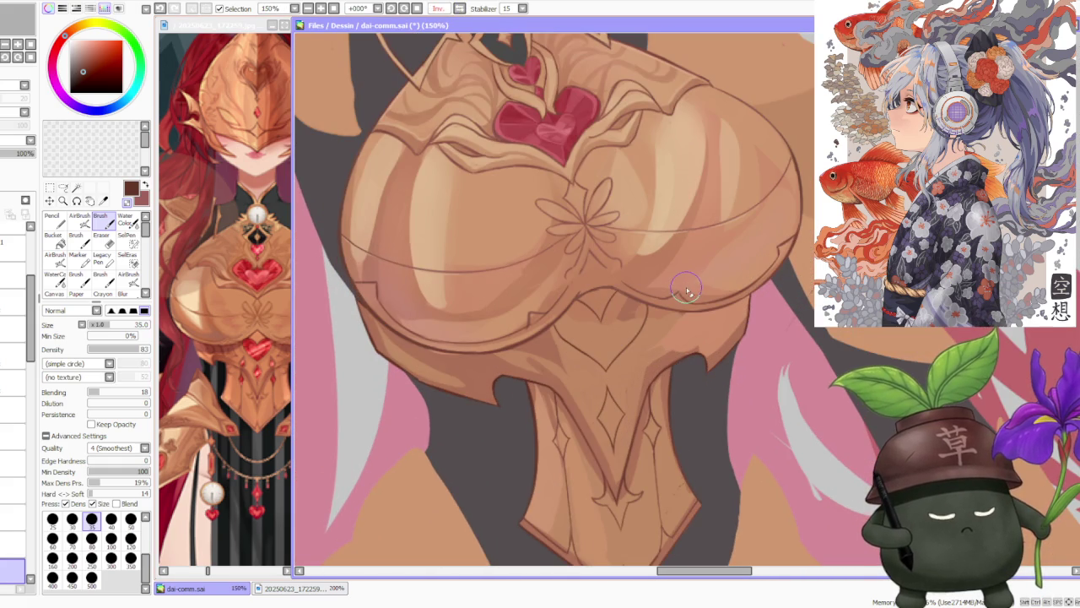
pyautogui.click(63, 187)
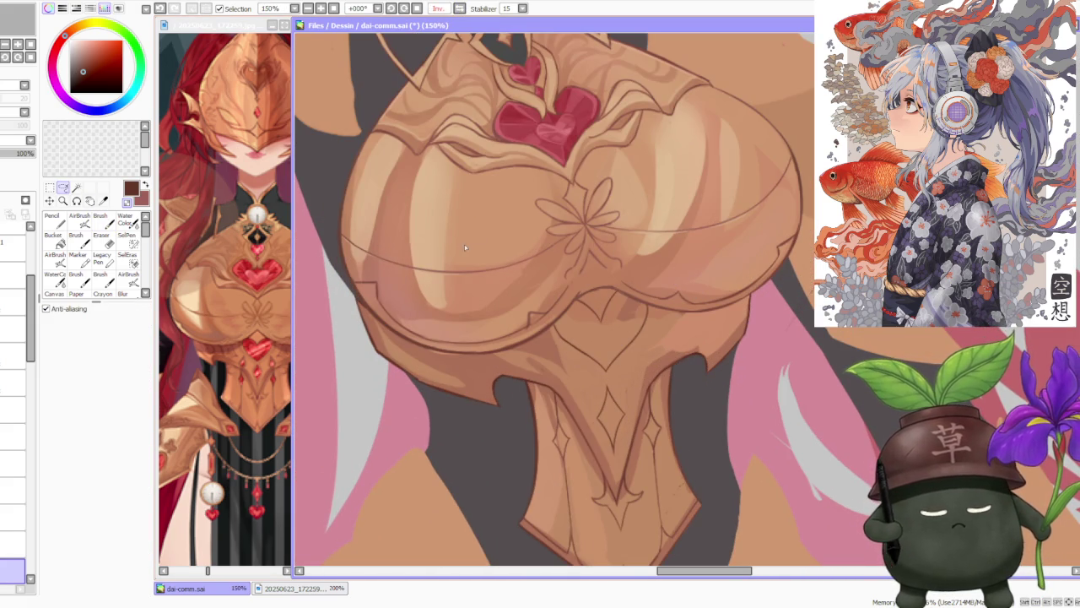
# Lasso one half of the heart outline and warp its lower corner with a transform.
pyautogui.moveTo(604, 381); pyautogui.dragTo(552, 316)
pyautogui.hotkey('ctrl', 't')
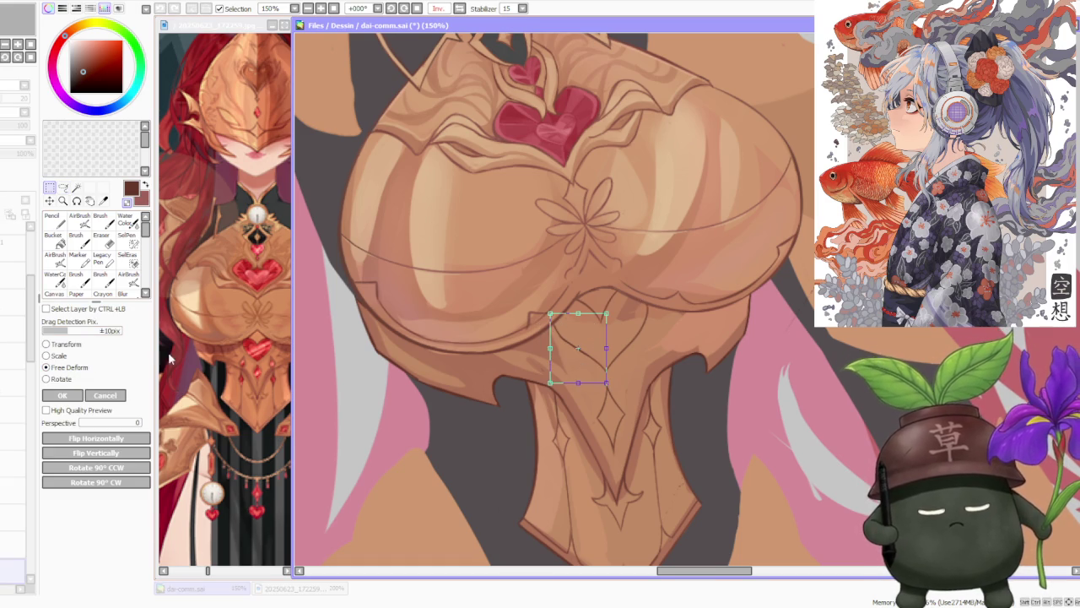
pyautogui.scroll(1, 557, 355)
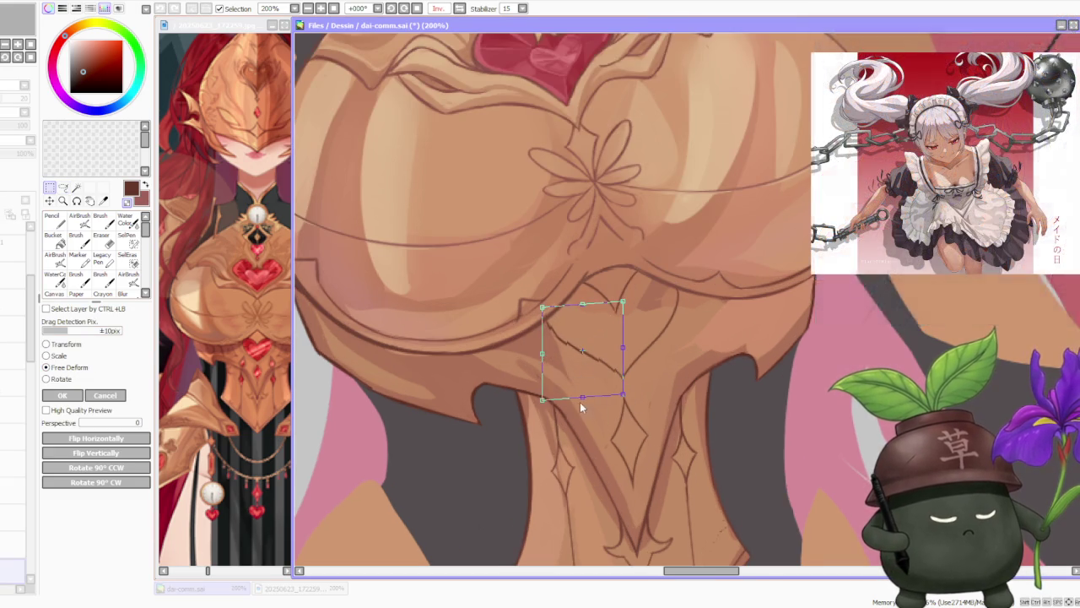
pyautogui.scroll(-3, 612, 419)
pyautogui.scroll(1, 607, 422)
pyautogui.scroll(2, 592, 414)
pyautogui.moveTo(523, 393); pyautogui.dragTo(526, 389)
pyautogui.click(80, 395)
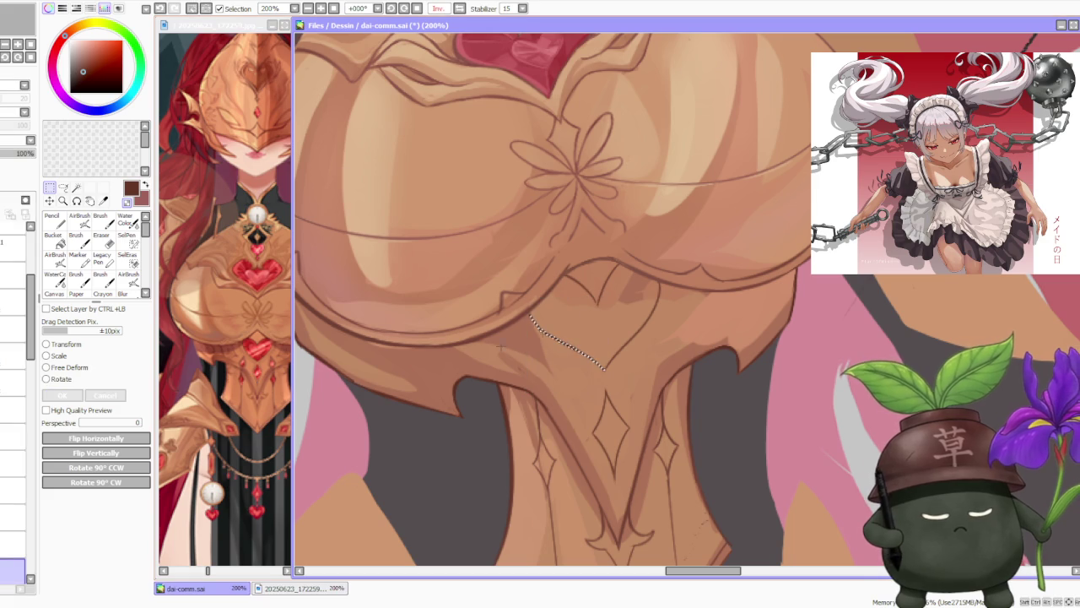
# Zoom out and back in to review the chest armour close up.
pyautogui.scroll(-3, 653, 246)
pyautogui.scroll(-1, 652, 246)
pyautogui.scroll(4, 652, 245)
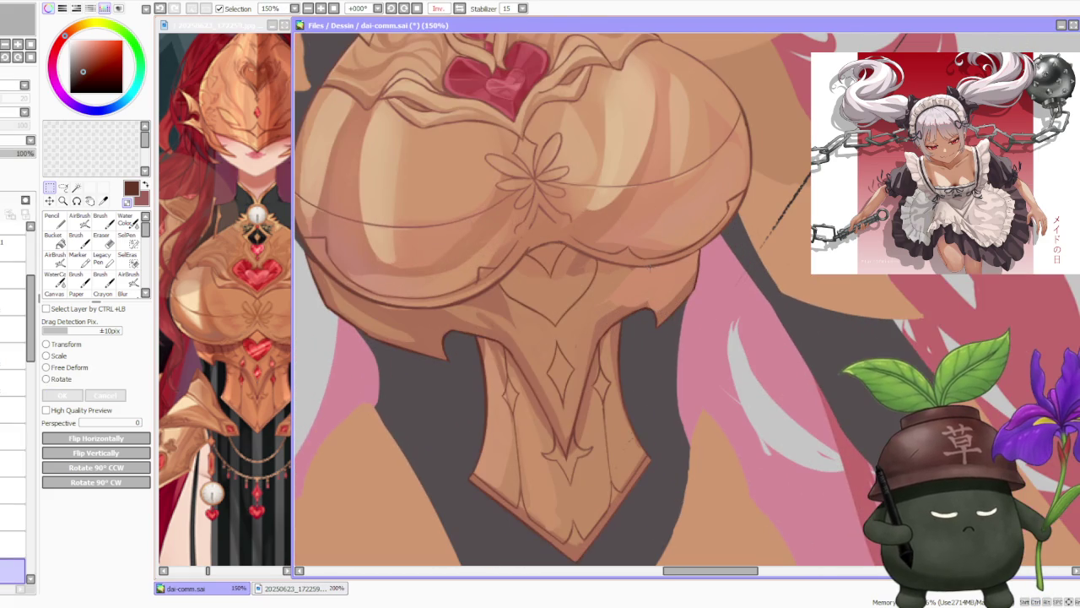
pyautogui.scroll(-3, 646, 262)
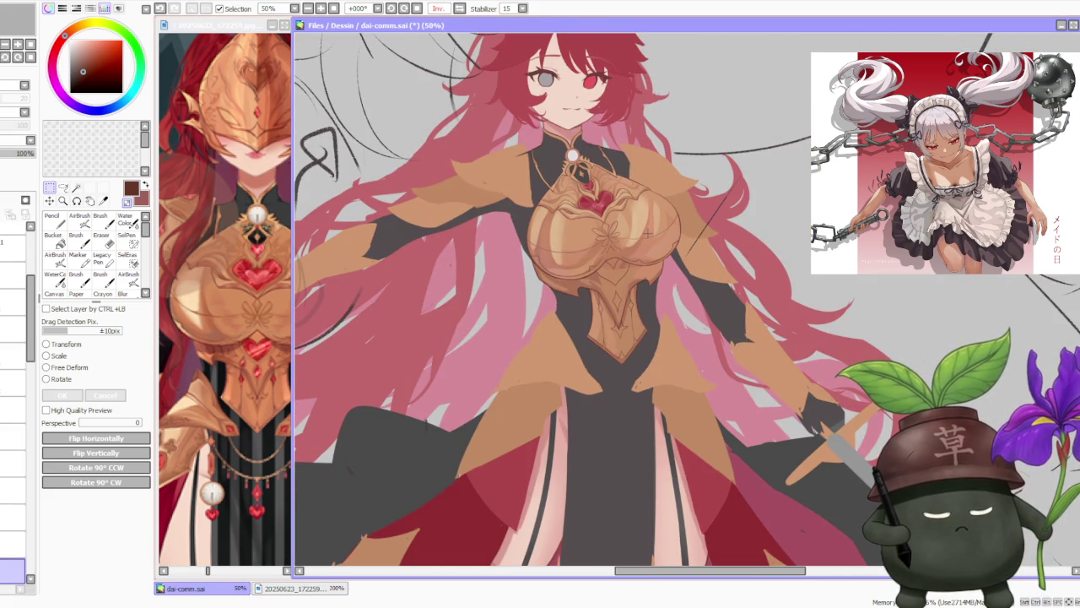
# Switch to the Brush, zoom in and undo the last brush stroke.
pyautogui.scroll(1, 658, 243)
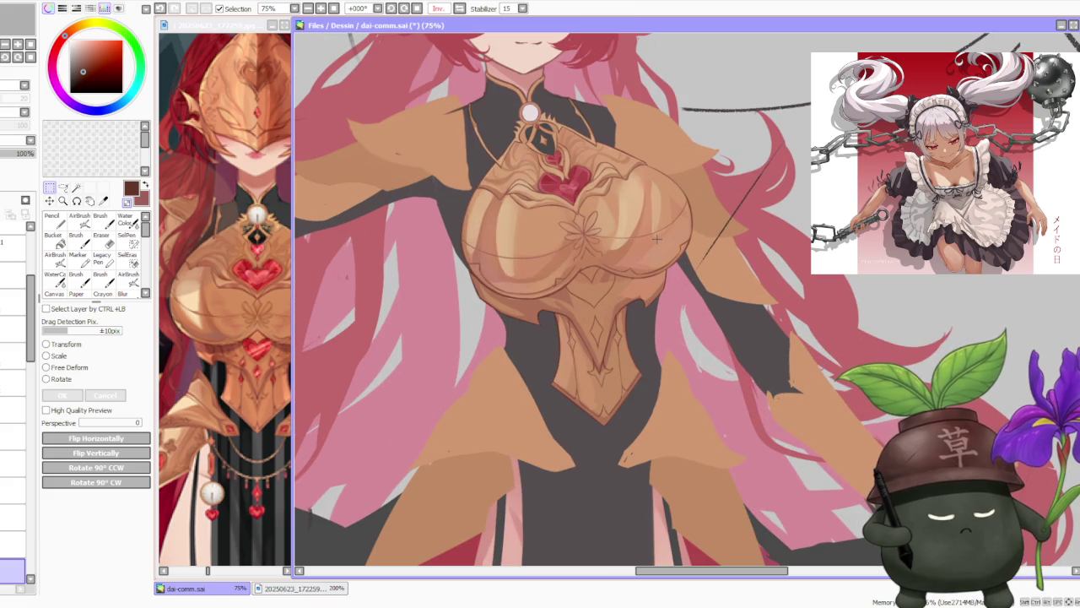
pyautogui.click(100, 220)
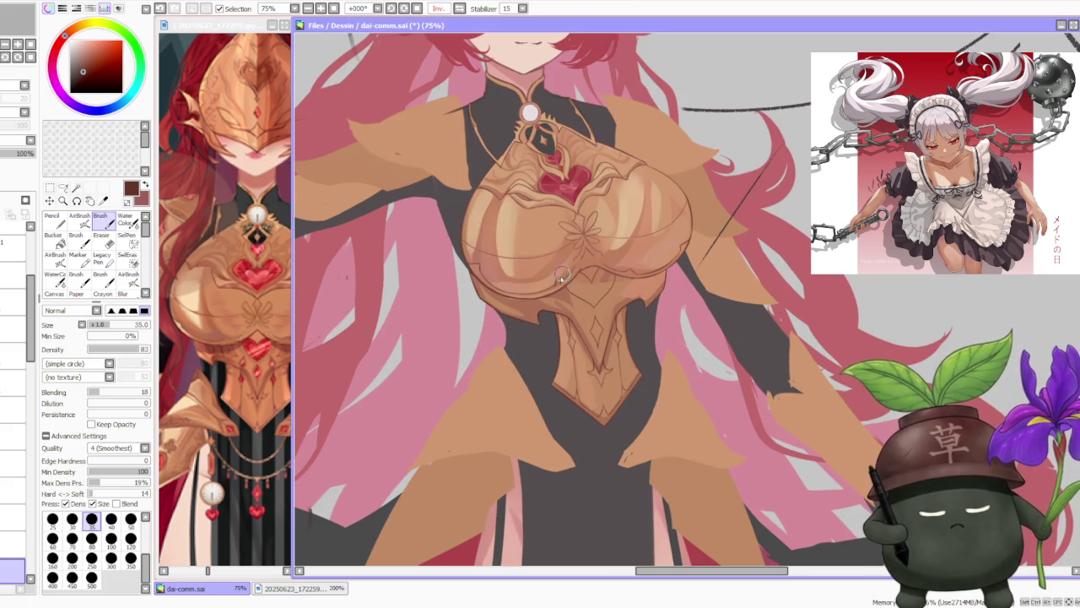
pyautogui.scroll(3, 564, 276)
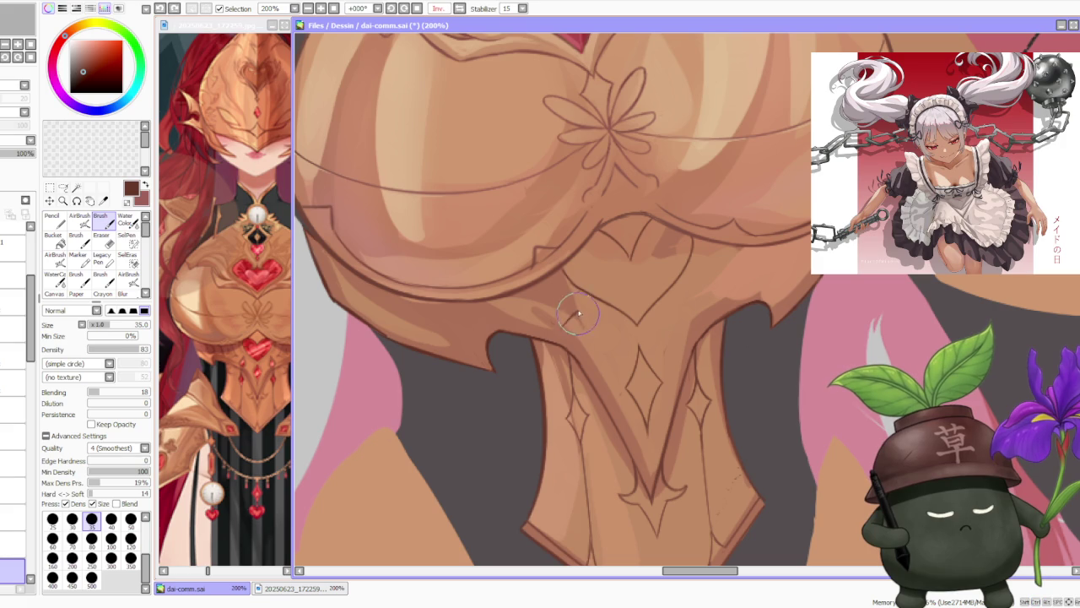
pyautogui.hotkey('ctrl', 'z')
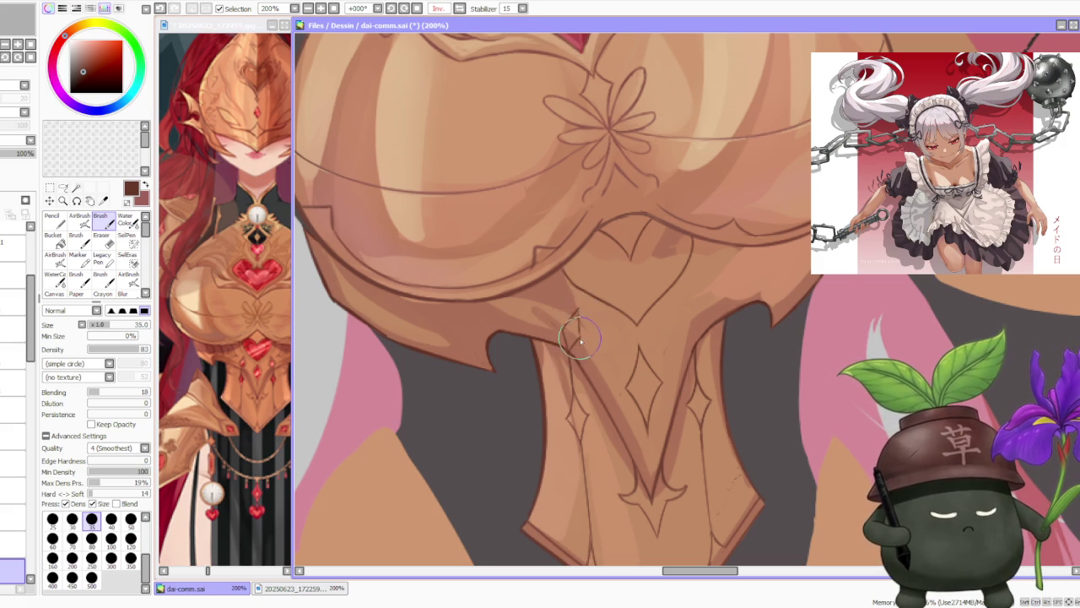
pyautogui.scroll(-3, 581, 332)
pyautogui.scroll(3, 591, 371)
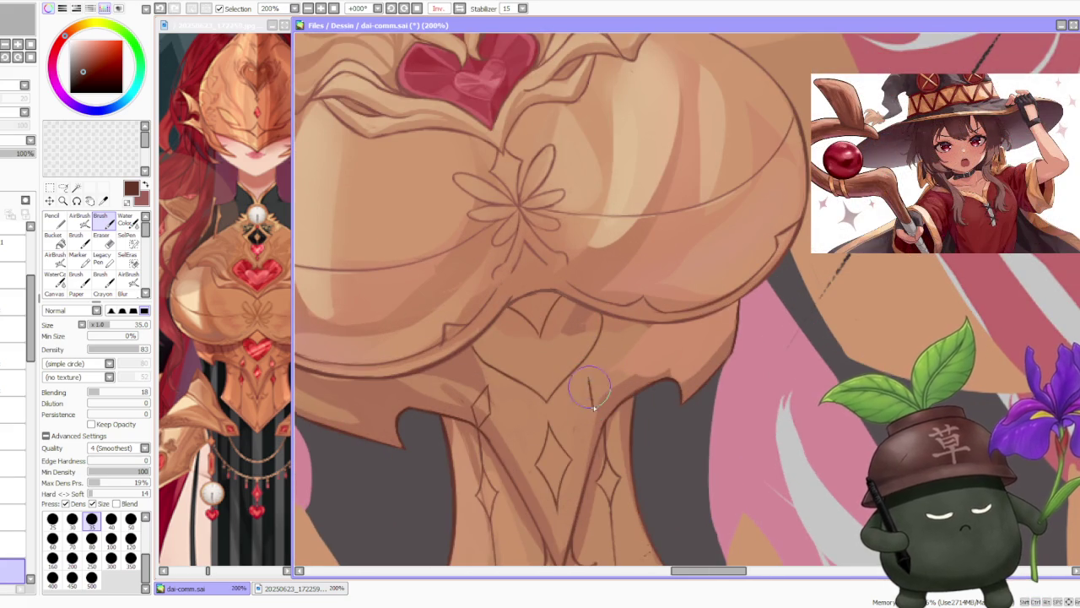
# Try a short line under the heart point, redrawing it as a slight diagonal.
pyautogui.moveTo(589, 379); pyautogui.dragTo(589, 401)
pyautogui.hotkey('ctrl', 'z')
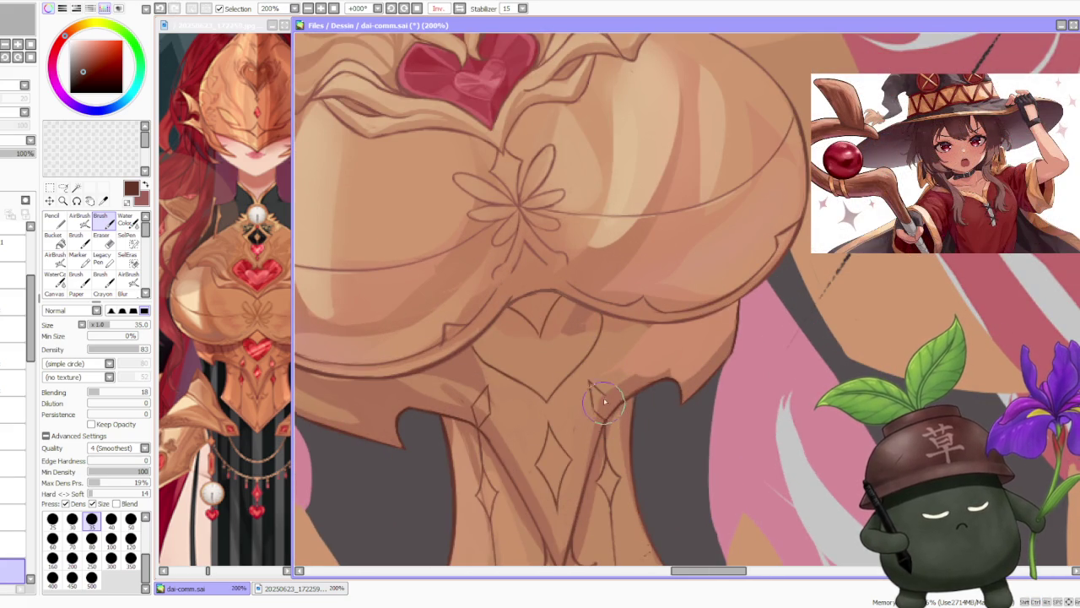
pyautogui.moveTo(589, 381); pyautogui.dragTo(604, 398)
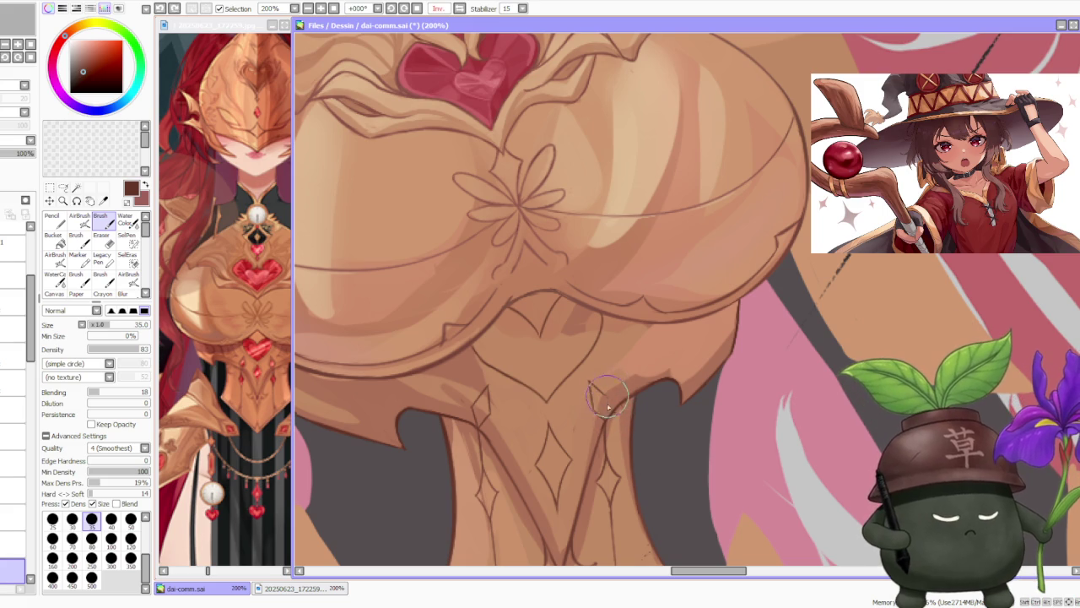
pyautogui.hotkey('ctrl', 'z')
pyautogui.scroll(-2, 607, 379)
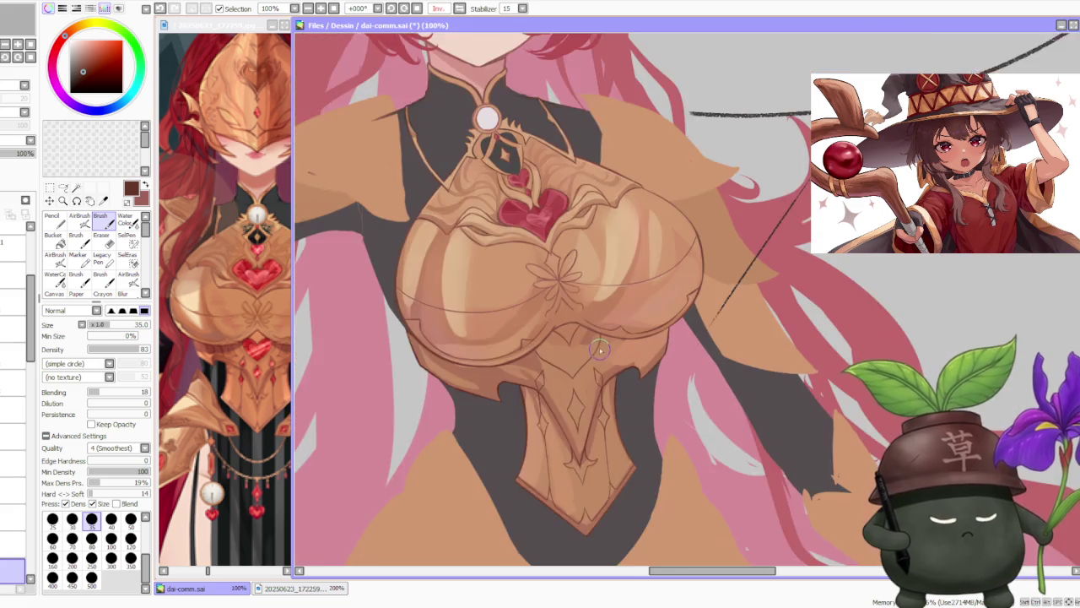
pyautogui.scroll(-1, 600, 330)
pyautogui.scroll(-1, 609, 336)
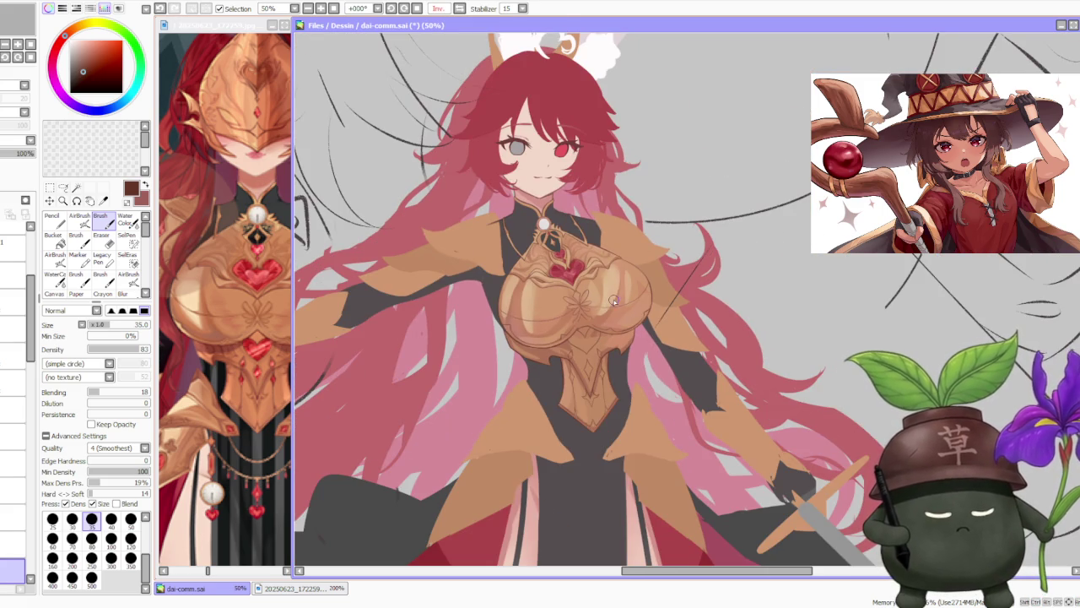
# Mirror the canvas view horizontally and zoom in on the lower plate.
pyautogui.scroll(3, 609, 297)
pyautogui.scroll(-3, 608, 321)
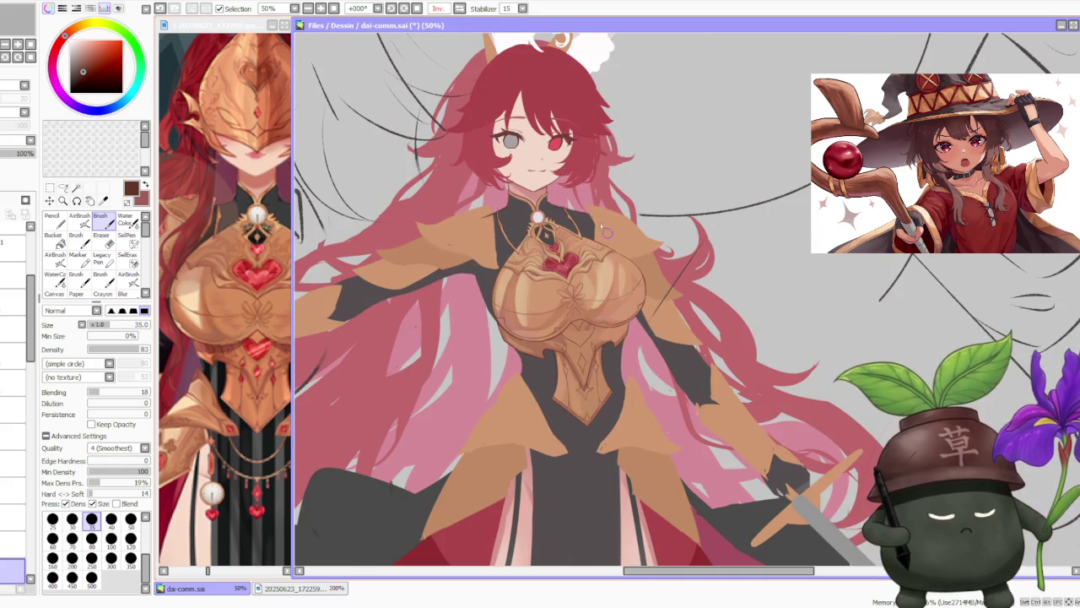
pyautogui.click(462, 11)
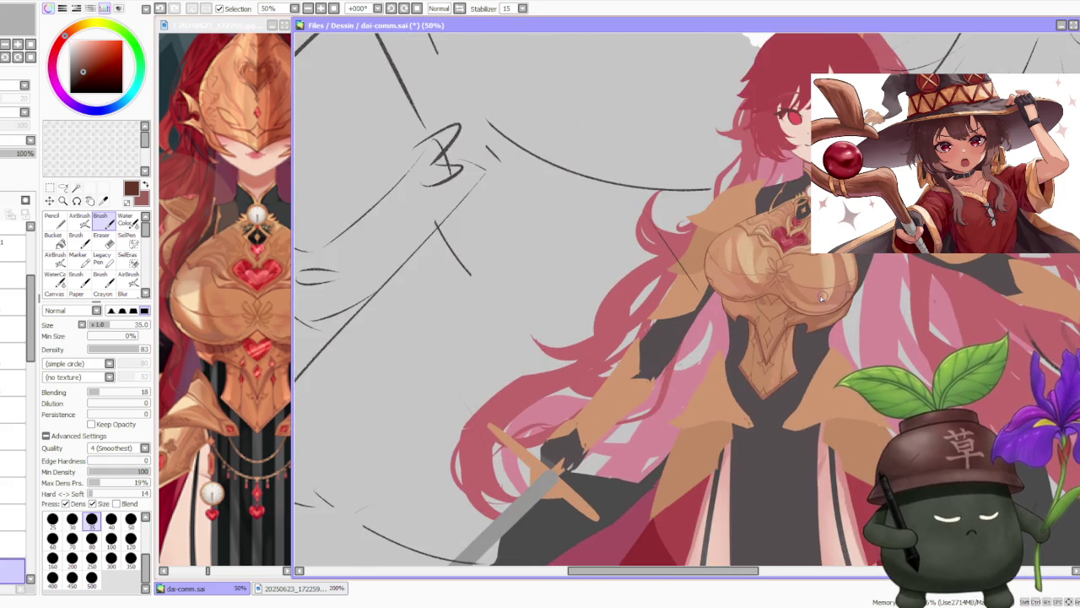
pyautogui.scroll(3, 804, 315)
pyautogui.scroll(2, 801, 270)
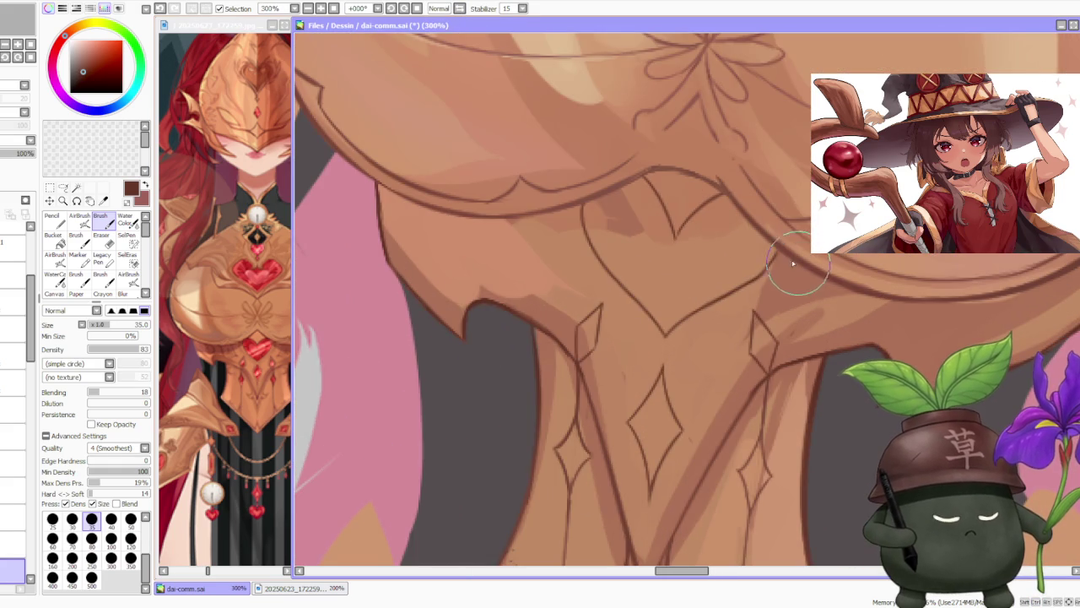
# Free-deform the left diamond accent, skewing its lower corner outward.
pyautogui.click(62, 187)
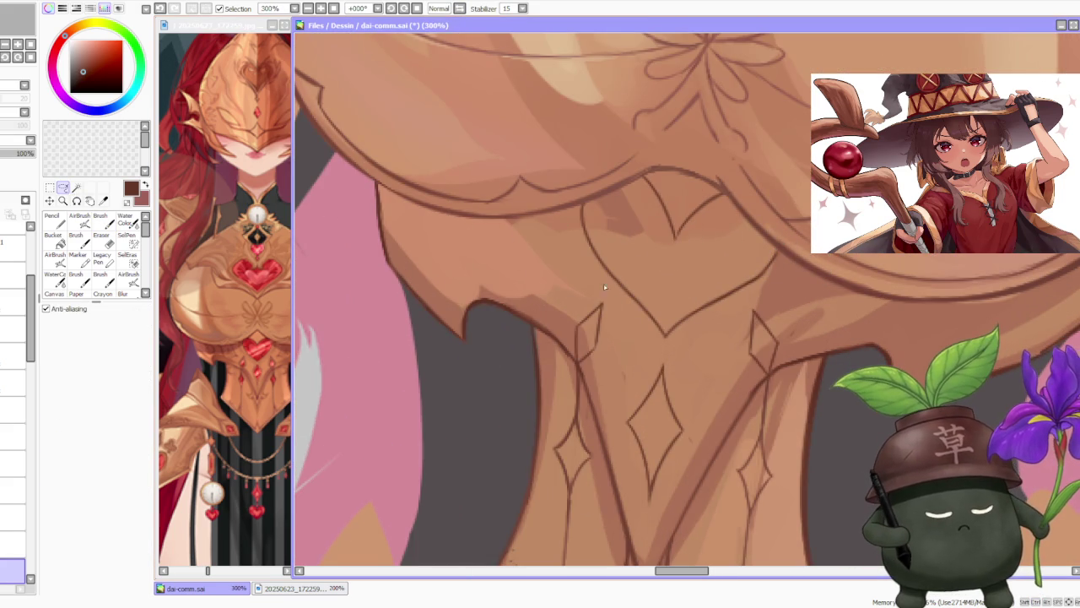
pyautogui.moveTo(579, 364); pyautogui.dragTo(616, 304)
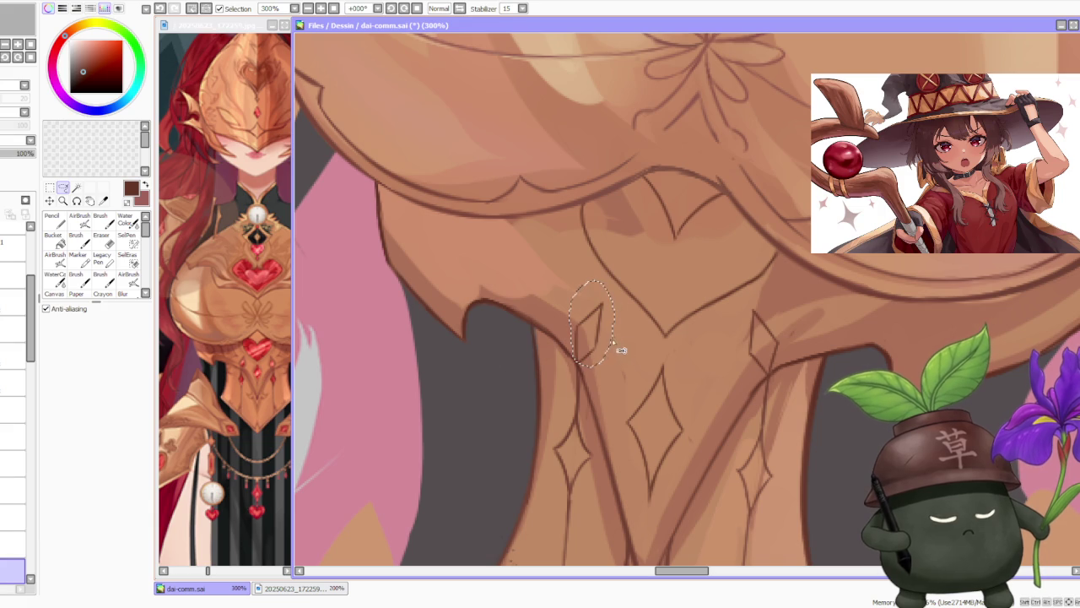
pyautogui.hotkey('ctrl', 't')
pyautogui.click(59, 367)
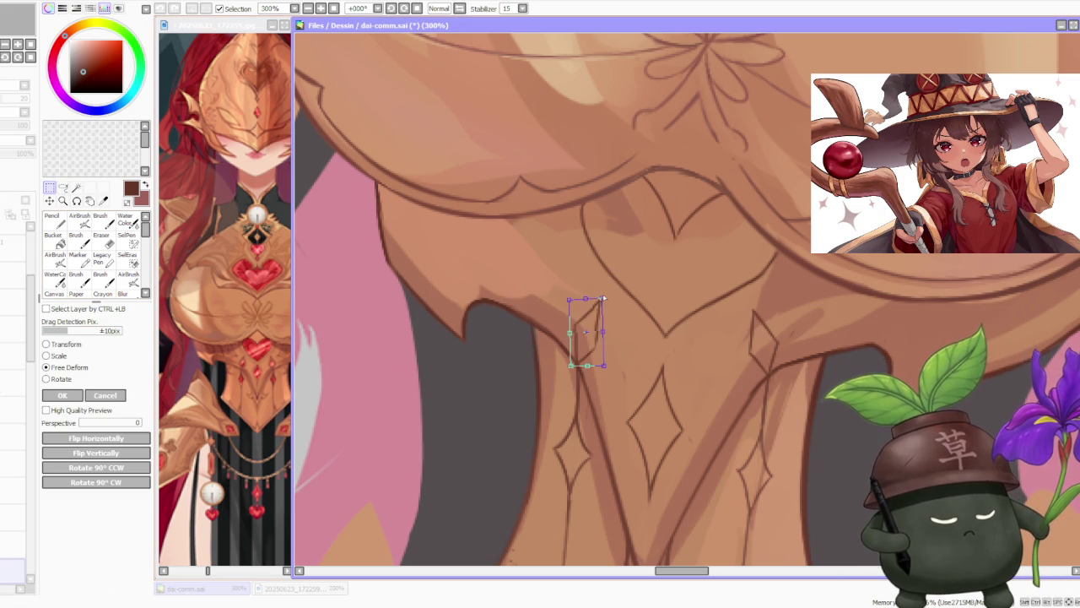
pyautogui.moveTo(603, 365); pyautogui.dragTo(611, 361)
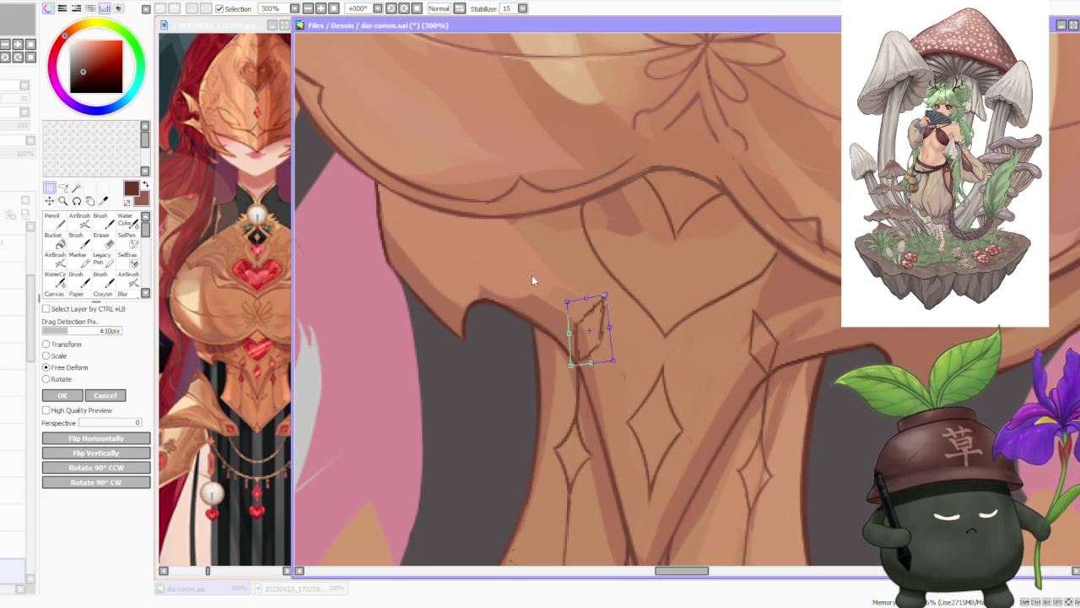
pyautogui.click(66, 395)
# Reset the view and deform the right diamond accent to match.
pyautogui.press('Home')
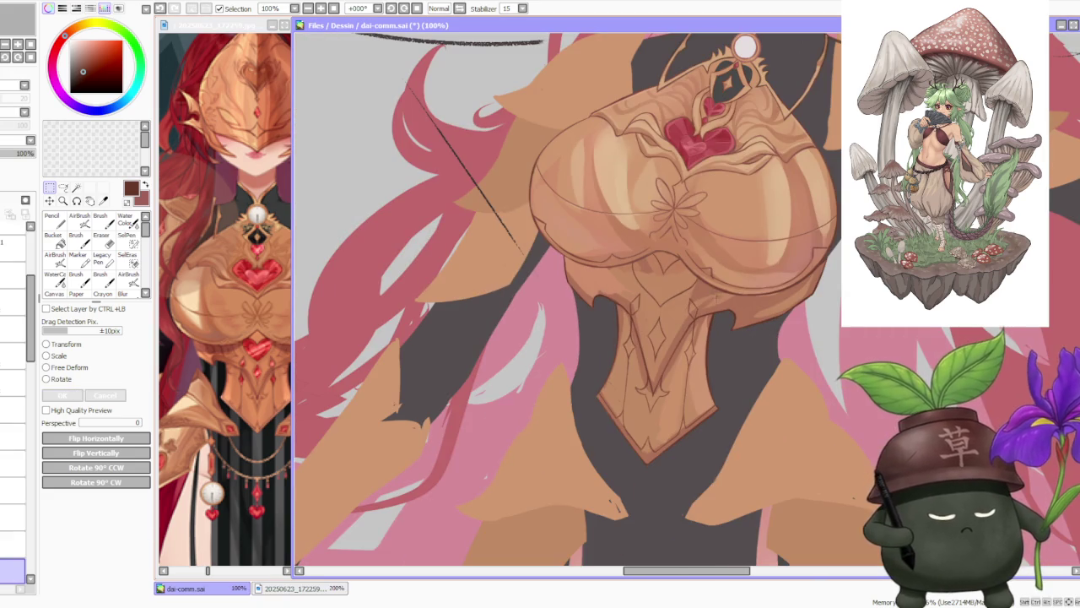
pyautogui.scroll(1, 710, 292)
pyautogui.scroll(1, 710, 293)
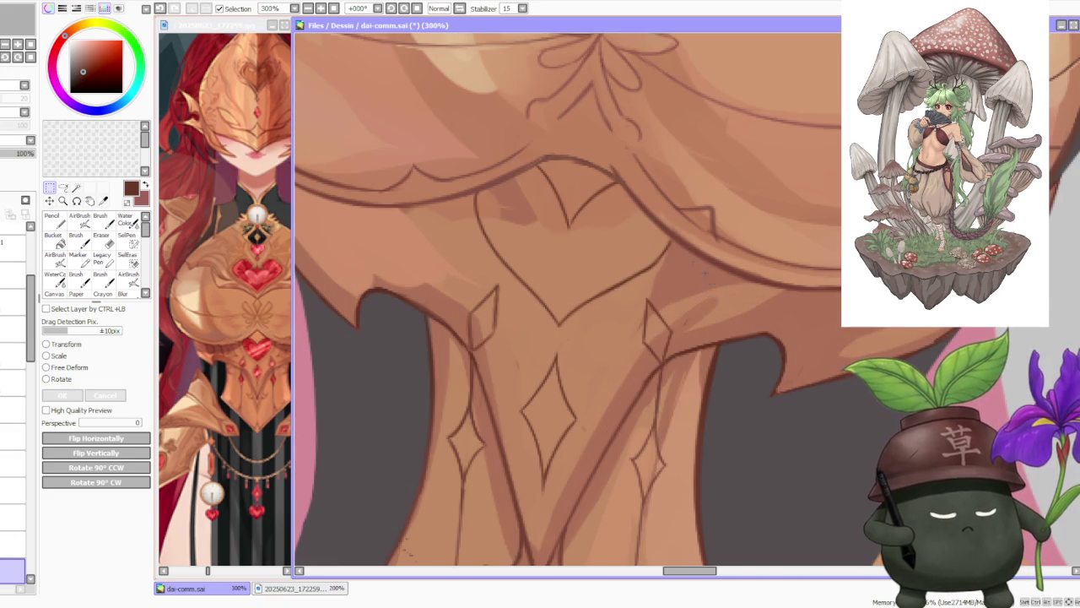
pyautogui.click(63, 188)
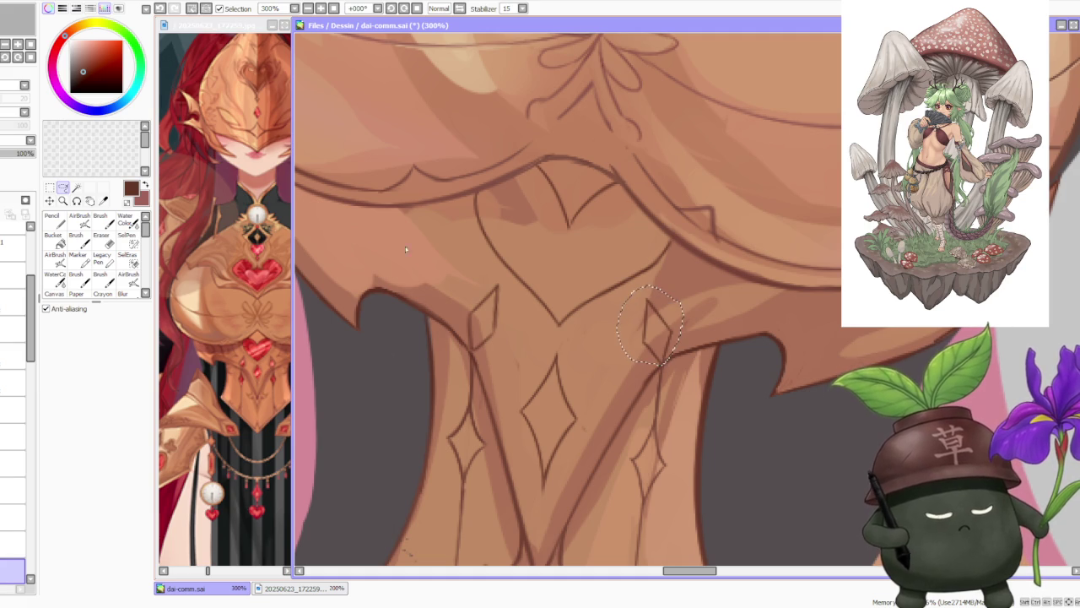
pyautogui.hotkey('ctrl', 't')
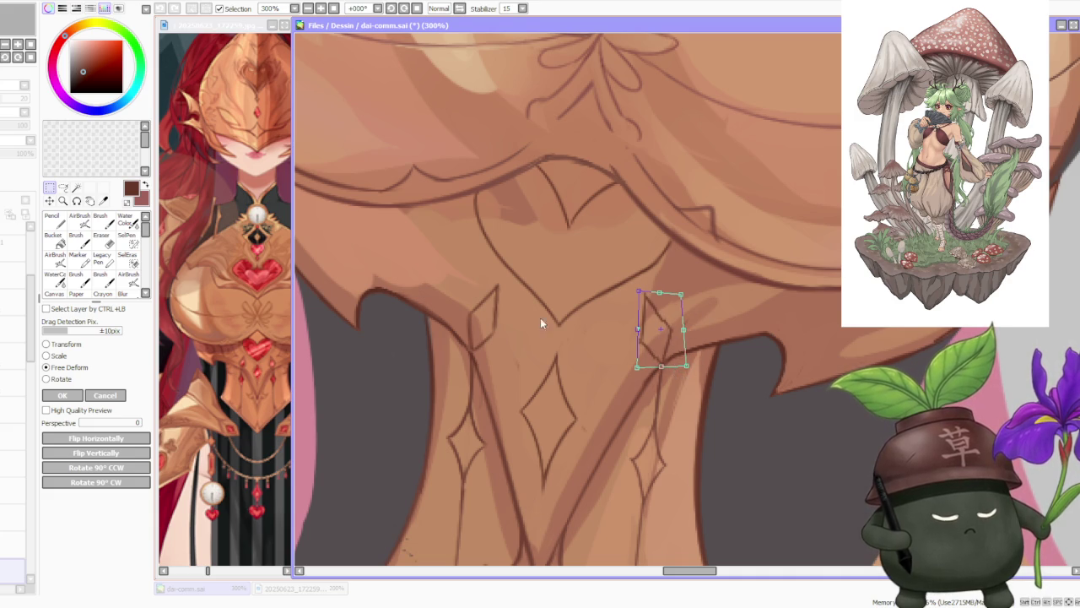
pyautogui.click(64, 395)
pyautogui.scroll(-3, 696, 309)
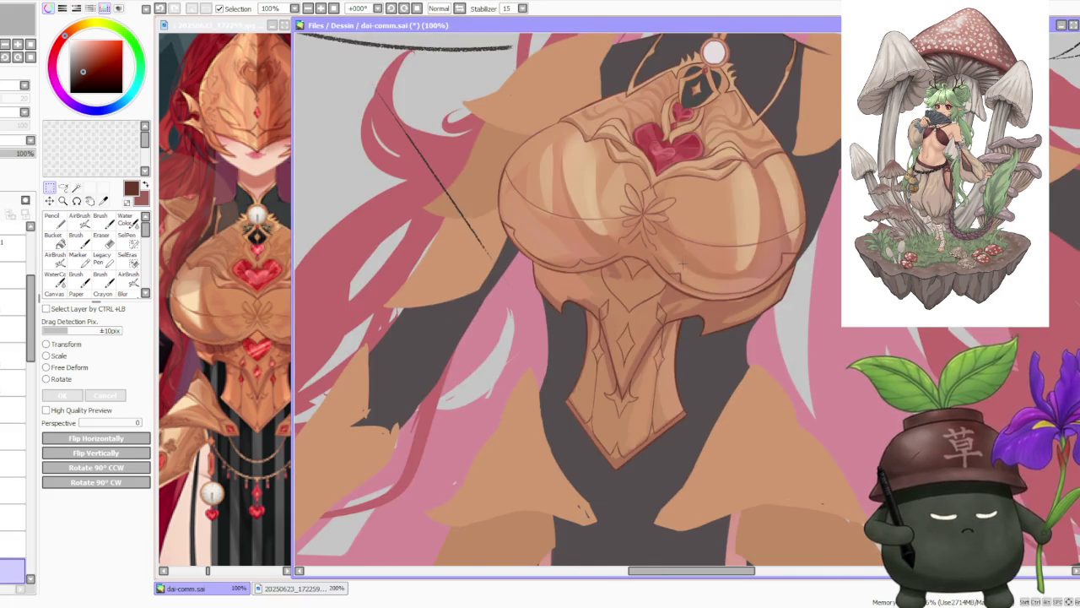
pyautogui.scroll(-2, 697, 310)
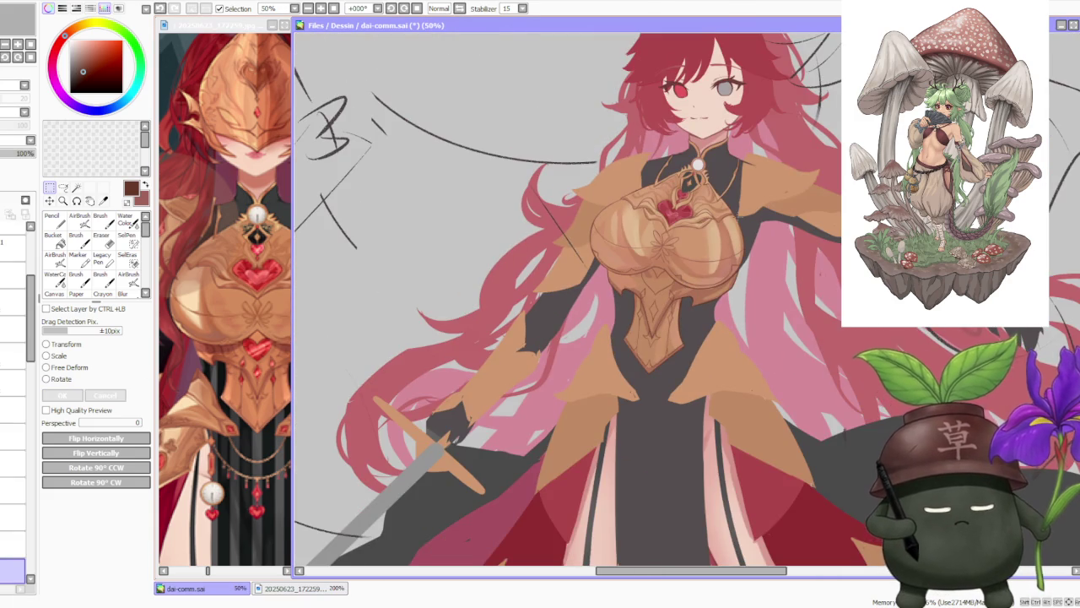
# Zoom in and out to review both reshaped diamond accents.
pyautogui.scroll(-1, 738, 215)
pyautogui.scroll(-1, 783, 164)
pyautogui.scroll(1, 783, 164)
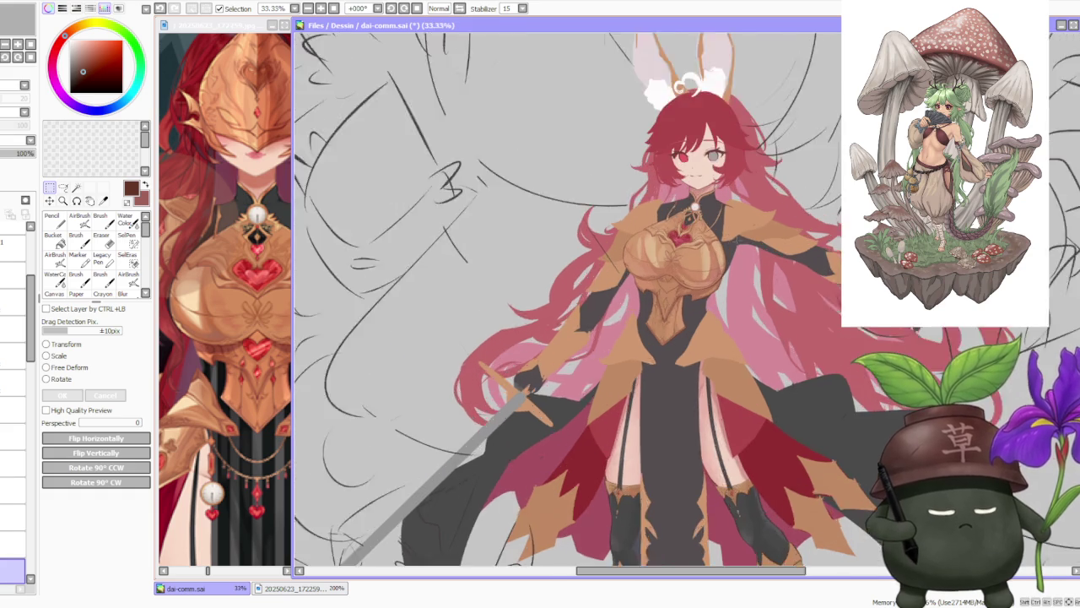
pyautogui.scroll(1, 783, 165)
pyautogui.scroll(-1, 716, 269)
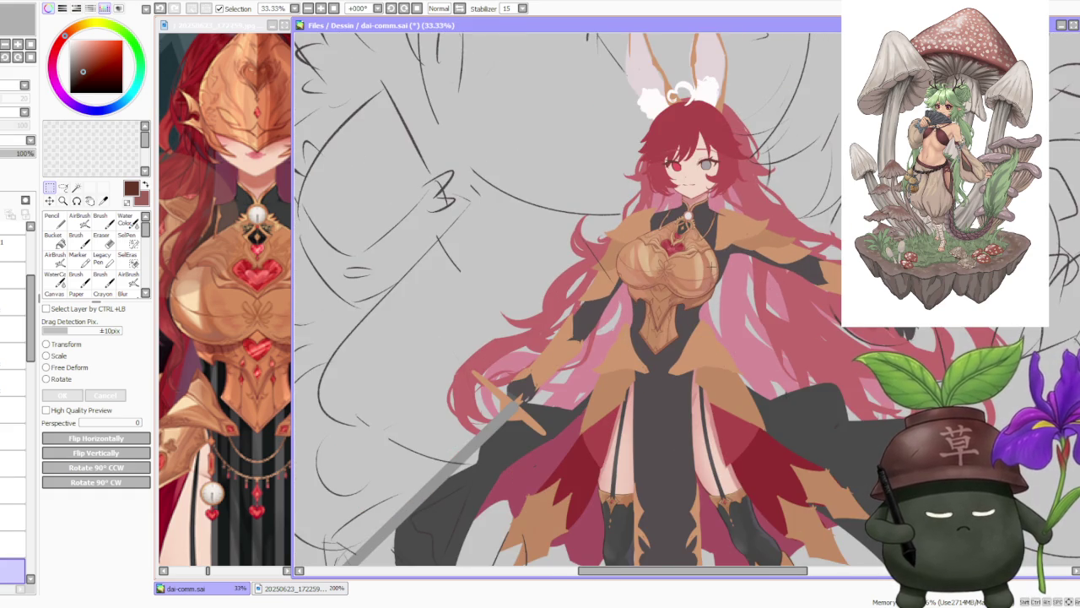
pyautogui.scroll(1, 714, 265)
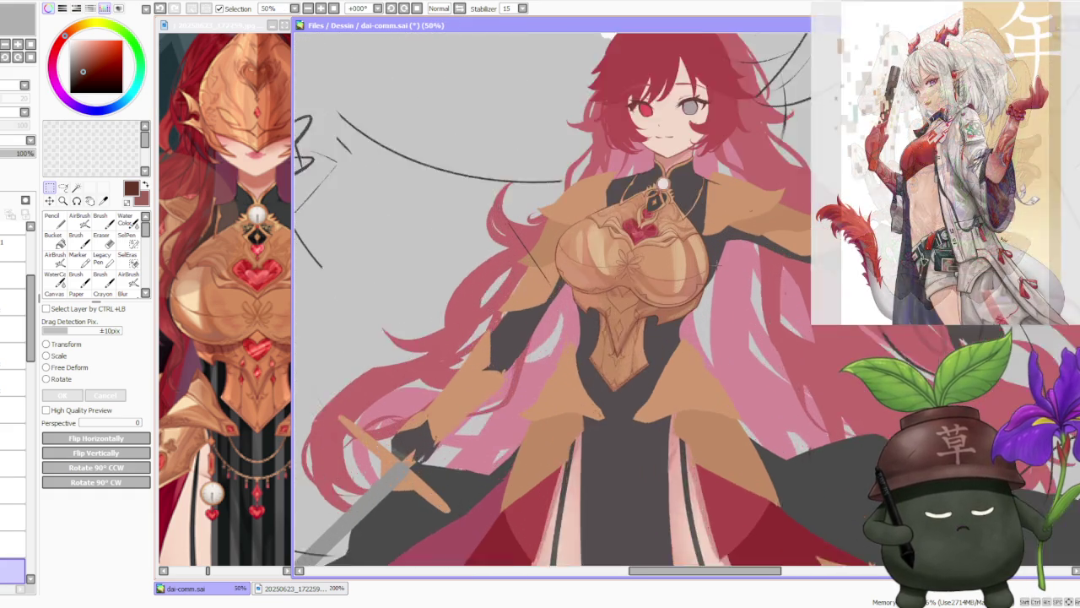
pyautogui.scroll(1, 714, 264)
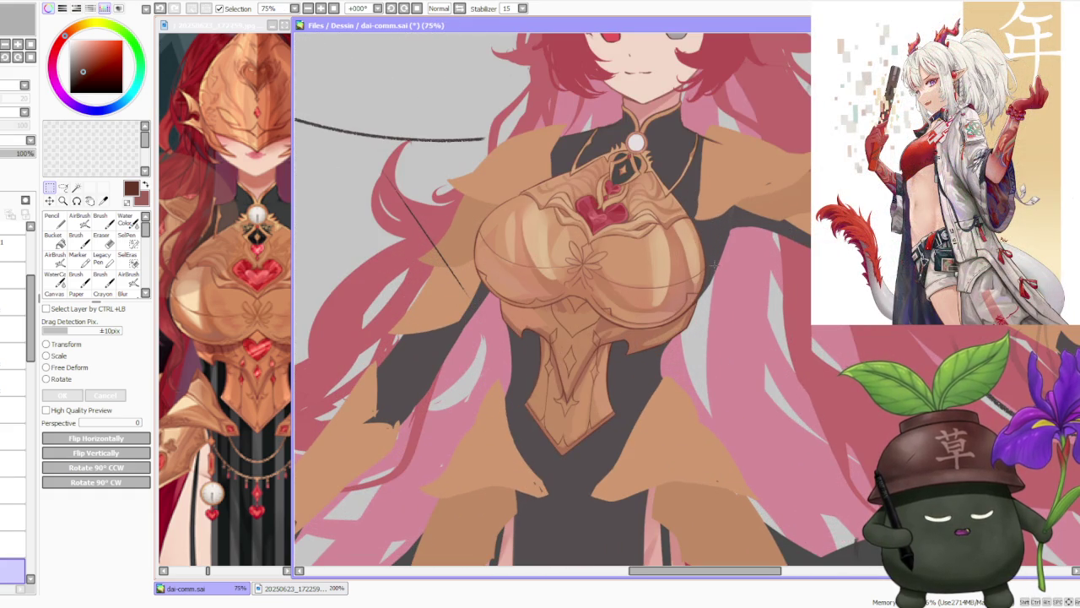
pyautogui.scroll(-1, 714, 265)
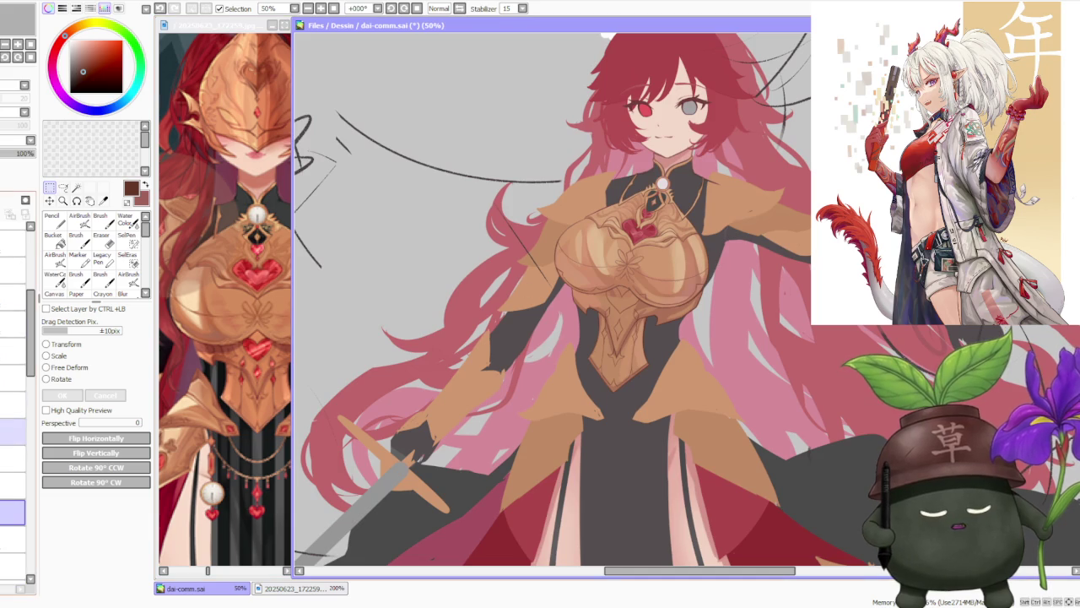
# Make the armour corset and skirt layers visible again in the Layer panel.
pyautogui.click(13, 539)
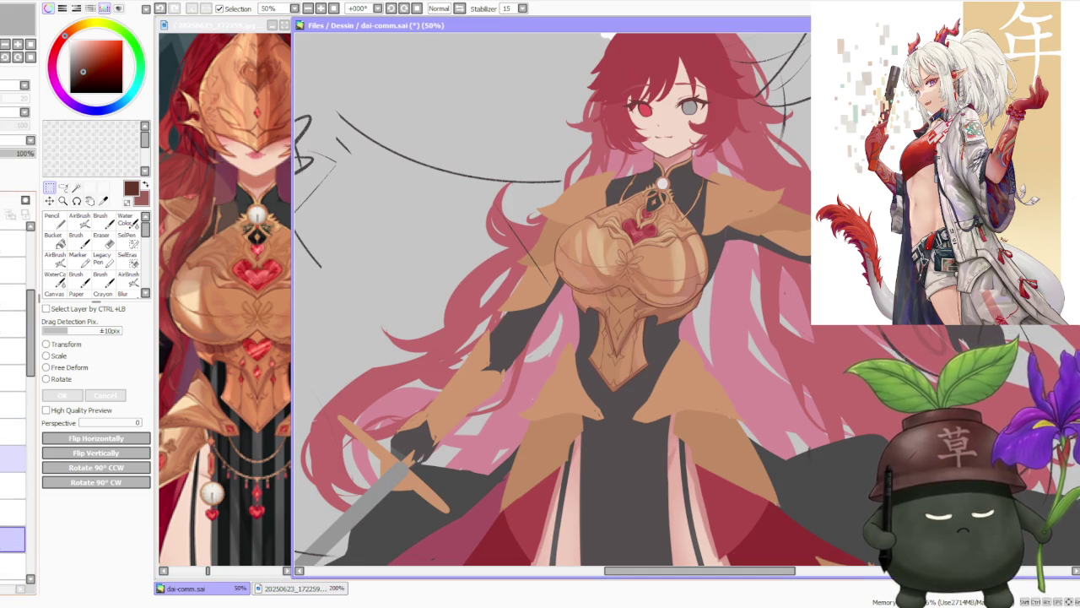
pyautogui.click(12, 485)
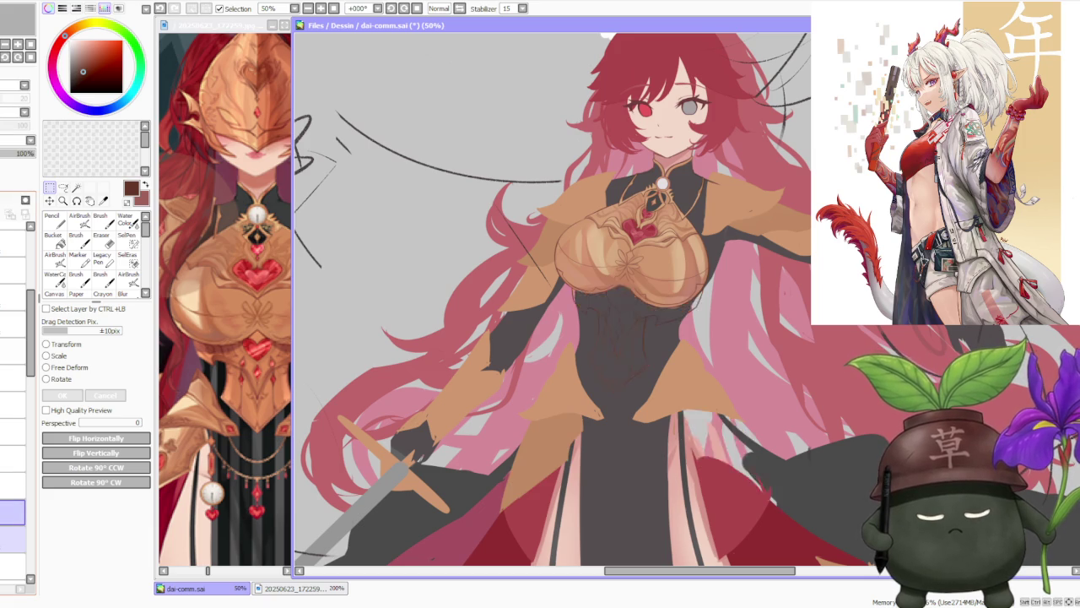
pyautogui.click(13, 511)
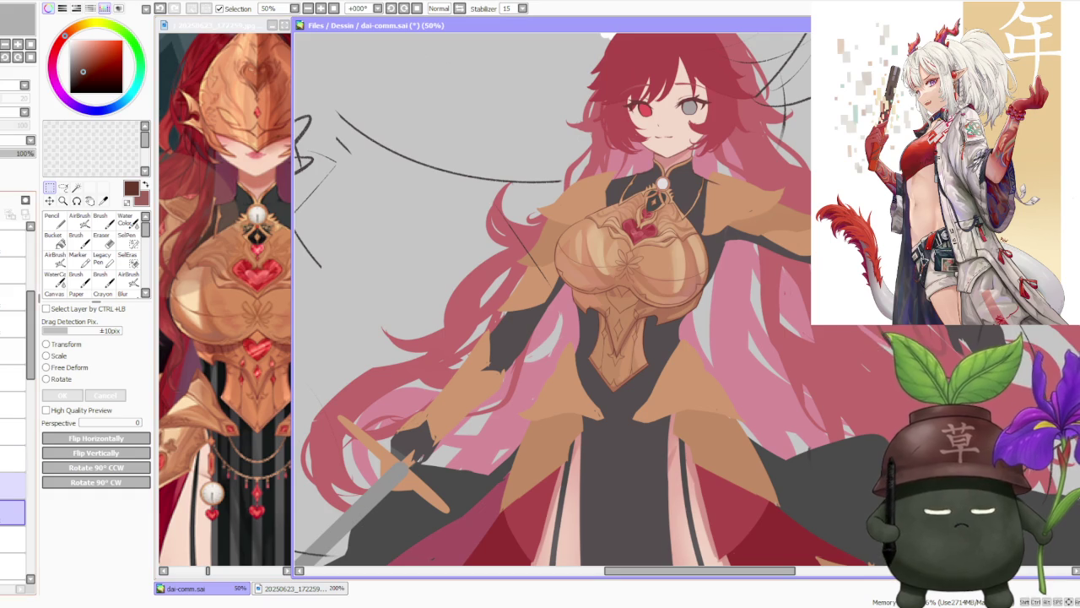
pyautogui.click(12, 512)
pyautogui.click(12, 511)
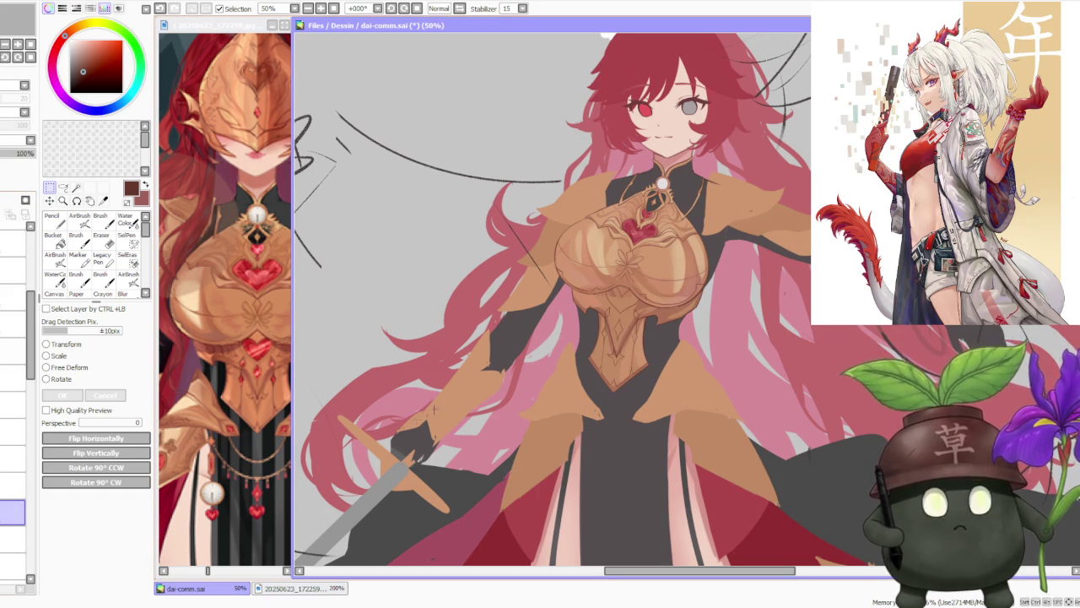
pyautogui.scroll(-3, 558, 323)
pyautogui.scroll(2, 565, 337)
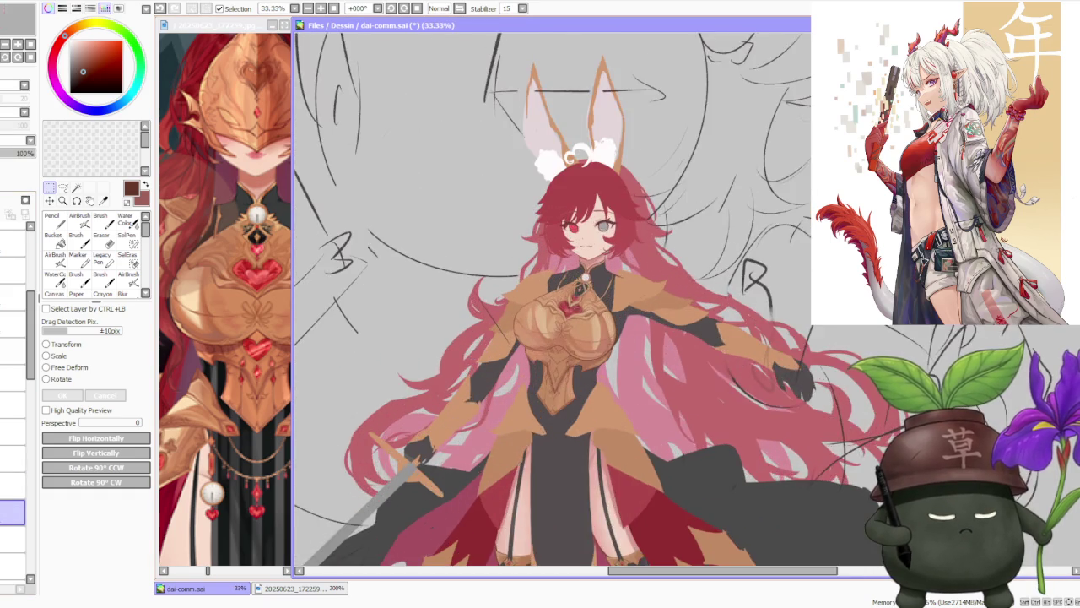
pyautogui.scroll(1, 564, 337)
pyautogui.scroll(2, 565, 337)
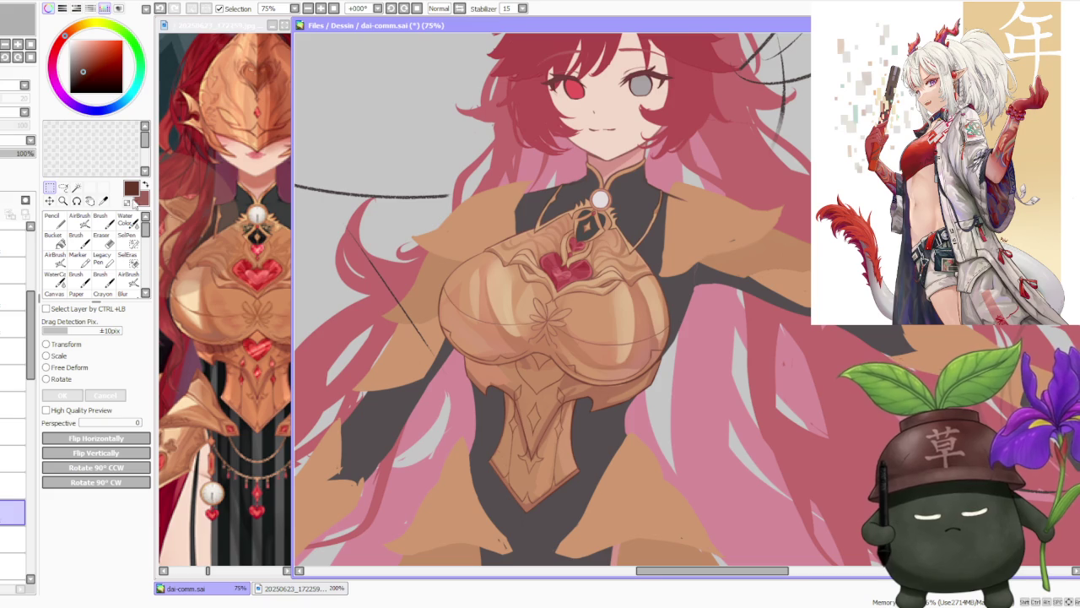
pyautogui.press('b')
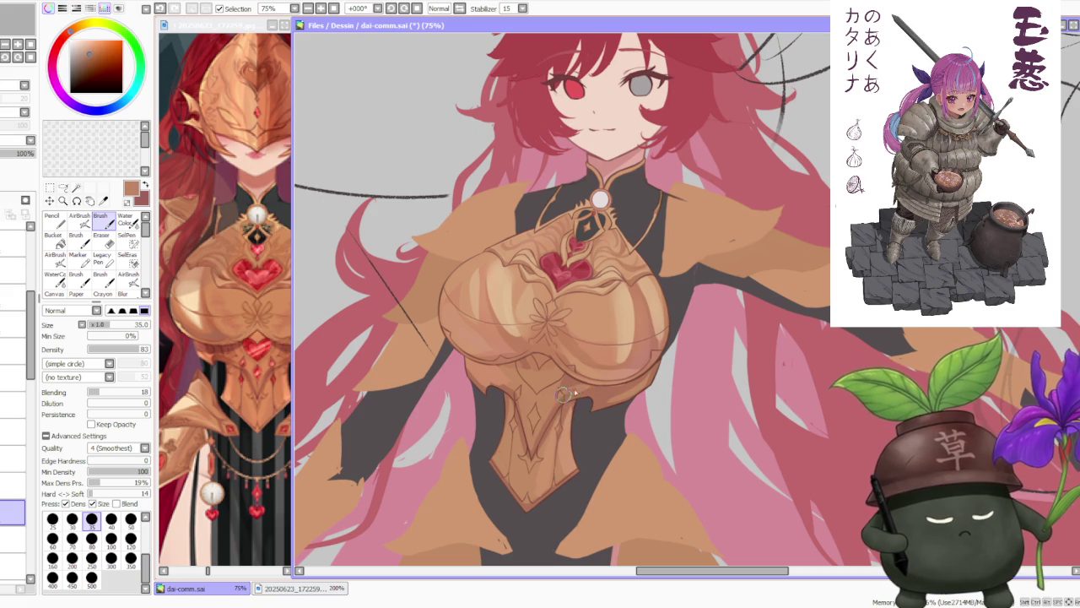
# Pick a darker colour, enlarge the brush to 350 and softly shade both chest plates.
pyautogui.keyDown('alt'); pyautogui.click(567, 377); pyautogui.keyUp('alt')
pyautogui.click(131, 557)
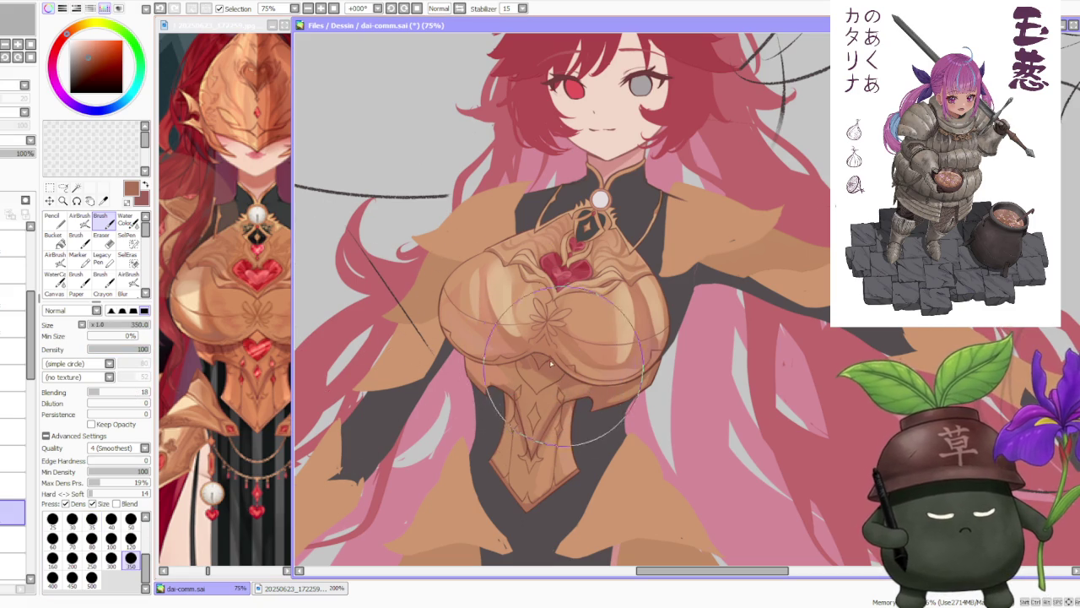
pyautogui.moveTo(607, 387); pyautogui.dragTo(659, 364)
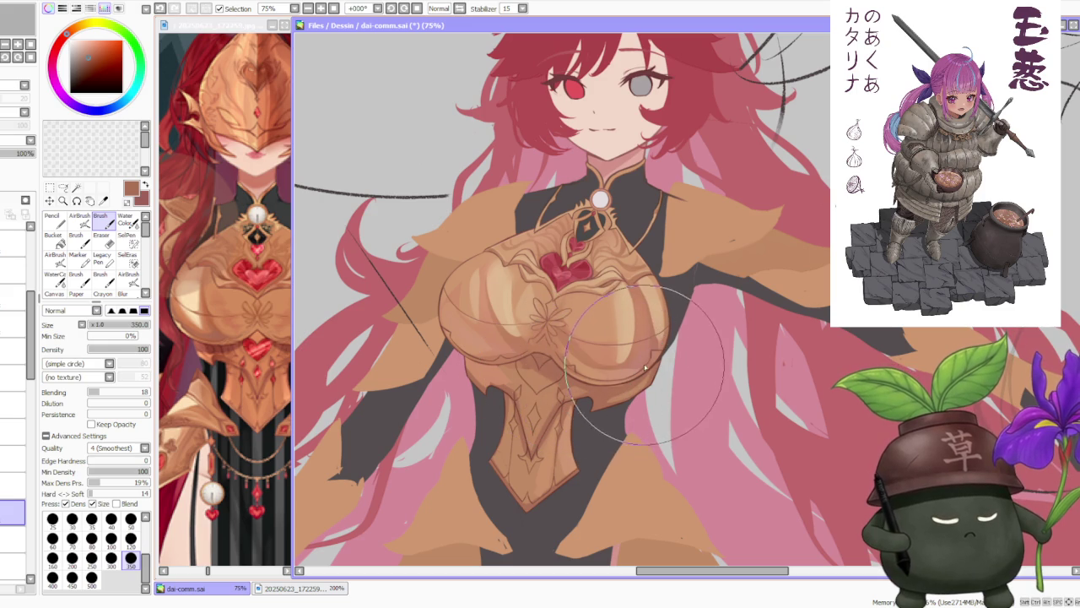
pyautogui.moveTo(484, 337)
pyautogui.mouseDown()
pyautogui.moveTo(447, 348)
pyautogui.moveTo(540, 396)
pyautogui.mouseUp()
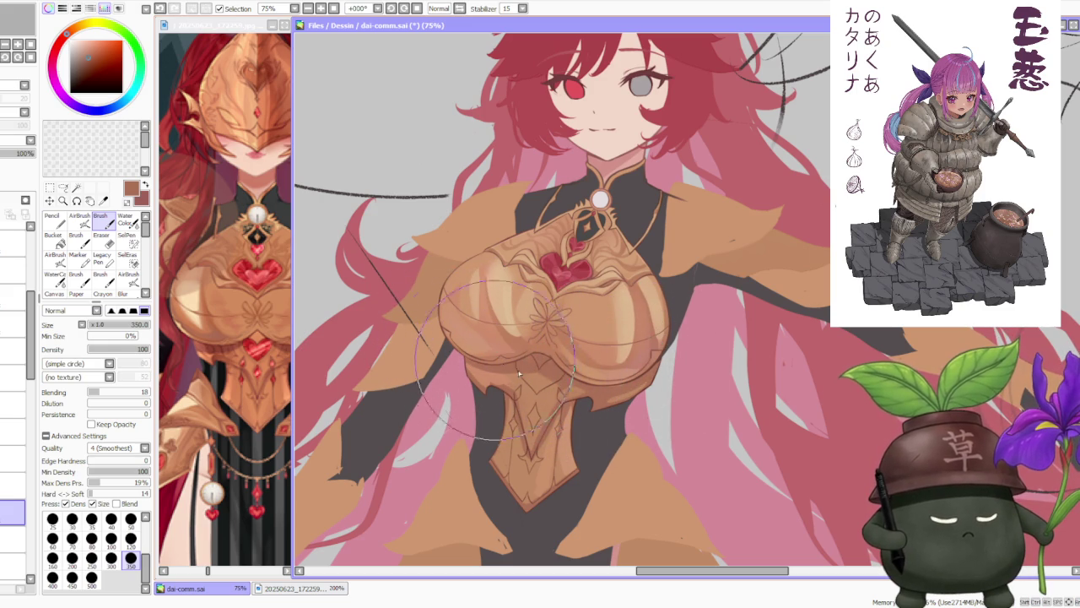
# Paint lighter tan shading and highlights on the lower armour plate.
pyautogui.keyDown('alt'); pyautogui.click(540, 396); pyautogui.keyUp('alt')
pyautogui.moveTo(540, 396)
pyautogui.mouseDown()
pyautogui.moveTo(529, 441)
pyautogui.moveTo(534, 391)
pyautogui.moveTo(541, 408)
pyautogui.mouseUp()
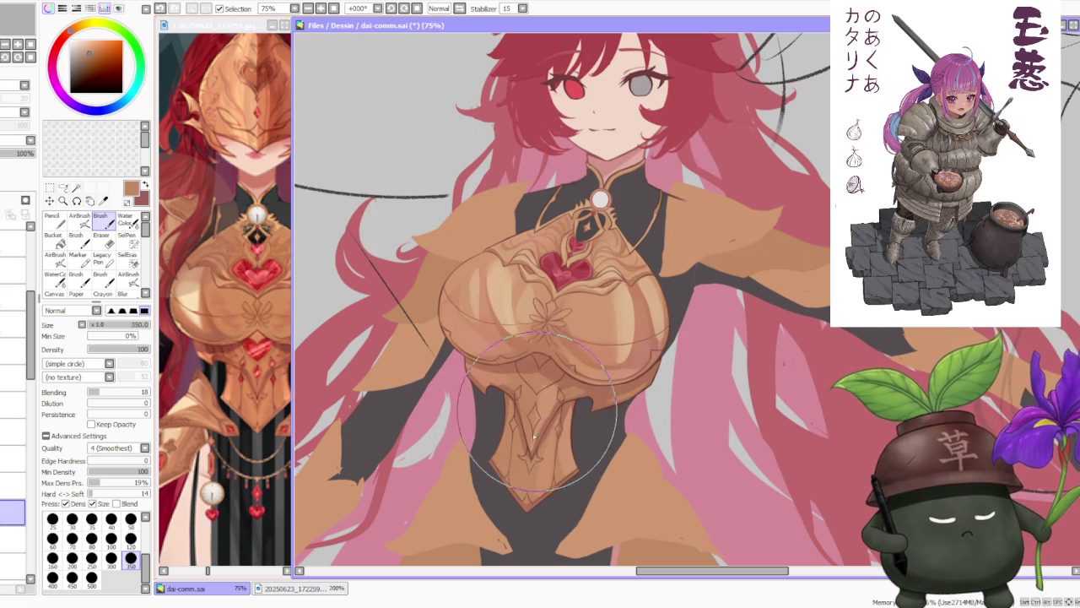
pyautogui.moveTo(542, 408)
pyautogui.mouseDown()
pyautogui.moveTo(535, 465)
pyautogui.moveTo(545, 424)
pyautogui.mouseUp()
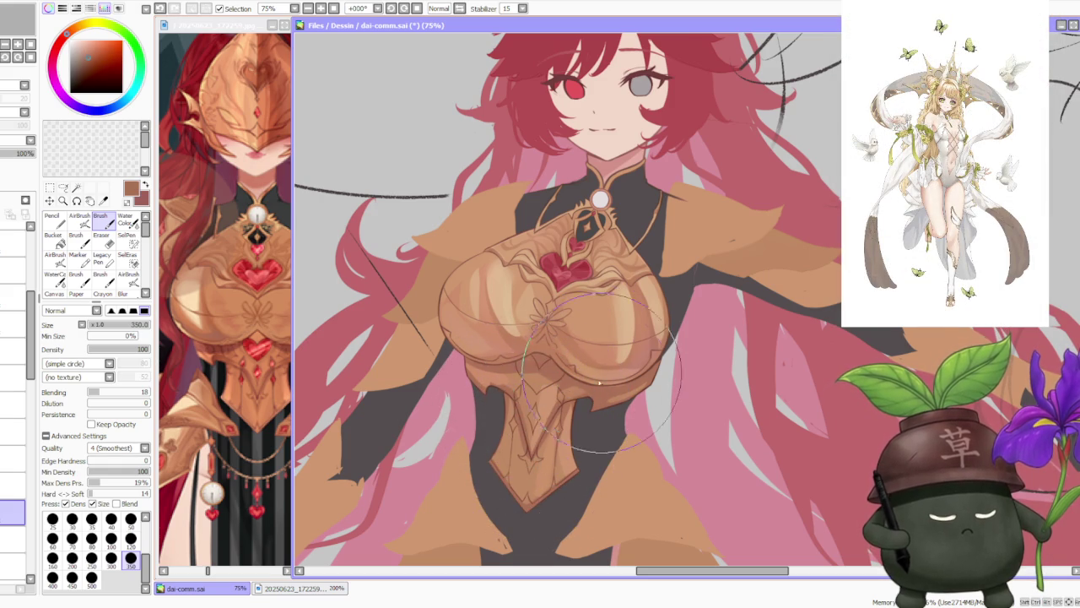
pyautogui.keyDown('alt'); pyautogui.click(545, 423); pyautogui.keyUp('alt')
pyautogui.moveTo(545, 424); pyautogui.dragTo(608, 405)
# Add brown shadow strokes and blend the shading across the right breastplate.
pyautogui.keyDown('alt'); pyautogui.click(601, 408); pyautogui.keyUp('alt')
pyautogui.moveTo(601, 408); pyautogui.dragTo(611, 403)
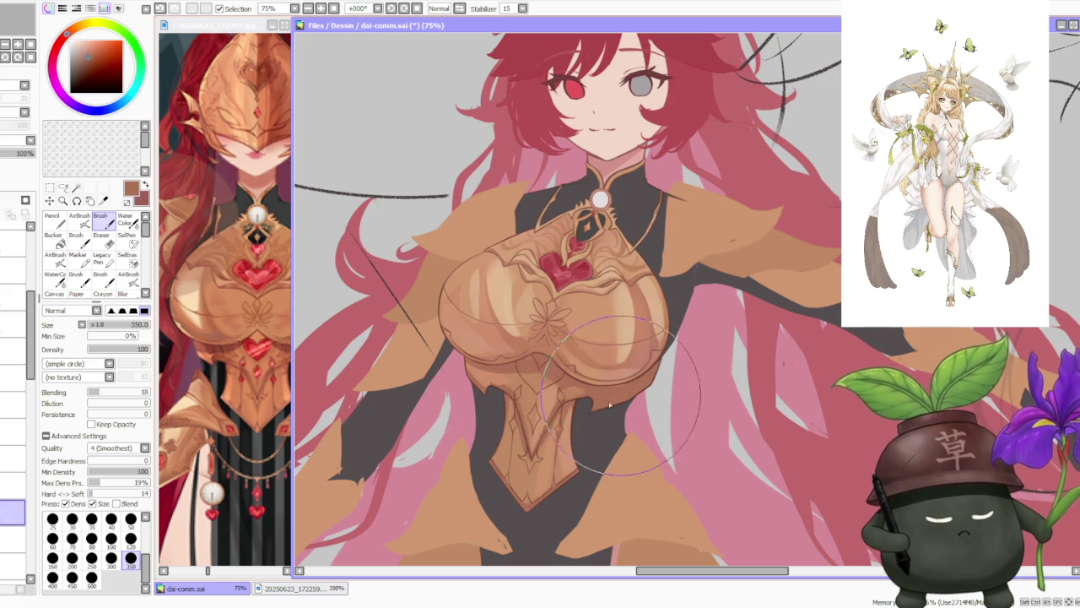
pyautogui.keyDown('alt'); pyautogui.click(610, 388); pyautogui.keyUp('alt')
pyautogui.moveTo(609, 388)
pyautogui.mouseDown()
pyautogui.moveTo(614, 367)
pyautogui.moveTo(595, 396)
pyautogui.moveTo(652, 372)
pyautogui.moveTo(599, 383)
pyautogui.mouseUp()
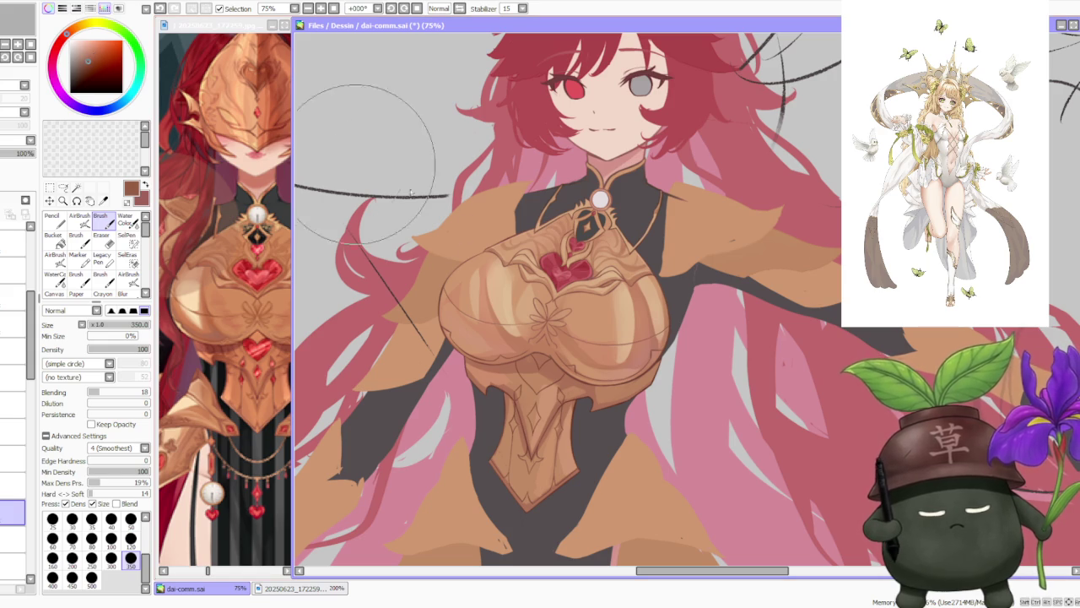
pyautogui.moveTo(591, 396); pyautogui.dragTo(570, 382)
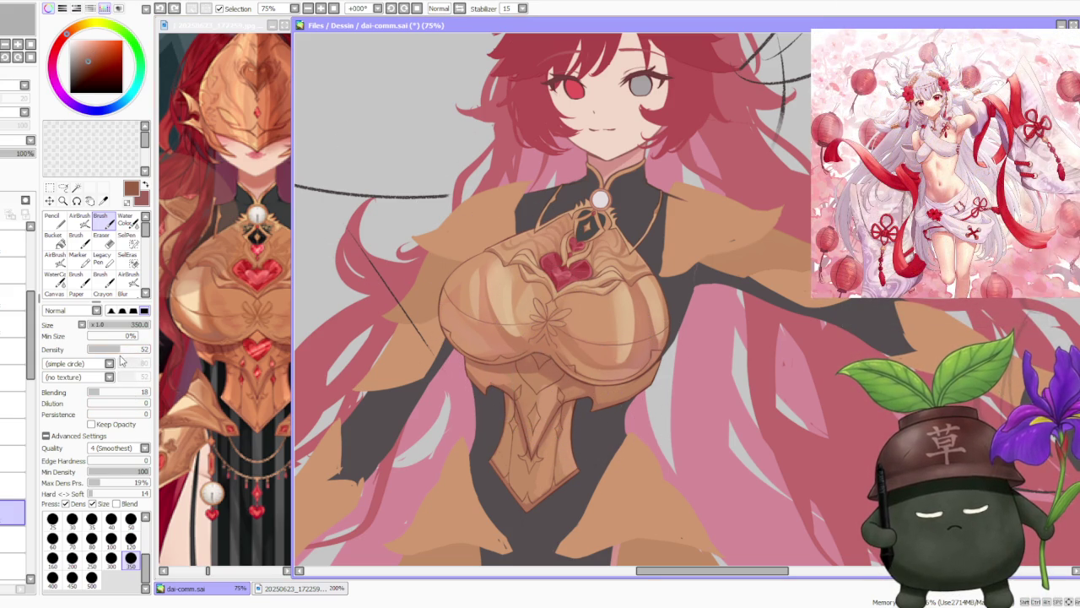
pyautogui.moveTo(591, 371)
pyautogui.mouseDown()
pyautogui.moveTo(660, 354)
pyautogui.moveTo(641, 344)
pyautogui.moveTo(618, 361)
pyautogui.moveTo(636, 387)
pyautogui.moveTo(653, 359)
pyautogui.mouseUp()
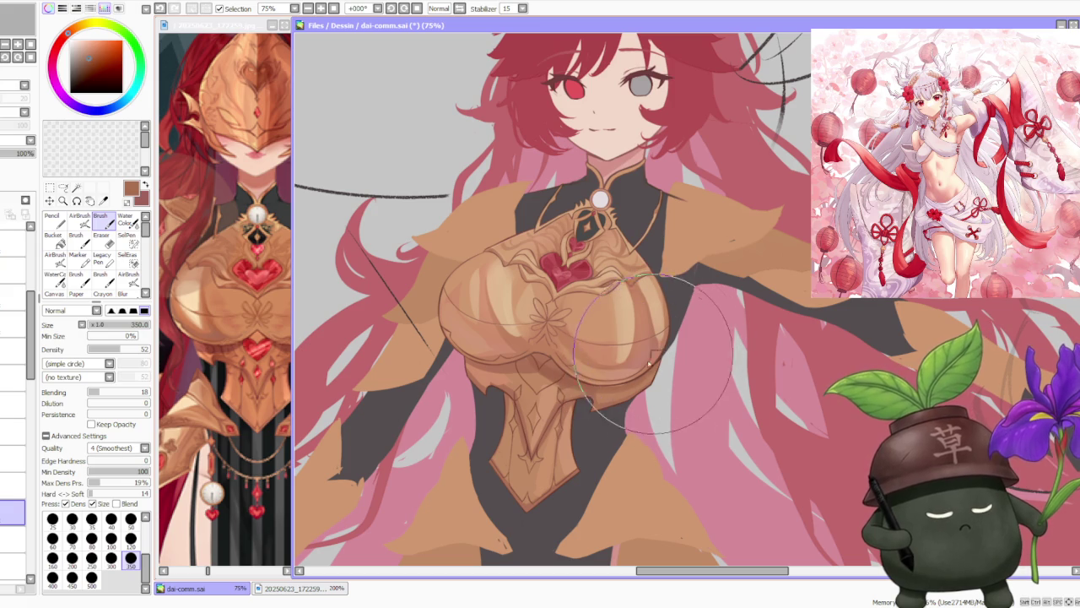
pyautogui.moveTo(653, 358)
pyautogui.mouseDown()
pyautogui.moveTo(652, 314)
pyautogui.moveTo(692, 354)
pyautogui.mouseUp()
pyautogui.scroll(-3, 651, 314)
pyautogui.scroll(4, 667, 329)
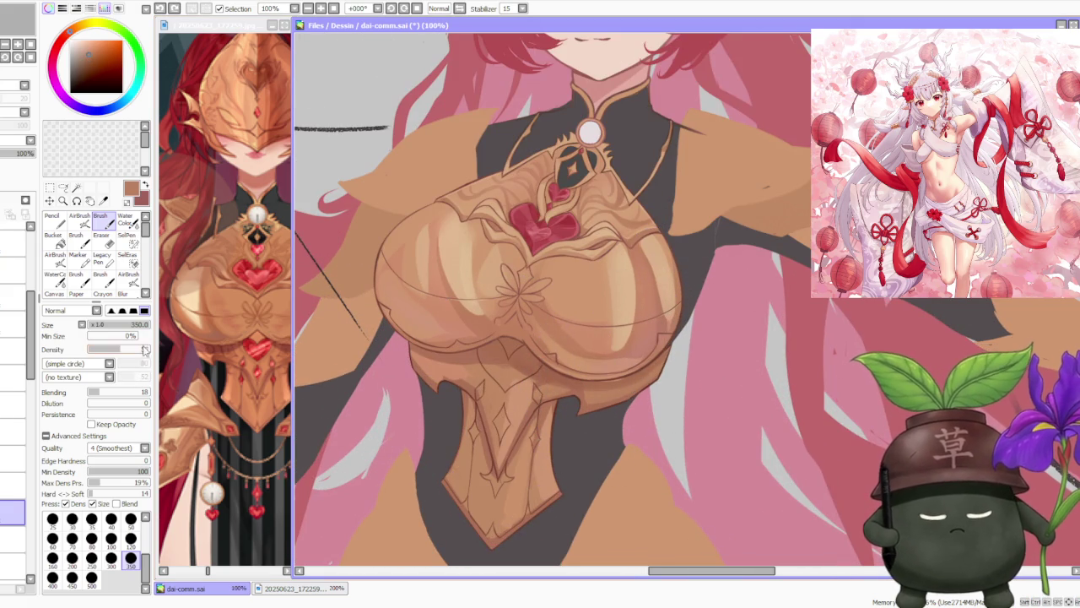
# Repaint and soften shading along the lower-right and lower-left breastplate edges.
pyautogui.moveTo(641, 380)
pyautogui.mouseDown()
pyautogui.moveTo(607, 354)
pyautogui.moveTo(675, 337)
pyautogui.moveTo(652, 366)
pyautogui.mouseUp()
pyautogui.moveTo(603, 412); pyautogui.dragTo(680, 361)
pyautogui.moveTo(631, 390)
pyautogui.mouseDown()
pyautogui.moveTo(612, 387)
pyautogui.moveTo(620, 375)
pyautogui.mouseUp()
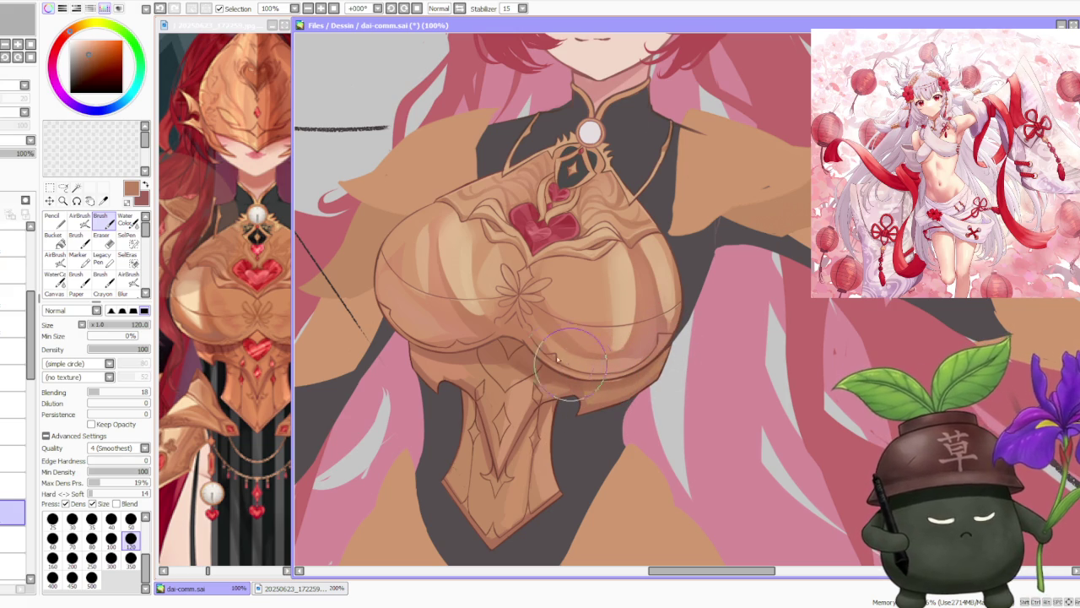
pyautogui.moveTo(390, 316); pyautogui.dragTo(463, 388)
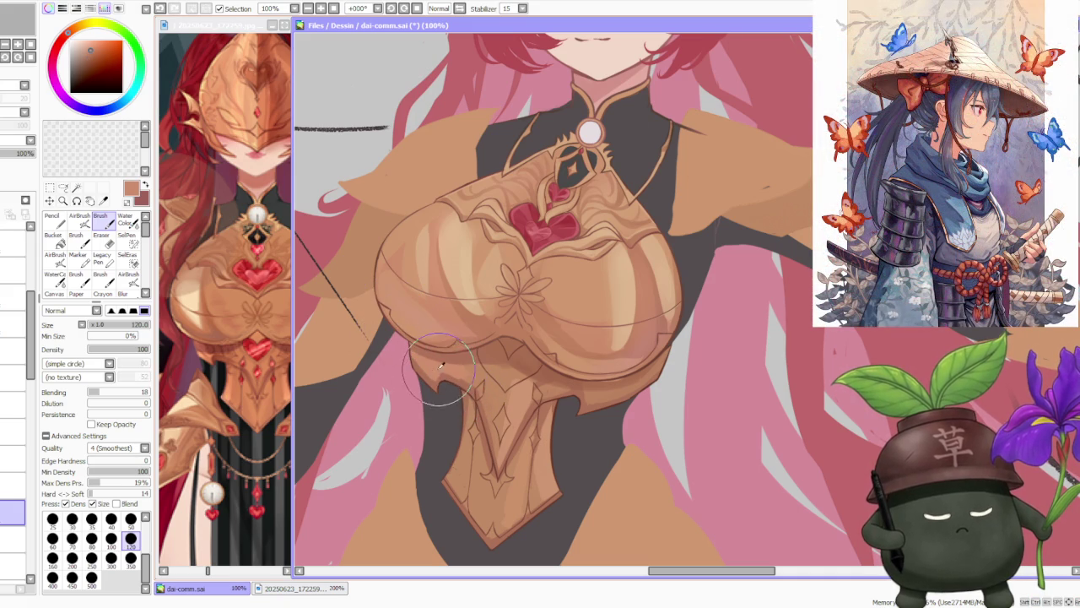
# Add lighter peach highlights to the lower breastplate and deepen its lower-right edge shading.
pyautogui.keyDown('alt'); pyautogui.click(447, 377); pyautogui.keyUp('alt')
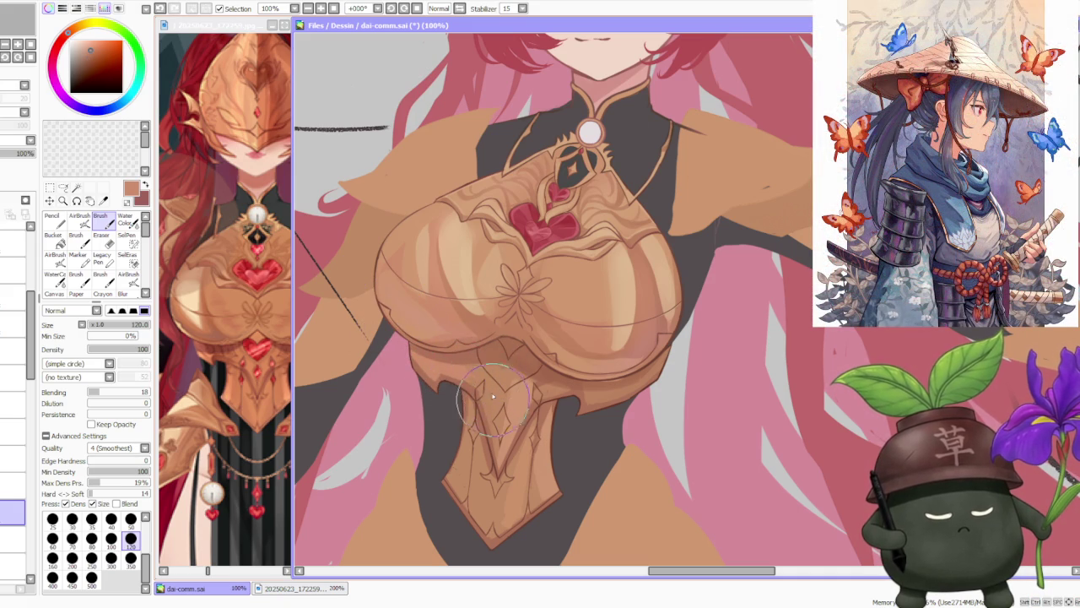
pyautogui.moveTo(503, 445); pyautogui.dragTo(492, 378)
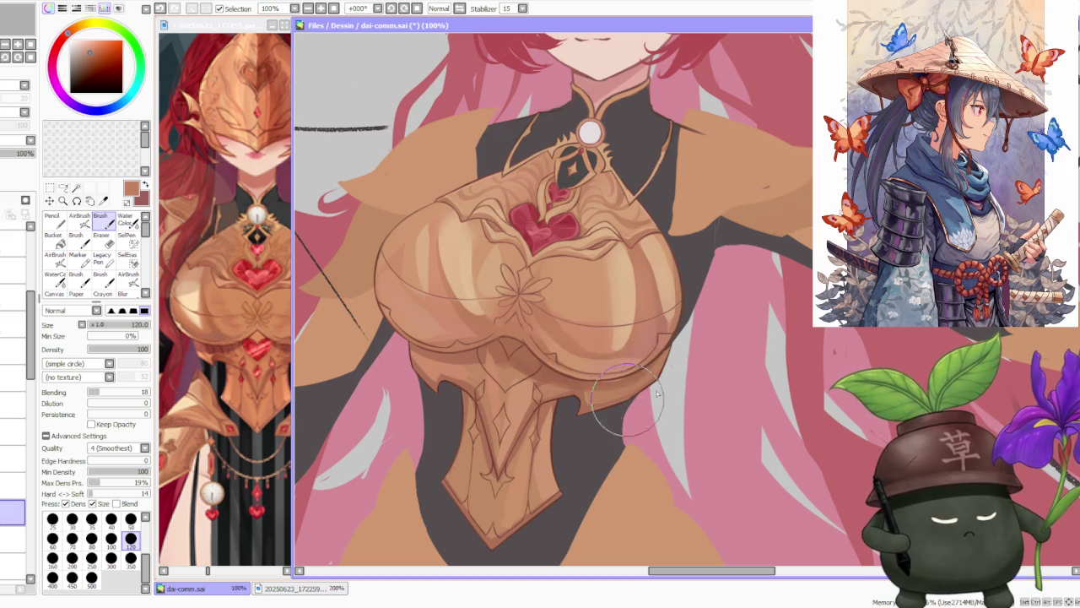
pyautogui.moveTo(624, 403); pyautogui.dragTo(628, 413)
pyautogui.moveTo(643, 344); pyautogui.dragTo(632, 396)
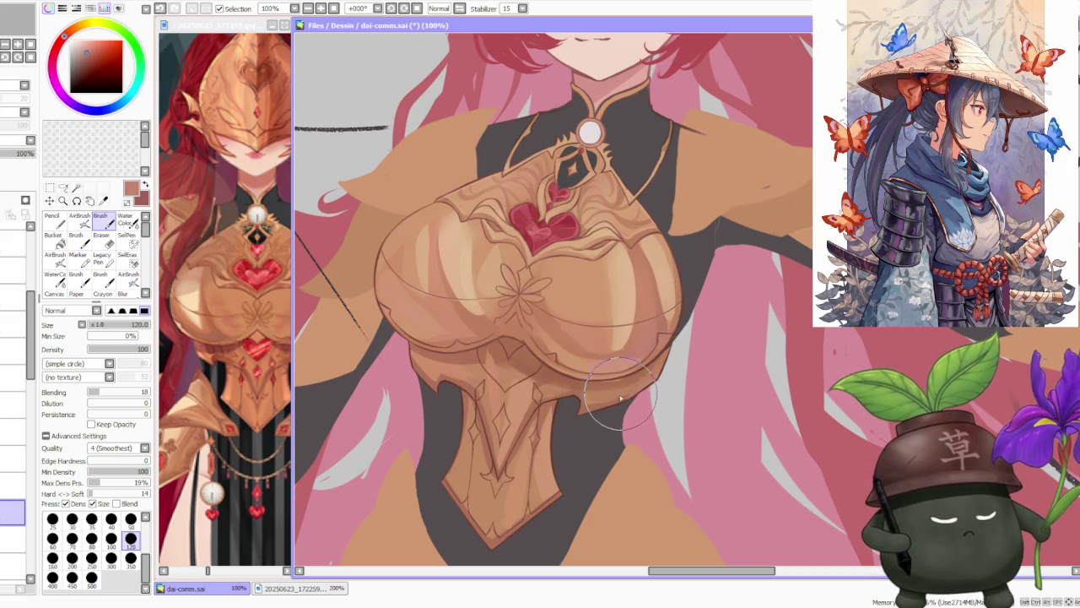
pyautogui.moveTo(667, 354); pyautogui.dragTo(625, 405)
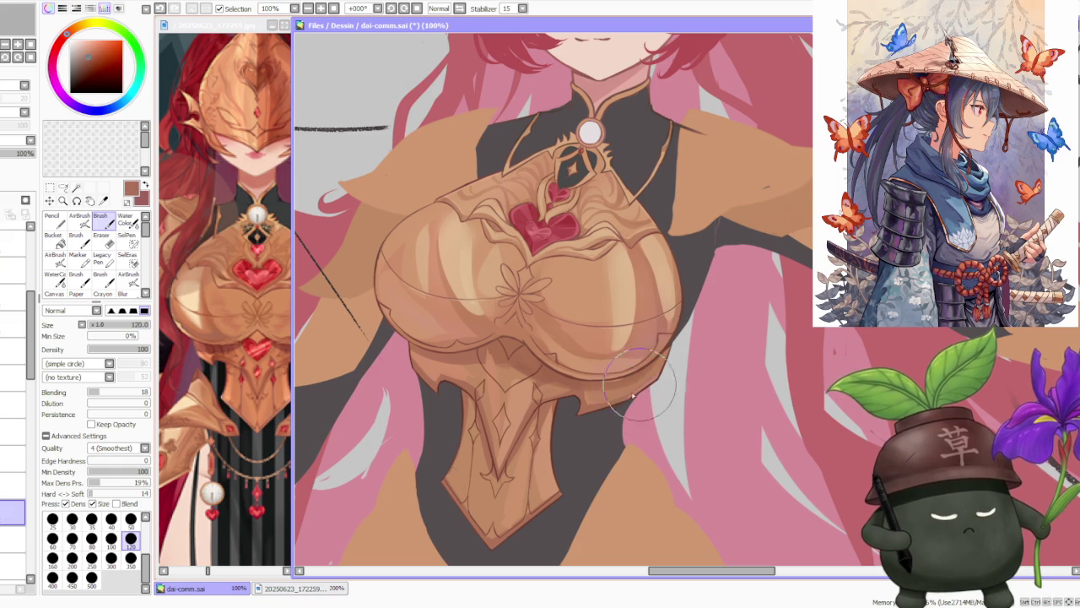
# With the armour's tan-brown, shade down the lower-left edge of the armour plate.
pyautogui.keyDown('alt'); pyautogui.click(631, 389); pyautogui.keyUp('alt')
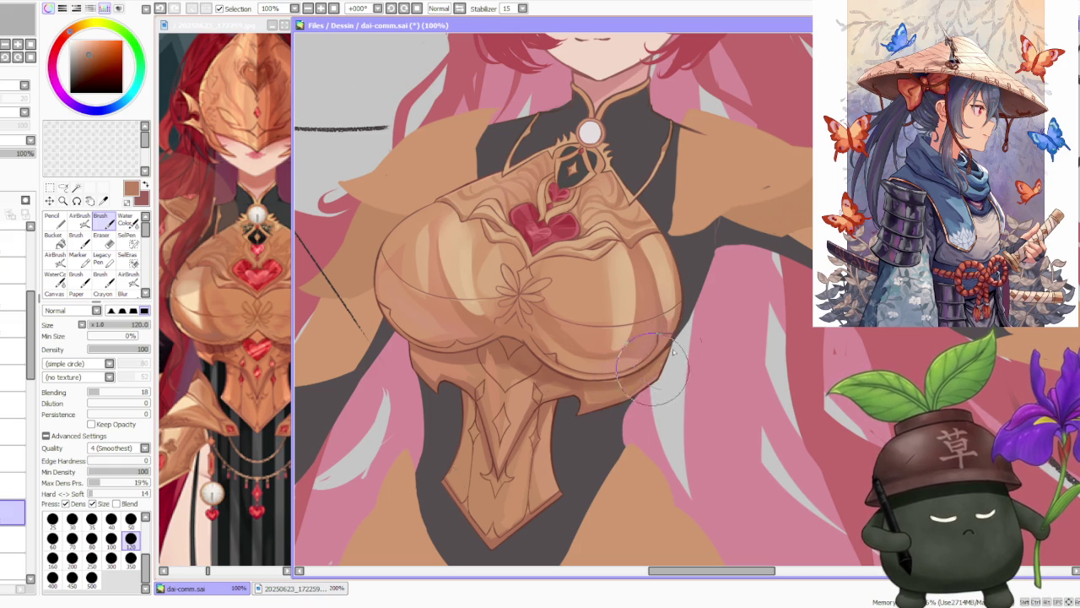
pyautogui.scroll(-2, 663, 364)
pyautogui.scroll(-1, 663, 365)
pyautogui.scroll(3, 507, 410)
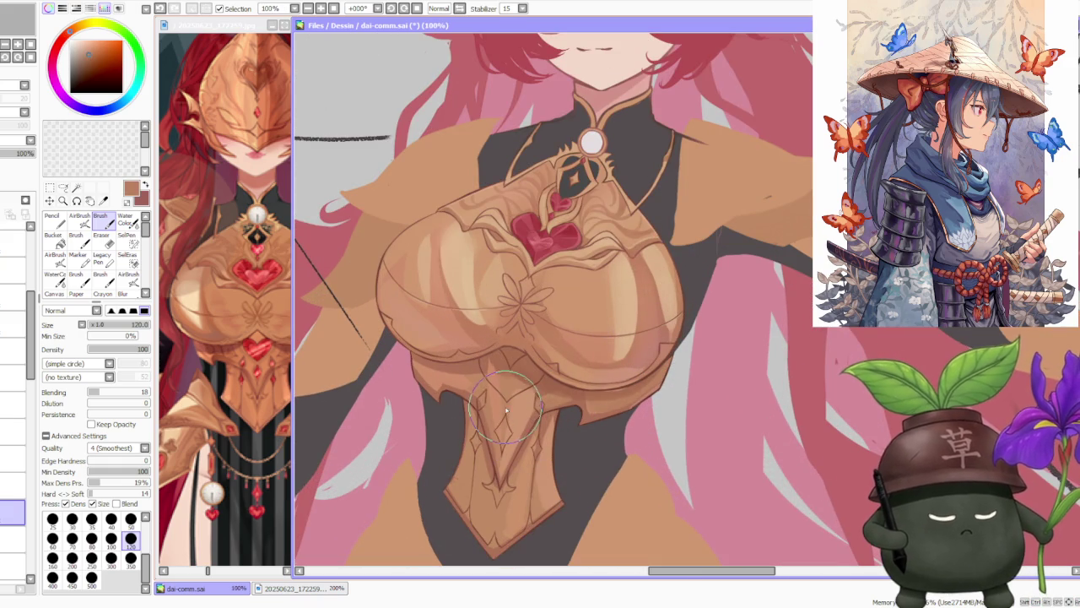
pyautogui.moveTo(505, 410)
pyautogui.mouseDown()
pyautogui.moveTo(446, 495)
pyautogui.moveTo(464, 440)
pyautogui.moveTo(462, 487)
pyautogui.mouseUp()
pyautogui.moveTo(473, 416); pyautogui.dragTo(448, 510)
pyautogui.moveTo(496, 415); pyautogui.dragTo(476, 509)
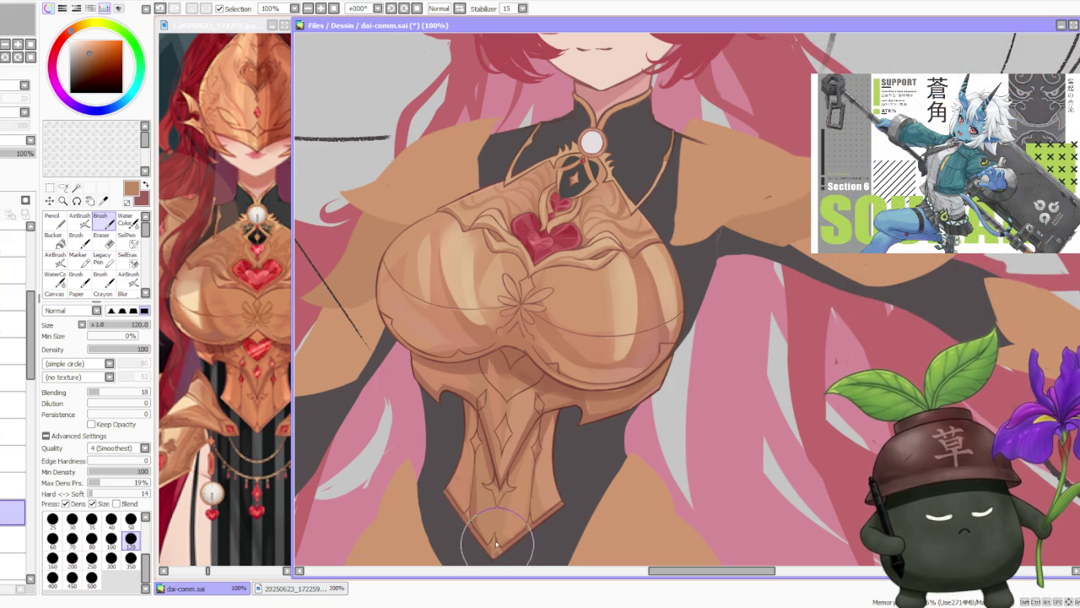
# Sample dark brown, lighter brown, light tan and a darker armour tone from the plate.
pyautogui.keyDown('alt'); pyautogui.click(492, 536); pyautogui.keyUp('alt')
pyautogui.keyDown('alt'); pyautogui.click(491, 542); pyautogui.keyUp('alt')
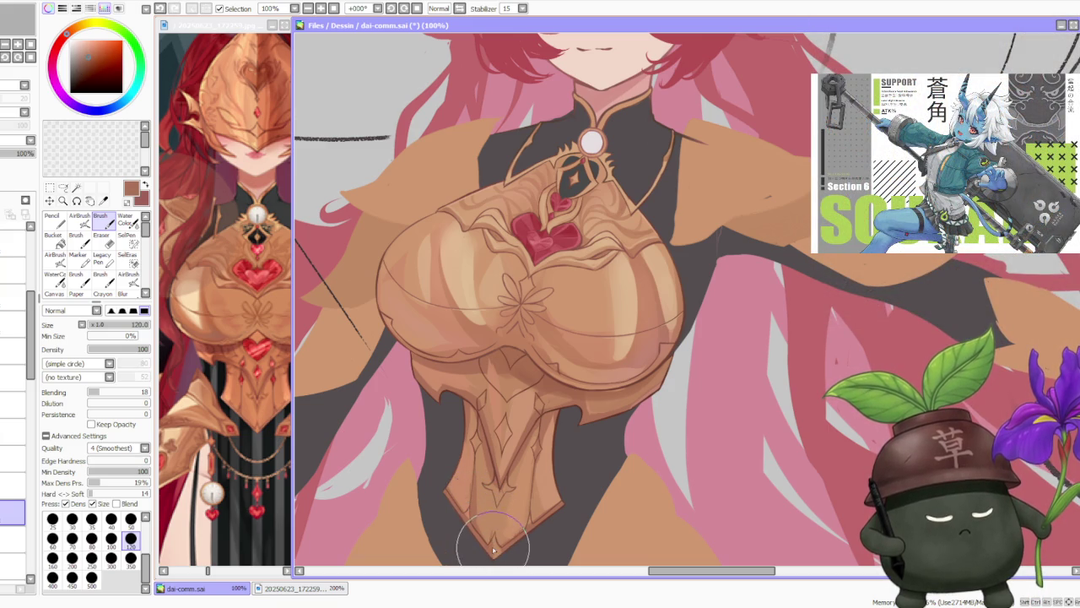
pyautogui.keyDown('alt'); pyautogui.click(498, 547); pyautogui.keyUp('alt')
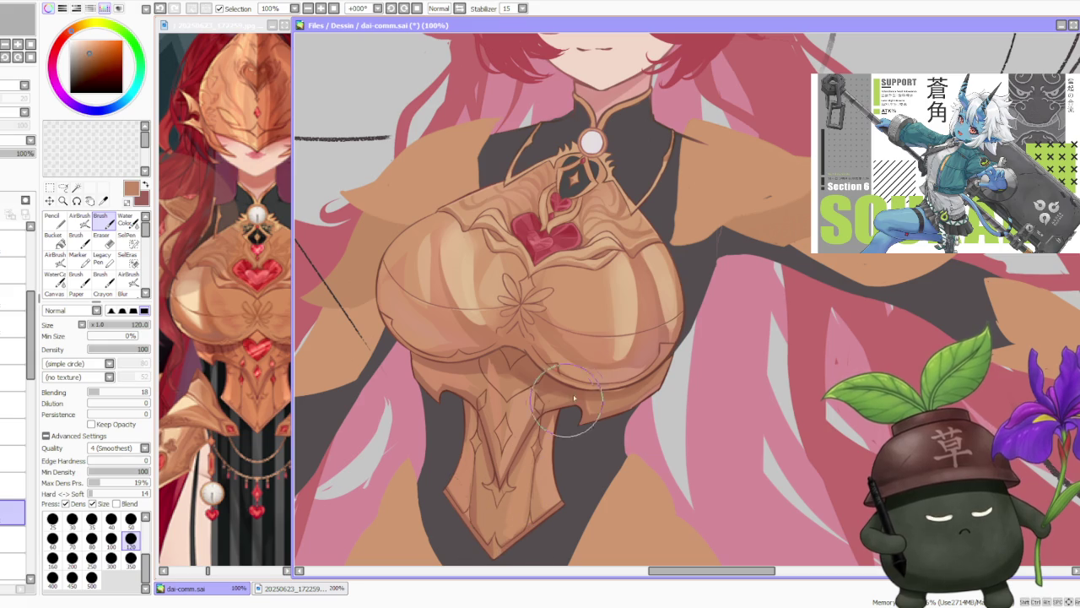
pyautogui.keyDown('alt'); pyautogui.click(627, 376); pyautogui.keyUp('alt')
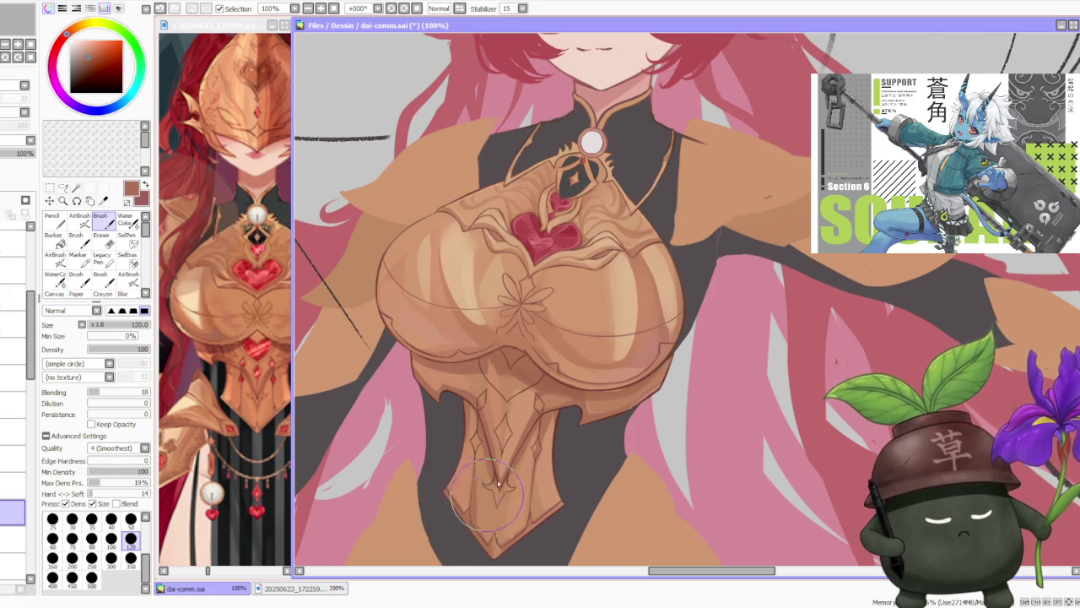
pyautogui.scroll(-3, 470, 517)
pyautogui.scroll(-2, 564, 405)
pyautogui.scroll(-2, 572, 387)
pyautogui.scroll(3, 572, 386)
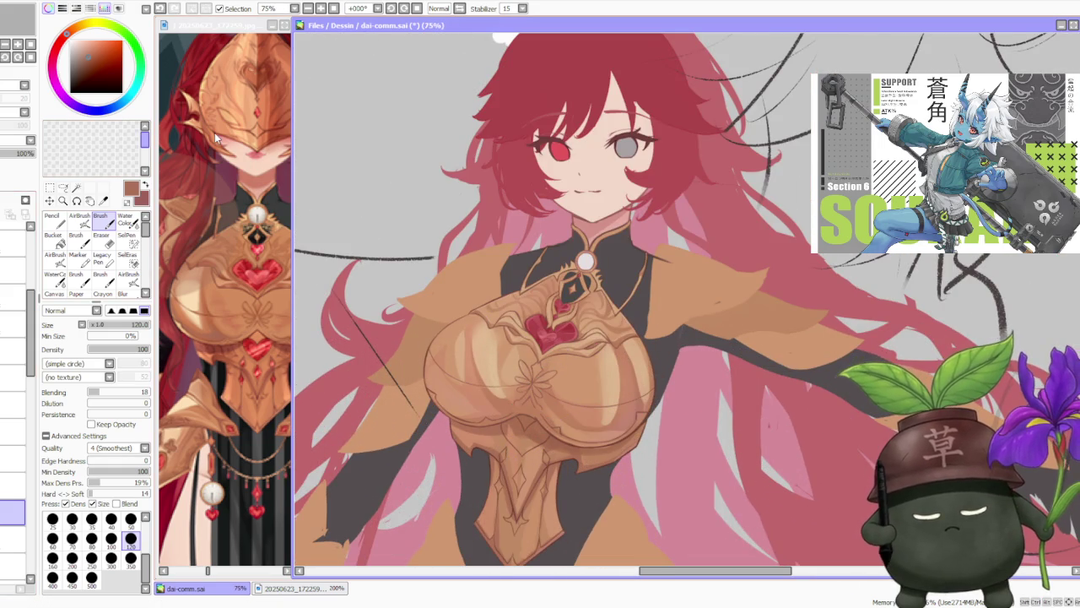
# Pick crimson red from the gems and shrink the brush to 50 for detail work.
pyautogui.keyDown('alt'); pyautogui.click(544, 325); pyautogui.keyUp('alt')
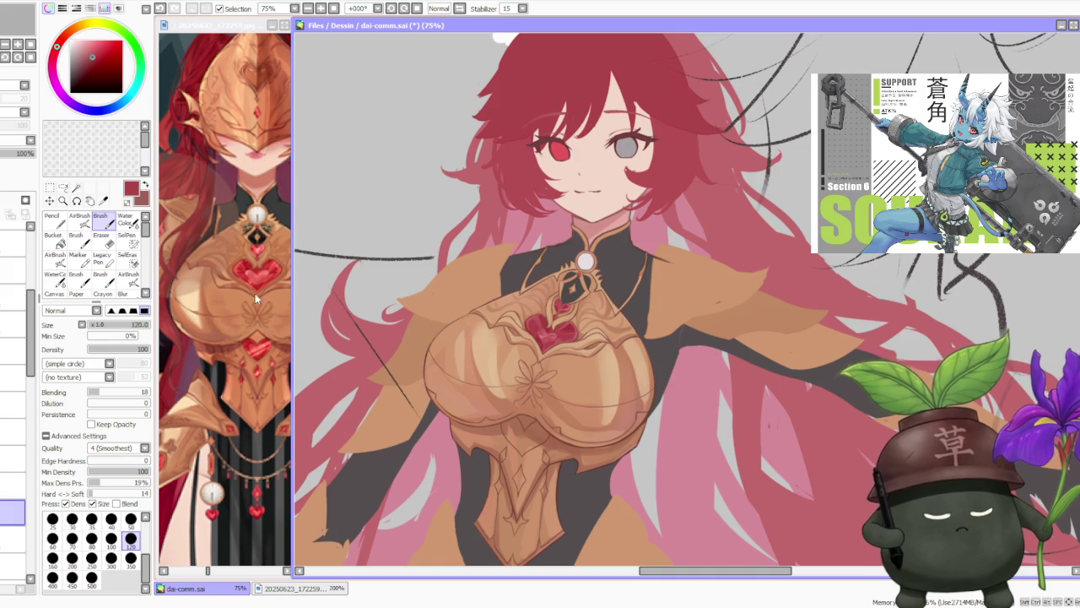
pyautogui.click(130, 518)
pyautogui.scroll(2, 513, 450)
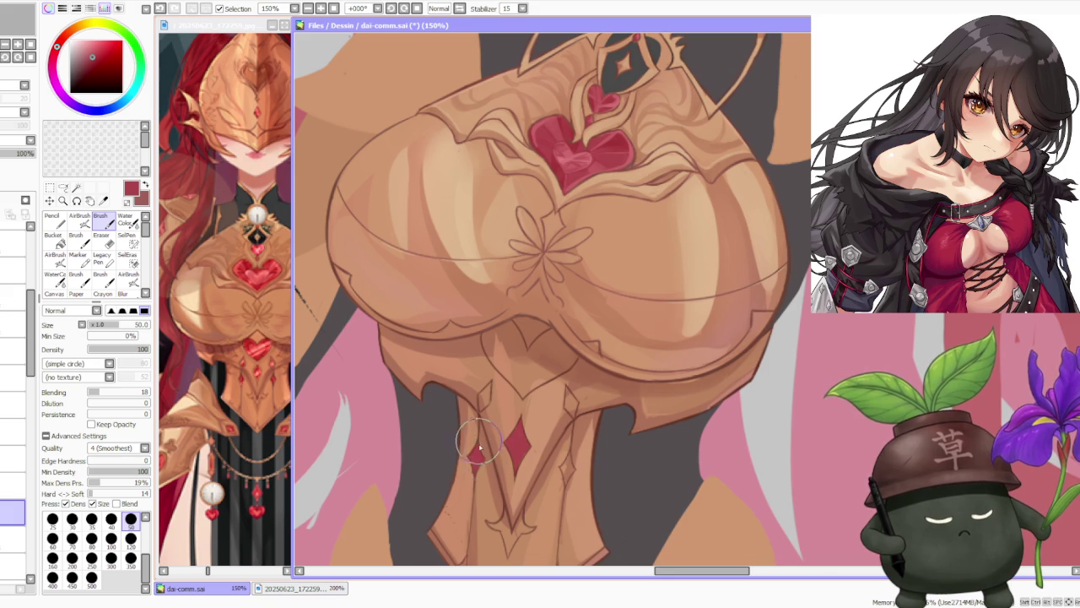
pyautogui.scroll(4, 477, 445)
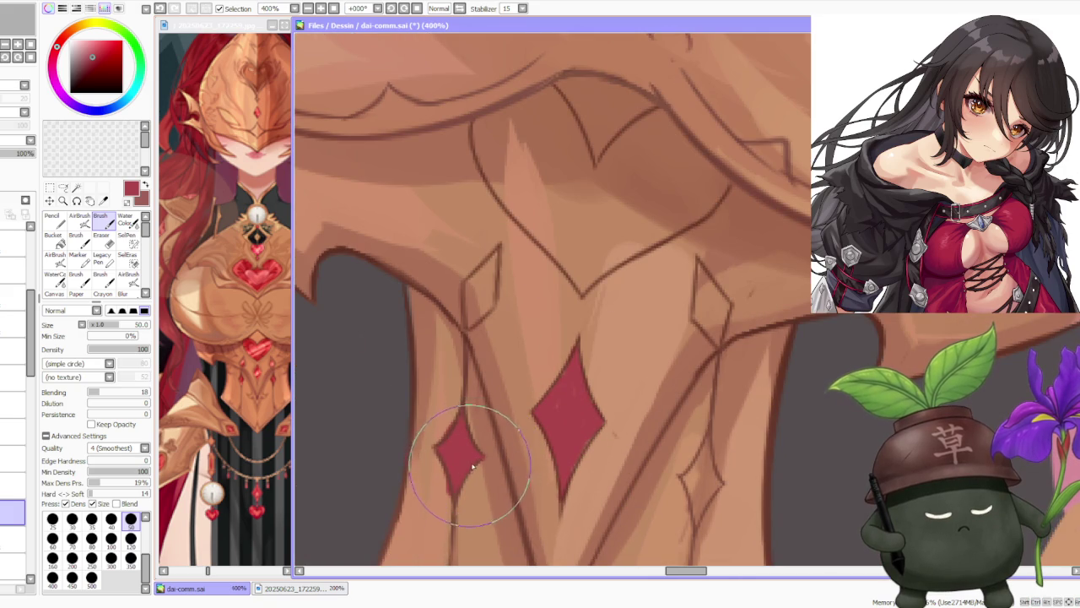
pyautogui.scroll(-1, 451, 440)
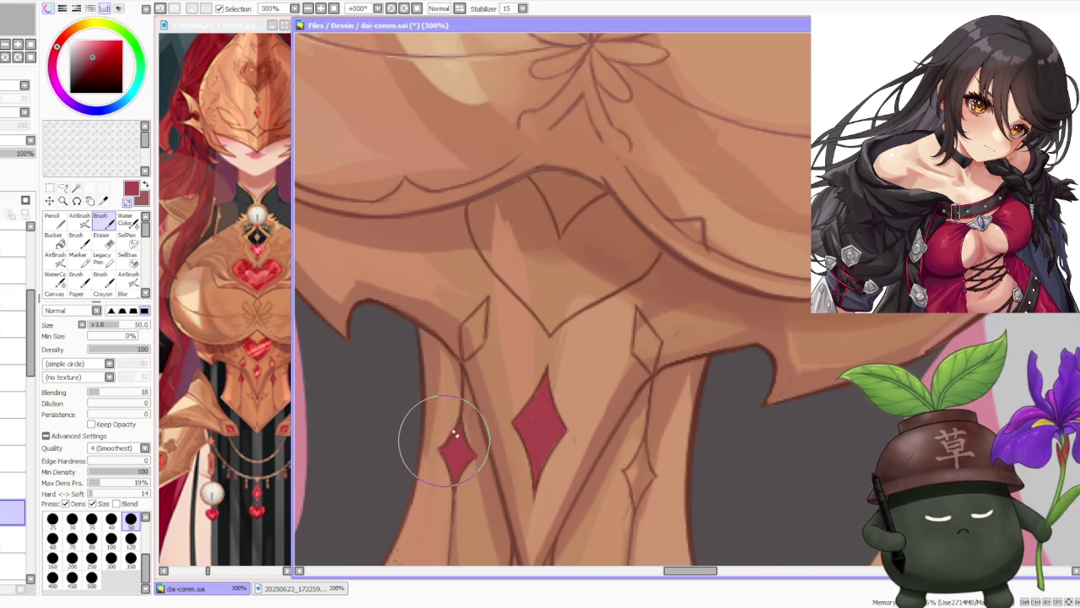
# Paint red into the upper, right and small lower diamond accents.
pyautogui.moveTo(483, 331)
pyautogui.mouseDown()
pyautogui.moveTo(466, 356)
pyautogui.moveTo(462, 312)
pyautogui.moveTo(469, 342)
pyautogui.moveTo(478, 327)
pyautogui.mouseUp()
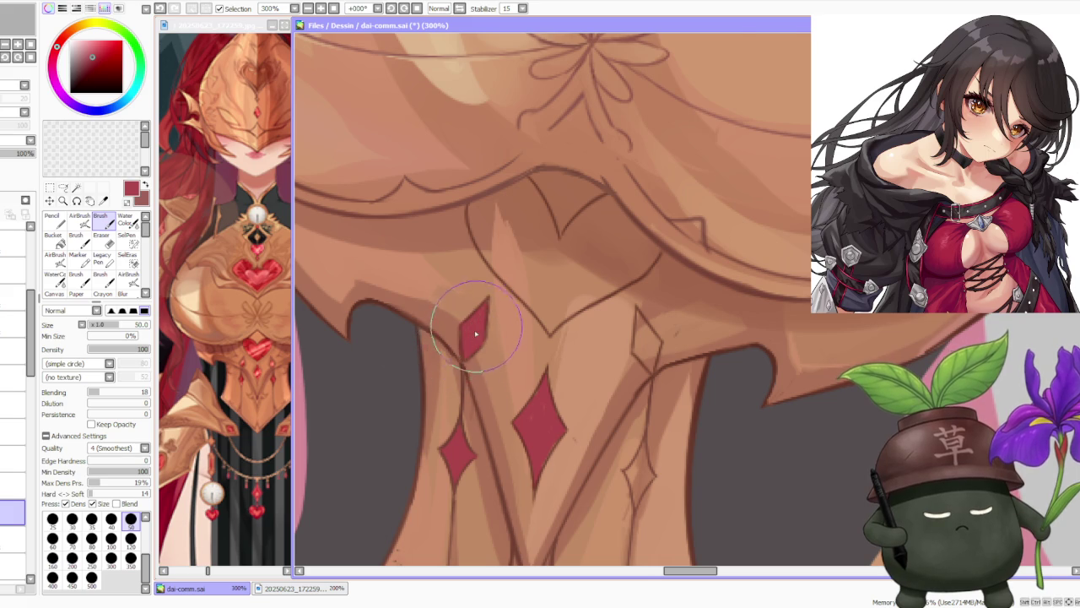
pyautogui.scroll(-2, 477, 327)
pyautogui.scroll(2, 563, 314)
pyautogui.moveTo(563, 314)
pyautogui.mouseDown()
pyautogui.moveTo(551, 349)
pyautogui.moveTo(572, 367)
pyautogui.moveTo(578, 313)
pyautogui.moveTo(576, 362)
pyautogui.mouseUp()
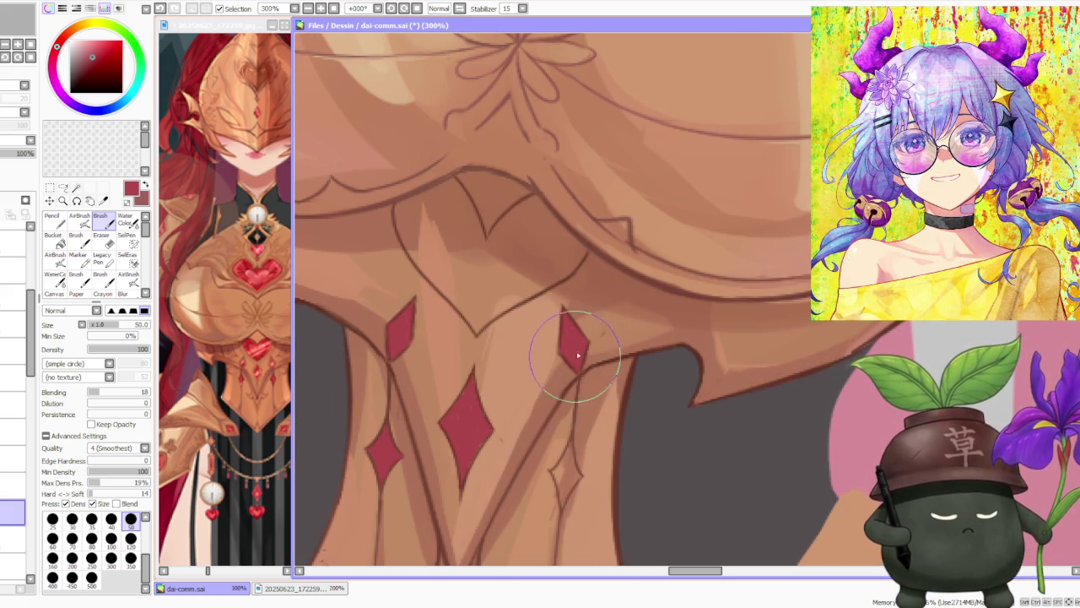
pyautogui.moveTo(566, 446)
pyautogui.mouseDown()
pyautogui.moveTo(549, 459)
pyautogui.moveTo(570, 453)
pyautogui.moveTo(562, 451)
pyautogui.moveTo(563, 489)
pyautogui.moveTo(564, 475)
pyautogui.moveTo(591, 471)
pyautogui.moveTo(579, 477)
pyautogui.mouseUp()
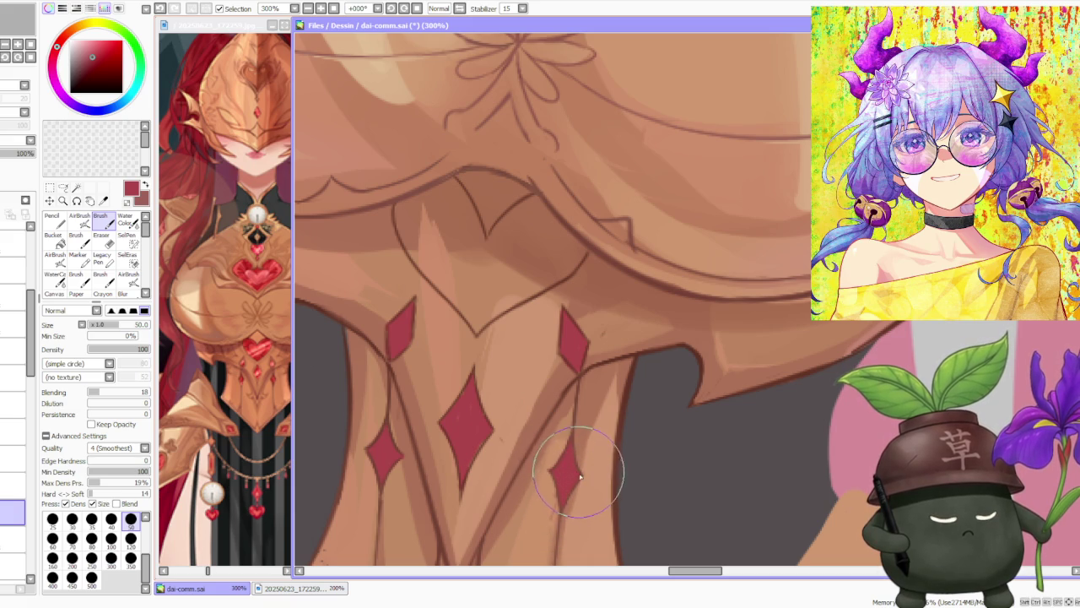
pyautogui.scroll(-1, 579, 476)
pyautogui.scroll(-1, 577, 456)
pyautogui.scroll(-1, 572, 422)
pyautogui.scroll(1, 570, 408)
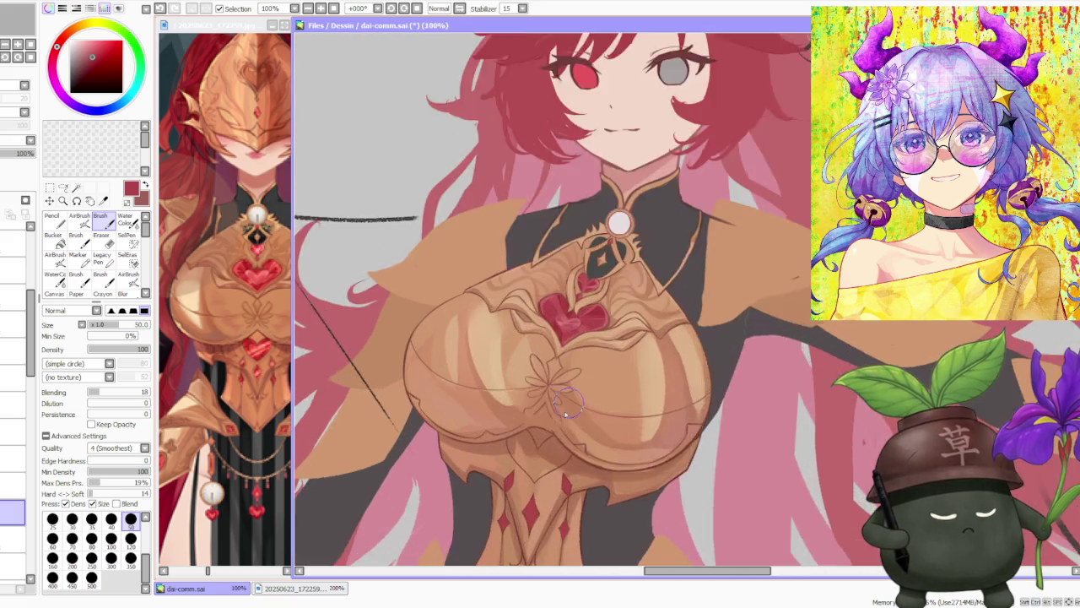
# Redraw the lower rim edge in tan and build up the red V-shaped heart accent below it.
pyautogui.scroll(1, 569, 407)
pyautogui.moveTo(506, 433); pyautogui.dragTo(495, 447)
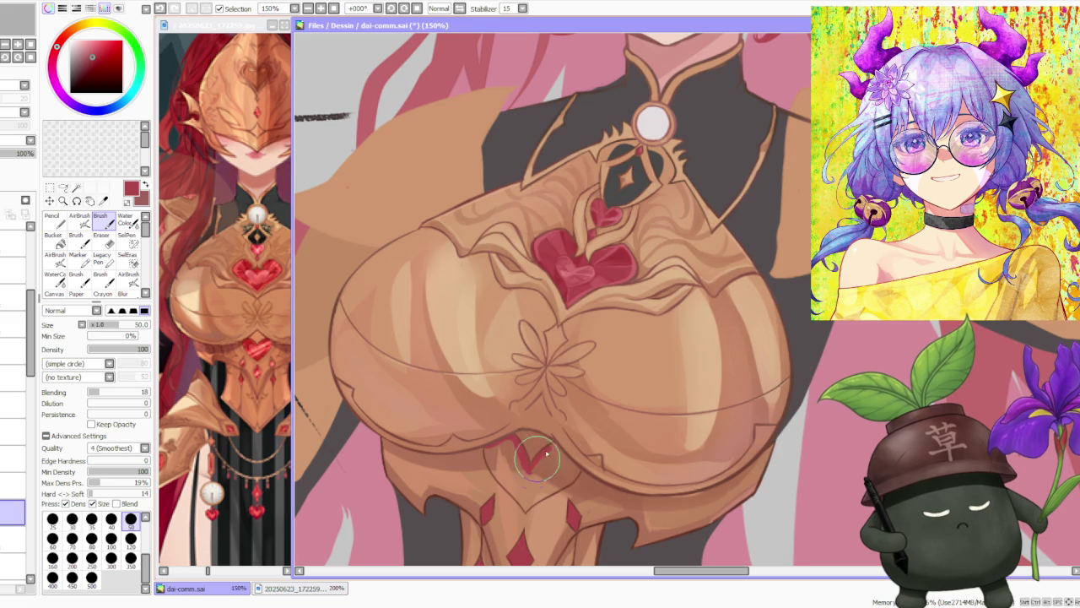
pyautogui.moveTo(565, 456)
pyautogui.mouseDown()
pyautogui.moveTo(583, 473)
pyautogui.moveTo(574, 494)
pyautogui.moveTo(586, 481)
pyautogui.moveTo(541, 498)
pyautogui.moveTo(570, 463)
pyautogui.mouseUp()
pyautogui.moveTo(527, 494)
pyautogui.mouseDown()
pyautogui.moveTo(510, 435)
pyautogui.moveTo(532, 472)
pyautogui.mouseUp()
pyautogui.moveTo(506, 439)
pyautogui.mouseDown()
pyautogui.moveTo(490, 445)
pyautogui.moveTo(506, 477)
pyautogui.moveTo(497, 475)
pyautogui.moveTo(519, 506)
pyautogui.moveTo(540, 502)
pyautogui.moveTo(485, 439)
pyautogui.moveTo(540, 515)
pyautogui.mouseUp()
pyautogui.moveTo(497, 464); pyautogui.dragTo(507, 497)
pyautogui.scroll(-2, 590, 363)
pyautogui.scroll(-2, 601, 340)
pyautogui.scroll(-1, 619, 363)
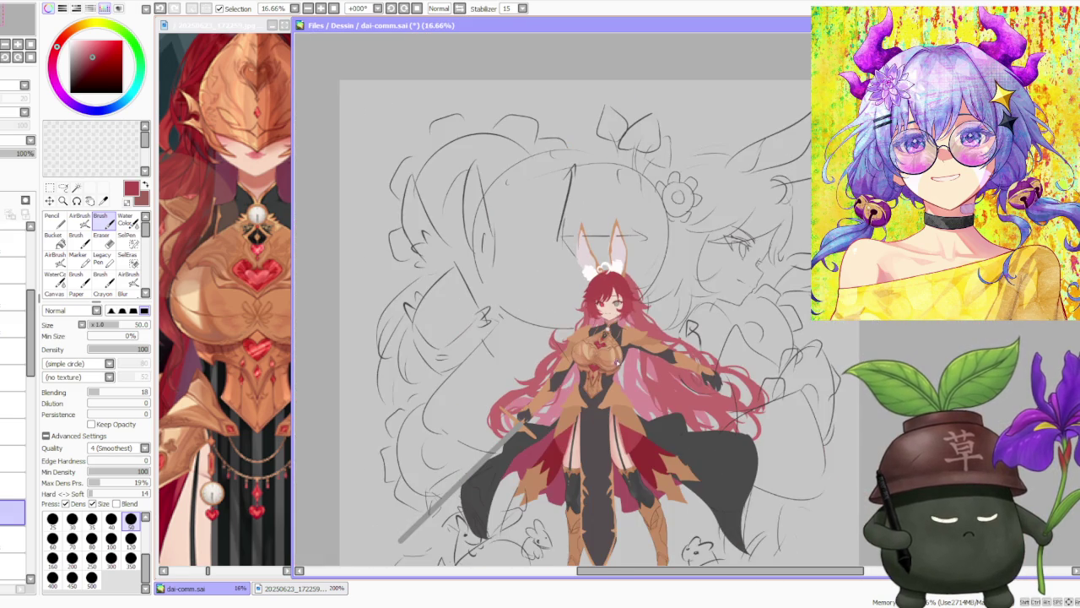
# Check the reference image, then sample a brown tone from the artwork.
pyautogui.scroll(2, 615, 364)
pyautogui.scroll(2, 614, 365)
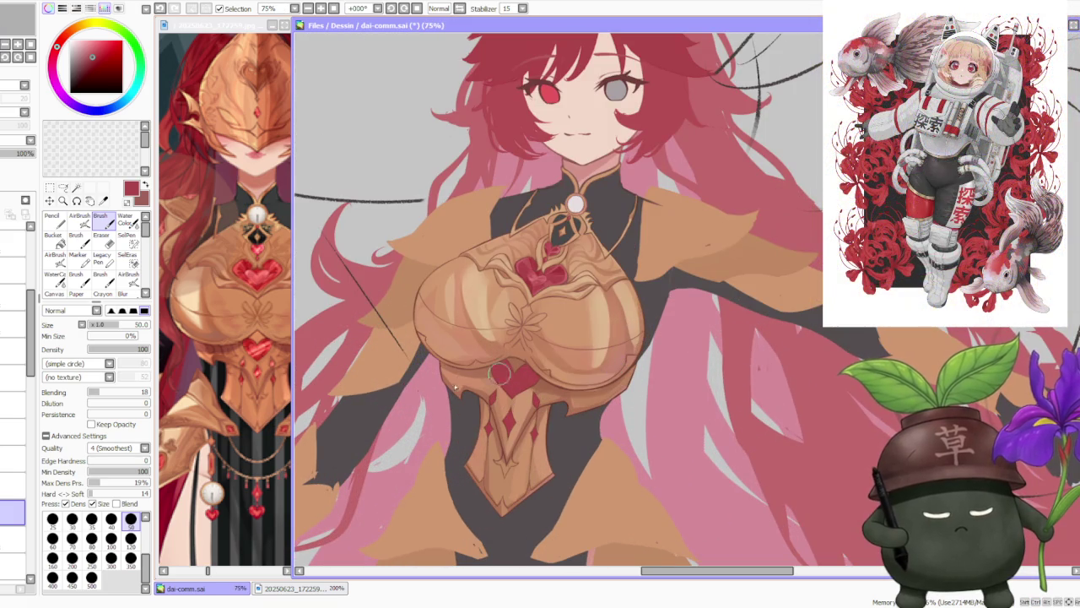
pyautogui.click(253, 437)
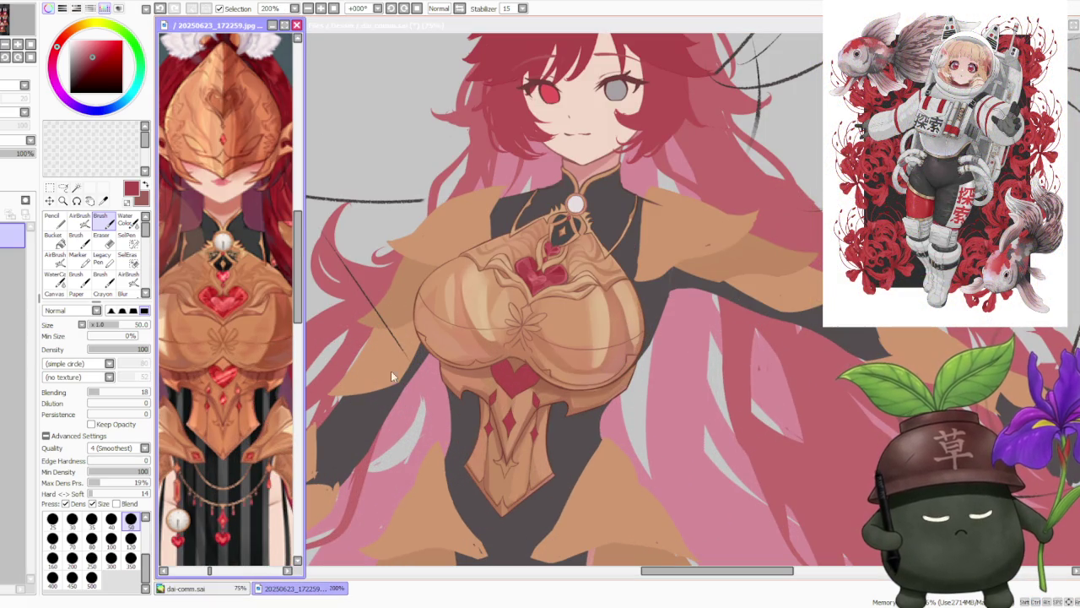
pyautogui.click(544, 381)
pyautogui.keyDown('alt'); pyautogui.click(546, 381); pyautogui.keyUp('alt')
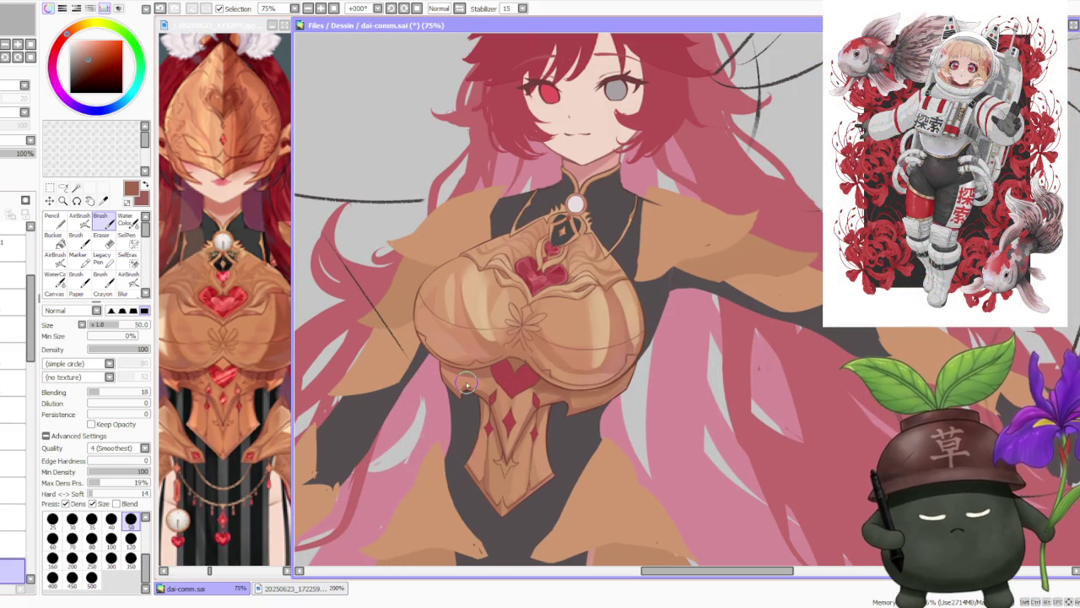
# Switch to a higher layer in the Layer panel for painting.
pyautogui.click(12, 474)
pyautogui.click(13, 501)
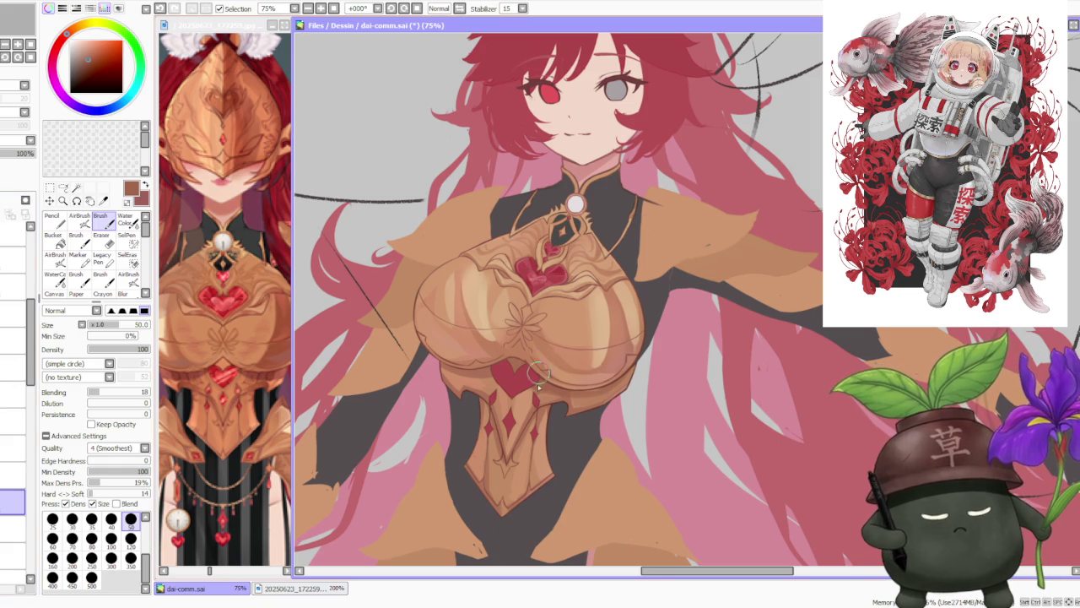
pyautogui.scroll(1, 540, 361)
pyautogui.scroll(1, 536, 346)
pyautogui.scroll(1, 530, 309)
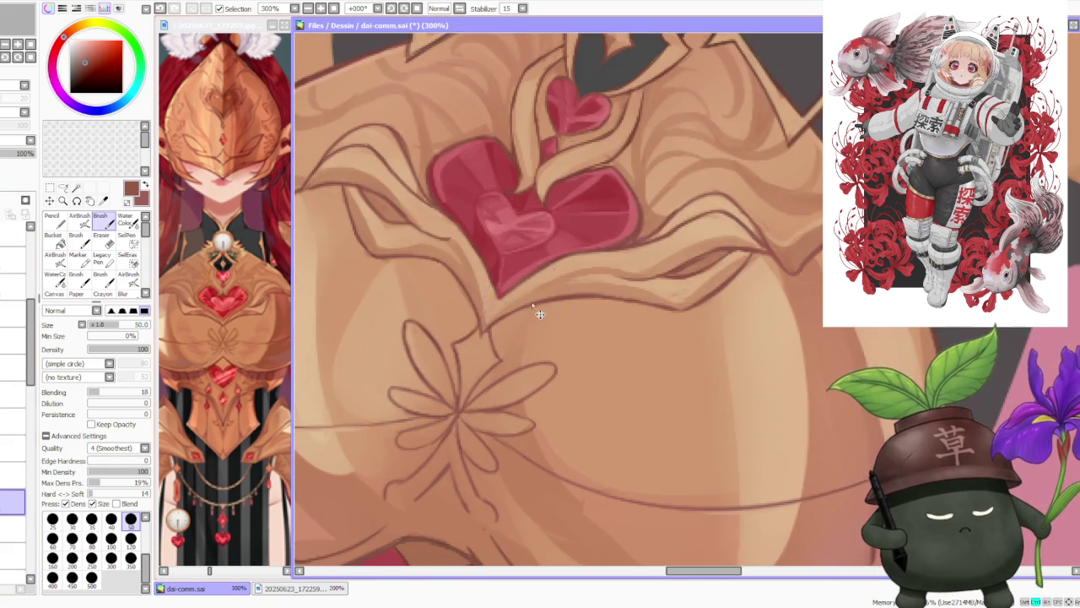
pyautogui.scroll(-3, 532, 307)
pyautogui.scroll(1, 547, 405)
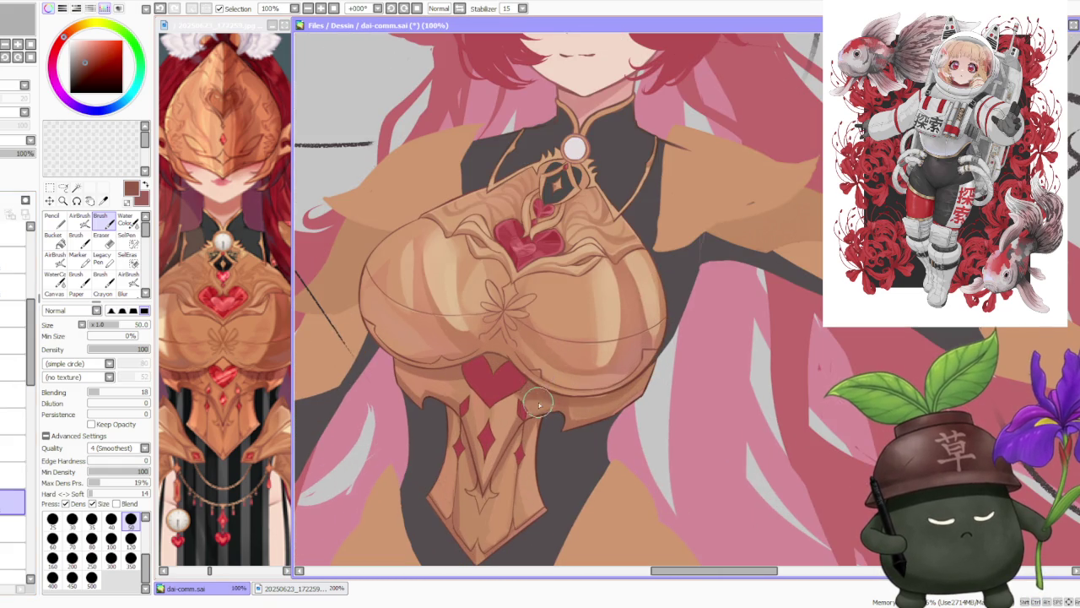
# Sample several orange and brown tones from the breastplate.
pyautogui.keyDown('alt'); pyautogui.click(530, 396); pyautogui.keyUp('alt')
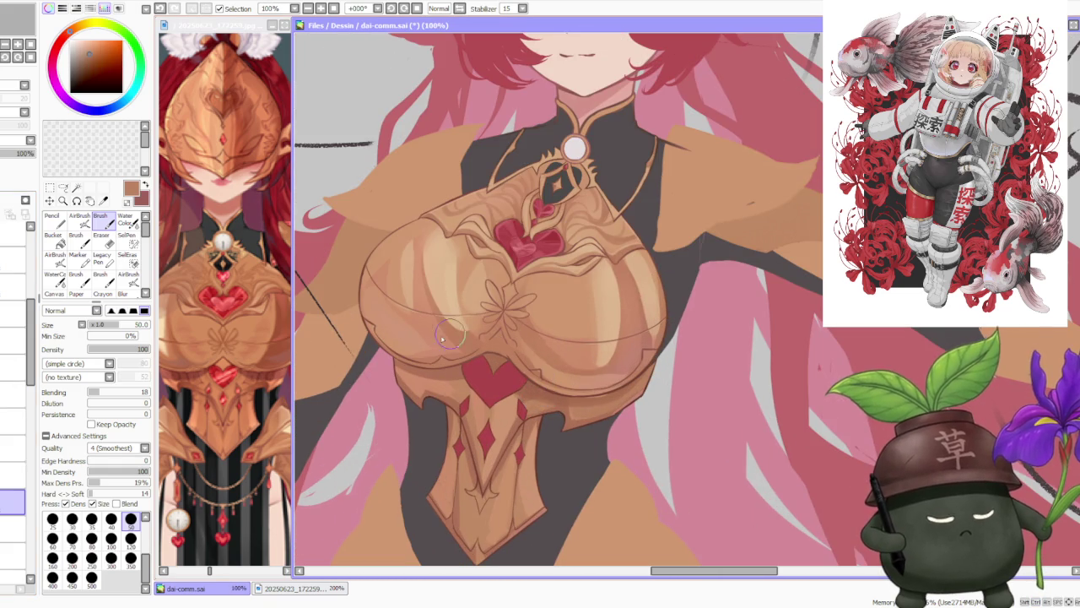
pyautogui.keyDown('alt'); pyautogui.click(511, 417); pyautogui.keyUp('alt')
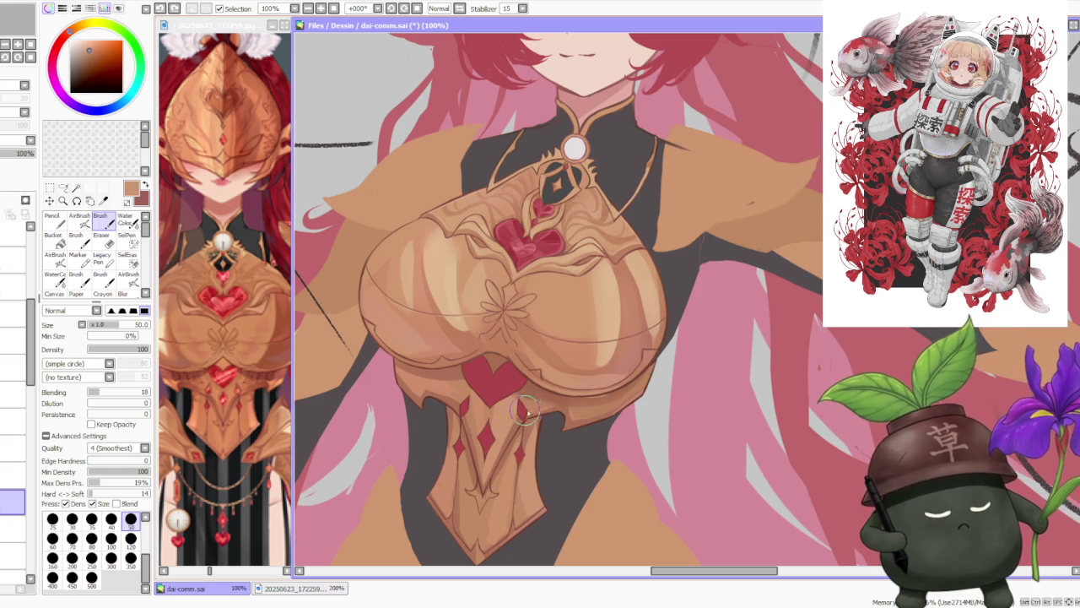
pyautogui.keyDown('alt'); pyautogui.click(540, 394); pyautogui.keyUp('alt')
pyautogui.keyDown('alt'); pyautogui.click(523, 415); pyautogui.keyUp('alt')
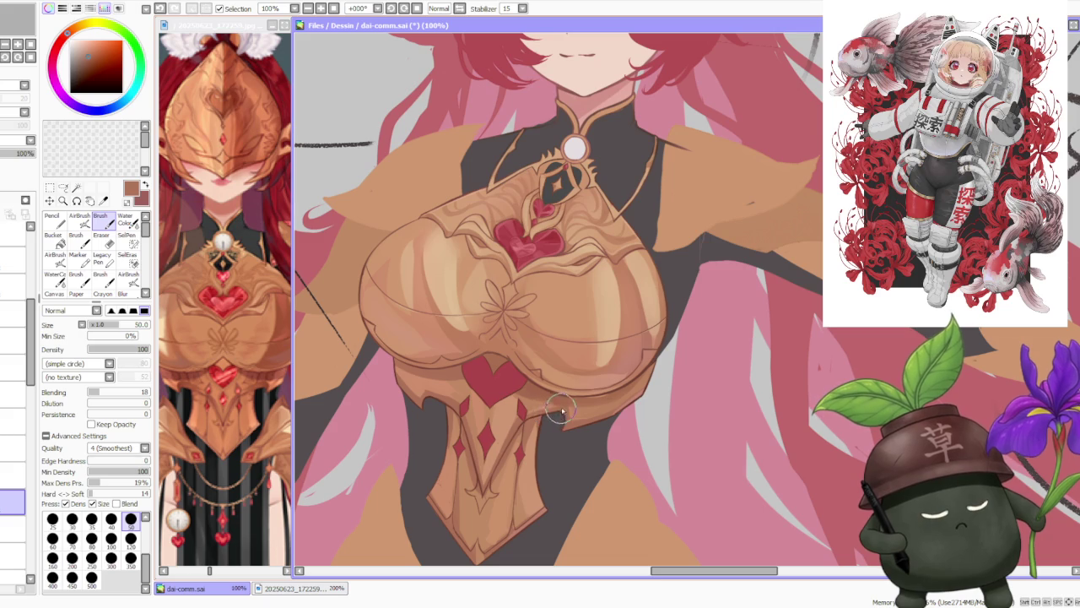
pyautogui.keyDown('alt'); pyautogui.click(532, 383); pyautogui.keyUp('alt')
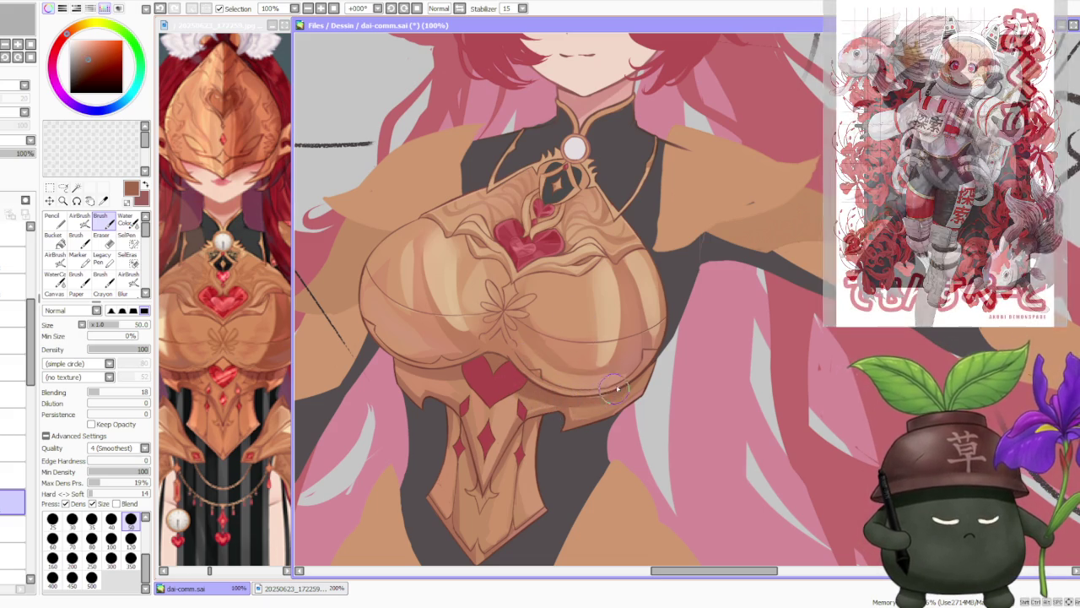
pyautogui.scroll(-5, 592, 389)
pyautogui.scroll(5, 609, 323)
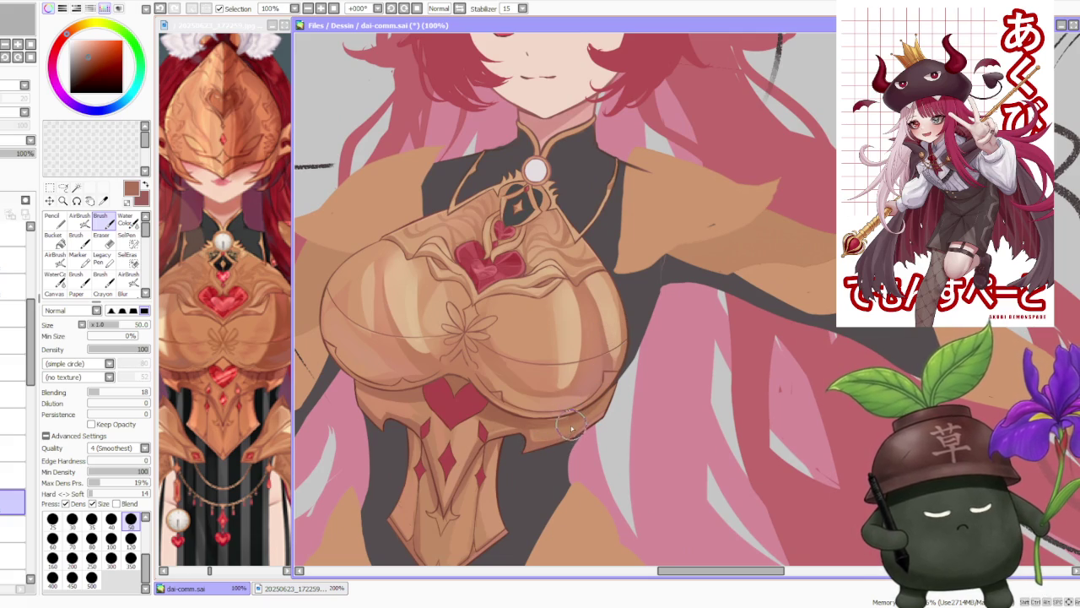
# Pick brighter gold and light peach, set brush blending to 39, and undo a faint stroke.
pyautogui.keyDown('alt'); pyautogui.click(559, 432); pyautogui.keyUp('alt')
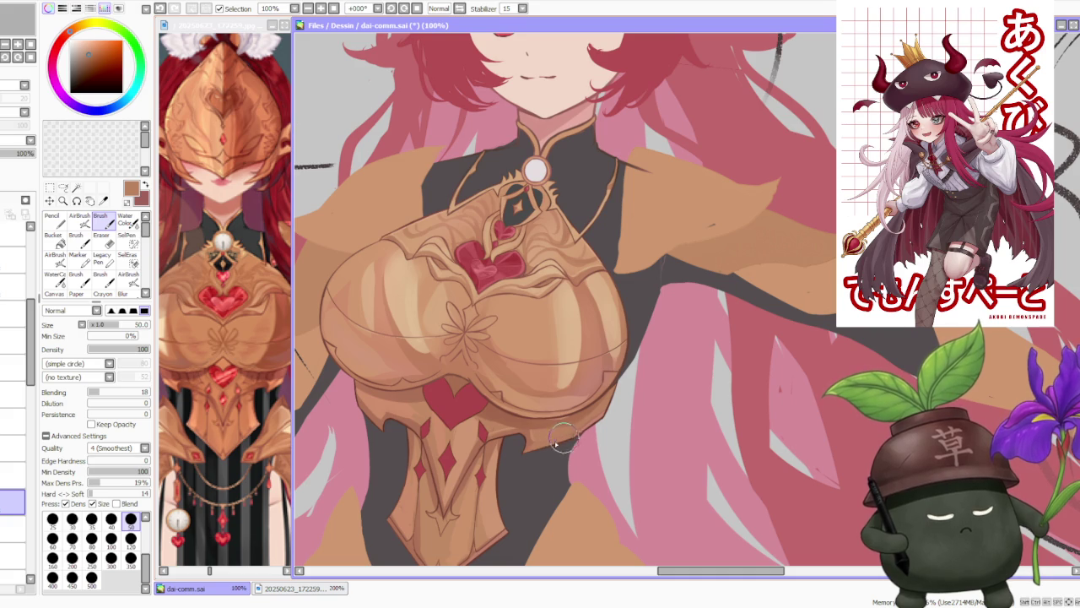
pyautogui.keyDown('alt'); pyautogui.click(565, 380); pyautogui.keyUp('alt')
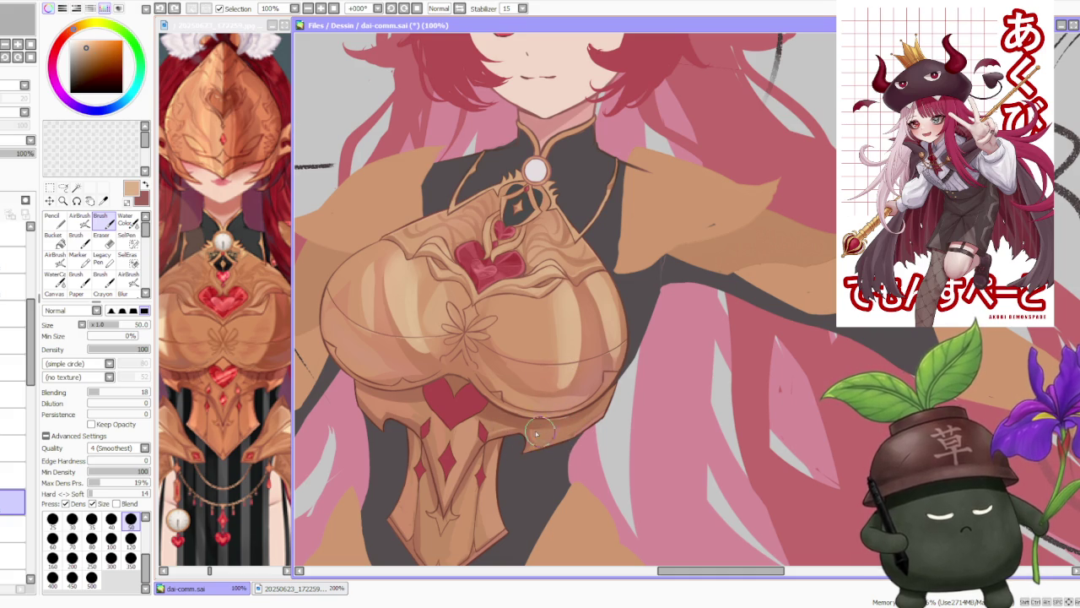
pyautogui.moveTo(99, 391); pyautogui.dragTo(113, 391)
pyautogui.hotkey('ctrl', 'z')
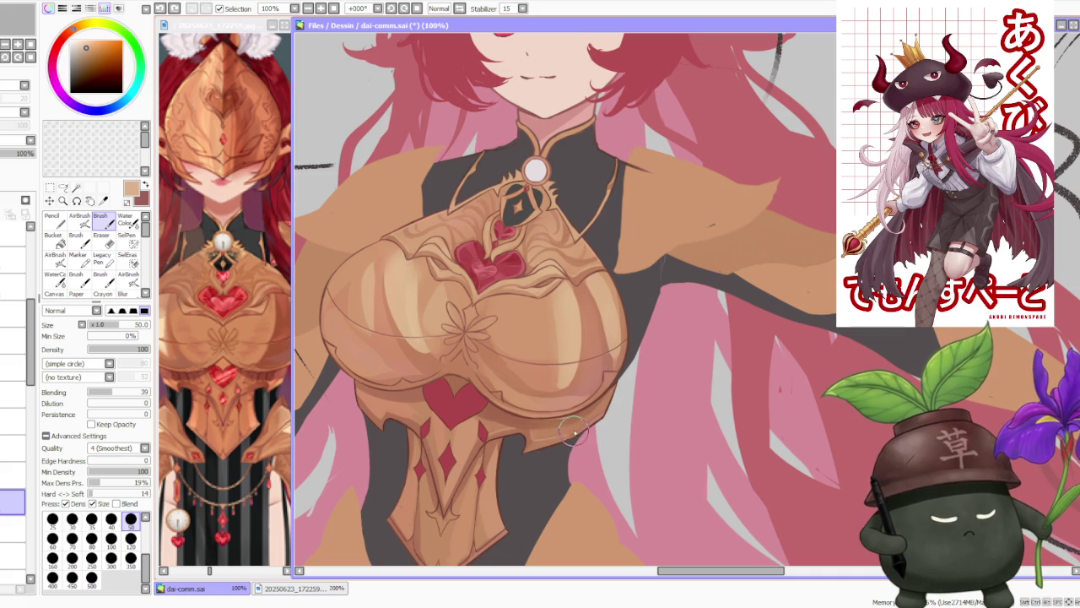
pyautogui.scroll(-4, 562, 365)
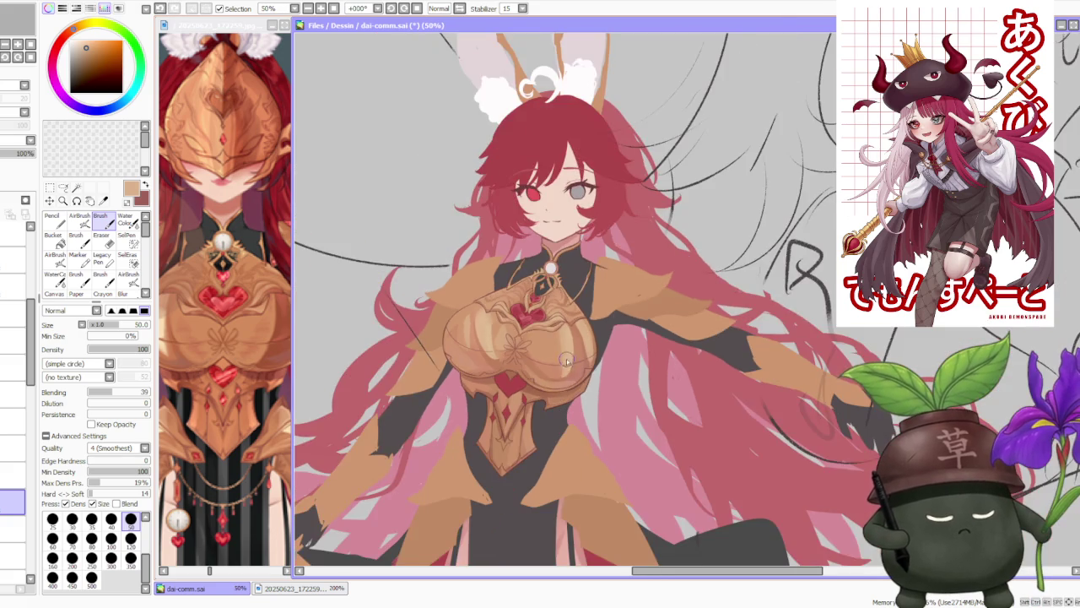
pyautogui.scroll(-1, 567, 366)
pyautogui.scroll(2, 577, 349)
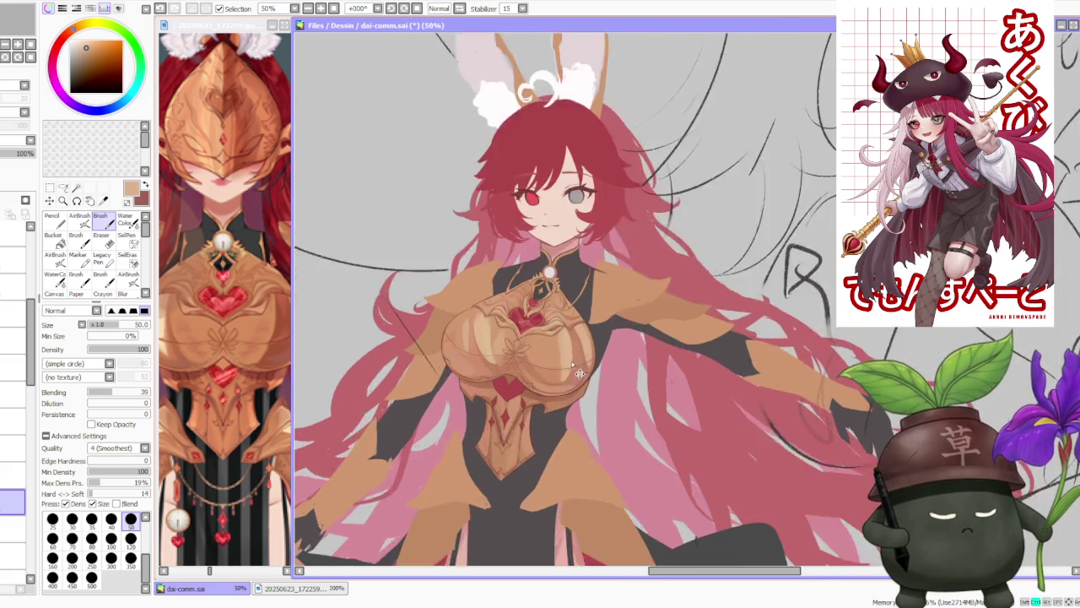
pyautogui.scroll(2, 571, 373)
pyautogui.scroll(-3, 570, 376)
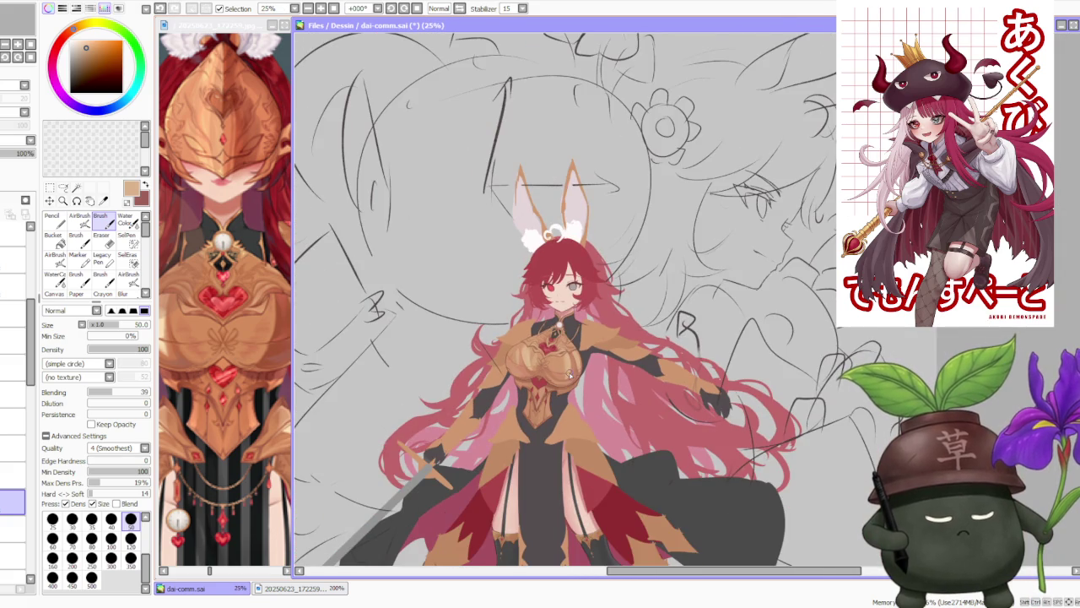
pyautogui.scroll(-1, 582, 351)
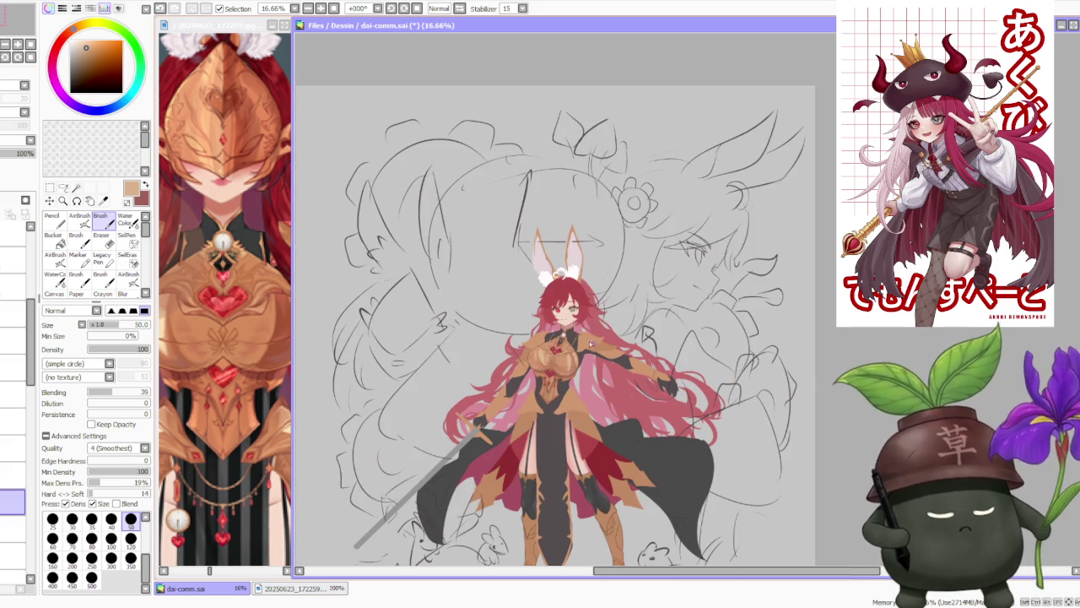
pyautogui.scroll(2, 574, 361)
pyautogui.scroll(2, 570, 363)
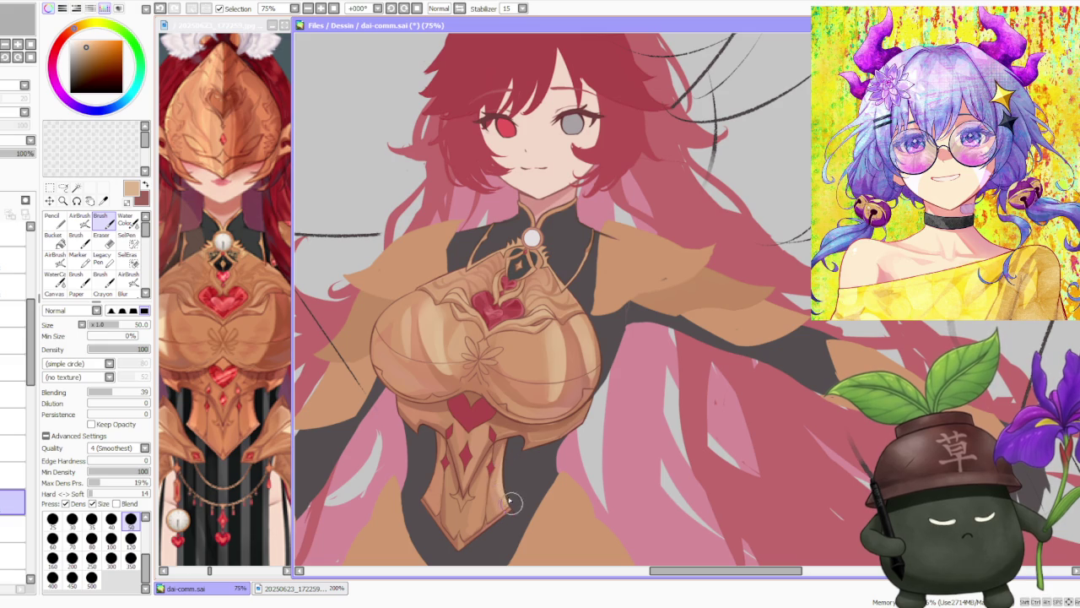
pyautogui.hotkey('ctrl', 'z')
pyautogui.hotkey('ctrl', 'z')
pyautogui.hotkey('ctrl', 'z')
pyautogui.moveTo(487, 473); pyautogui.dragTo(484, 506)
pyautogui.hotkey('ctrl', 'z')
pyautogui.moveTo(486, 456); pyautogui.dragTo(485, 519)
pyautogui.scroll(-3, 516, 397)
pyautogui.scroll(2, 523, 393)
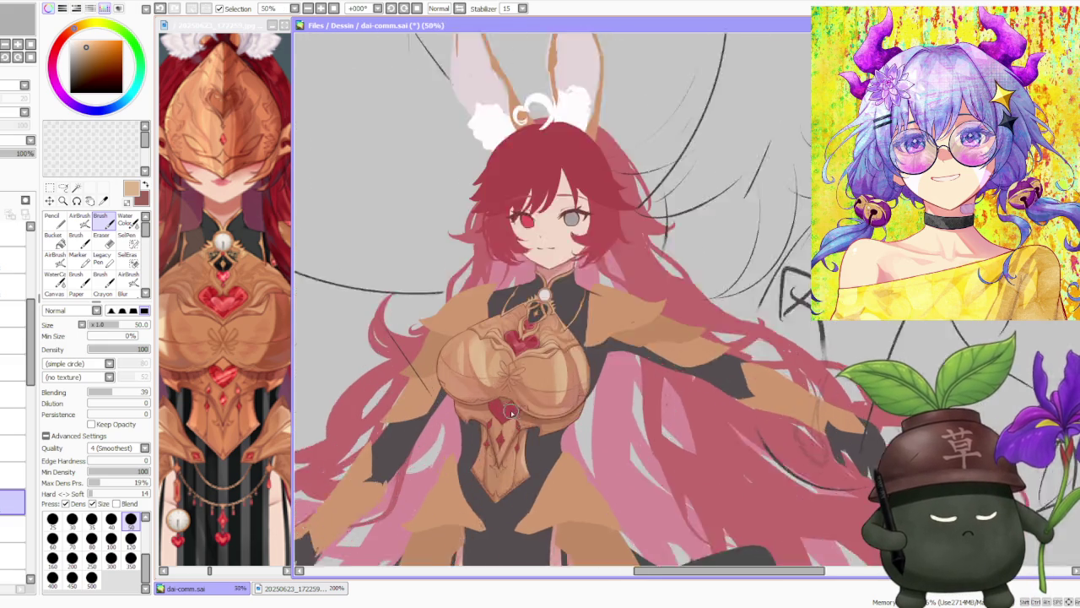
pyautogui.scroll(2, 516, 439)
pyautogui.hotkey('ctrl', 'z')
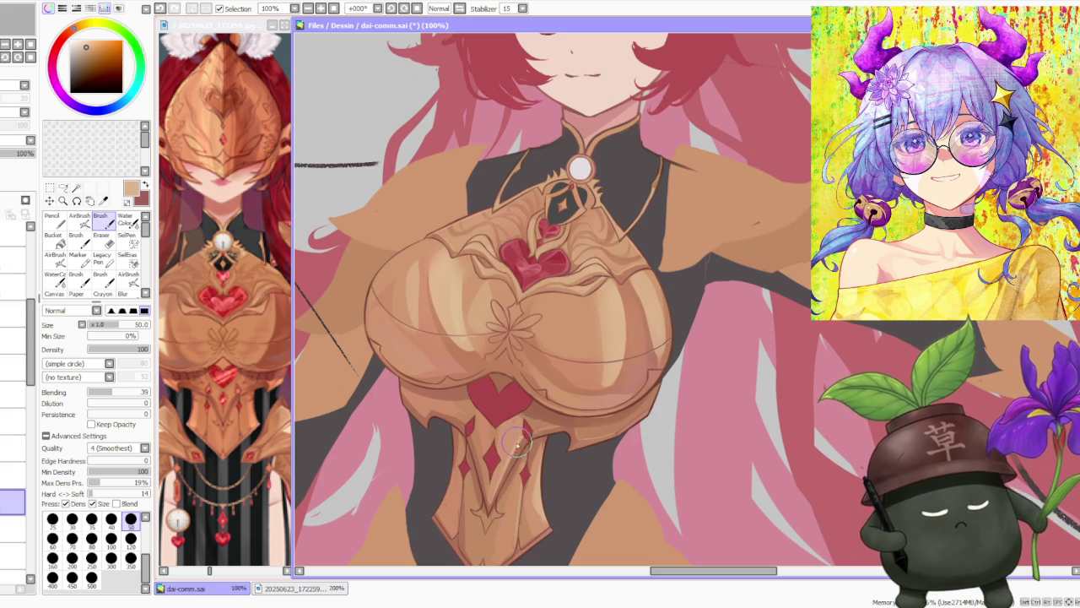
pyautogui.scroll(-1, 519, 439)
pyautogui.scroll(-1, 523, 439)
pyautogui.scroll(4, 566, 443)
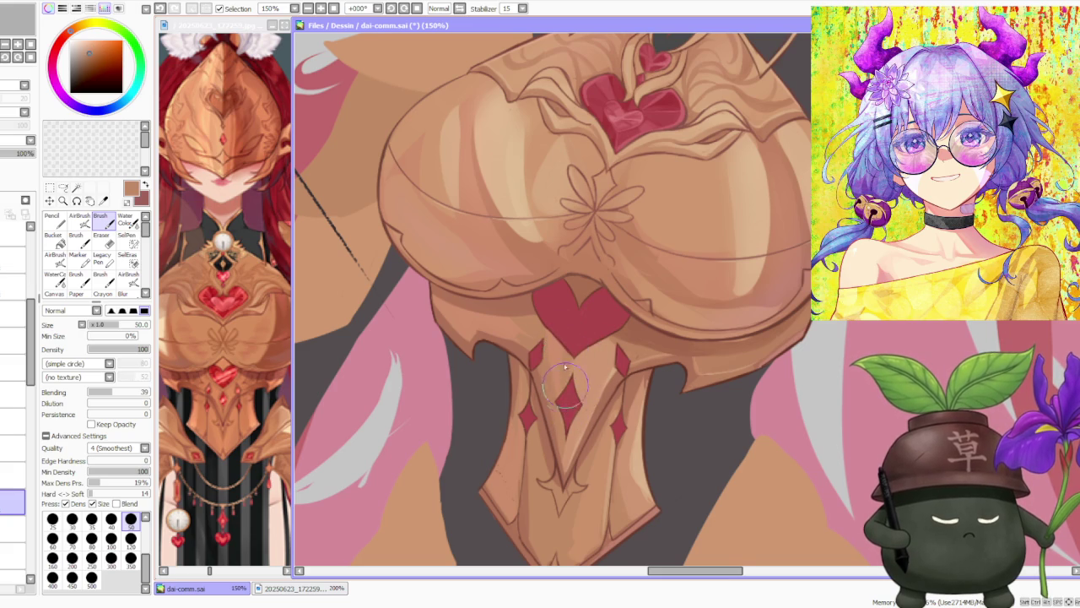
pyautogui.scroll(-3, 567, 386)
pyautogui.scroll(-2, 591, 354)
pyautogui.scroll(2, 688, 308)
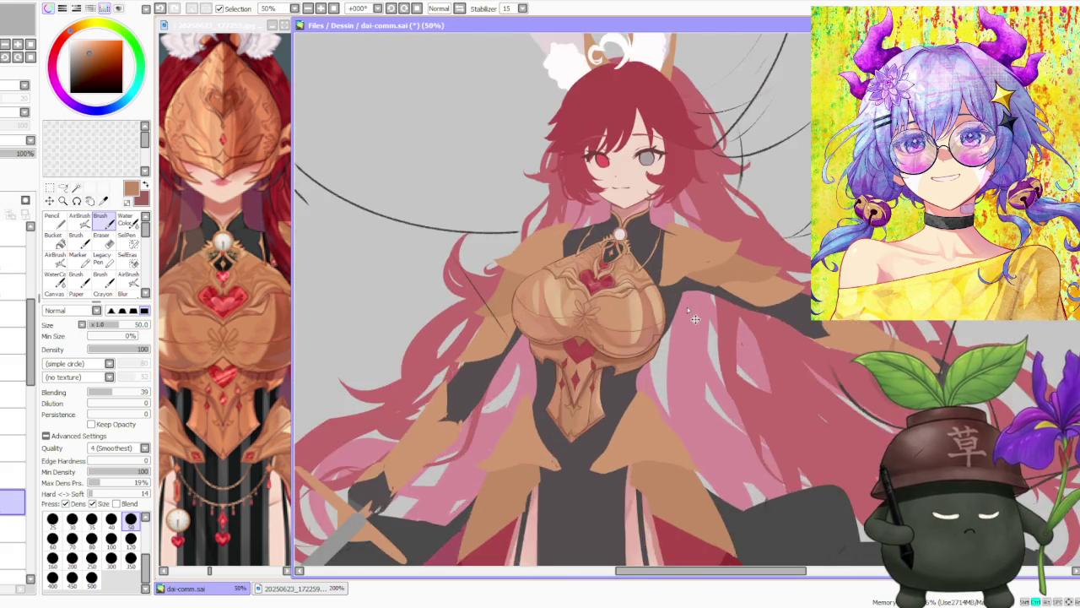
pyautogui.scroll(1, 688, 308)
pyautogui.scroll(1, 608, 371)
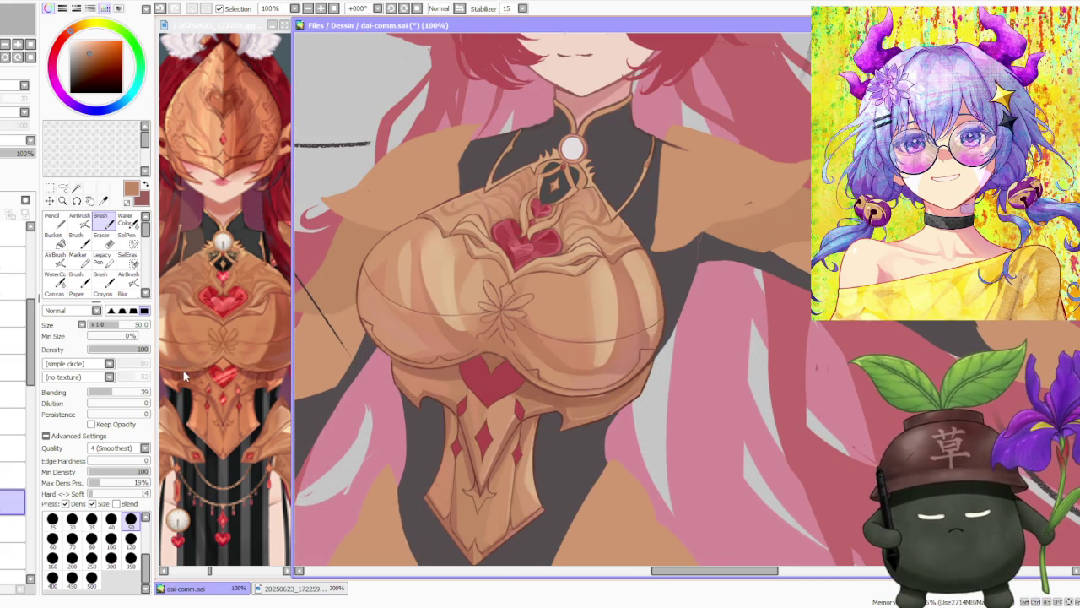
pyautogui.keyDown('alt'); pyautogui.click(541, 396); pyautogui.keyUp('alt')
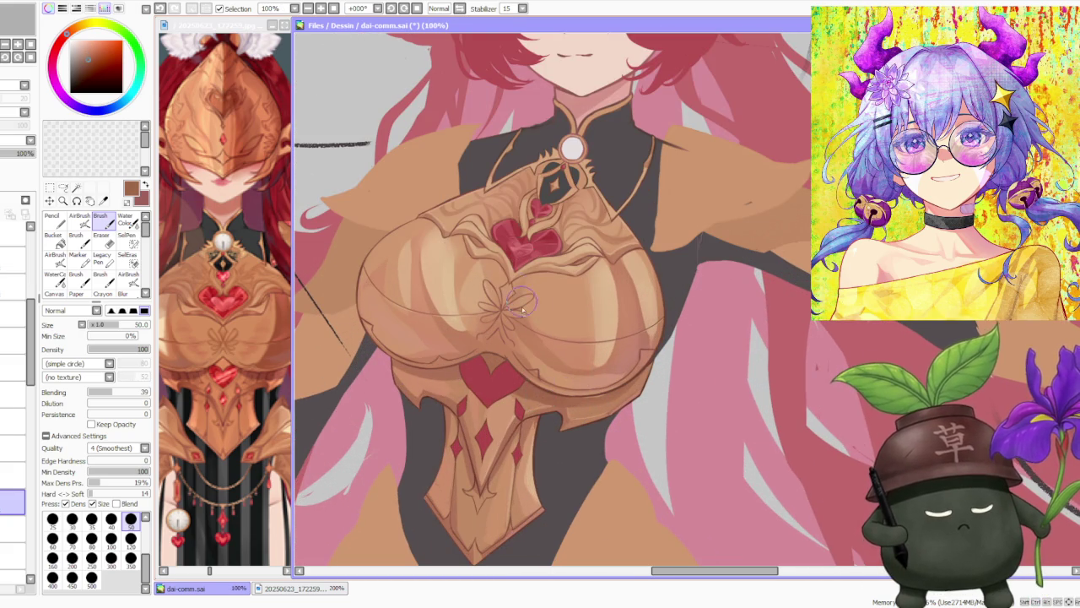
pyautogui.scroll(3, 522, 307)
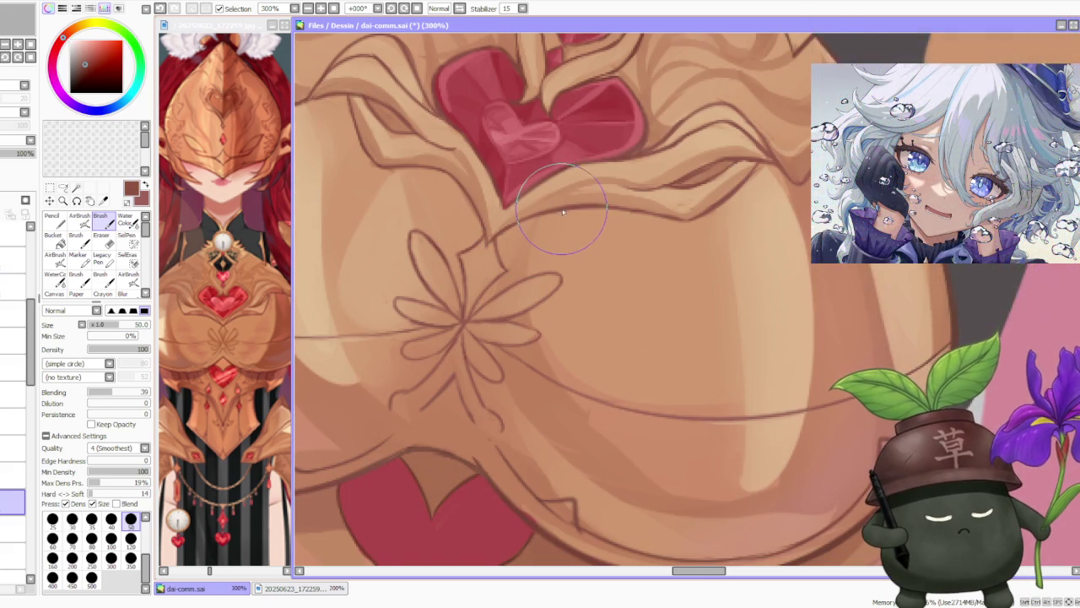
pyautogui.scroll(-2, 562, 213)
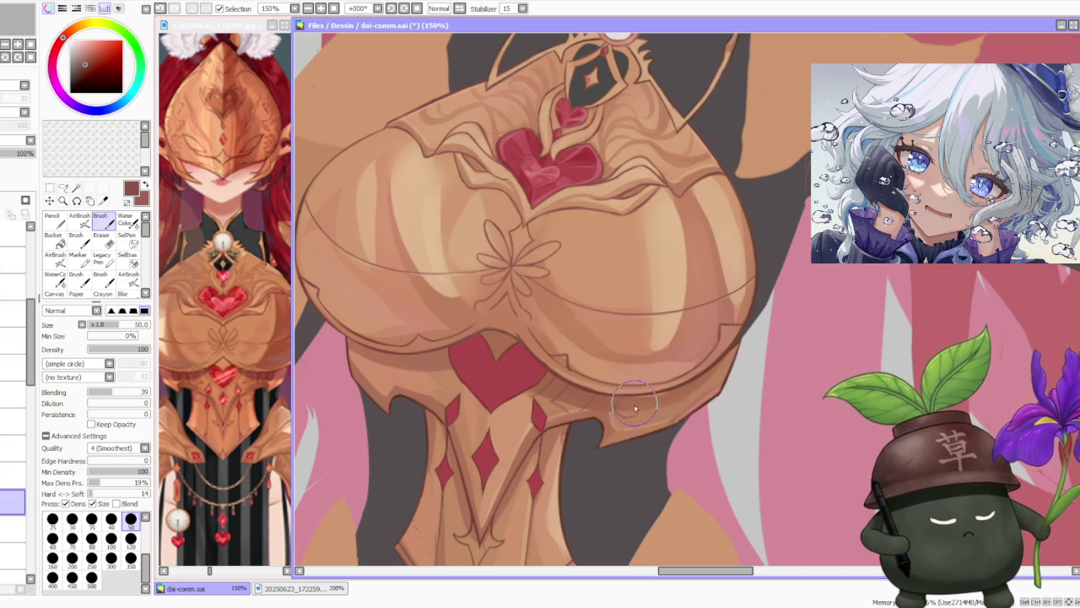
pyautogui.scroll(-2, 633, 397)
pyautogui.scroll(-1, 625, 338)
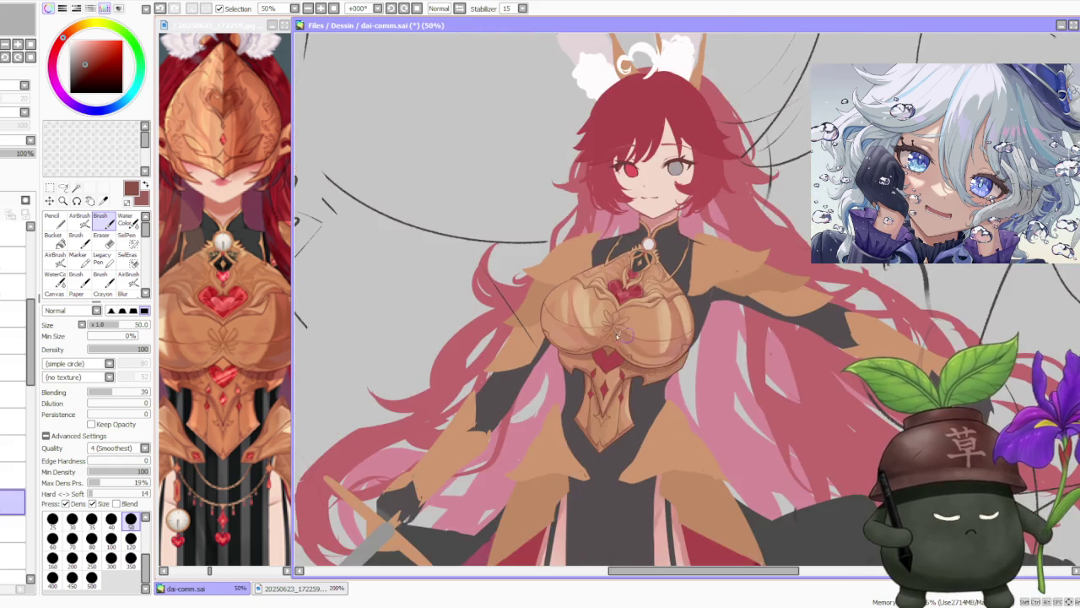
# Redraw a faint shading stroke on the chest after undoing earlier attempts.
pyautogui.scroll(2, 625, 336)
pyautogui.moveTo(568, 381)
pyautogui.mouseDown()
pyautogui.moveTo(581, 394)
pyautogui.moveTo(563, 392)
pyautogui.mouseUp()
pyautogui.hotkey('ctrl', 'z')
pyautogui.hotkey('ctrl', 'z')
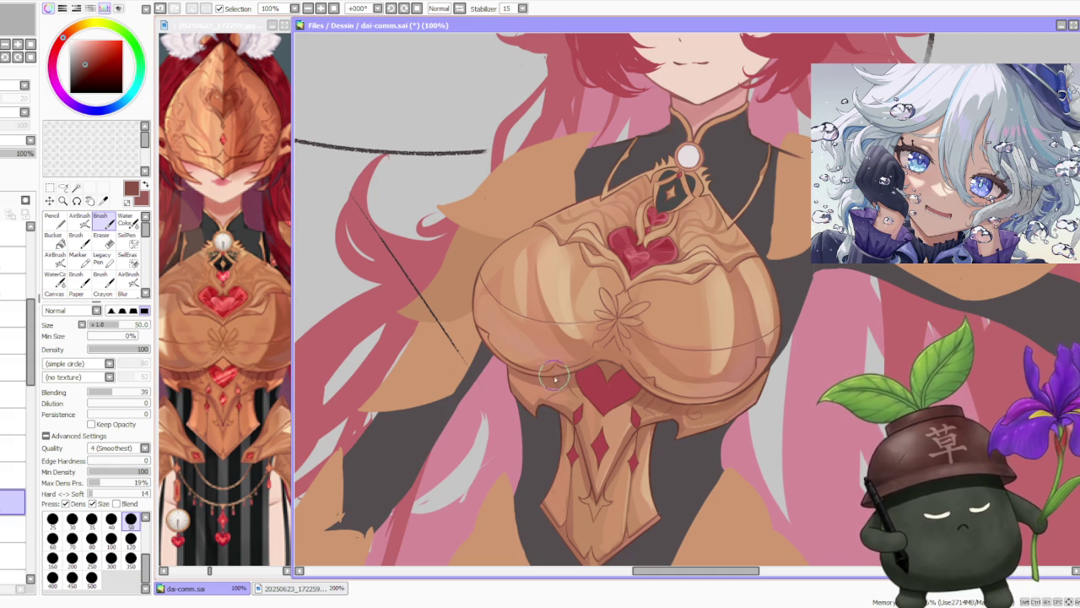
pyautogui.hotkey('ctrl', 'z')
pyautogui.moveTo(529, 393); pyautogui.dragTo(551, 382)
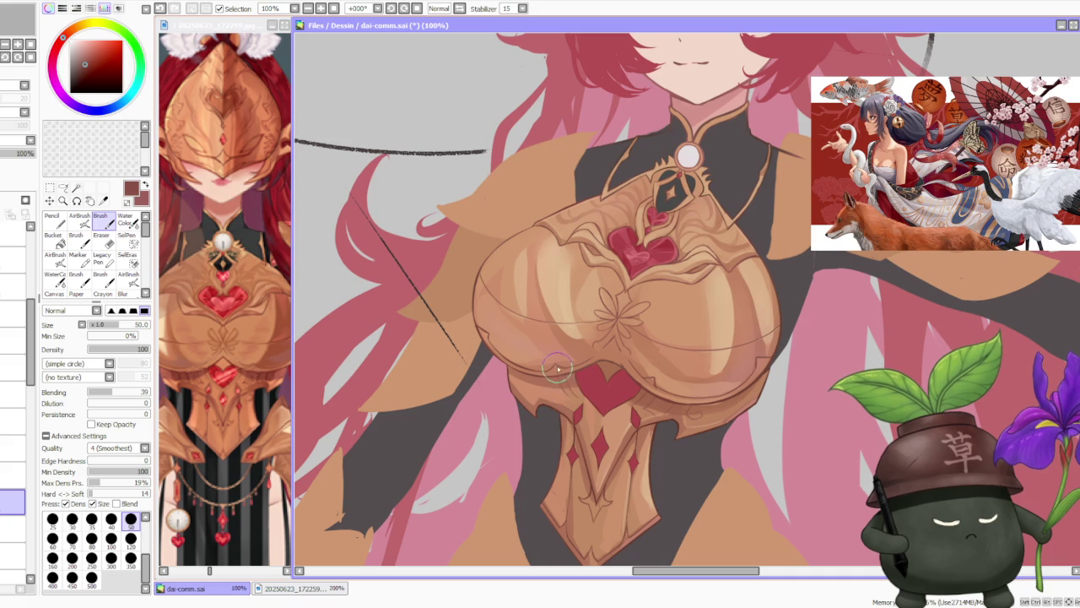
# Try and revert strokes on the heart and near the flower motif, then sample the tan armour colour.
pyautogui.moveTo(580, 402); pyautogui.dragTo(568, 378)
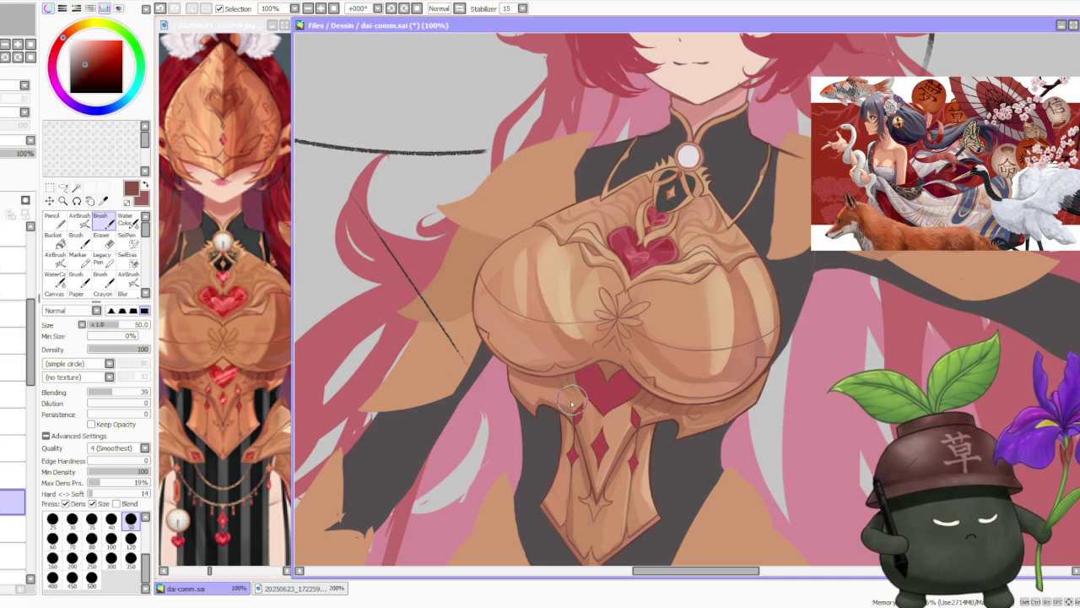
pyautogui.hotkey('ctrl', 'z')
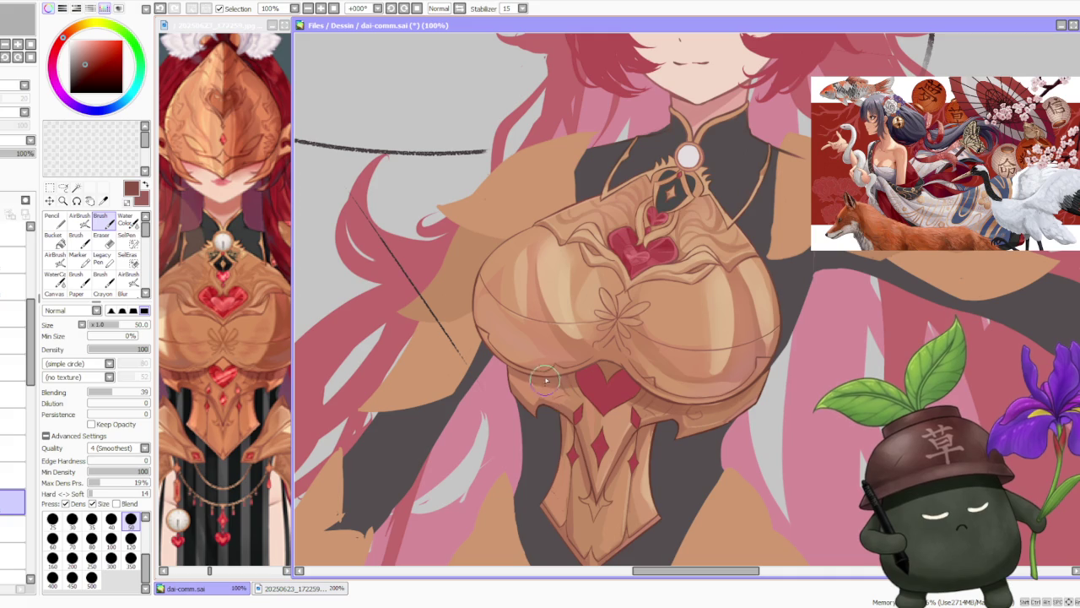
pyautogui.moveTo(540, 379); pyautogui.dragTo(535, 365)
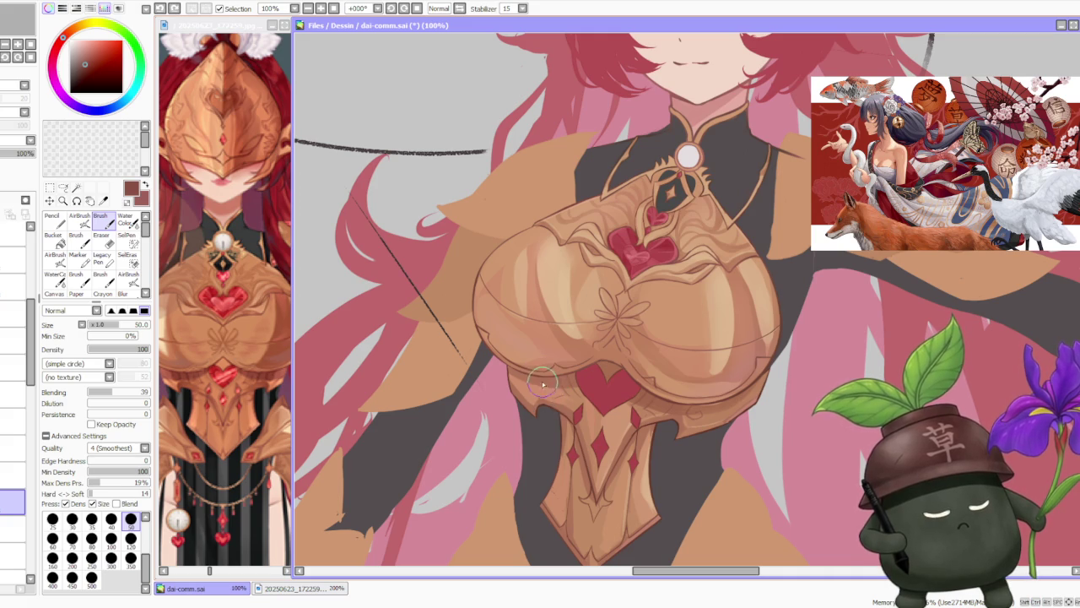
pyautogui.hotkey('ctrl', 'z')
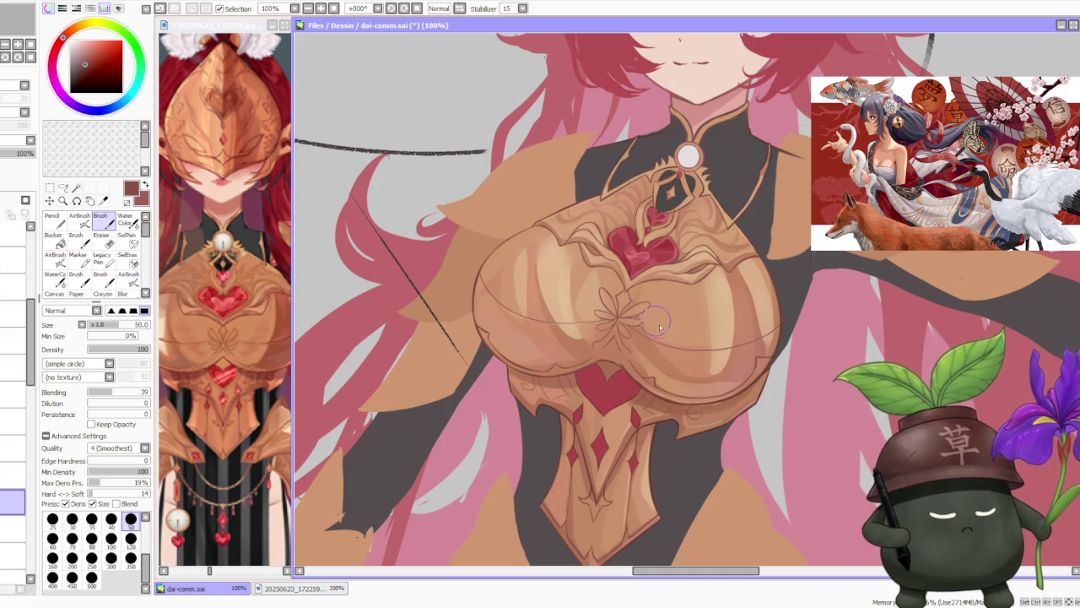
pyautogui.hotkey('ctrl', 'z')
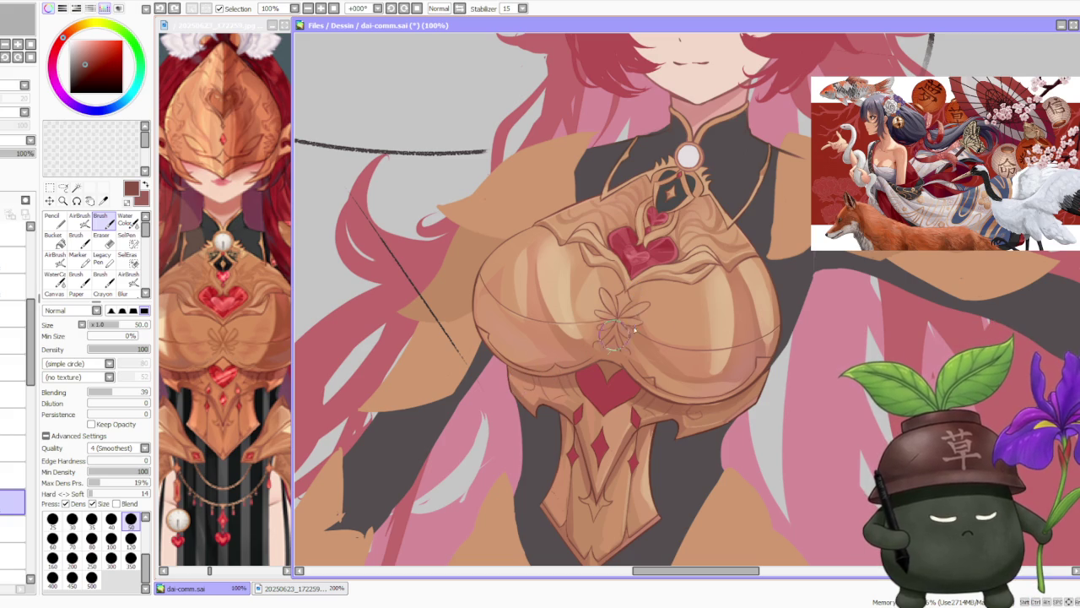
pyautogui.keyDown('alt'); pyautogui.click(698, 412); pyautogui.keyUp('alt')
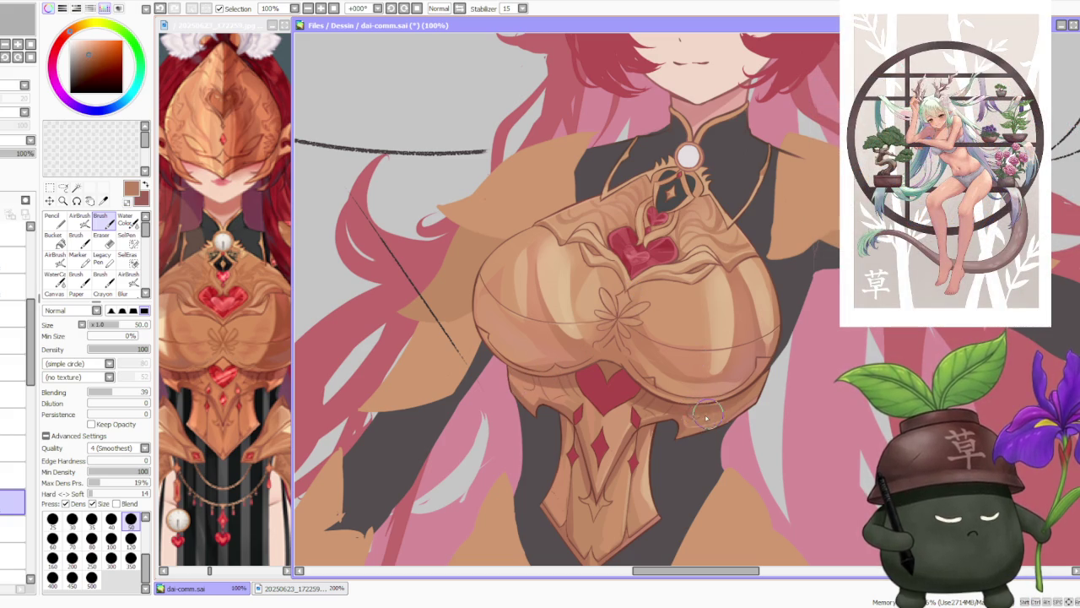
pyautogui.scroll(-3, 712, 414)
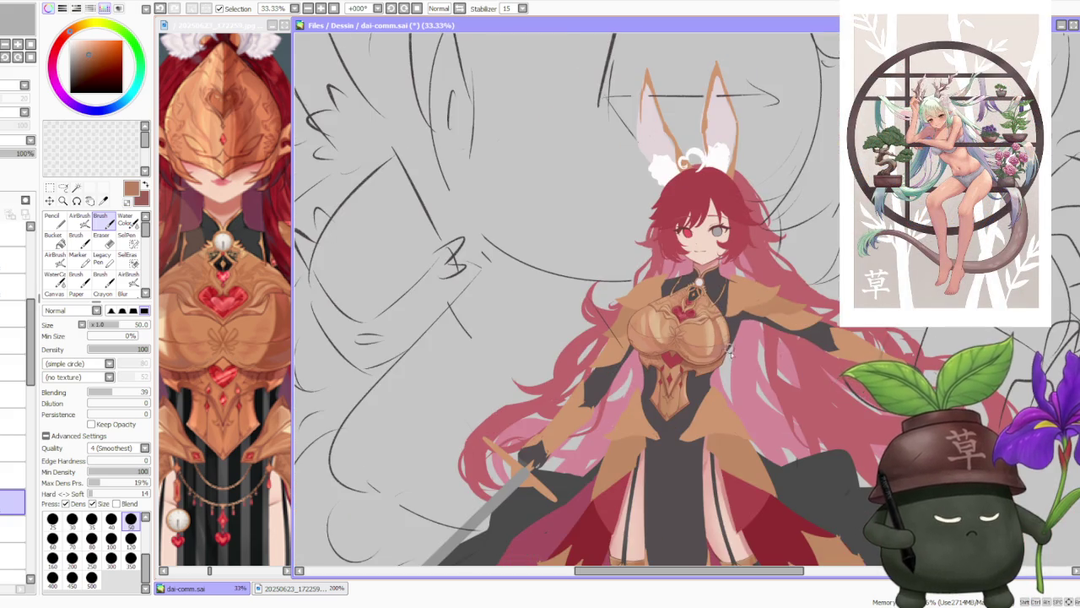
# Sample the lower armour's tan and dab and smooth it along the plate edge, undoing the last dab.
pyautogui.scroll(3, 726, 345)
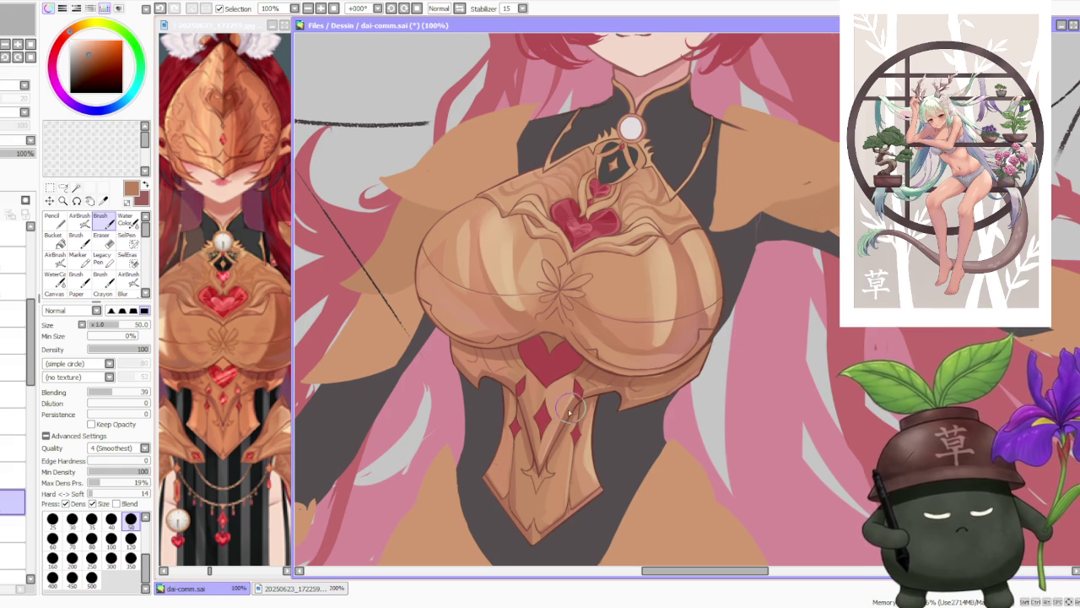
pyautogui.scroll(1, 574, 396)
pyautogui.scroll(1, 540, 312)
pyautogui.scroll(2, 582, 270)
pyautogui.scroll(-3, 595, 252)
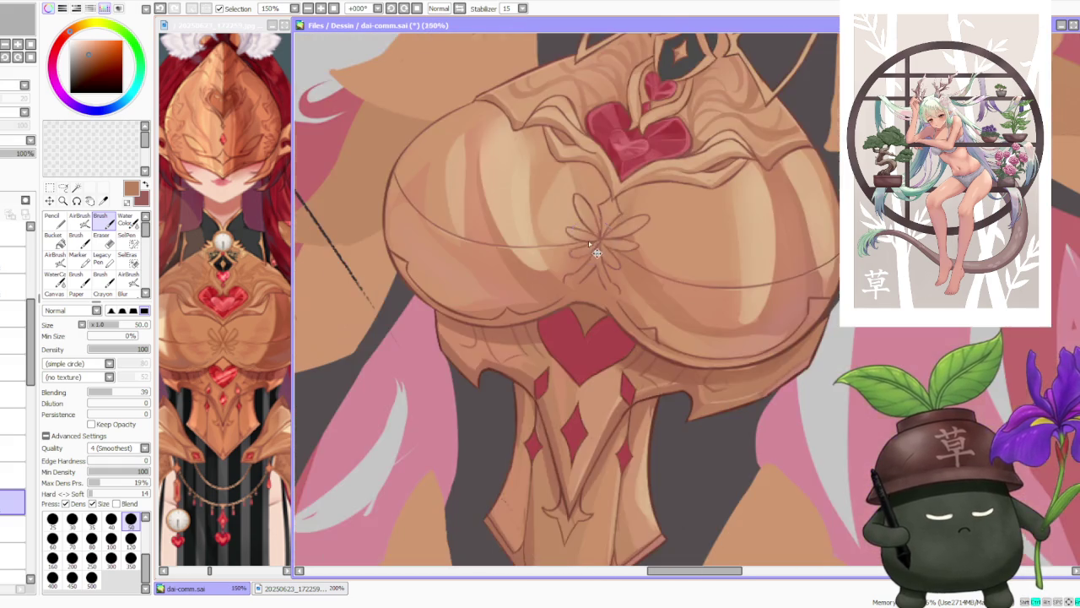
pyautogui.scroll(5, 531, 193)
pyautogui.scroll(-5, 608, 278)
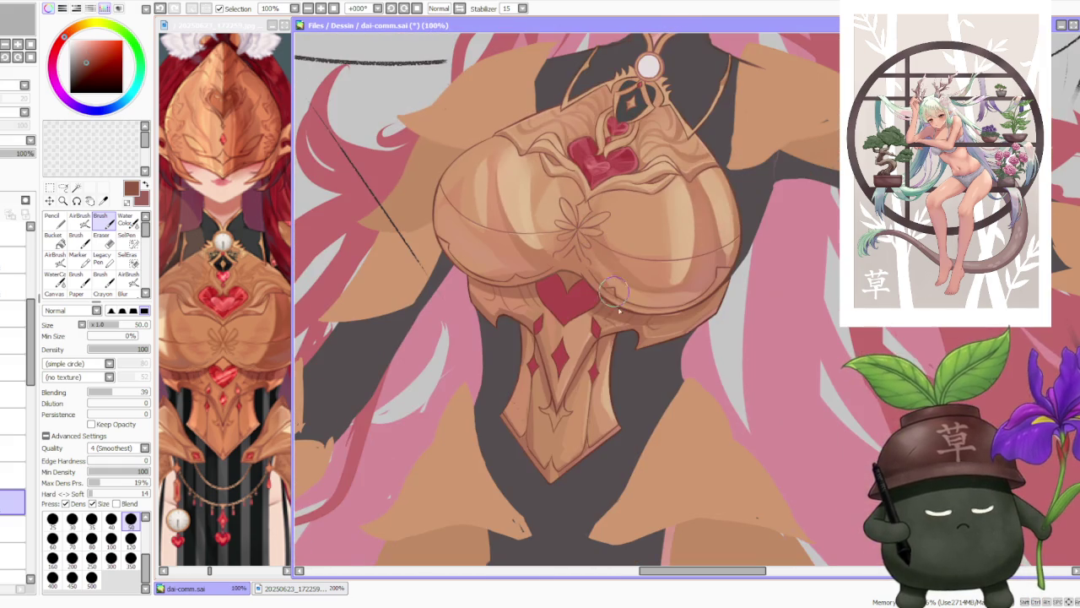
pyautogui.scroll(1, 614, 363)
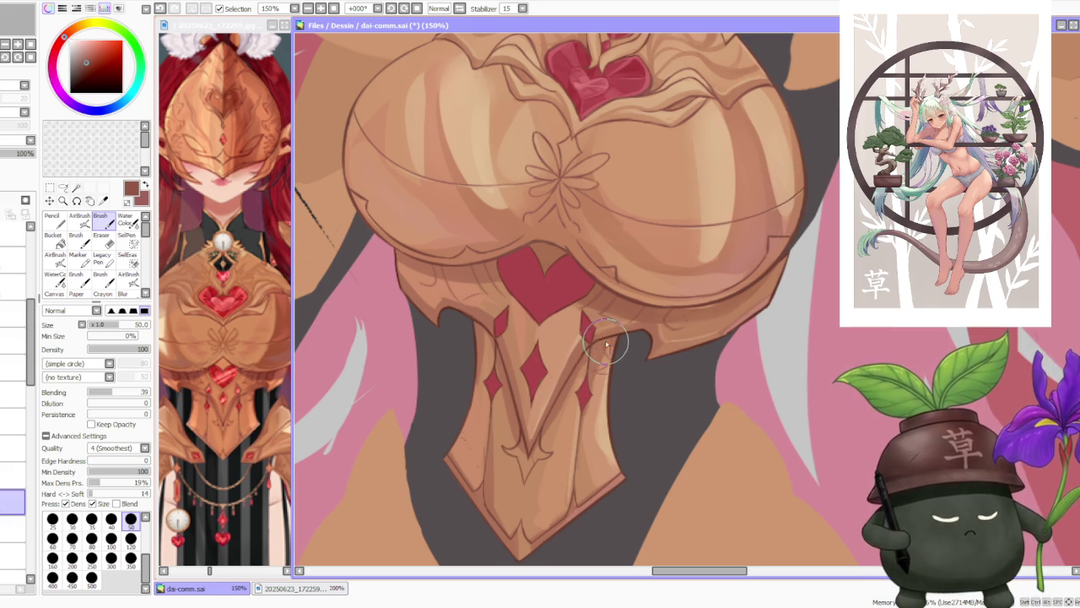
pyautogui.keyDown('alt'); pyautogui.click(609, 353); pyautogui.keyUp('alt')
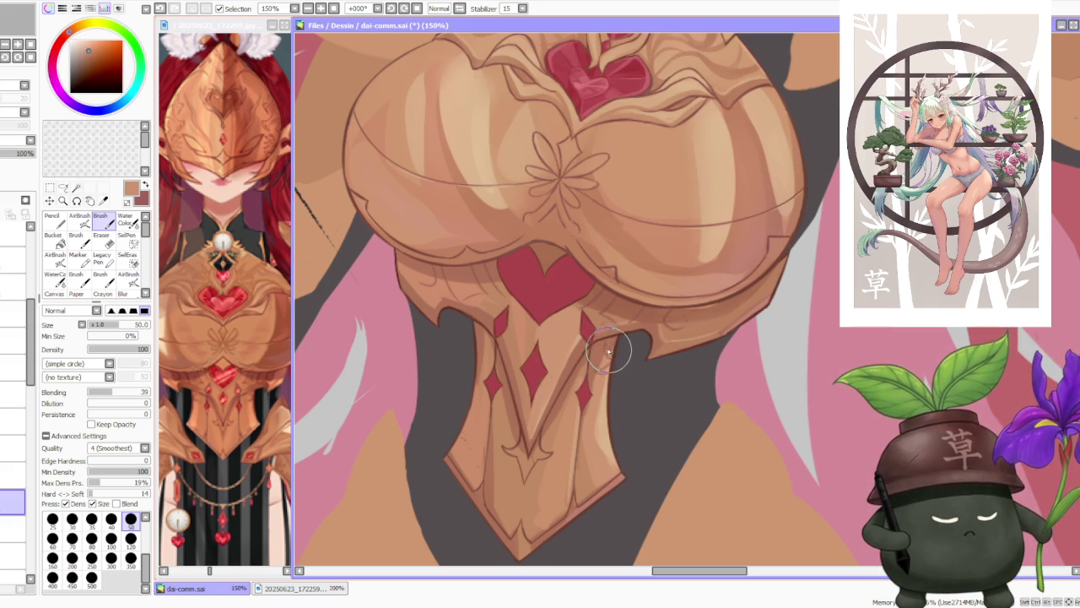
pyautogui.keyDown('alt'); pyautogui.click(591, 333); pyautogui.keyUp('alt')
pyautogui.moveTo(628, 334)
pyautogui.mouseDown()
pyautogui.moveTo(641, 350)
pyautogui.moveTo(611, 353)
pyautogui.mouseUp()
pyautogui.keyDown('alt'); pyautogui.click(607, 354); pyautogui.keyUp('alt')
pyautogui.hotkey('ctrl', 'z')
pyautogui.hotkey('ctrl', 'z')
pyautogui.hotkey('ctrl', 'z')
# Inspect the lower plate edge up close and pick up the light brown armour colour.
pyautogui.scroll(-2, 610, 351)
pyautogui.scroll(1, 618, 290)
pyautogui.scroll(1, 608, 291)
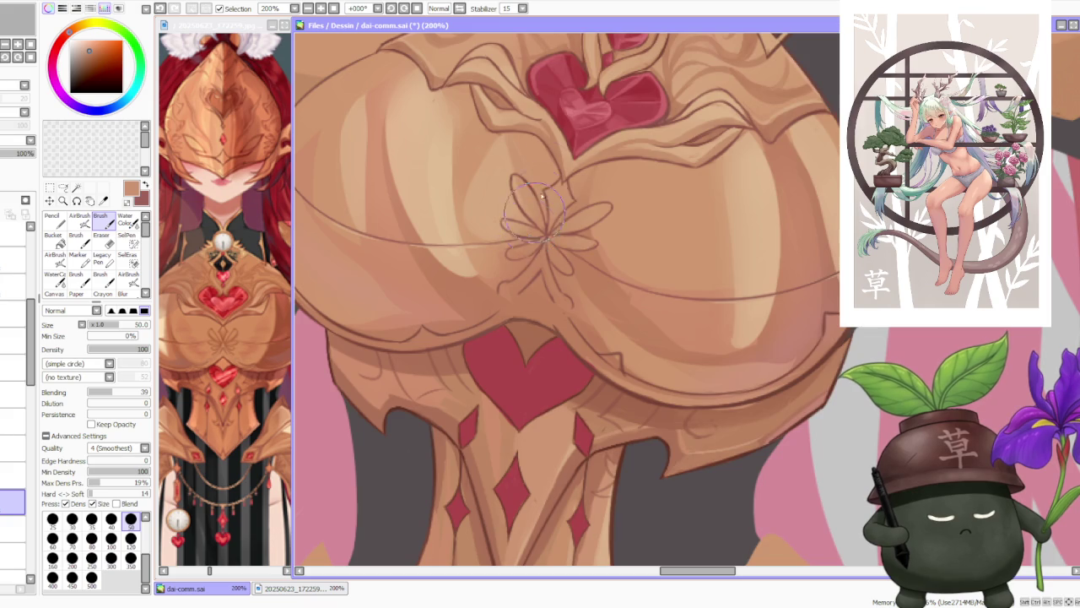
pyautogui.scroll(1, 540, 127)
pyautogui.scroll(-1, 469, 131)
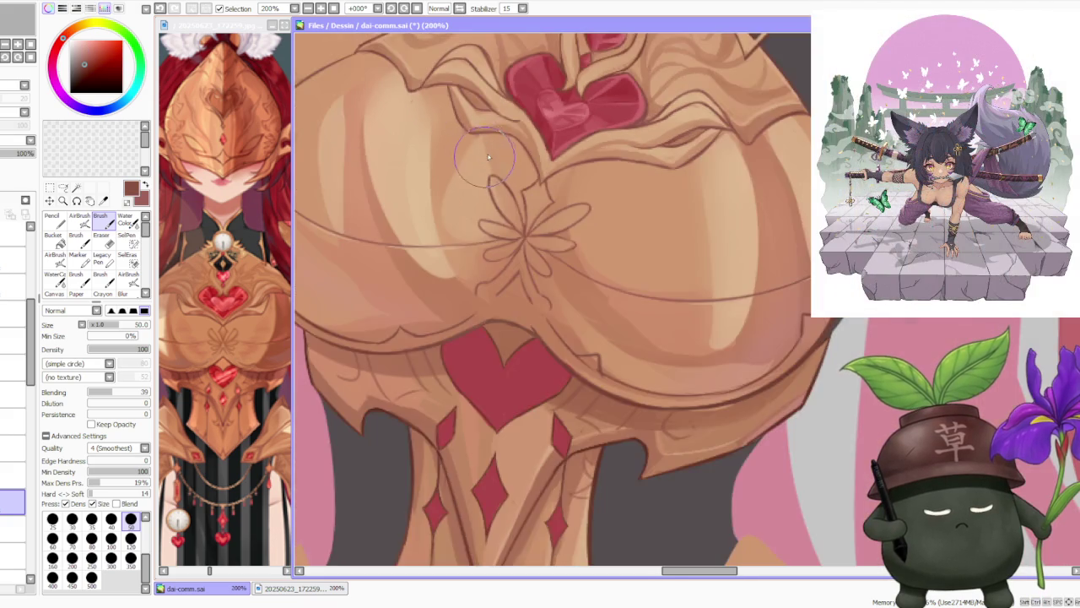
pyautogui.scroll(2, 473, 133)
pyautogui.scroll(-2, 475, 132)
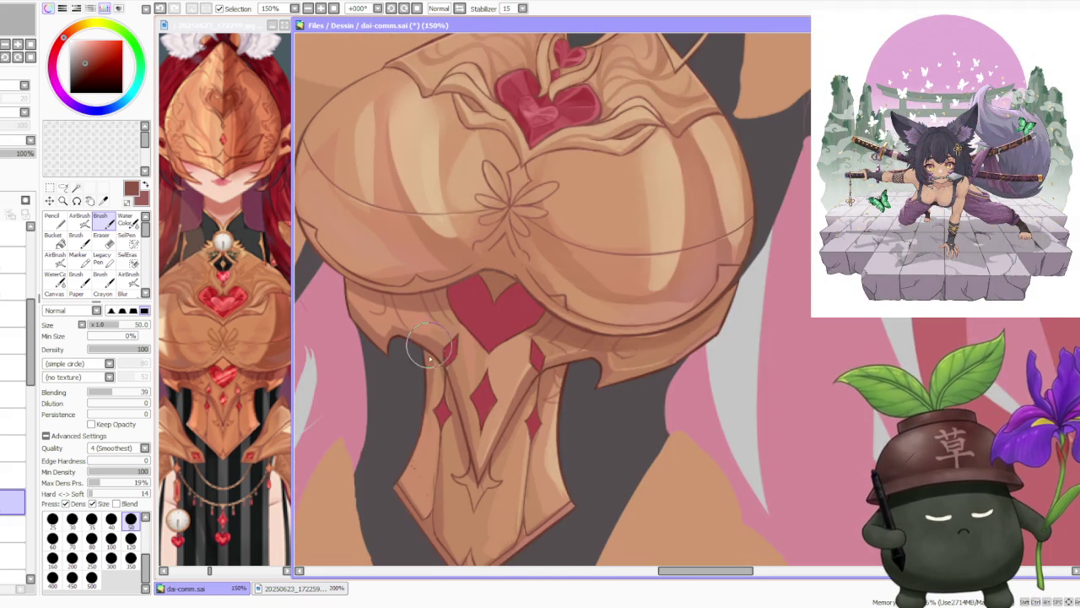
pyautogui.scroll(1, 414, 363)
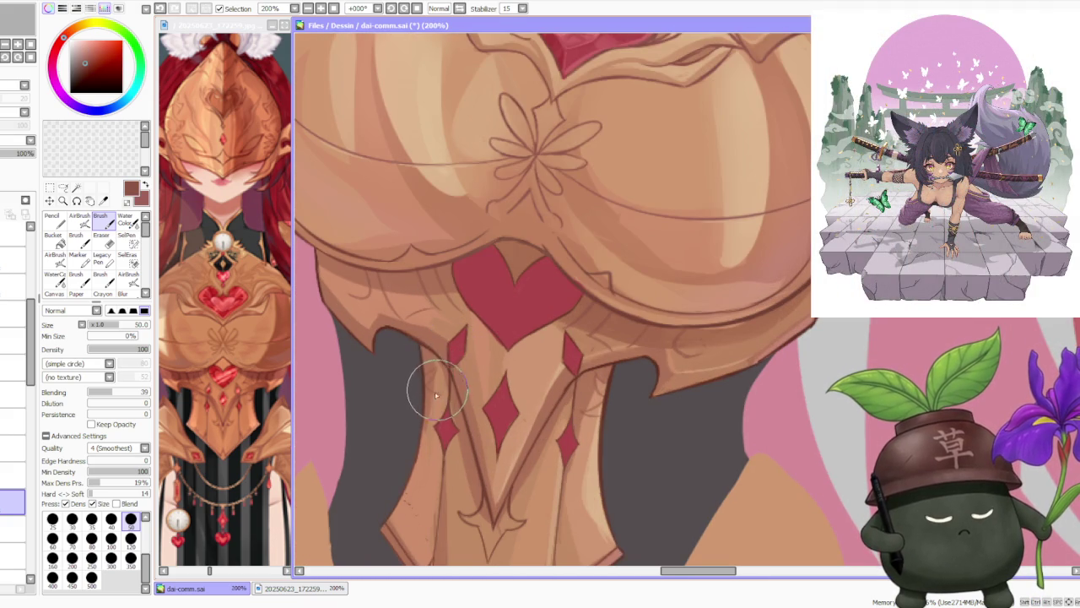
pyautogui.scroll(-2, 478, 318)
pyautogui.scroll(-2, 556, 318)
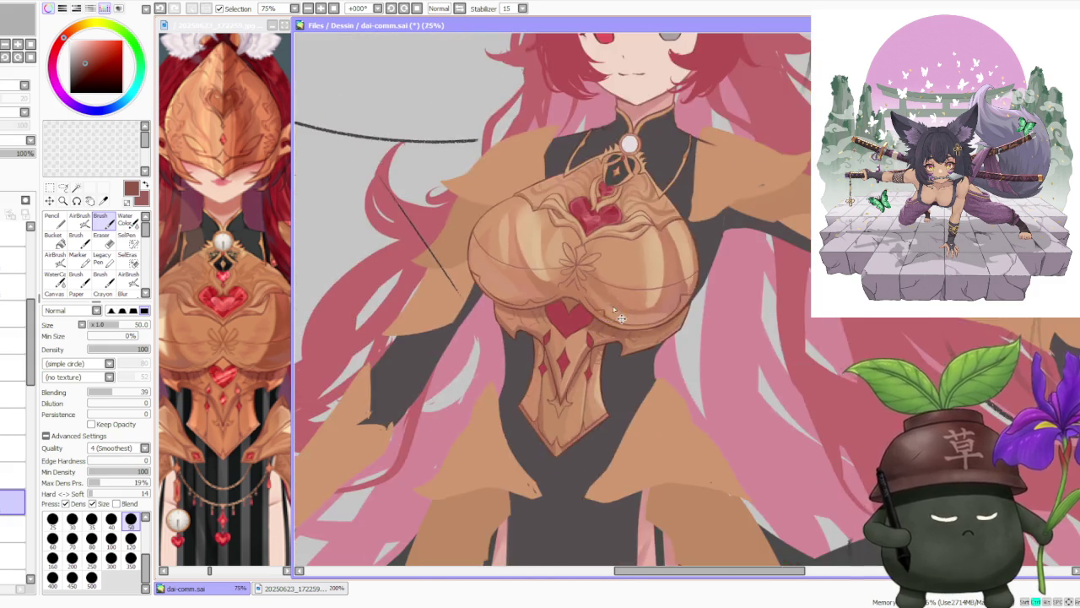
pyautogui.scroll(-1, 638, 319)
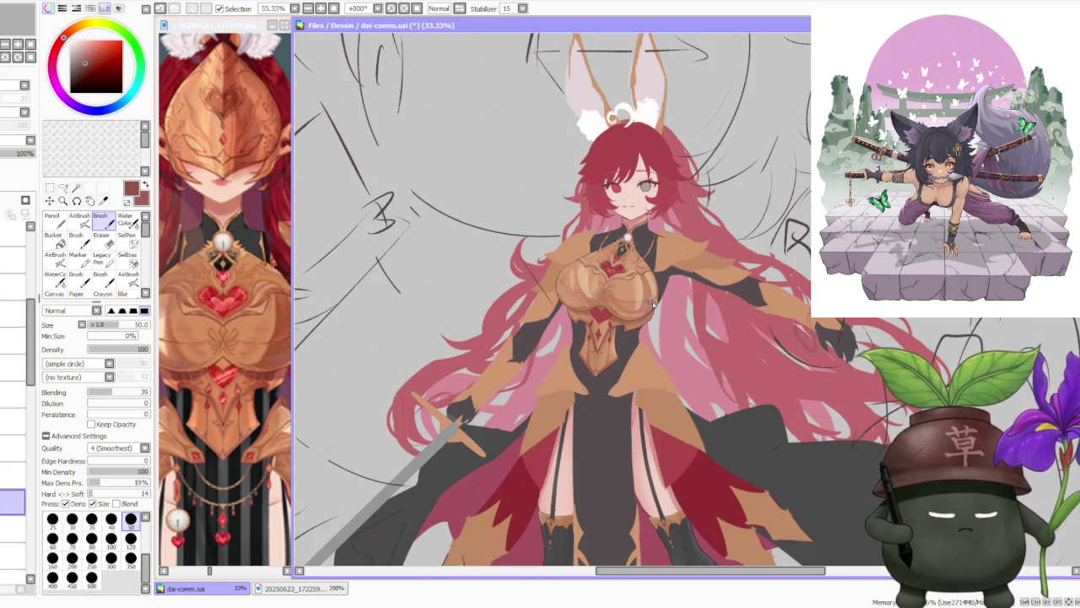
pyautogui.scroll(3, 652, 302)
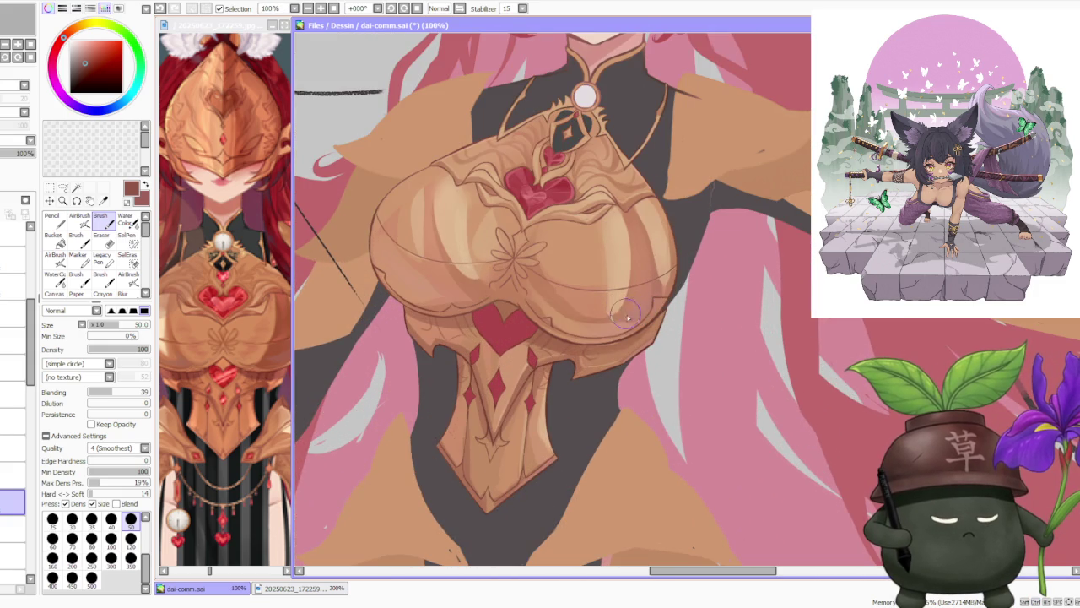
pyautogui.scroll(1, 637, 346)
pyautogui.scroll(1, 633, 346)
pyautogui.keyDown('alt'); pyautogui.click(585, 345); pyautogui.keyUp('alt')
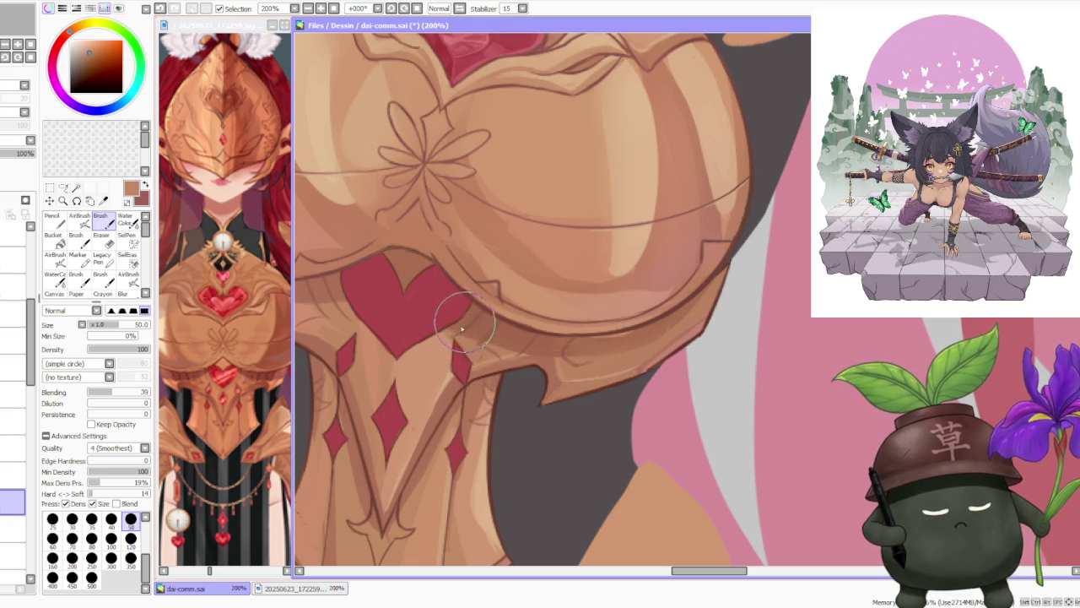
pyautogui.scroll(-2, 464, 338)
pyautogui.scroll(-3, 507, 303)
pyautogui.scroll(-1, 549, 272)
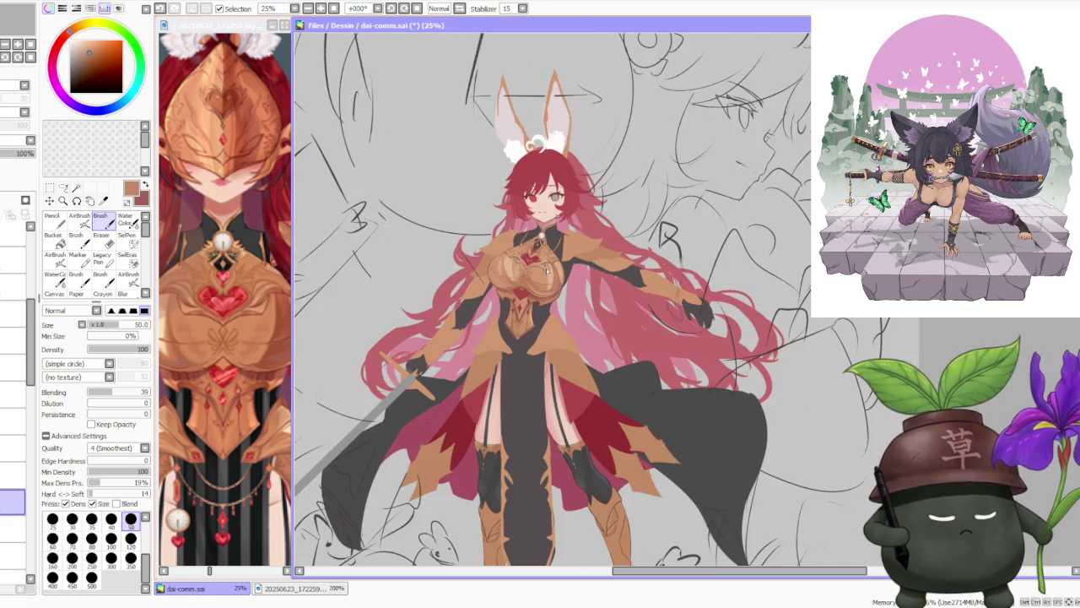
# Sample darker brown and lighter tan shades from the gold armour.
pyautogui.scroll(-1, 547, 269)
pyautogui.scroll(2, 562, 240)
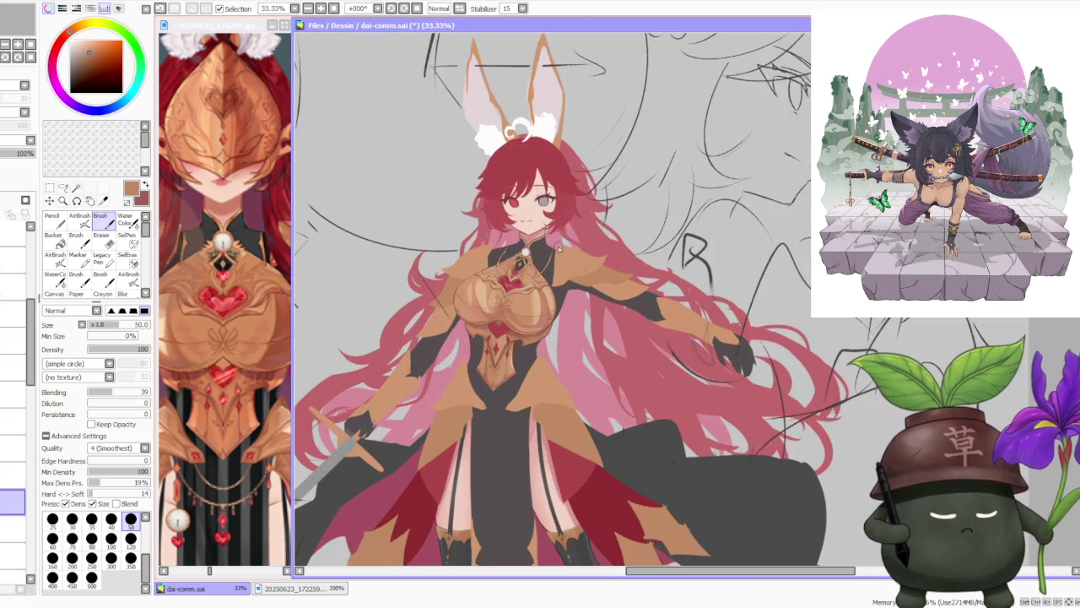
pyautogui.scroll(3, 555, 251)
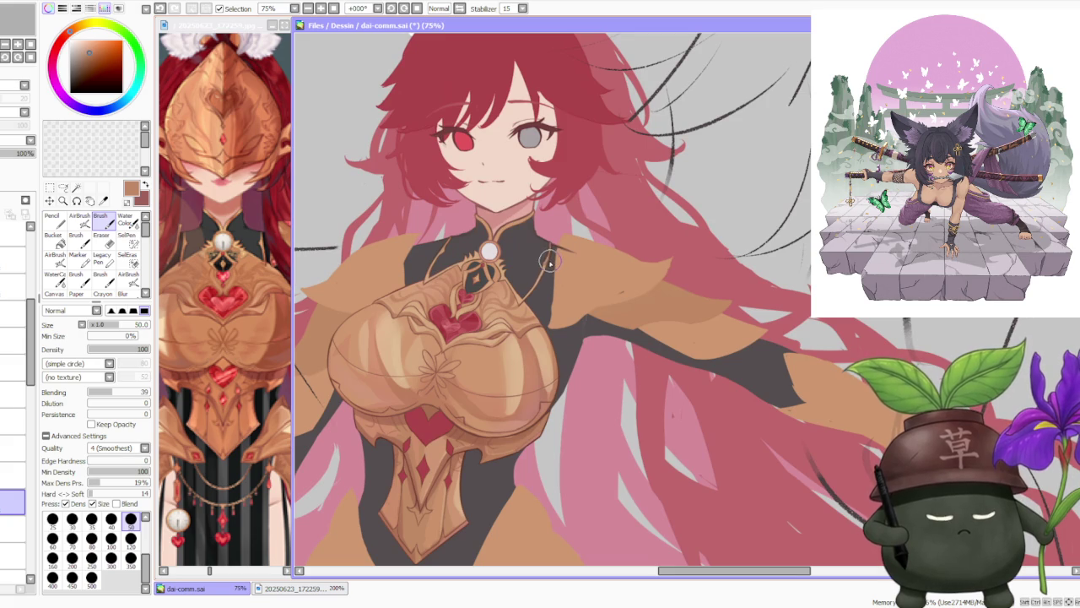
pyautogui.scroll(2, 416, 495)
pyautogui.keyDown('alt'); pyautogui.click(419, 496); pyautogui.keyUp('alt')
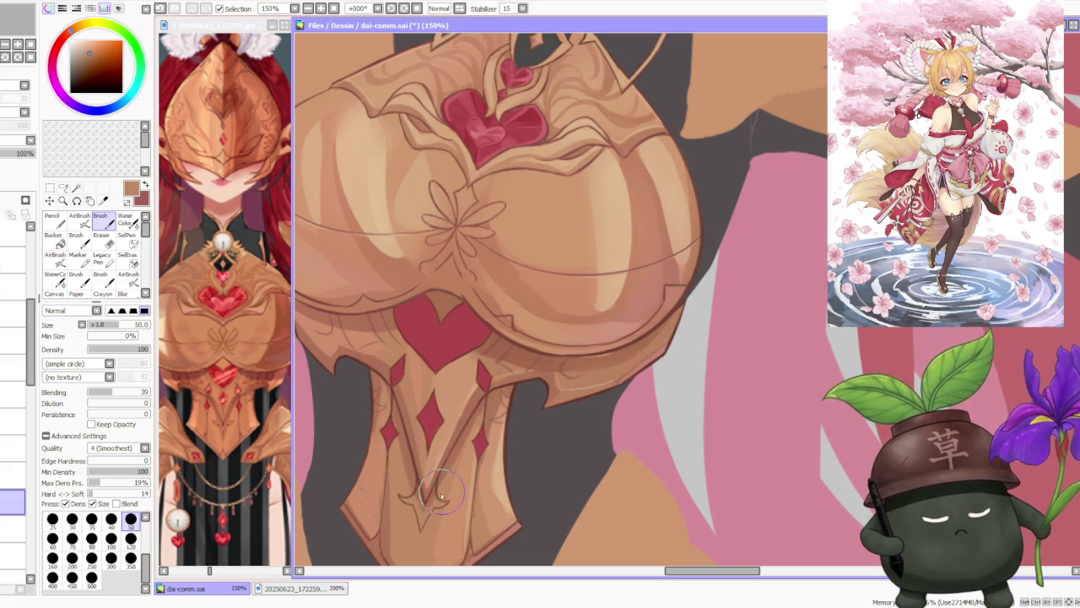
pyautogui.keyDown('alt'); pyautogui.click(432, 495); pyautogui.keyUp('alt')
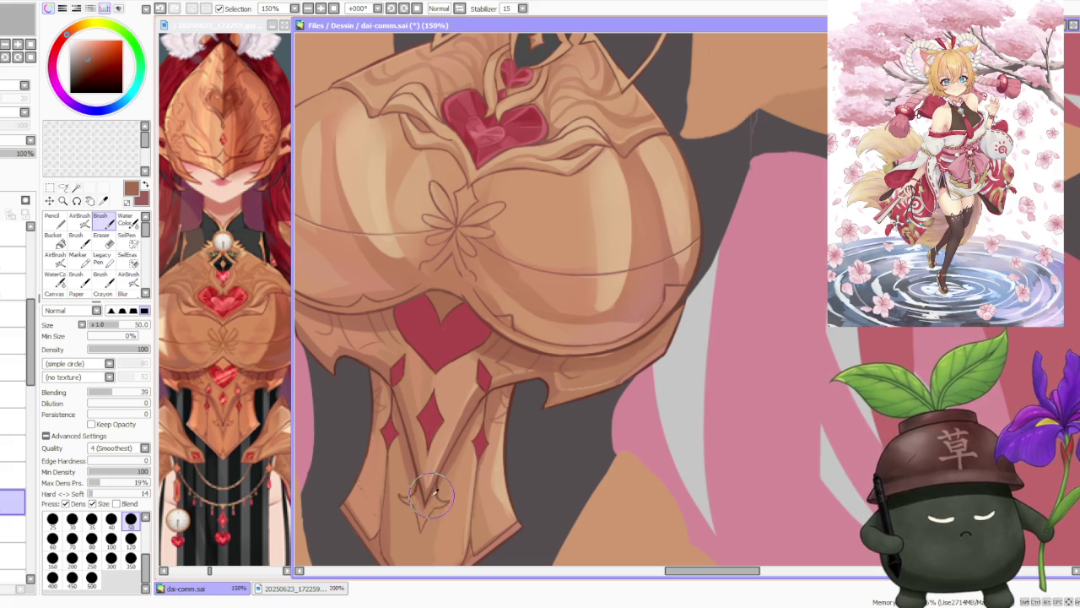
pyautogui.scroll(-1, 430, 499)
pyautogui.scroll(-1, 448, 476)
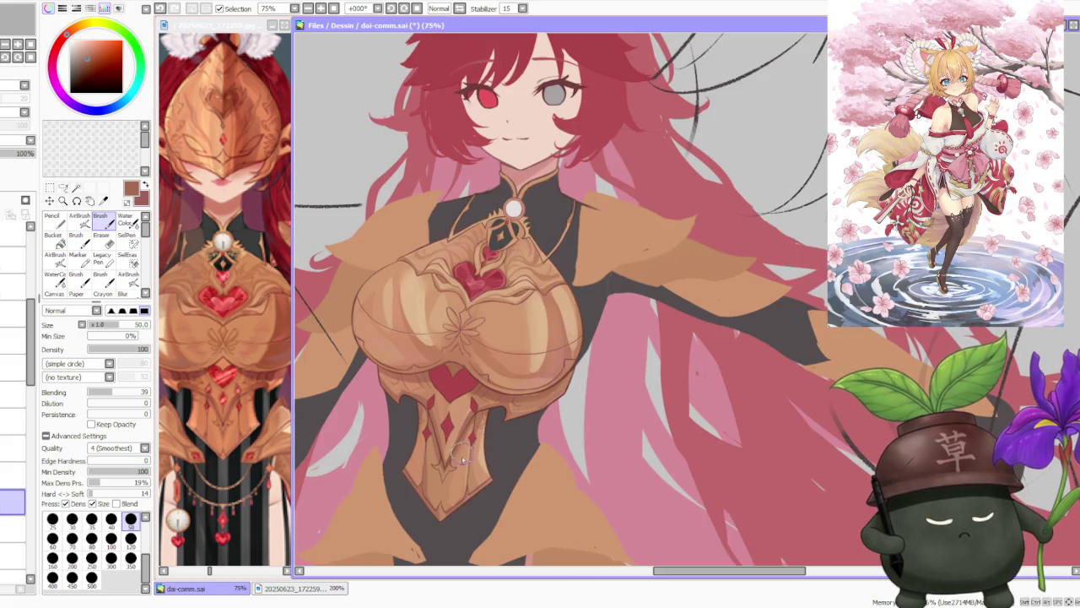
pyautogui.scroll(1, 441, 487)
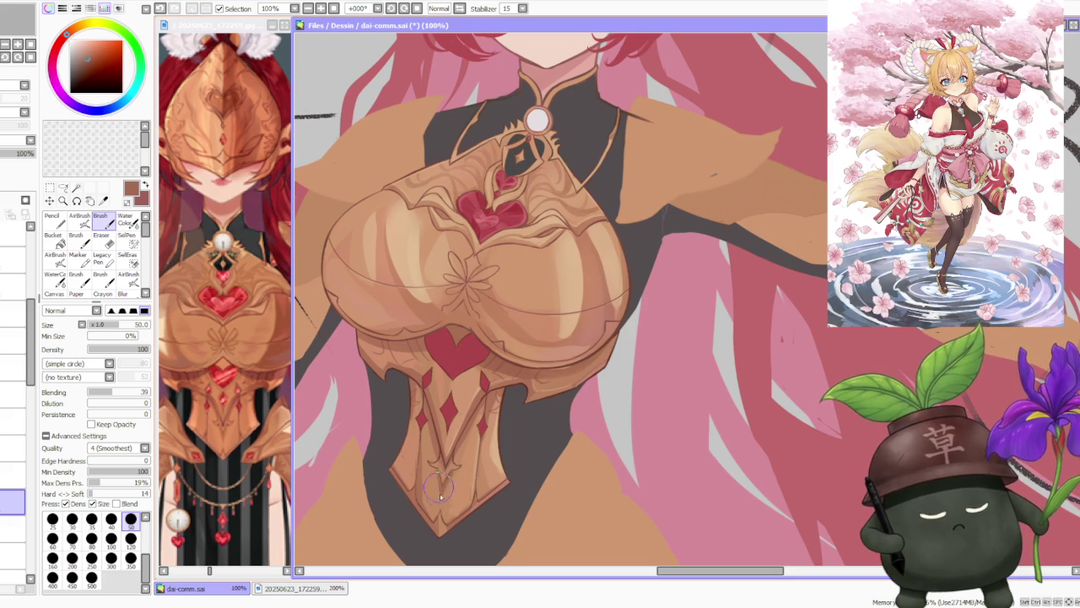
pyautogui.keyDown('alt'); pyautogui.click(440, 488); pyautogui.keyUp('alt')
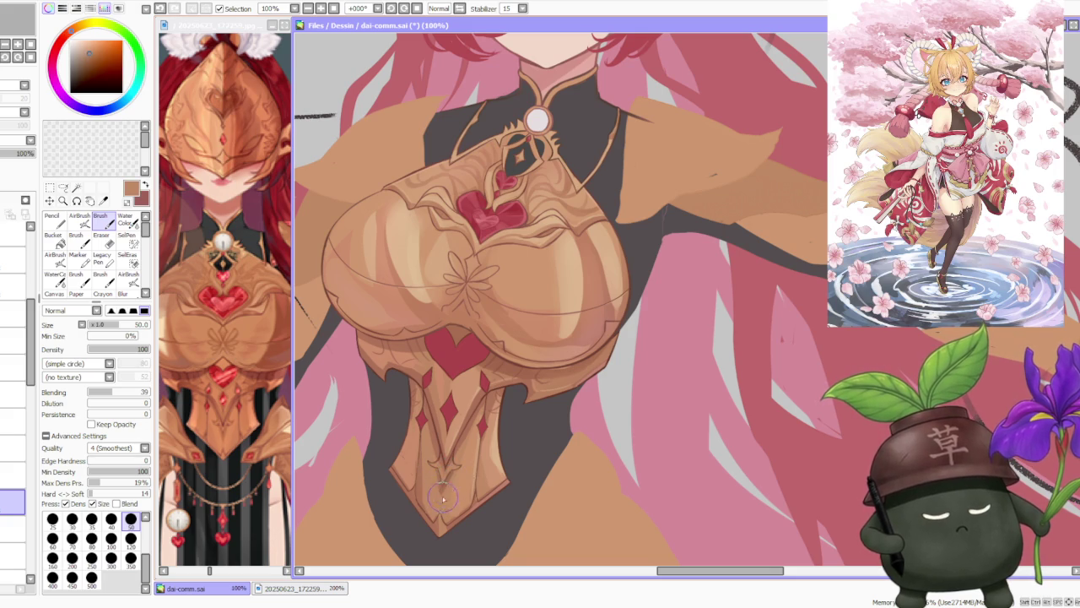
pyautogui.keyDown('alt'); pyautogui.click(442, 488); pyautogui.keyUp('alt')
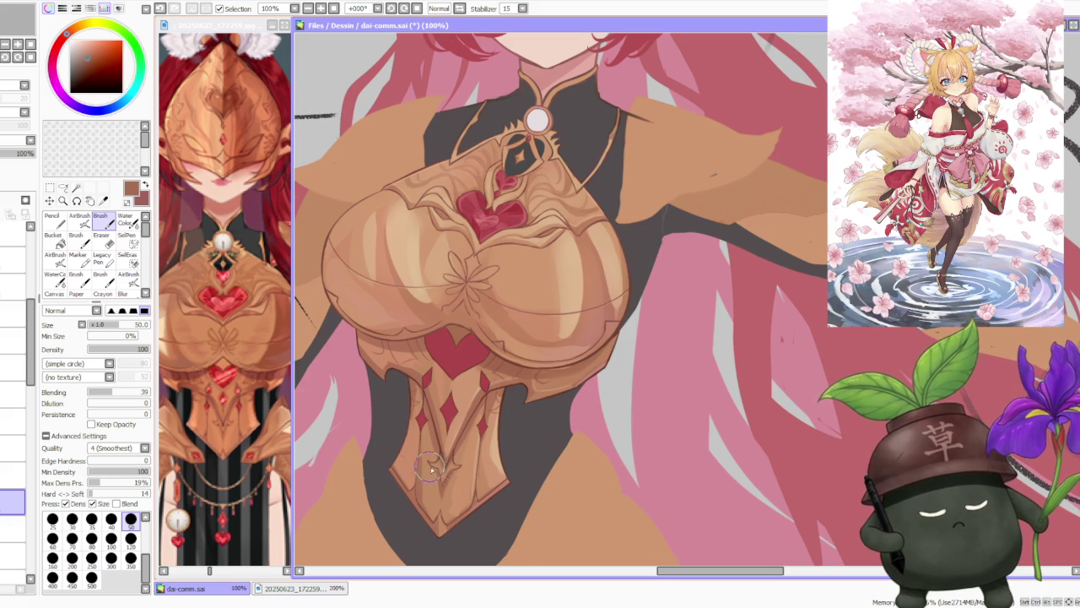
# Use the AirBrush at size 120 and density 60 to softly shade the lower corset plate.
pyautogui.scroll(-2, 429, 466)
pyautogui.scroll(-1, 428, 467)
pyautogui.scroll(-1, 429, 466)
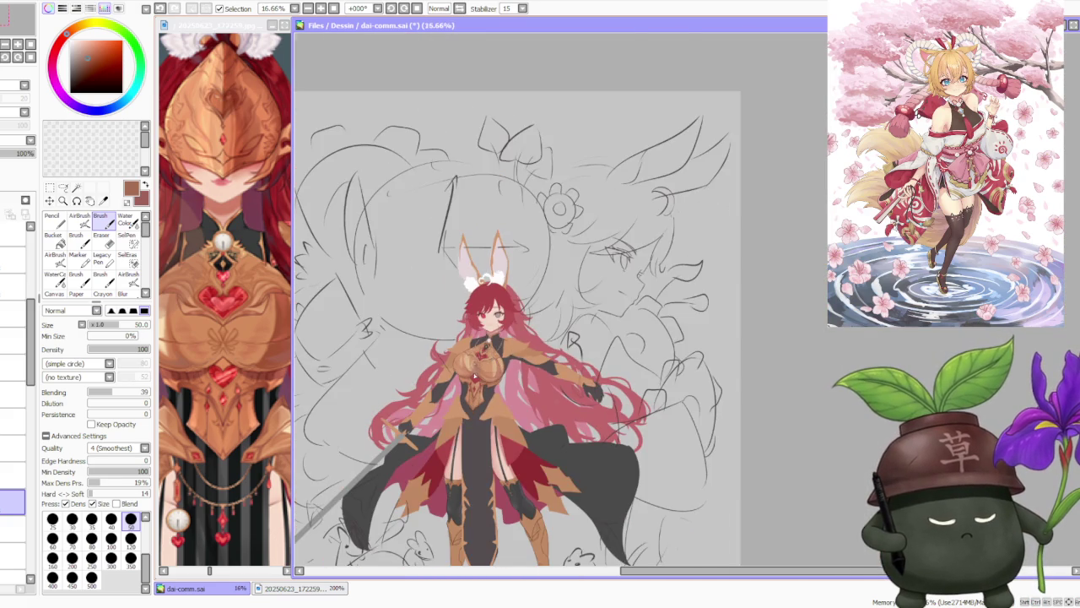
pyautogui.scroll(2, 475, 369)
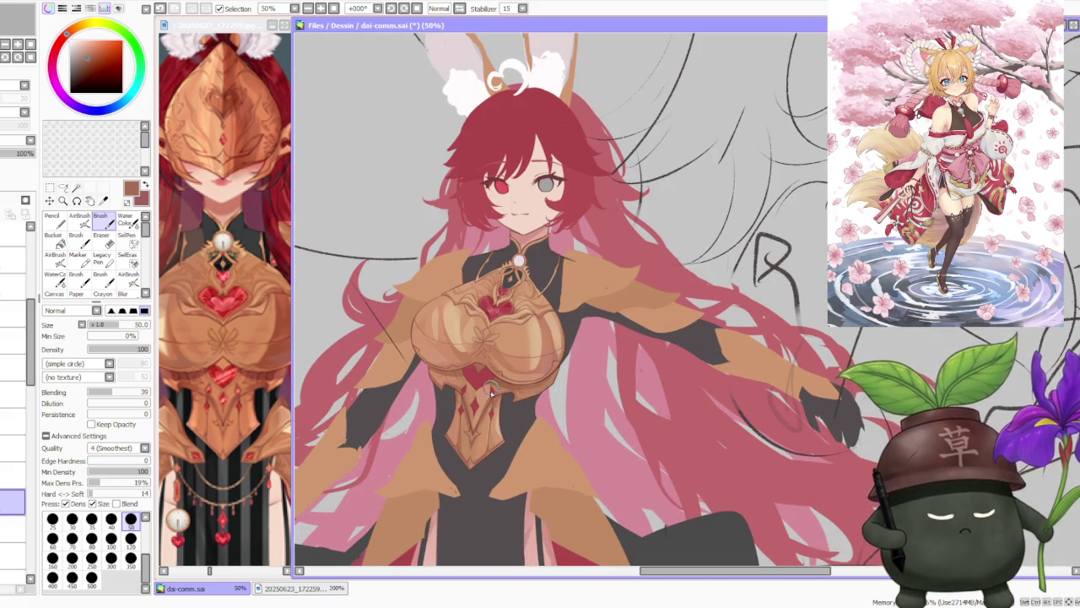
pyautogui.scroll(2, 492, 390)
pyautogui.scroll(2, 489, 396)
pyautogui.scroll(-1, 498, 355)
pyautogui.scroll(-1, 504, 336)
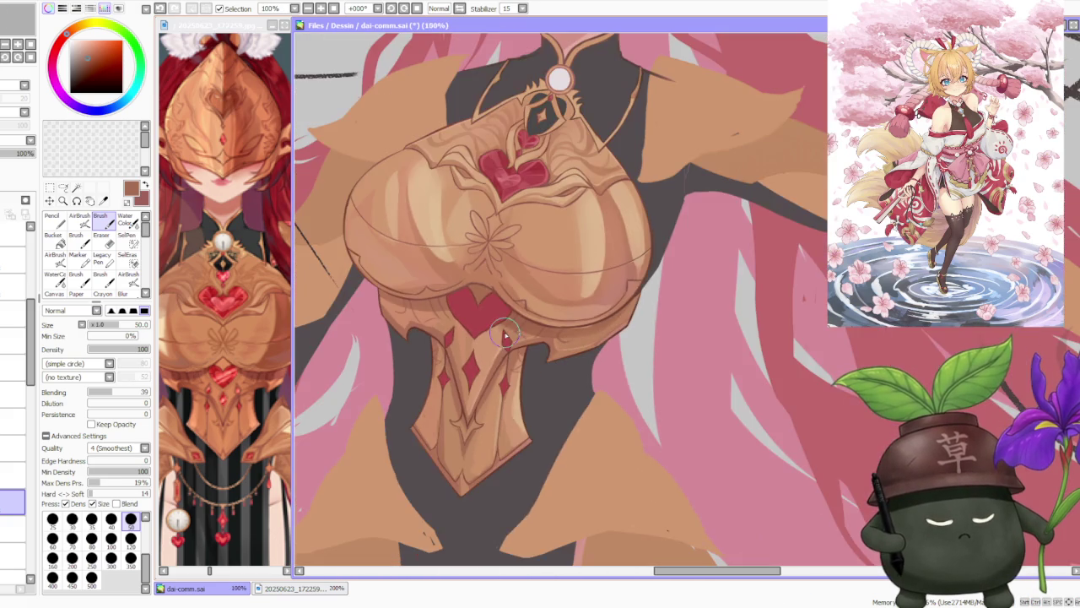
pyautogui.scroll(1, 495, 295)
pyautogui.scroll(-1, 489, 301)
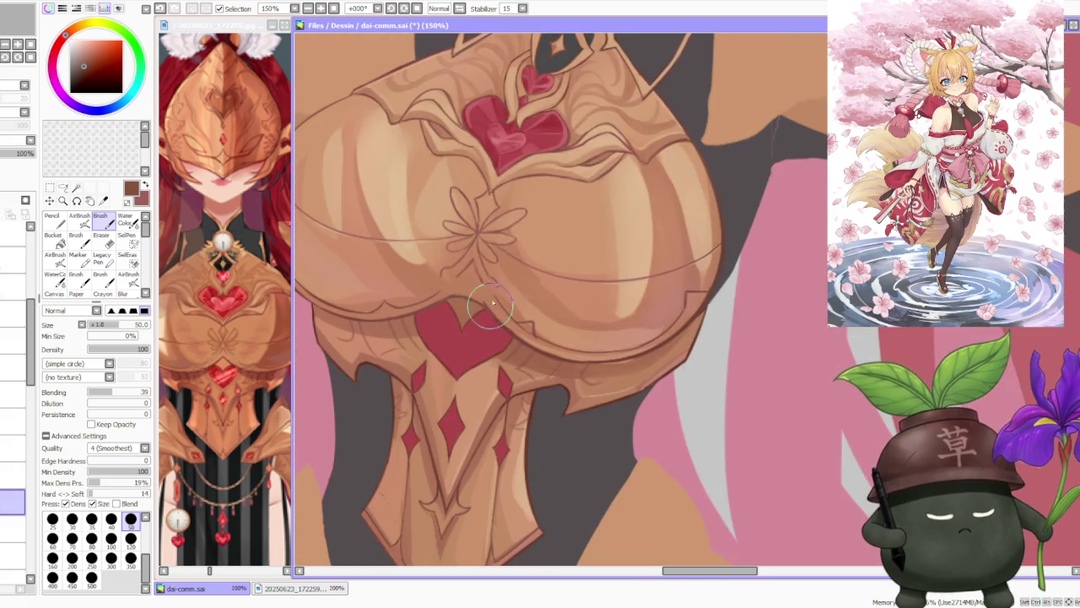
pyautogui.scroll(2, 503, 211)
pyautogui.scroll(-3, 503, 210)
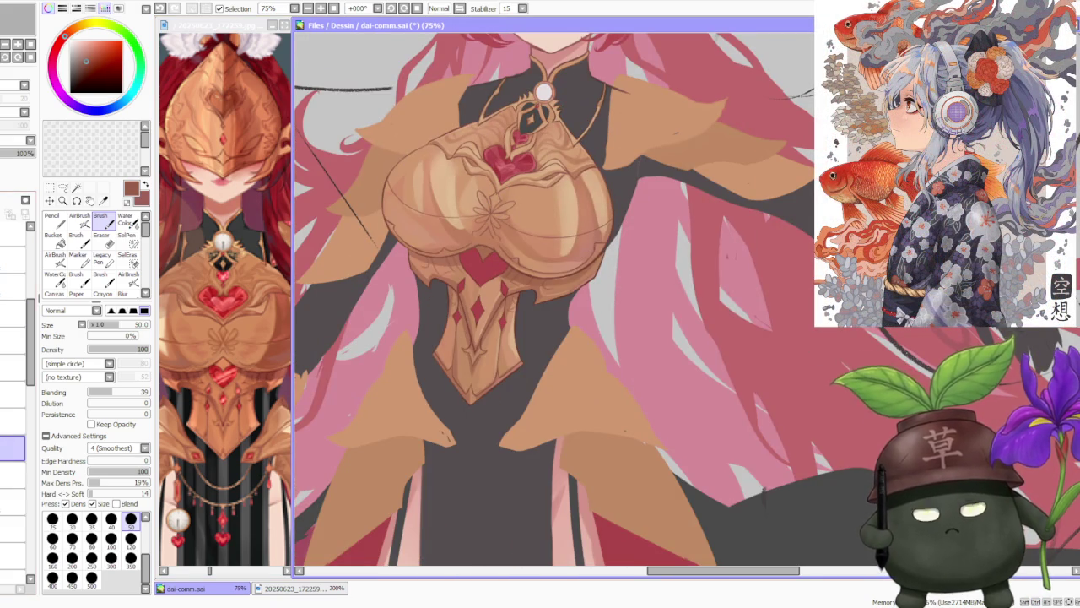
pyautogui.click(79, 219)
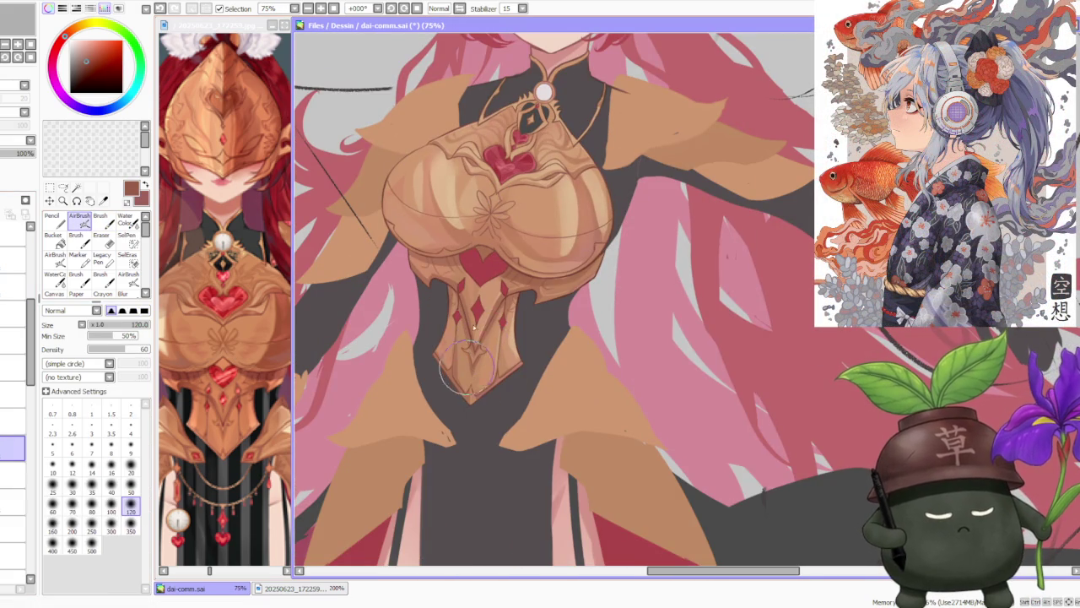
pyautogui.moveTo(488, 367); pyautogui.dragTo(505, 312)
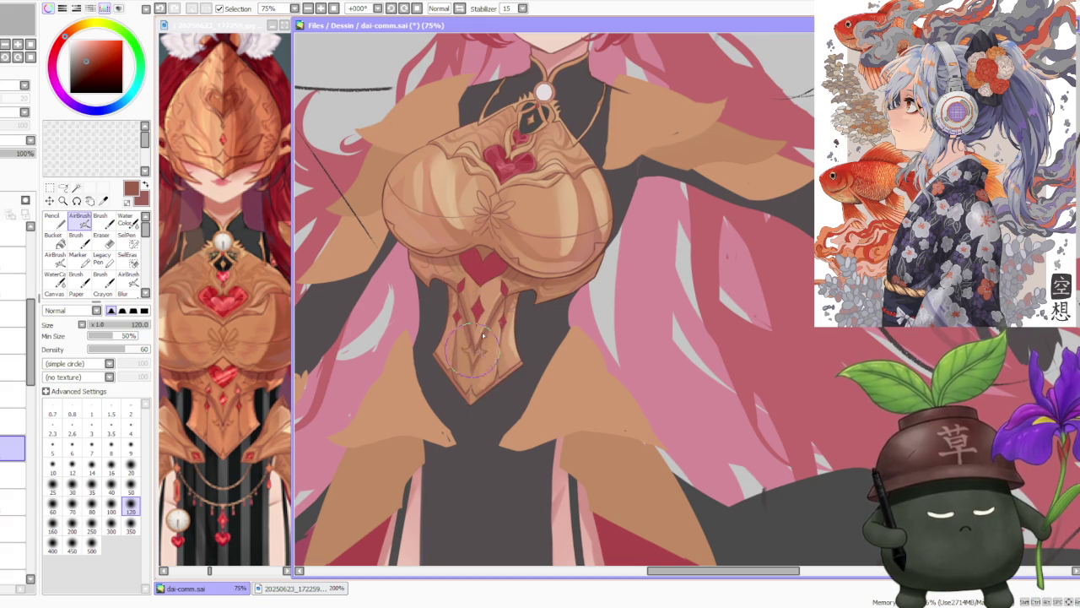
pyautogui.scroll(-1, 510, 361)
pyautogui.scroll(-1, 511, 362)
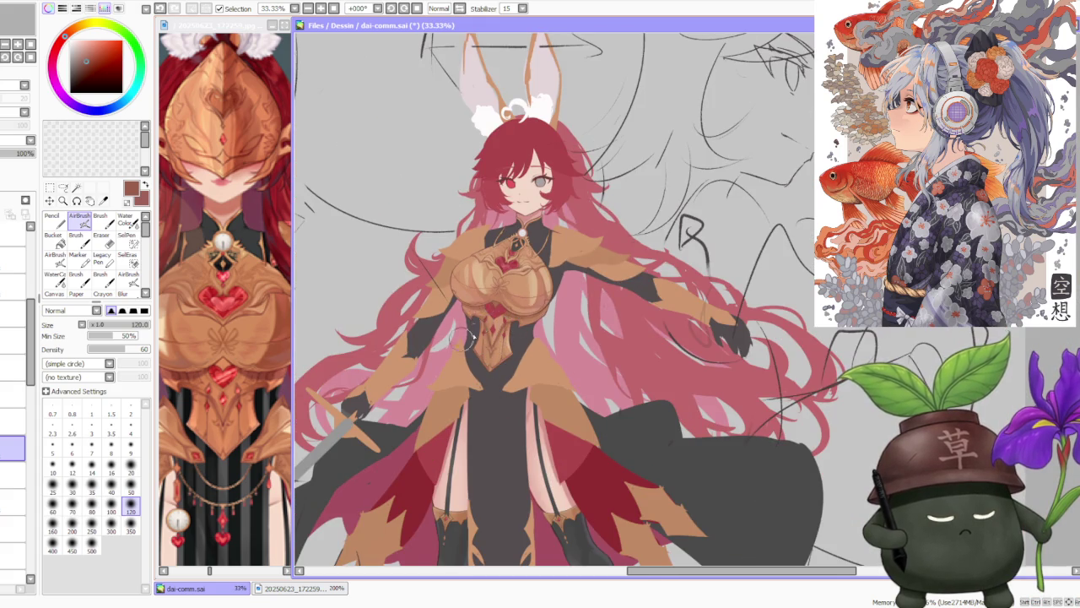
pyautogui.scroll(2, 460, 334)
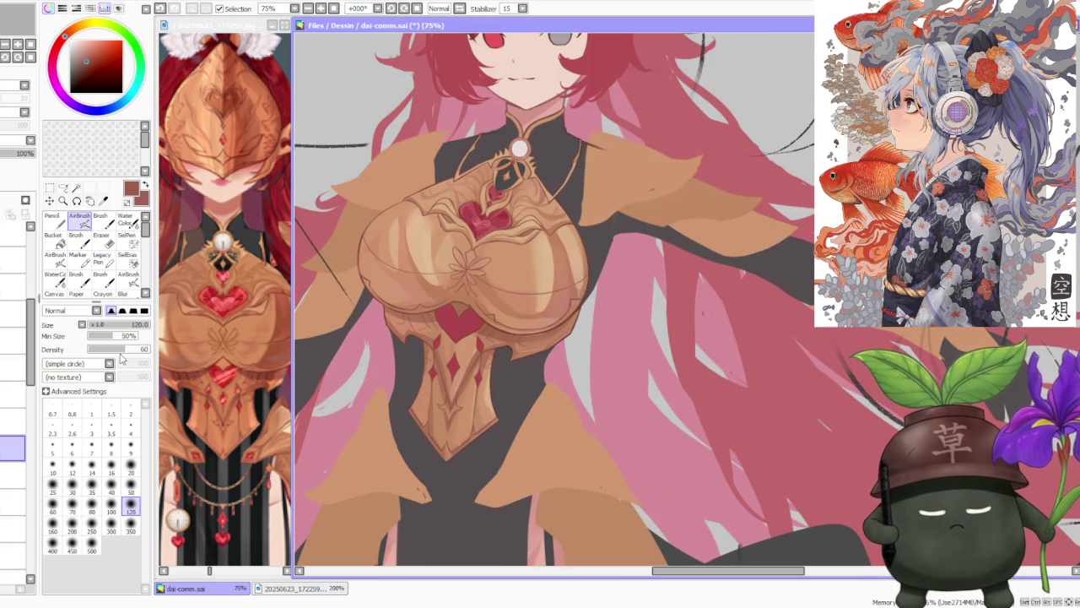
# Return to the regular Brush (size 50, blending 39) and zoom out to the whole warrior.
pyautogui.click(101, 219)
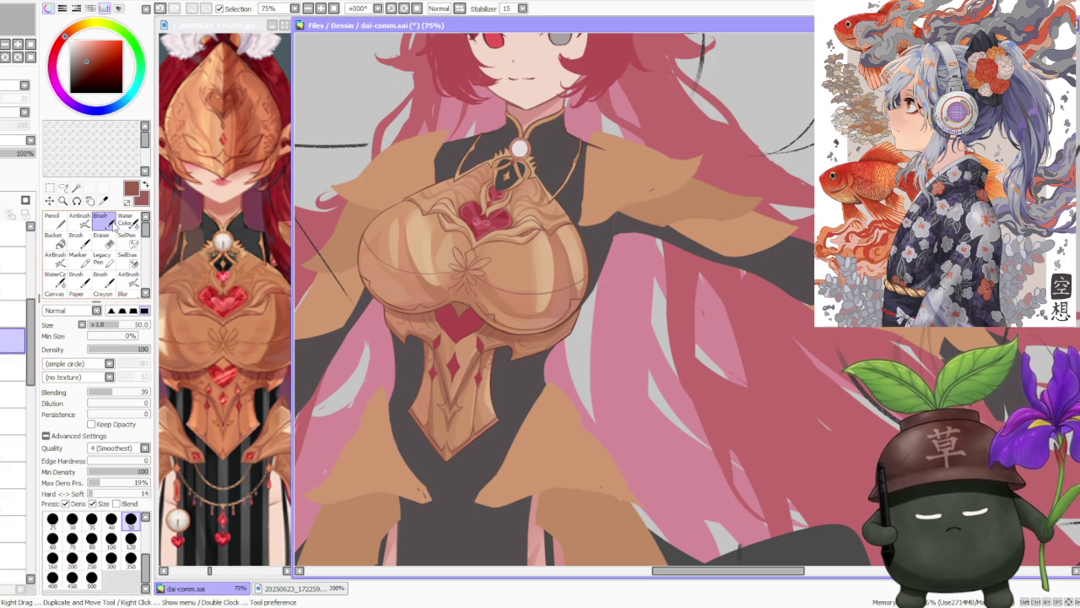
pyautogui.scroll(2, 516, 324)
pyautogui.scroll(1, 516, 331)
pyautogui.scroll(-1, 522, 346)
pyautogui.scroll(-2, 554, 337)
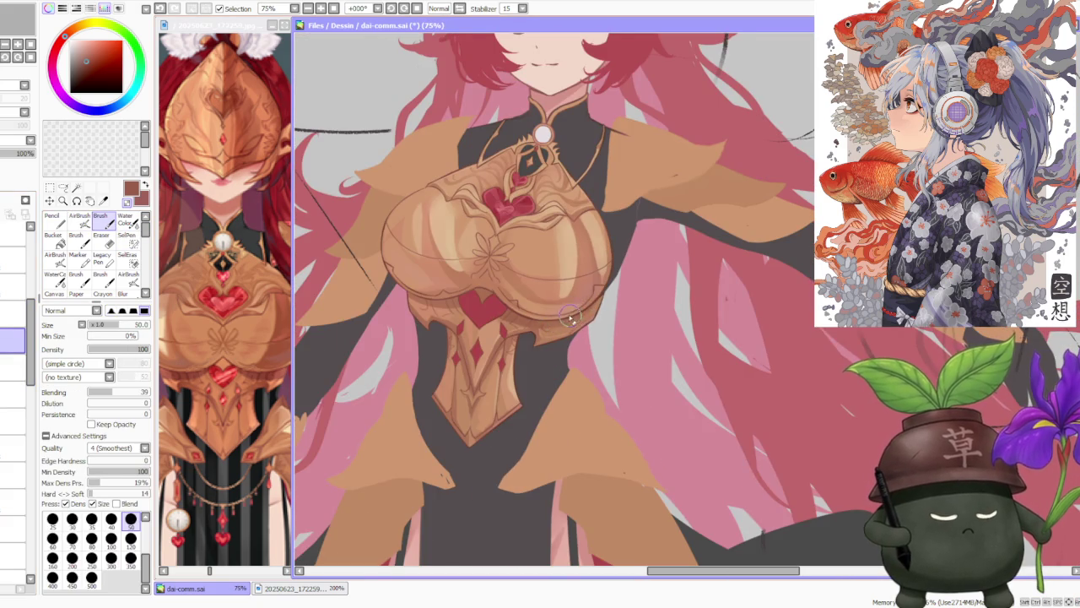
pyautogui.scroll(-2, 572, 318)
pyautogui.scroll(-1, 589, 321)
pyautogui.scroll(1, 595, 287)
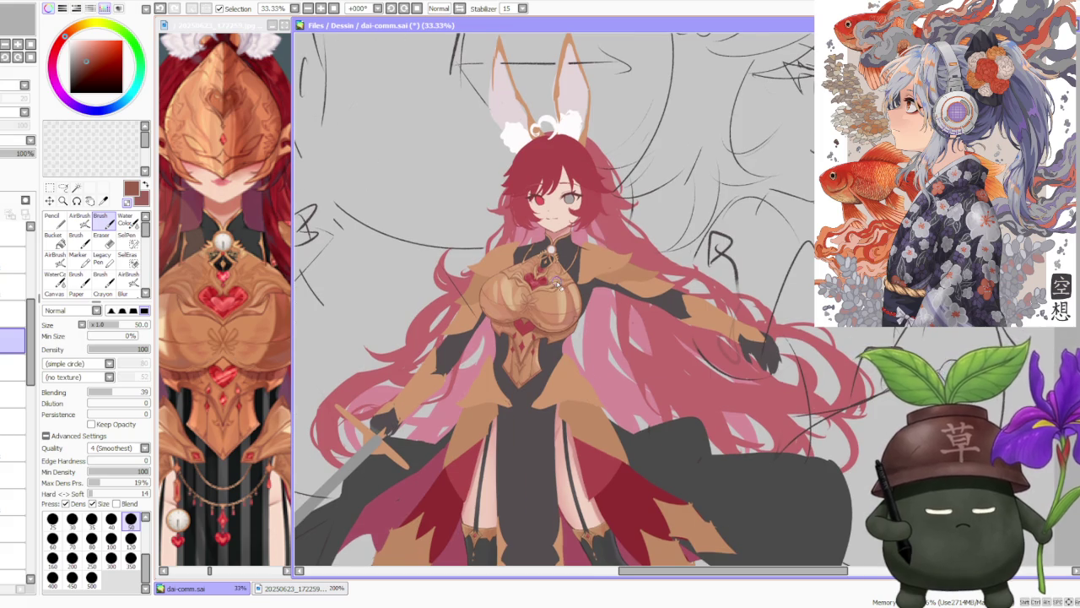
pyautogui.scroll(-1, 578, 312)
pyautogui.scroll(-1, 574, 287)
pyautogui.scroll(2, 568, 262)
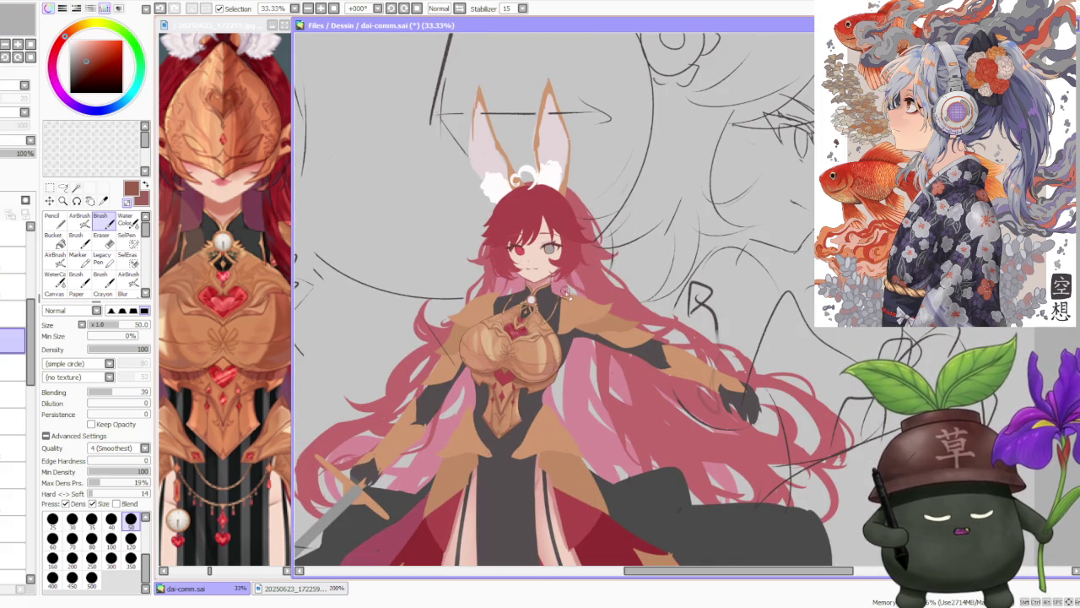
# Select a different layer in the Layer panel to paint on.
pyautogui.click(13, 419)
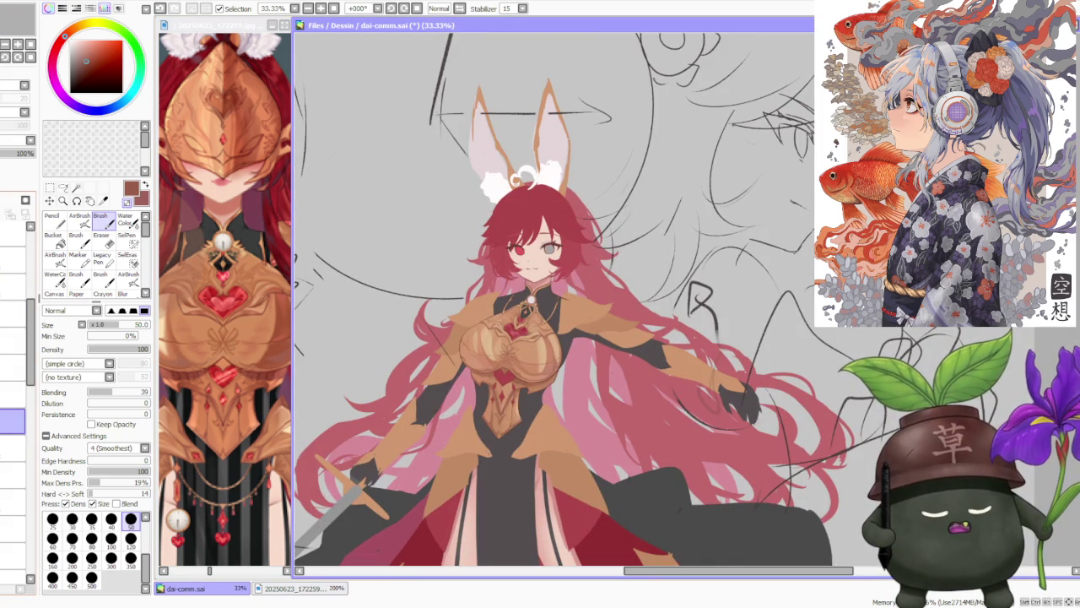
pyautogui.click(13, 395)
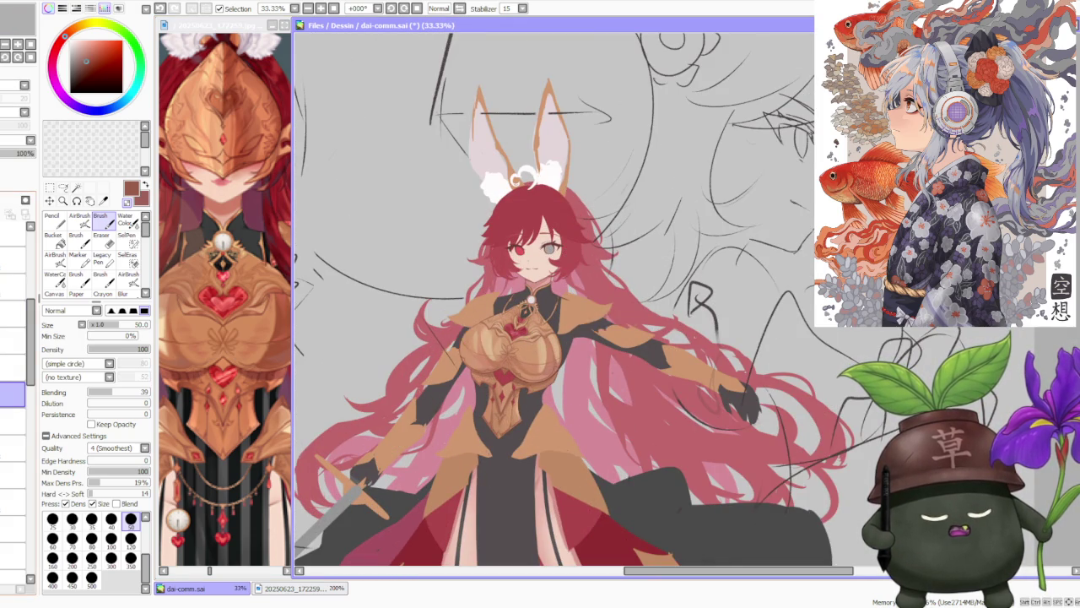
pyautogui.click(12, 447)
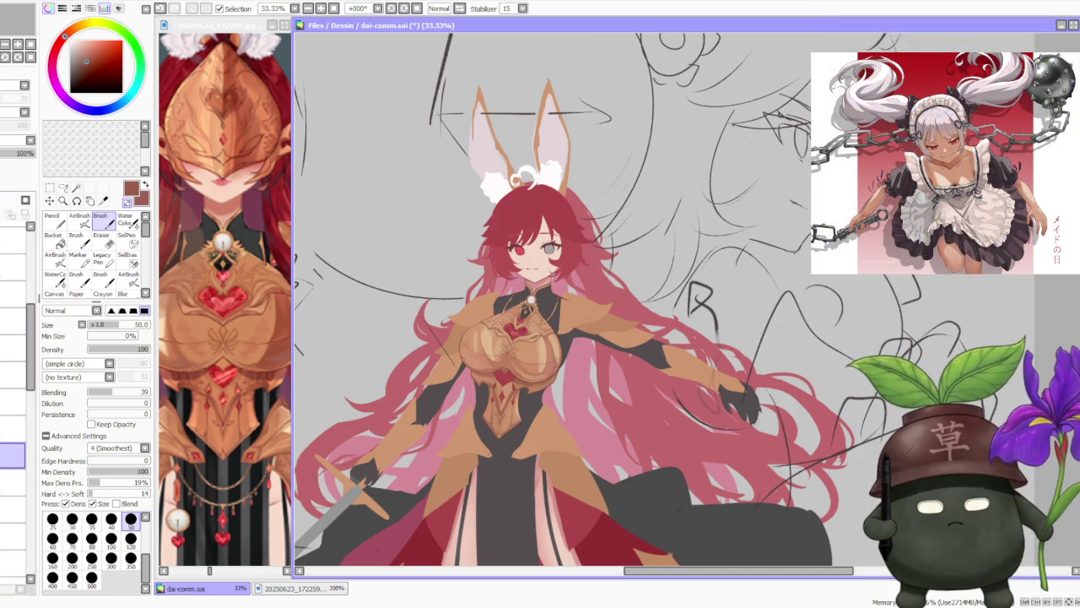
# Try shading strokes on the lower heart gem, undoing the first attempt.
pyautogui.scroll(2, 508, 352)
pyautogui.scroll(2, 513, 342)
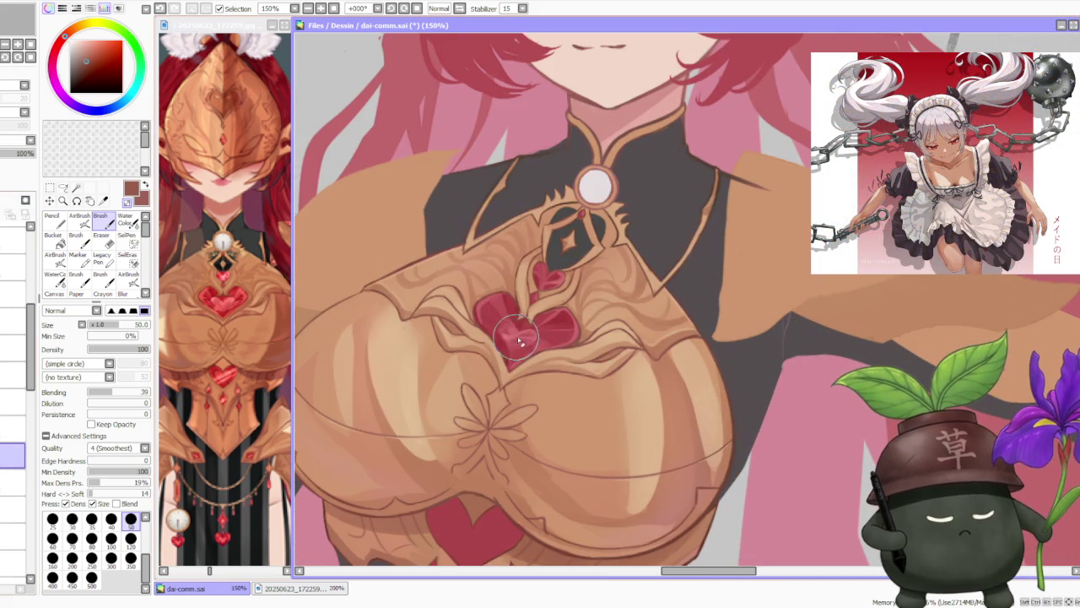
pyautogui.scroll(-3, 516, 337)
pyautogui.scroll(2, 503, 412)
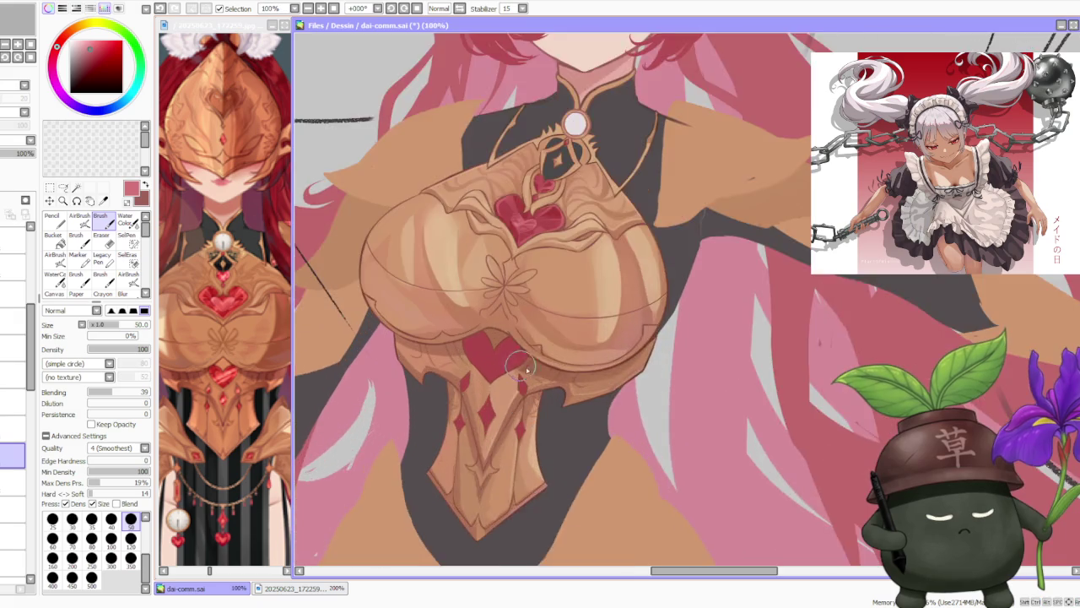
pyautogui.scroll(1, 513, 433)
pyautogui.scroll(1, 517, 435)
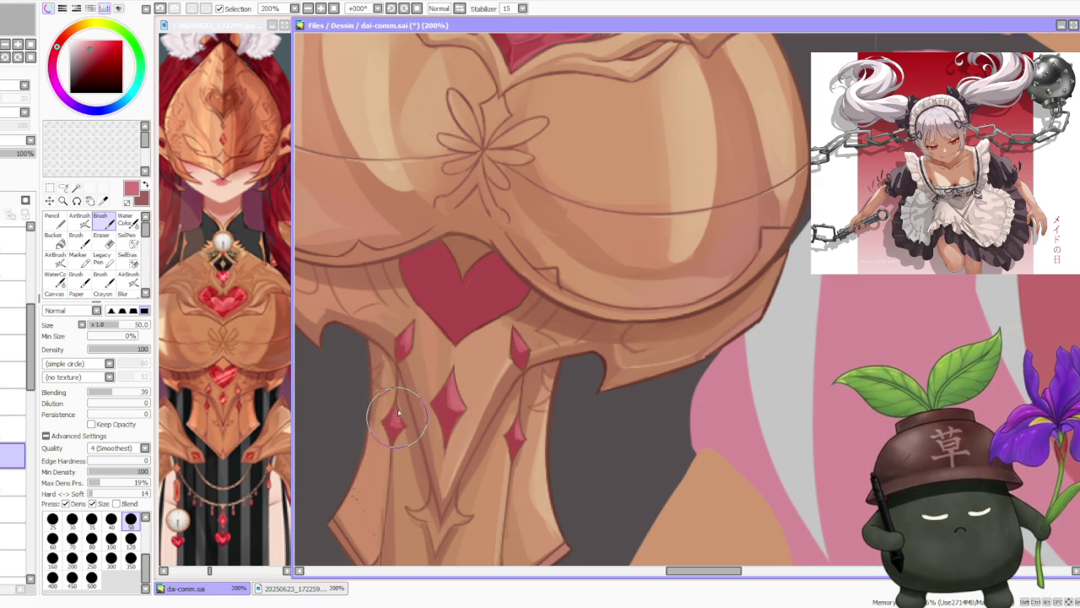
pyautogui.scroll(-4, 520, 256)
pyautogui.scroll(2, 520, 255)
pyautogui.scroll(2, 520, 256)
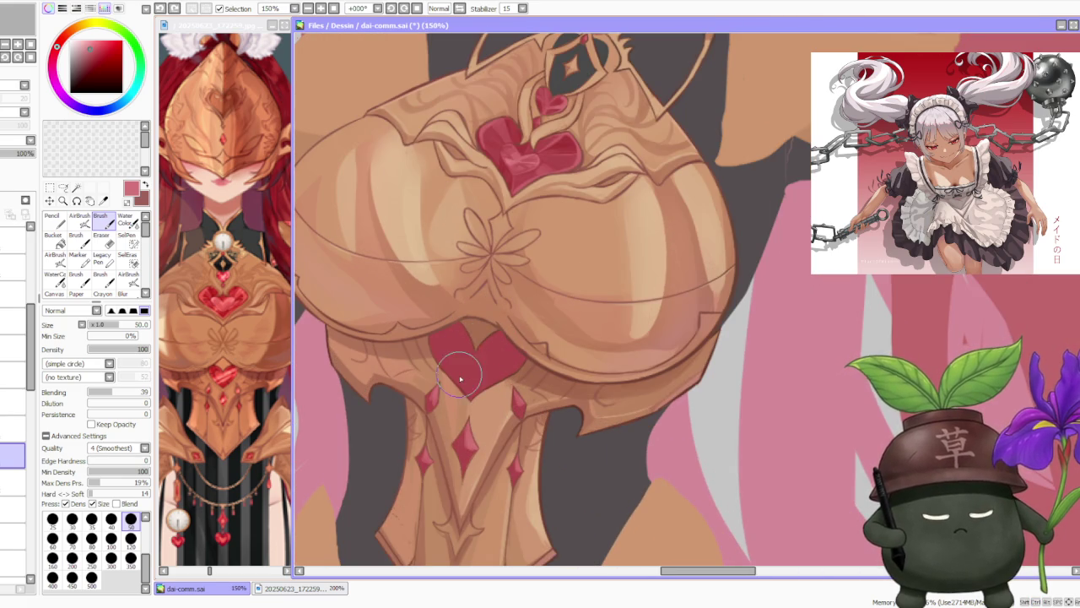
pyautogui.moveTo(453, 362)
pyautogui.mouseDown()
pyautogui.moveTo(466, 374)
pyautogui.moveTo(463, 357)
pyautogui.moveTo(505, 354)
pyautogui.moveTo(473, 381)
pyautogui.moveTo(496, 356)
pyautogui.mouseUp()
pyautogui.hotkey('ctrl', 'z')
pyautogui.hotkey('ctrl', 'z')
pyautogui.hotkey('ctrl', 'z')
pyautogui.hotkey('ctrl', 'z')
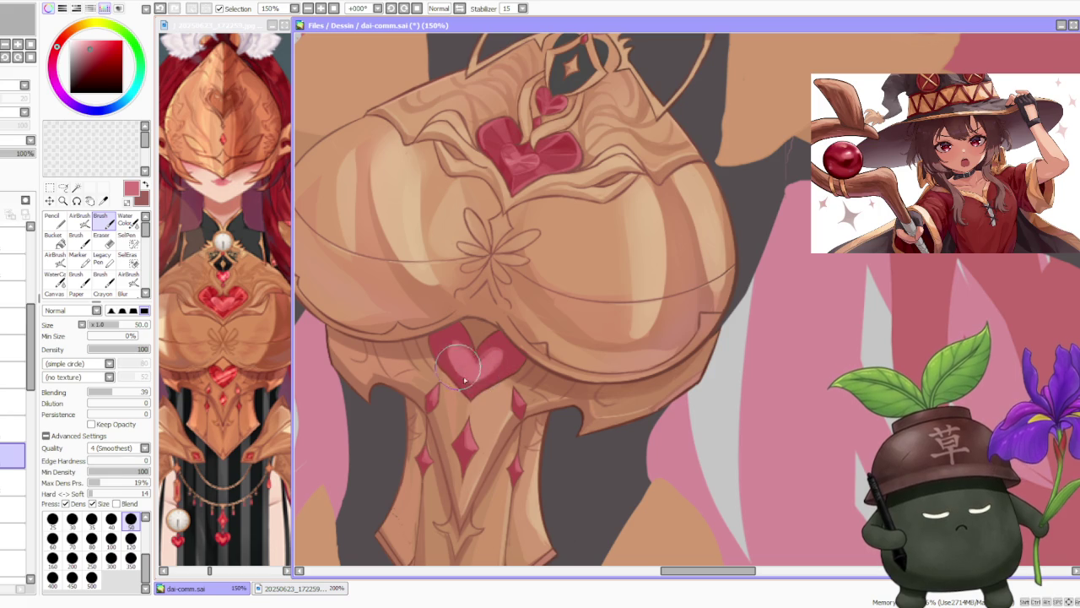
pyautogui.moveTo(458, 368); pyautogui.dragTo(478, 377)
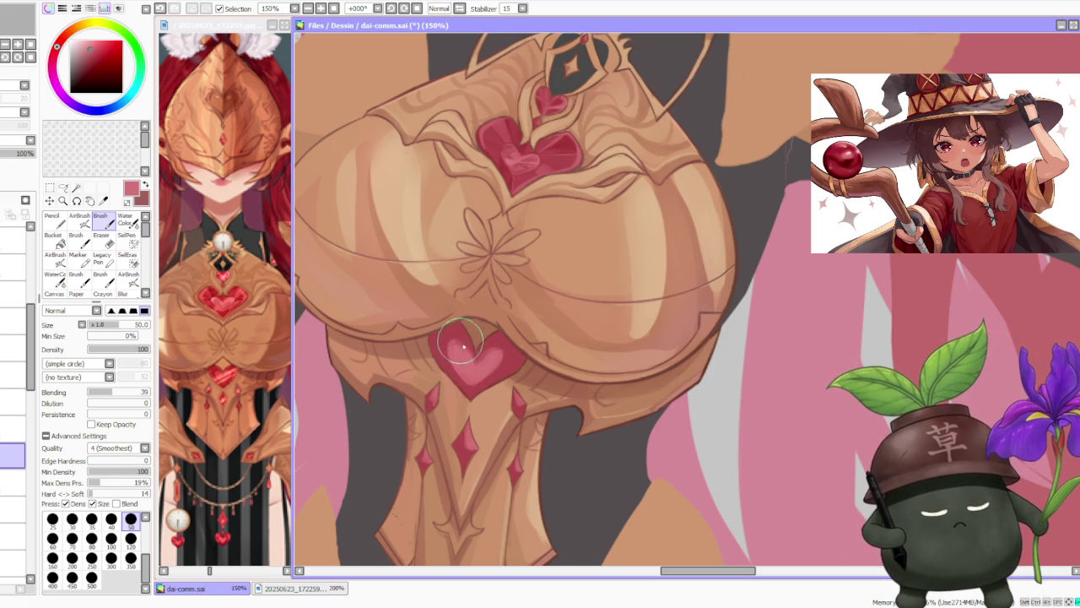
# Set blending to 8 and paint lighter pink highlights and a darker red right edge on the heart.
pyautogui.keyDown('alt'); pyautogui.click(470, 356); pyautogui.keyUp('alt')
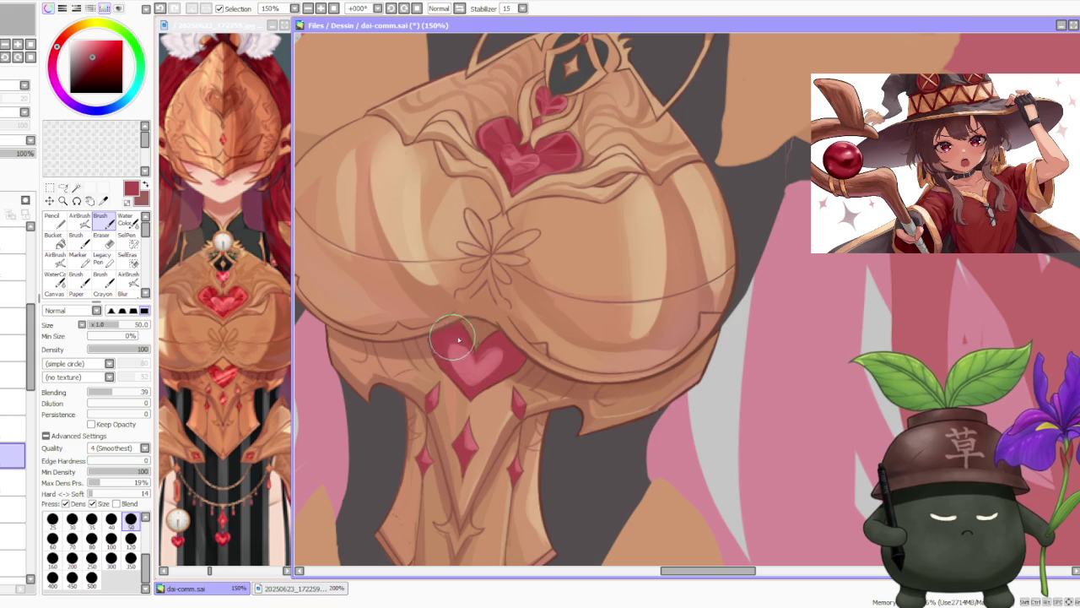
pyautogui.click(94, 391)
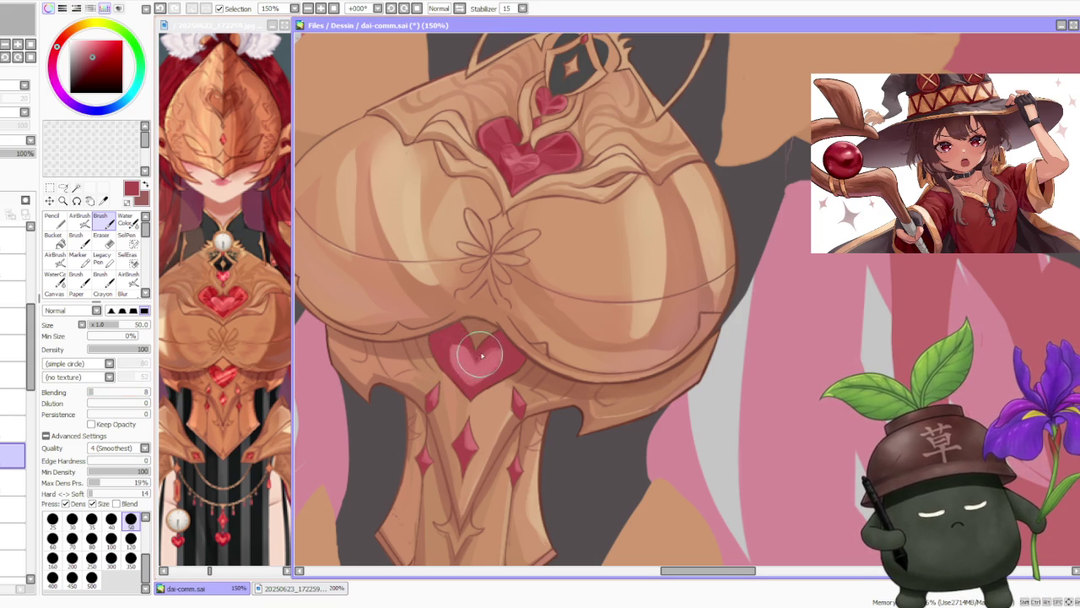
pyautogui.keyDown('alt'); pyautogui.click(471, 358); pyautogui.keyUp('alt')
pyautogui.moveTo(473, 359); pyautogui.dragTo(472, 388)
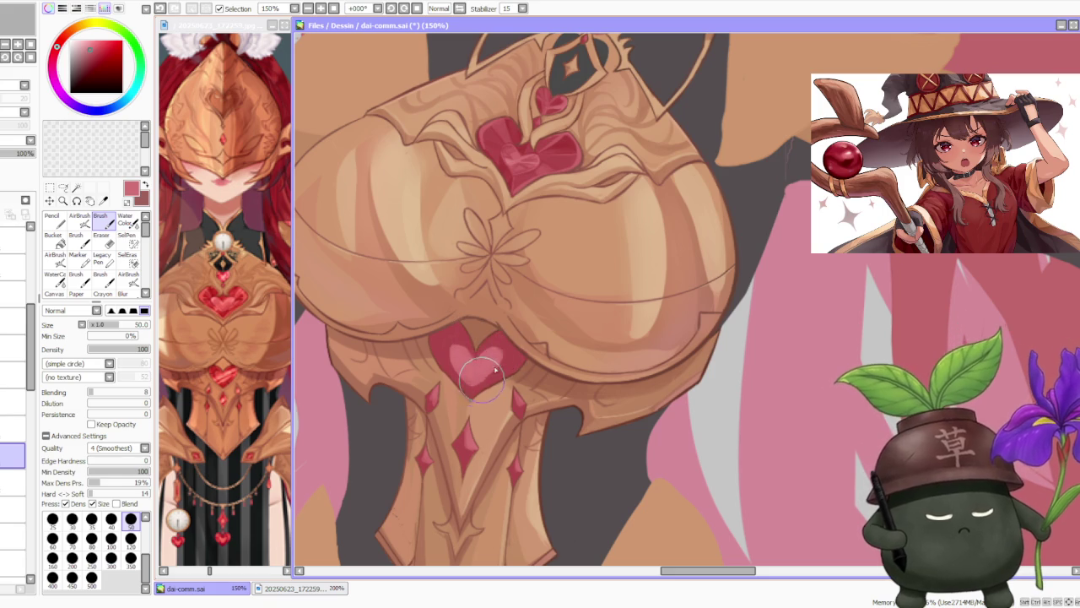
pyautogui.keyDown('alt'); pyautogui.click(501, 339); pyautogui.keyUp('alt')
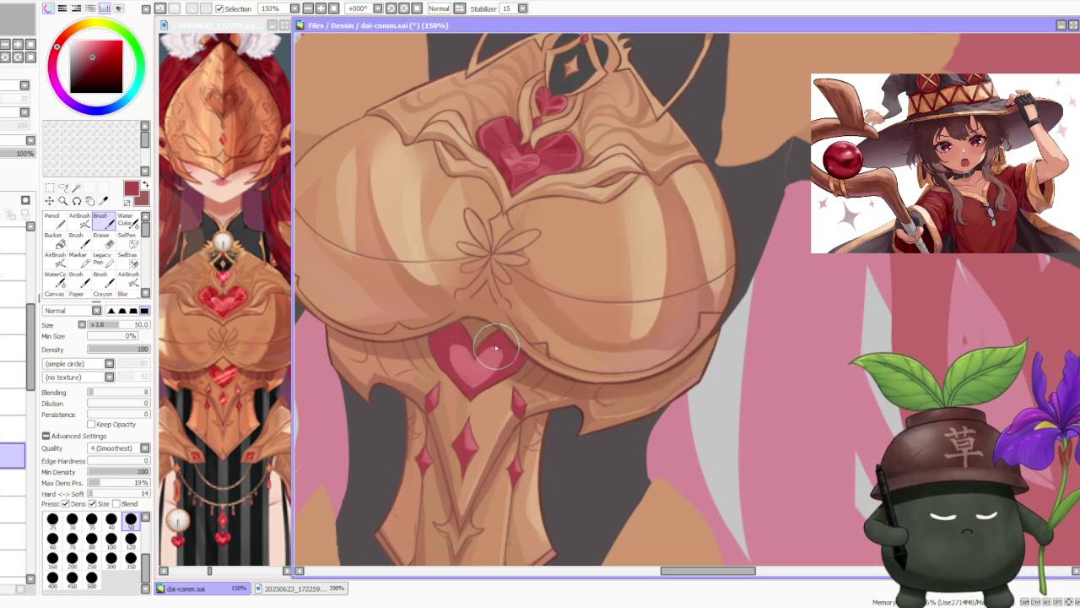
pyautogui.moveTo(497, 348); pyautogui.dragTo(500, 377)
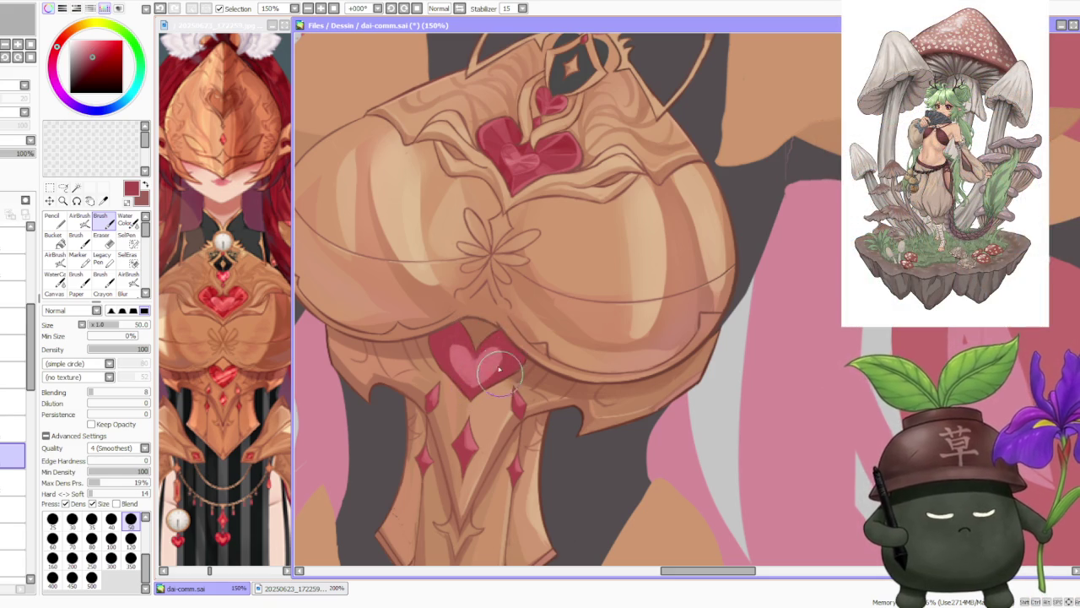
pyautogui.keyDown('alt'); pyautogui.click(467, 361); pyautogui.keyUp('alt')
pyautogui.moveTo(470, 358); pyautogui.dragTo(470, 364)
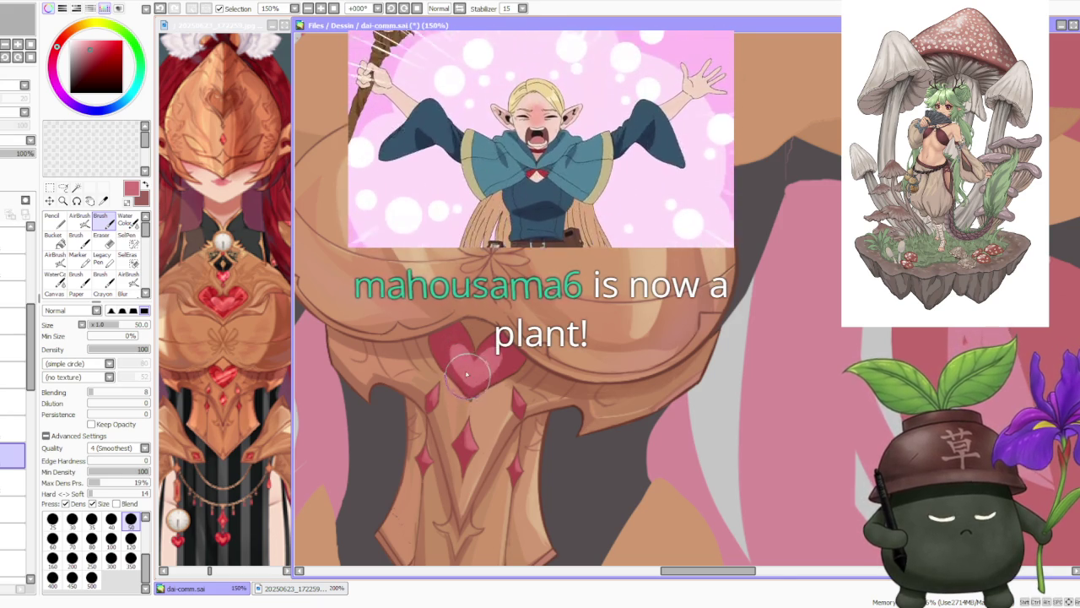
pyautogui.scroll(-3, 519, 362)
pyautogui.scroll(-2, 519, 363)
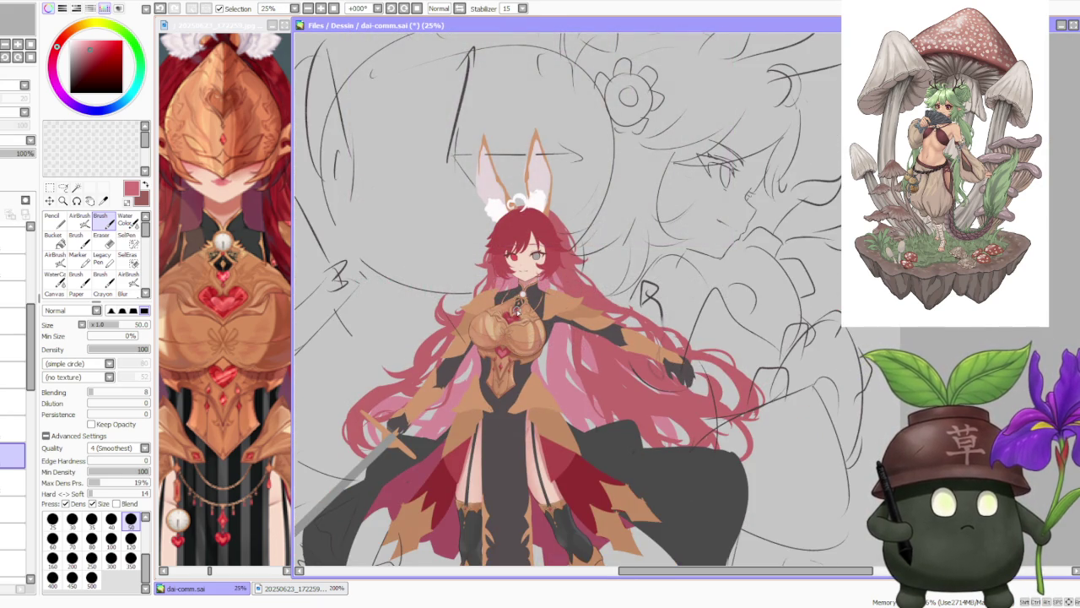
# Sample and adjust dark and light reds from the heart gems, undoing a stray stroke.
pyautogui.scroll(1, 518, 311)
pyautogui.scroll(1, 507, 318)
pyautogui.scroll(1, 510, 346)
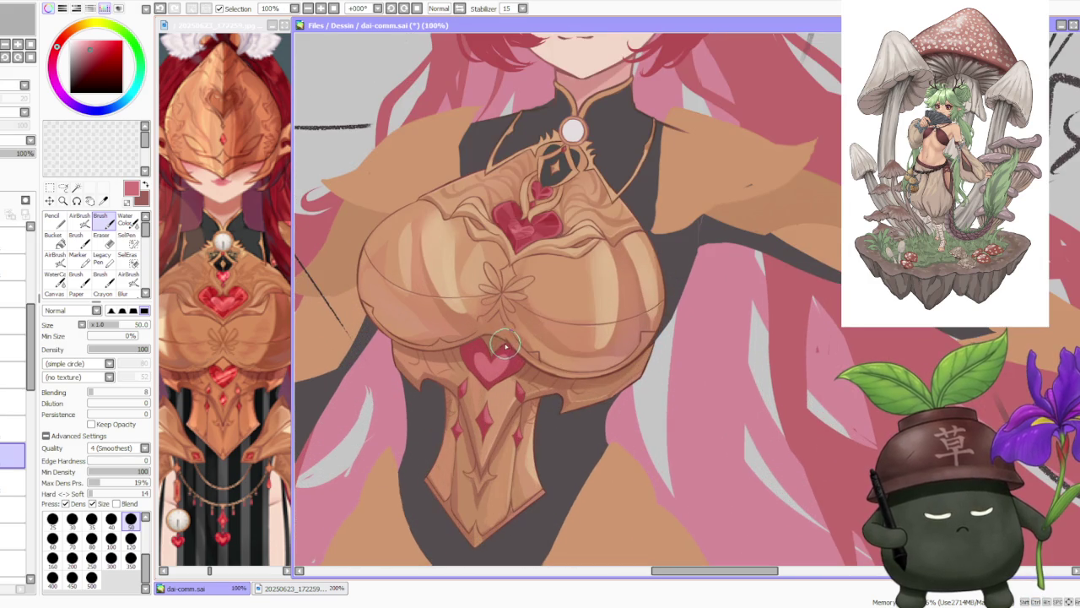
pyautogui.keyDown('alt'); pyautogui.click(548, 224); pyautogui.keyUp('alt')
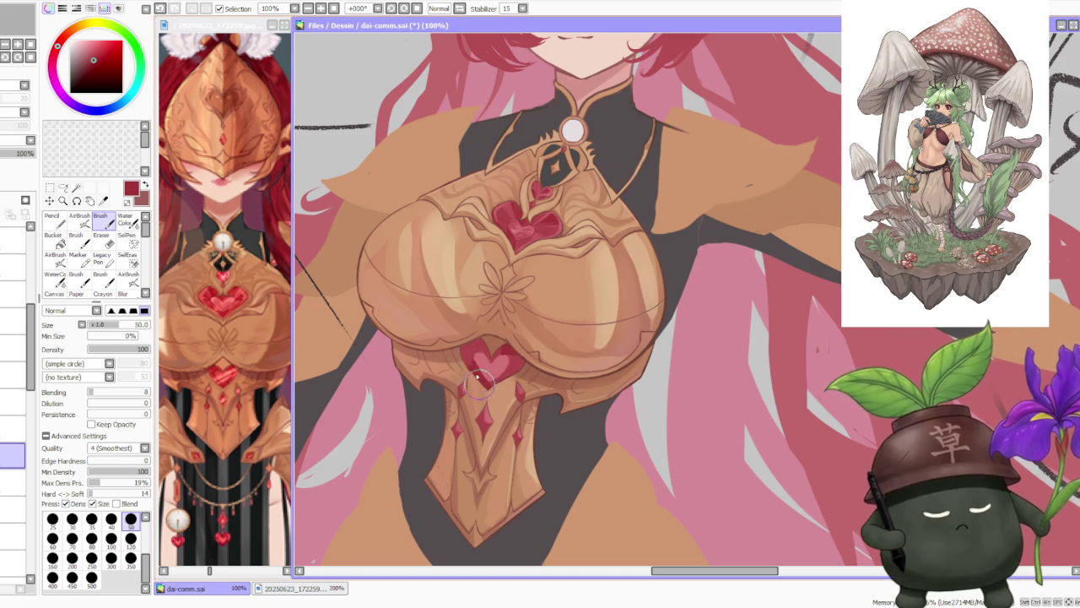
pyautogui.keyDown('alt'); pyautogui.click(512, 221); pyautogui.keyUp('alt')
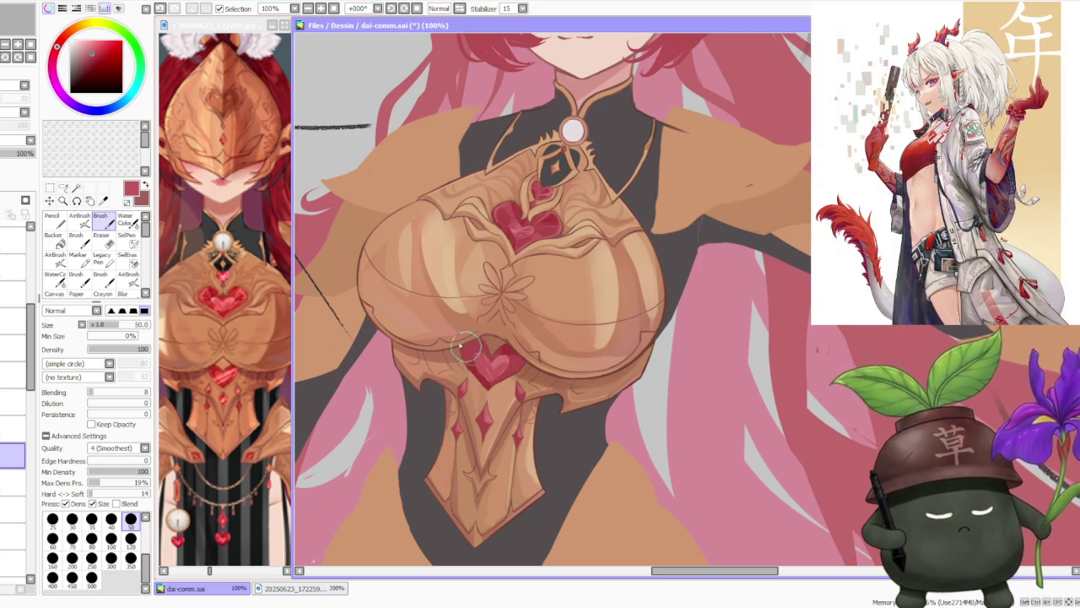
pyautogui.keyDown('alt'); pyautogui.click(470, 361); pyautogui.keyUp('alt')
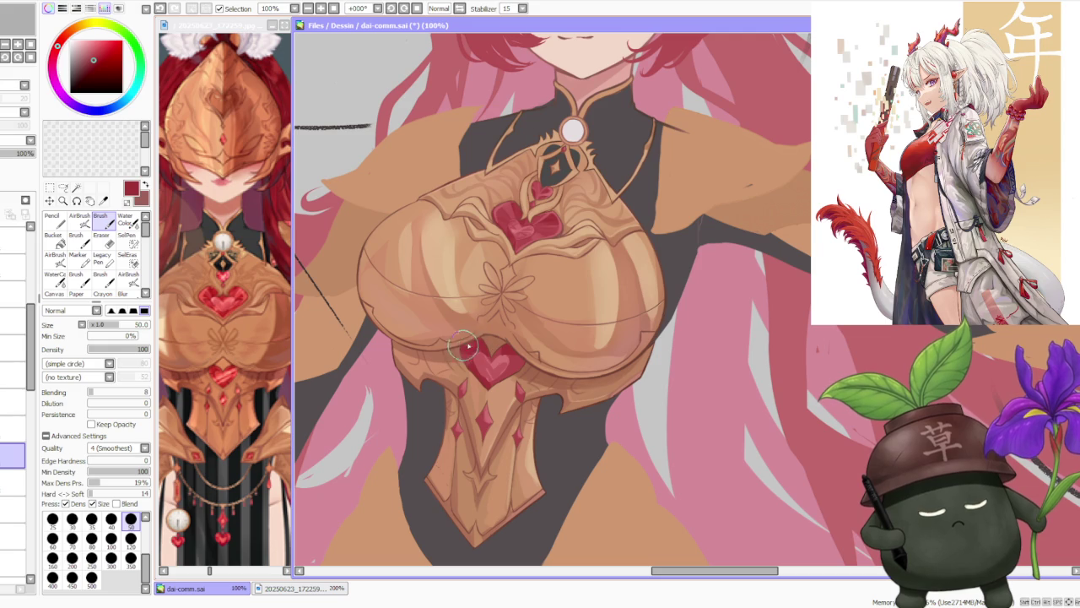
pyautogui.keyDown('alt'); pyautogui.click(493, 353); pyautogui.keyUp('alt')
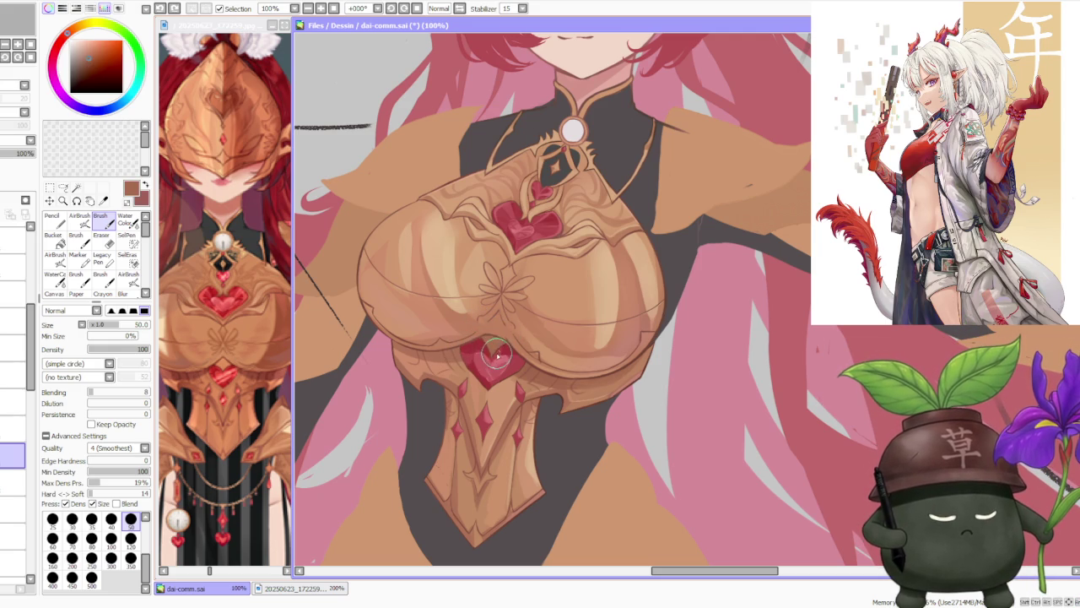
pyautogui.keyDown('alt'); pyautogui.click(487, 353); pyautogui.keyUp('alt')
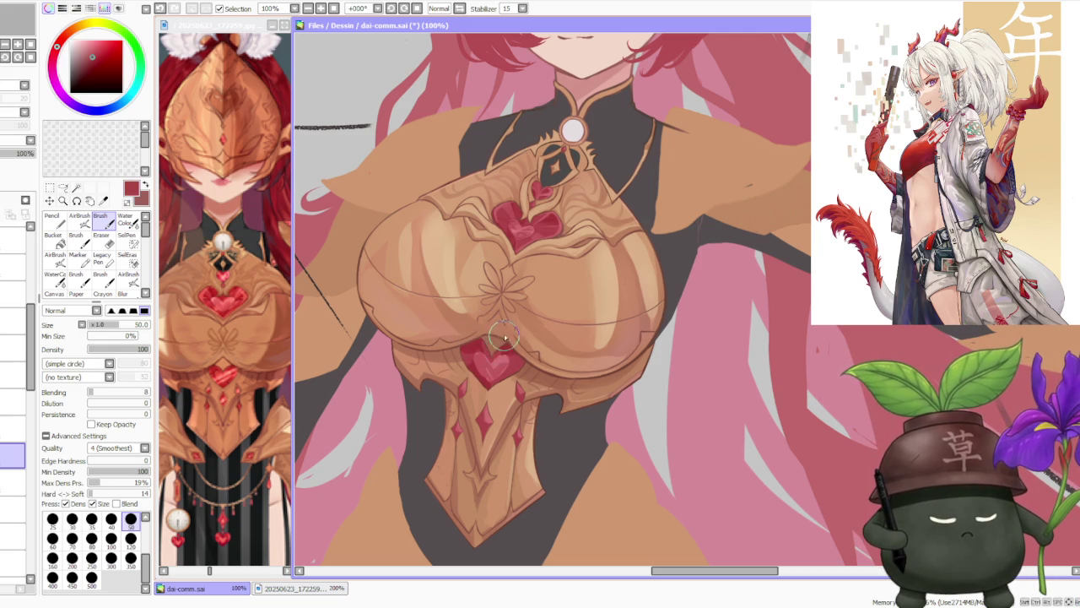
pyautogui.keyDown('alt'); pyautogui.click(504, 356); pyautogui.keyUp('alt')
pyautogui.keyDown('alt'); pyautogui.click(504, 358); pyautogui.keyUp('alt')
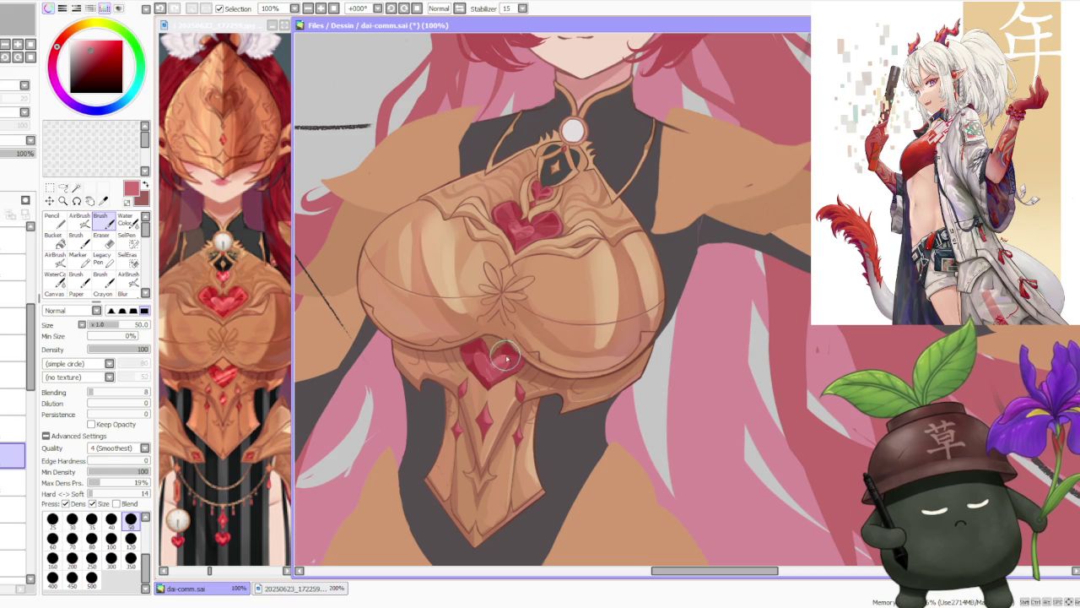
pyautogui.hotkey('ctrl', 'z')
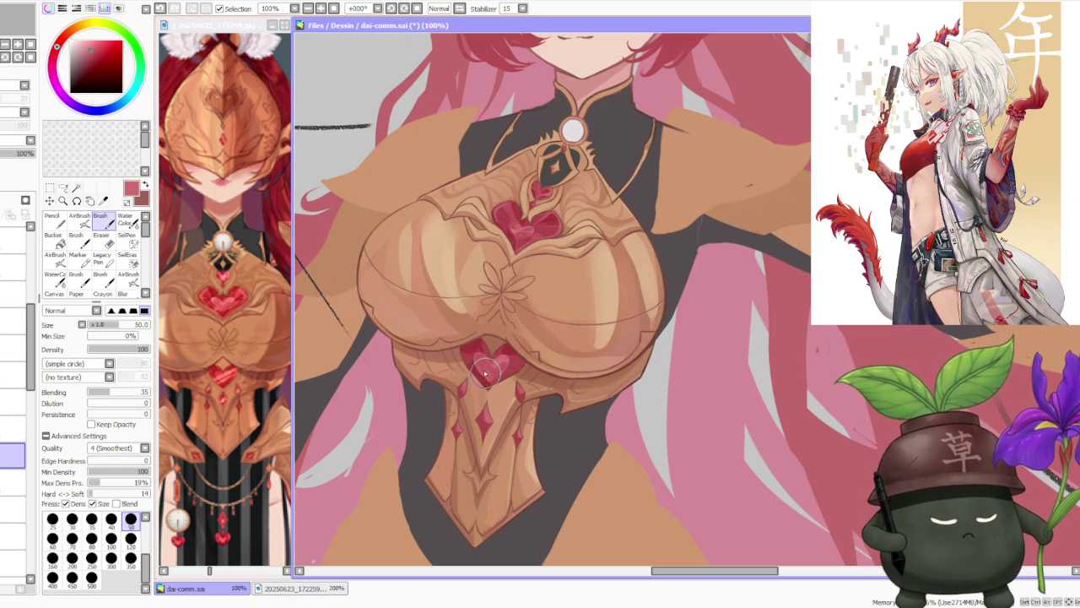
pyautogui.keyDown('alt'); pyautogui.click(499, 372); pyautogui.keyUp('alt')
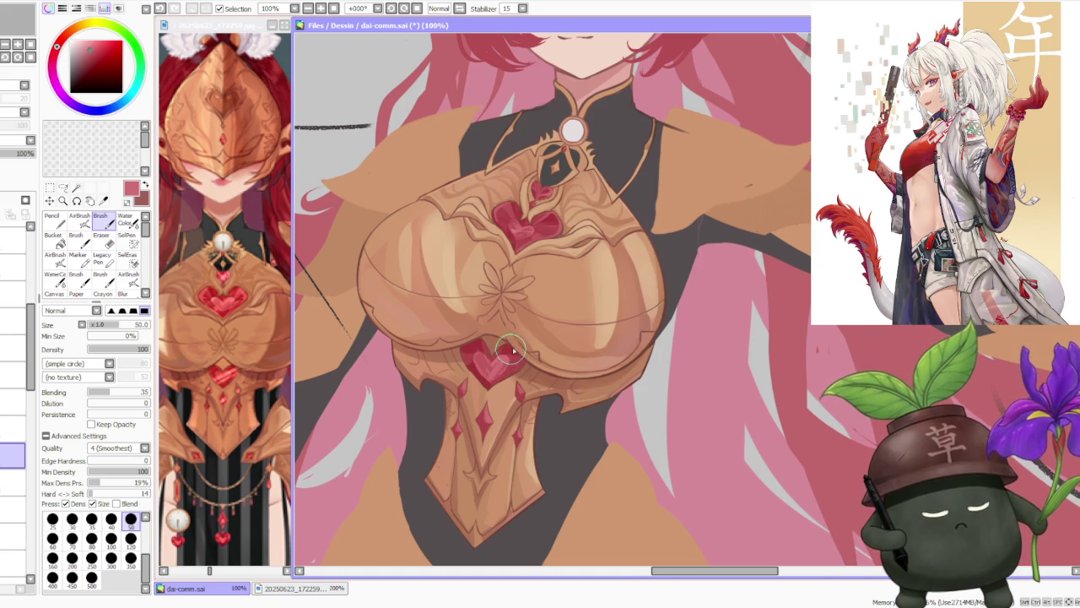
# Paint red onto the lower heart's left and right sides, undoing unwanted strokes.
pyautogui.scroll(-4, 511, 353)
pyautogui.scroll(2, 498, 358)
pyautogui.scroll(2, 487, 364)
pyautogui.keyDown('alt'); pyautogui.click(473, 366); pyautogui.keyUp('alt')
pyautogui.moveTo(460, 350); pyautogui.dragTo(482, 388)
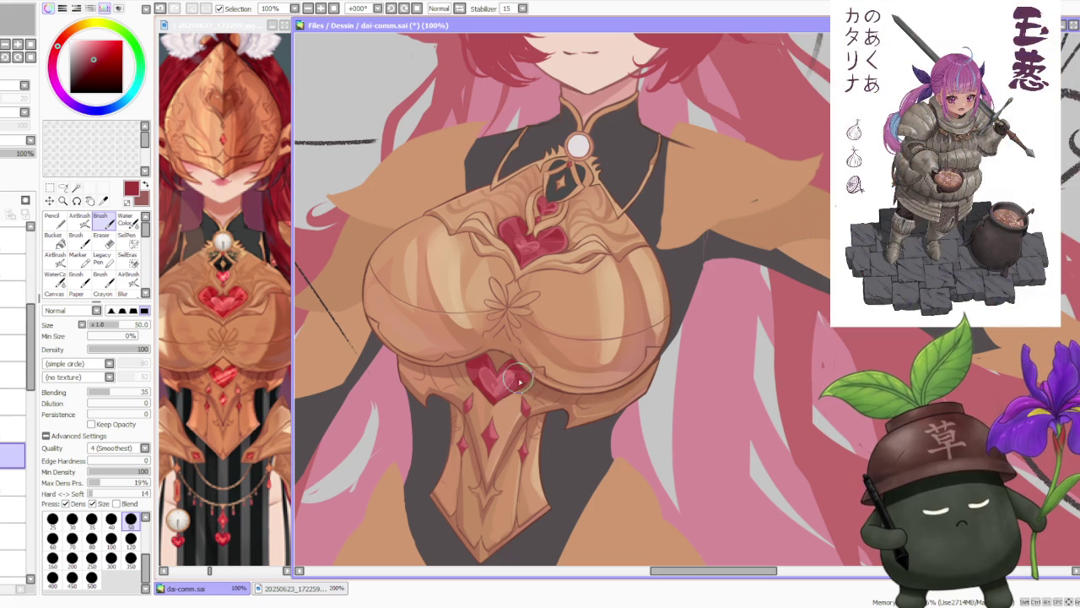
pyautogui.moveTo(518, 380); pyautogui.dragTo(513, 393)
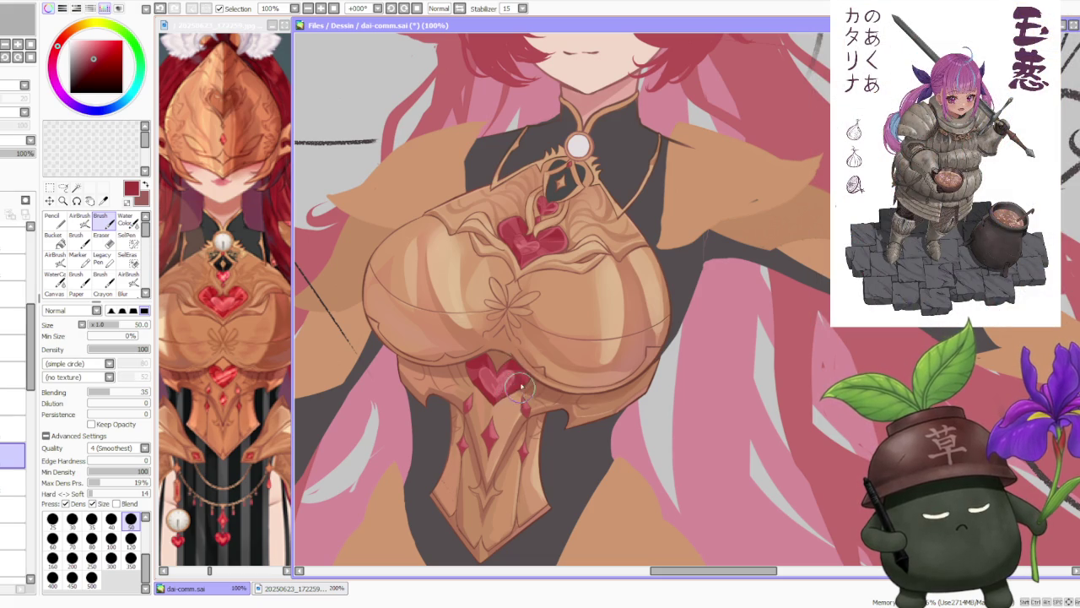
pyautogui.moveTo(522, 389); pyautogui.dragTo(517, 368)
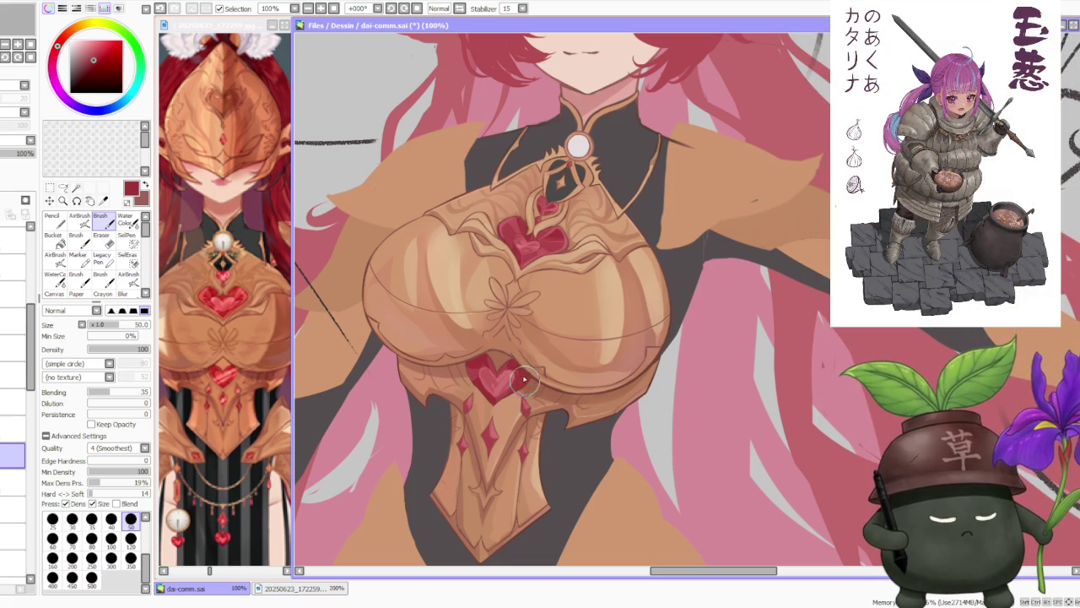
pyautogui.hotkey('ctrl', 'z')
pyautogui.moveTo(511, 375); pyautogui.dragTo(505, 381)
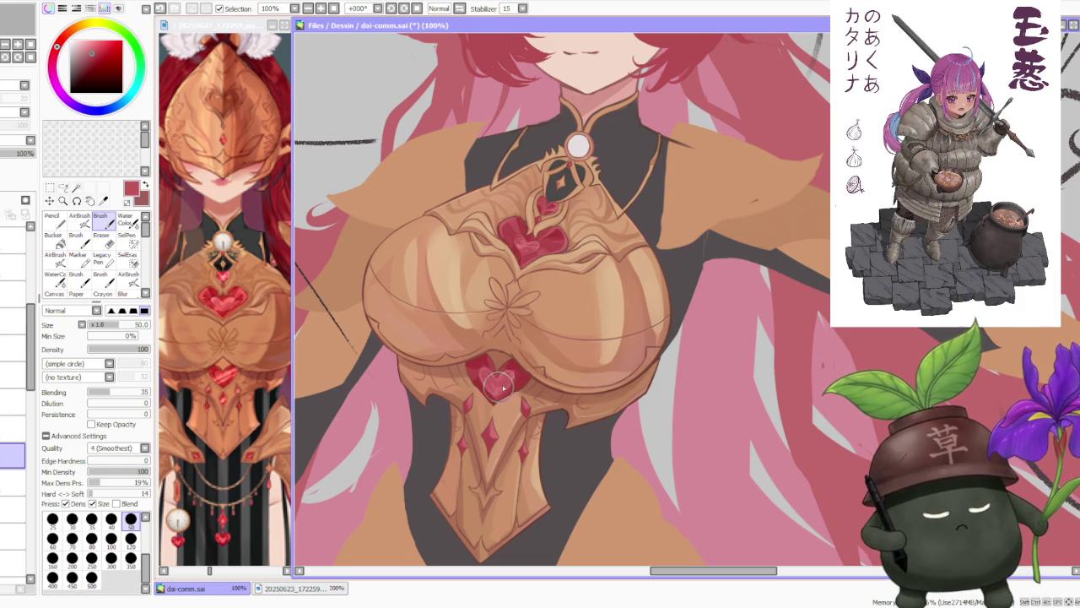
pyautogui.hotkey('ctrl', 'z')
pyautogui.moveTo(505, 381); pyautogui.dragTo(508, 371)
pyautogui.hotkey('ctrl', 'z')
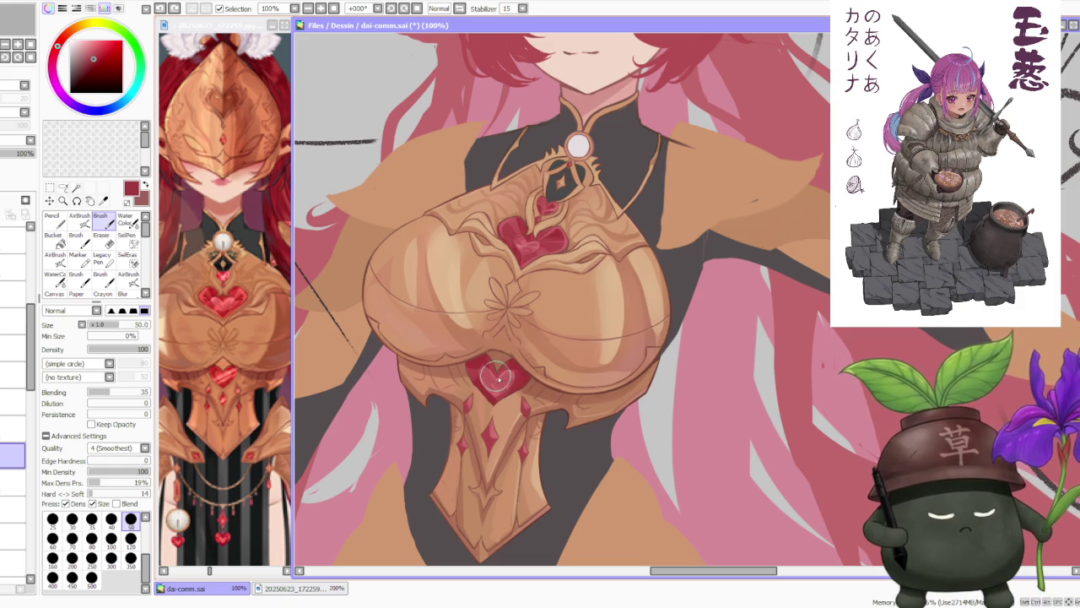
# Raise brush blending to 64 and blend short red strokes across the lower heart.
pyautogui.moveTo(110, 392); pyautogui.dragTo(127, 391)
pyautogui.moveTo(504, 373); pyautogui.dragTo(507, 373)
pyautogui.keyDown('alt'); pyautogui.click(505, 376); pyautogui.keyUp('alt')
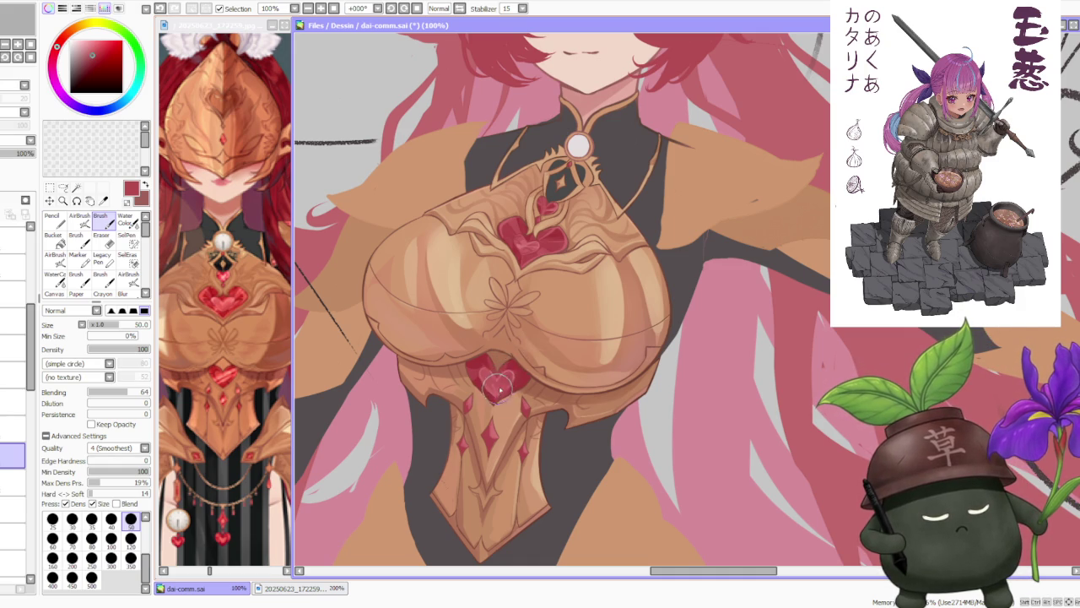
pyautogui.hotkey('ctrl', 'z')
pyautogui.moveTo(507, 375); pyautogui.dragTo(505, 376)
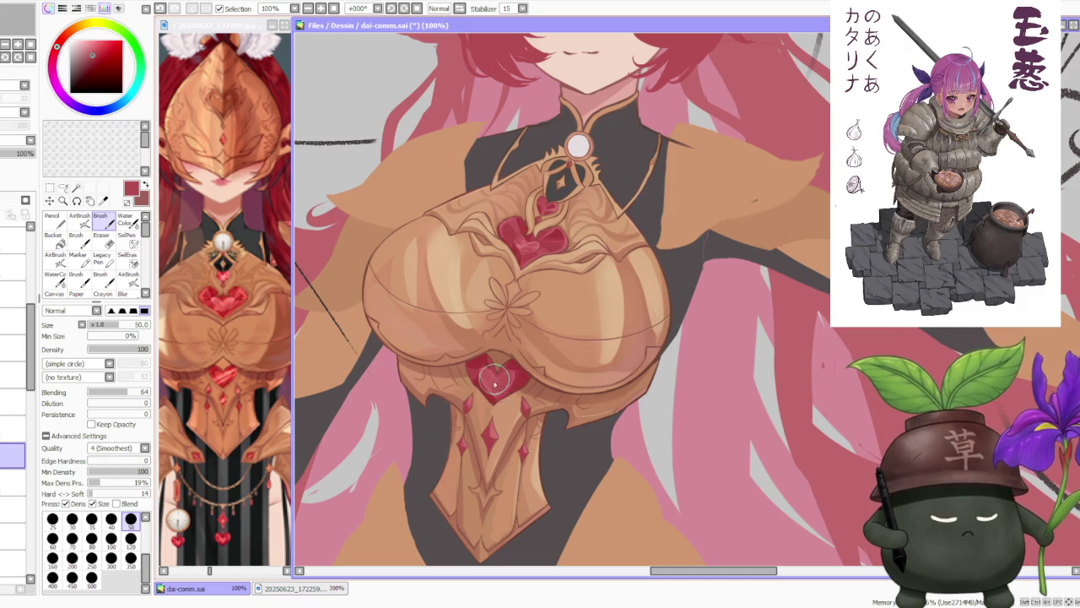
# Compare the heart-tip shading with undo/redo, then even out the tip in red.
pyautogui.scroll(-3, 506, 362)
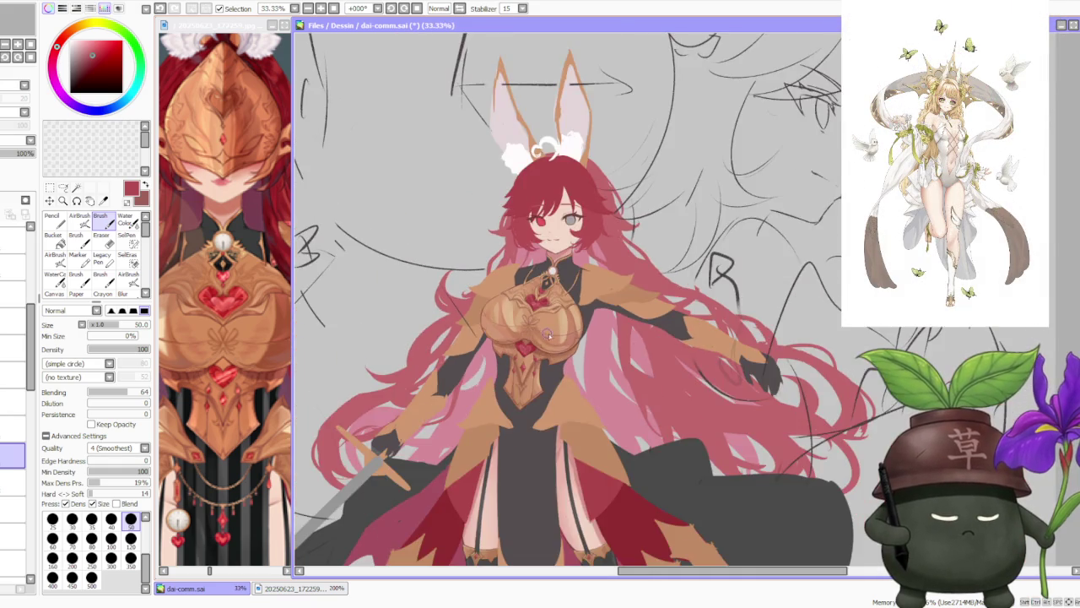
pyautogui.scroll(3, 545, 335)
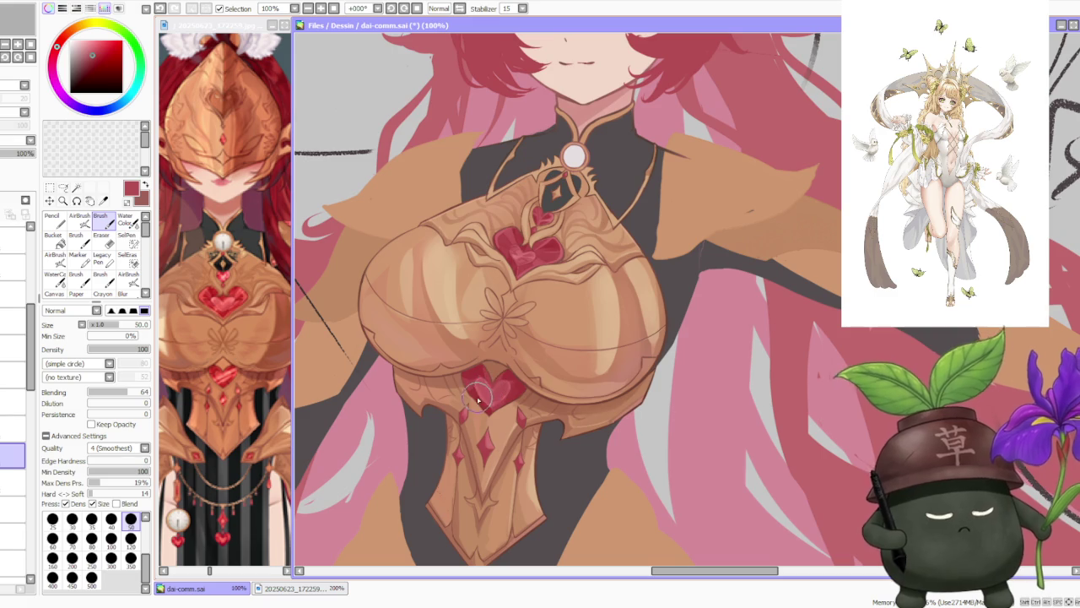
pyautogui.scroll(2, 481, 407)
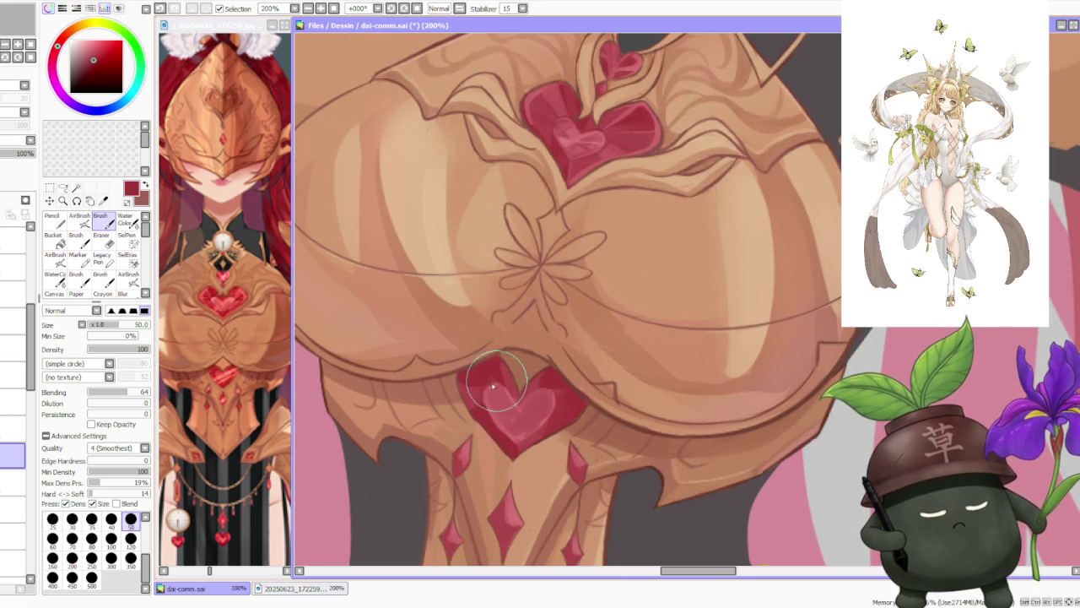
pyautogui.hotkey('ctrl', 'z')
pyautogui.hotkey('ctrl', 'y')
pyautogui.hotkey('ctrl', 'z')
pyautogui.hotkey('ctrl', 'y')
pyautogui.hotkey('ctrl', 'z')
pyautogui.hotkey('ctrl', 'y')
pyautogui.hotkey('ctrl', 'z')
pyautogui.keyDown('alt'); pyautogui.click(509, 422); pyautogui.keyUp('alt')
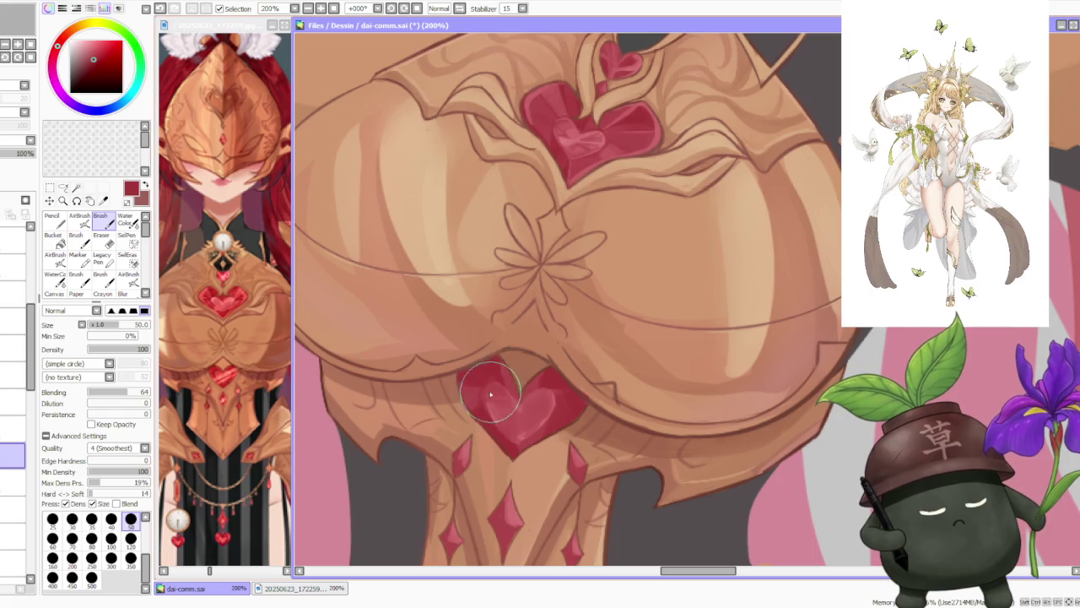
pyautogui.keyDown('alt'); pyautogui.click(503, 415); pyautogui.keyUp('alt')
pyautogui.moveTo(504, 415); pyautogui.dragTo(511, 422)
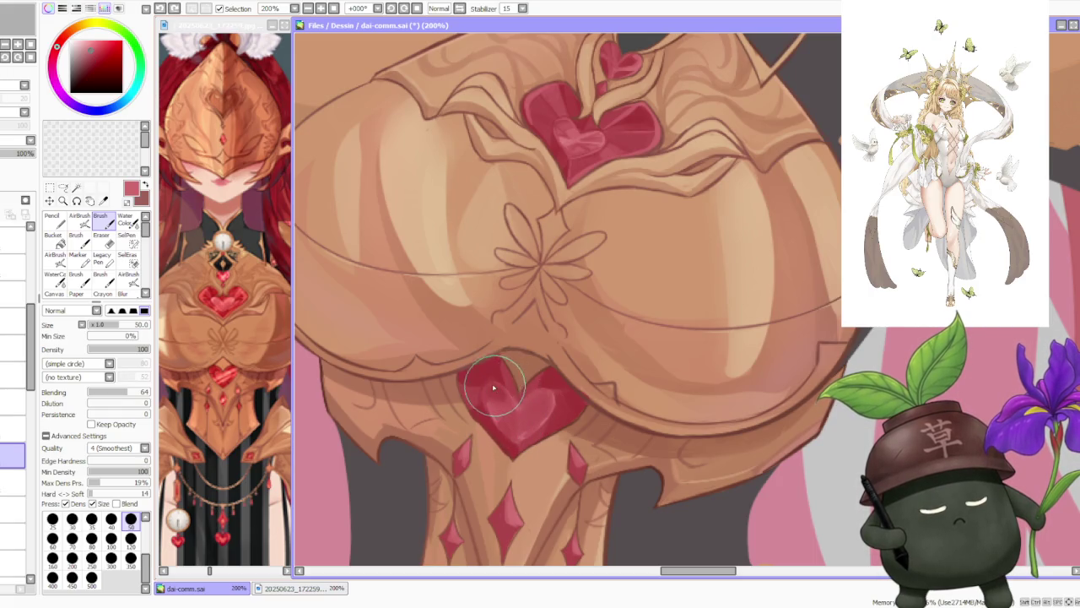
# Refine the heart's shape, lightening the right lobe and darkening the upper right lobe.
pyautogui.keyDown('alt'); pyautogui.click(493, 372); pyautogui.keyUp('alt')
pyautogui.keyDown('alt'); pyautogui.click(506, 376); pyautogui.keyUp('alt')
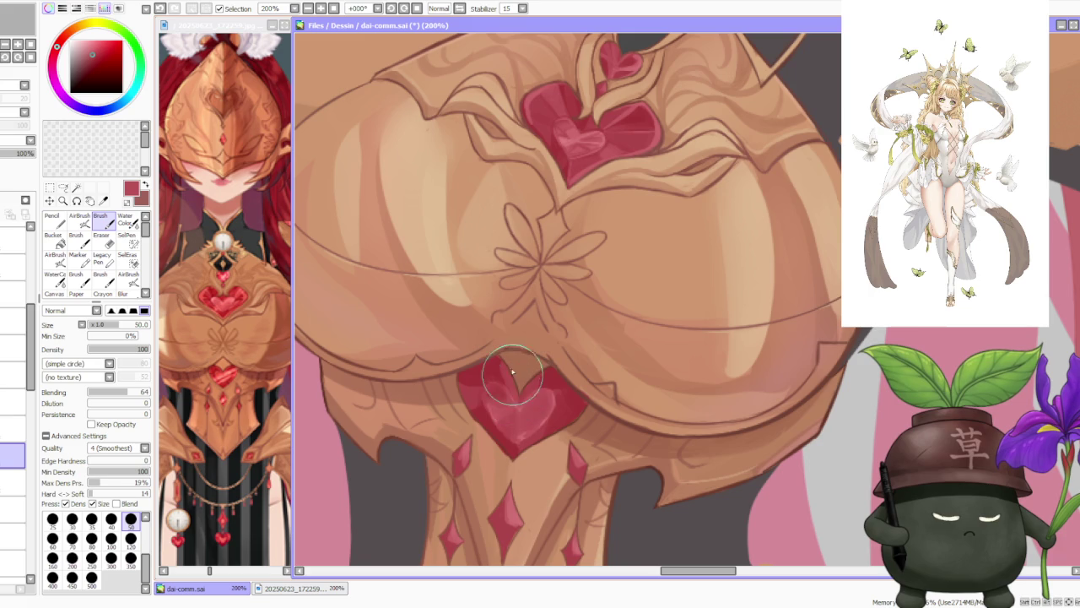
pyautogui.scroll(-2, 512, 380)
pyautogui.scroll(-4, 576, 371)
pyautogui.scroll(-1, 576, 371)
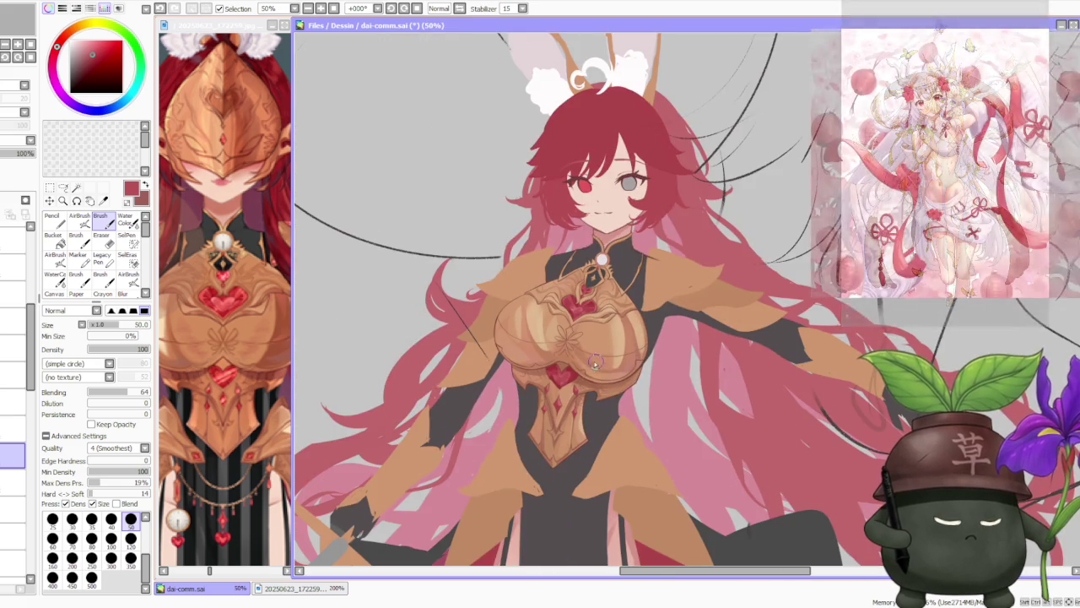
pyautogui.scroll(3, 557, 388)
pyautogui.scroll(1, 544, 400)
pyautogui.moveTo(540, 399); pyautogui.dragTo(583, 354)
pyautogui.moveTo(519, 371)
pyautogui.mouseDown()
pyautogui.moveTo(548, 346)
pyautogui.moveTo(595, 392)
pyautogui.moveTo(565, 386)
pyautogui.mouseUp()
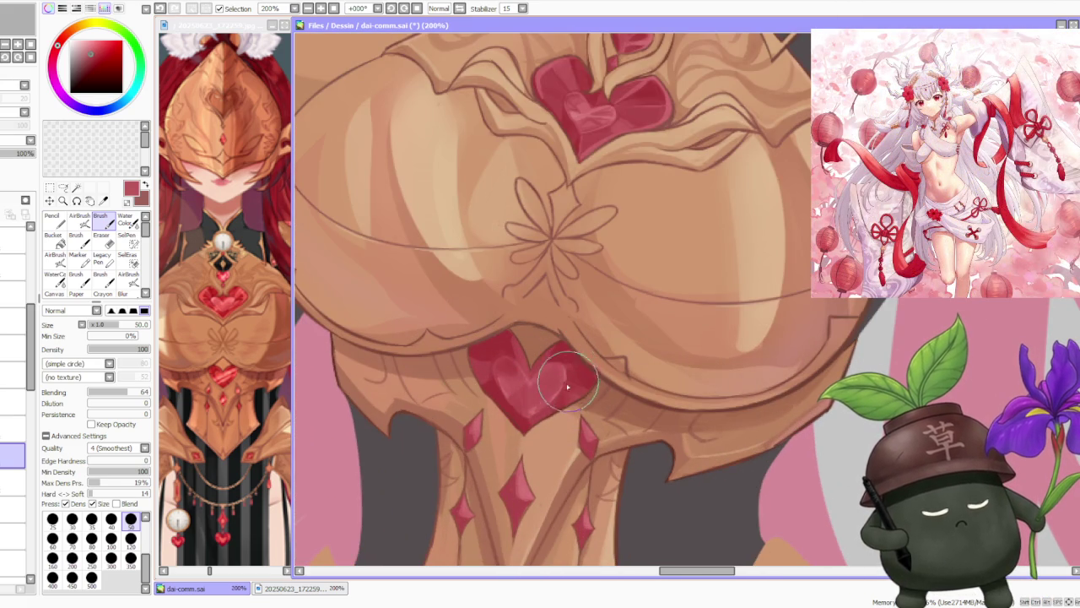
pyautogui.moveTo(564, 373); pyautogui.dragTo(550, 405)
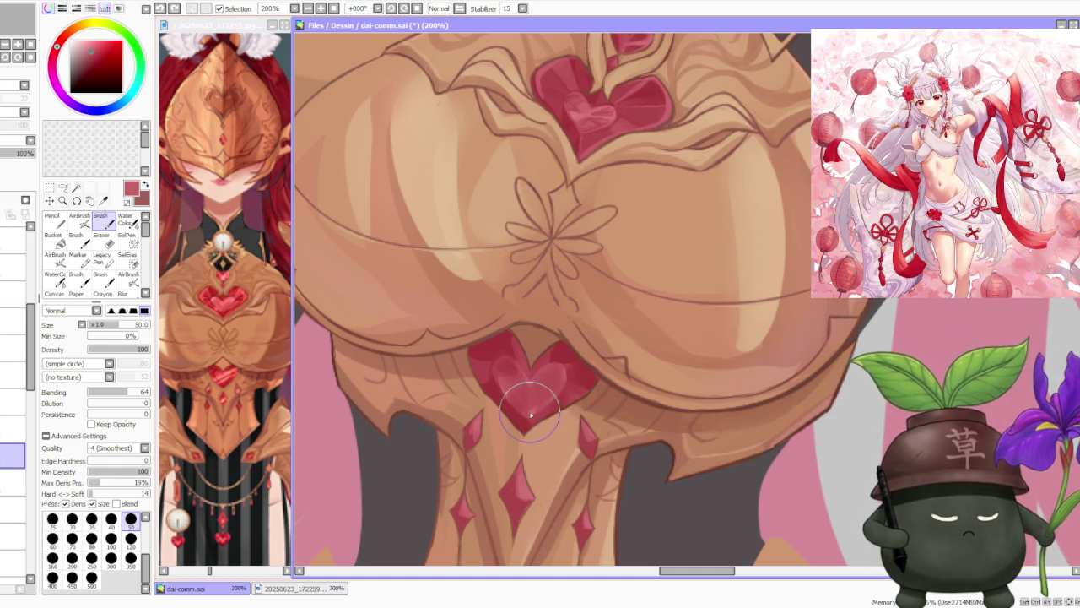
# Set blending to 56 and shade the heart with pale pink, darkening its left lobe and tip.
pyautogui.click(123, 394)
pyautogui.moveTo(550, 391); pyautogui.dragTo(532, 405)
pyautogui.moveTo(557, 367)
pyautogui.mouseDown()
pyautogui.moveTo(532, 422)
pyautogui.moveTo(540, 376)
pyautogui.moveTo(533, 413)
pyautogui.mouseUp()
pyautogui.hotkey('ctrl', 'z')
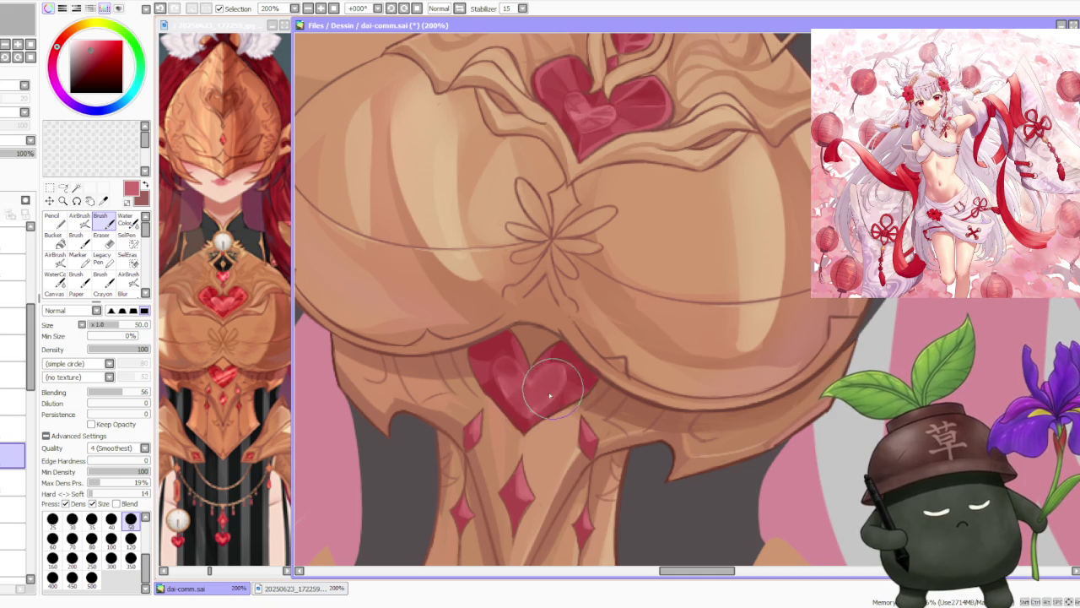
pyautogui.moveTo(540, 354)
pyautogui.mouseDown()
pyautogui.moveTo(560, 367)
pyautogui.moveTo(531, 362)
pyautogui.moveTo(502, 380)
pyautogui.moveTo(481, 346)
pyautogui.moveTo(498, 378)
pyautogui.moveTo(485, 354)
pyautogui.moveTo(481, 388)
pyautogui.mouseUp()
pyautogui.moveTo(485, 350); pyautogui.dragTo(506, 399)
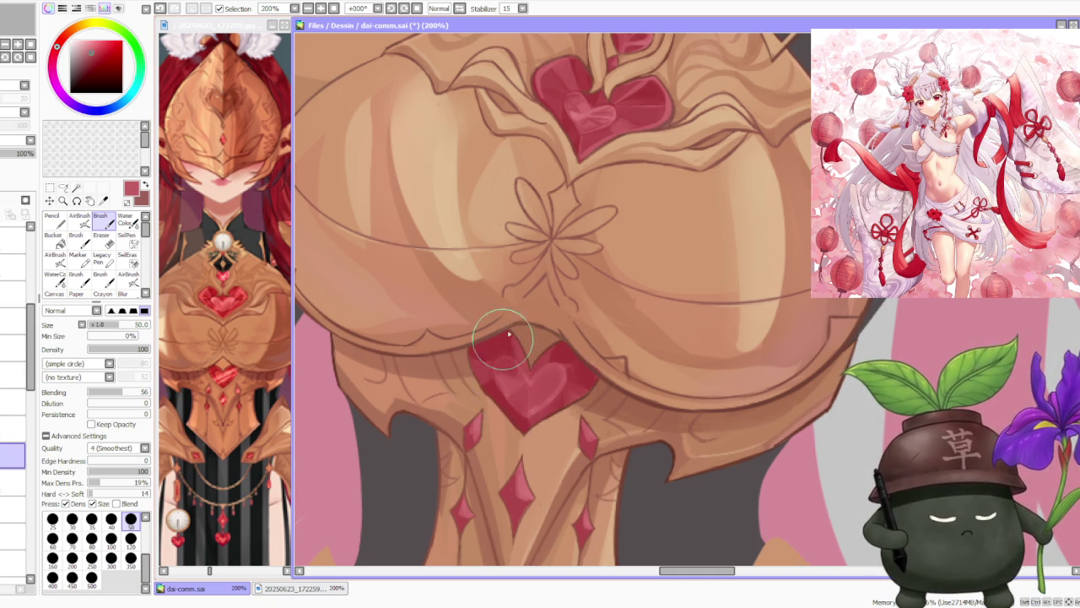
pyautogui.scroll(-2, 524, 363)
pyautogui.scroll(-1, 582, 317)
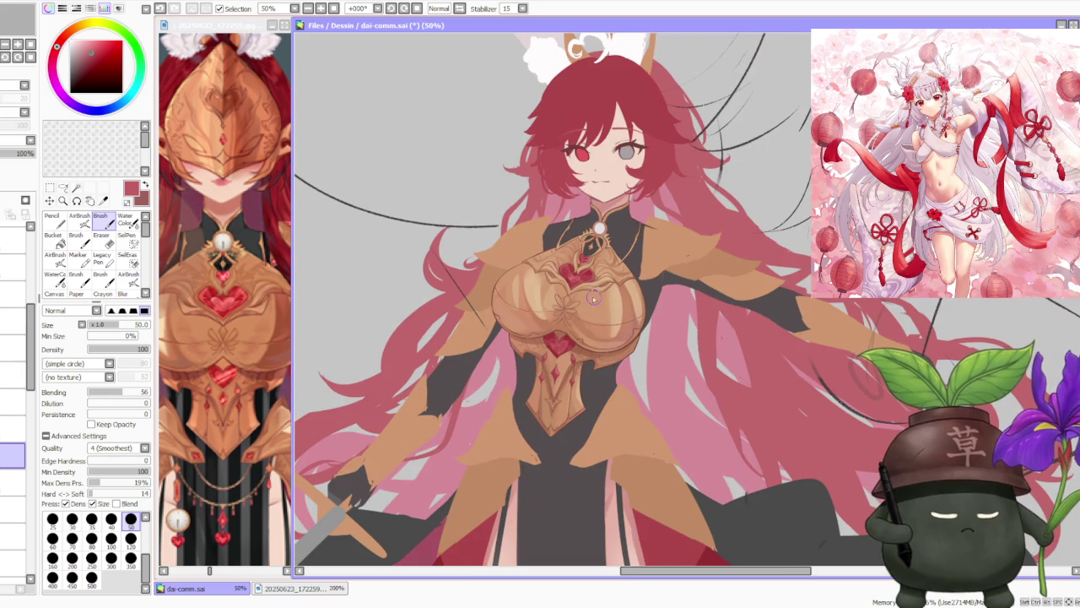
pyautogui.scroll(-1, 594, 298)
pyautogui.scroll(2, 593, 300)
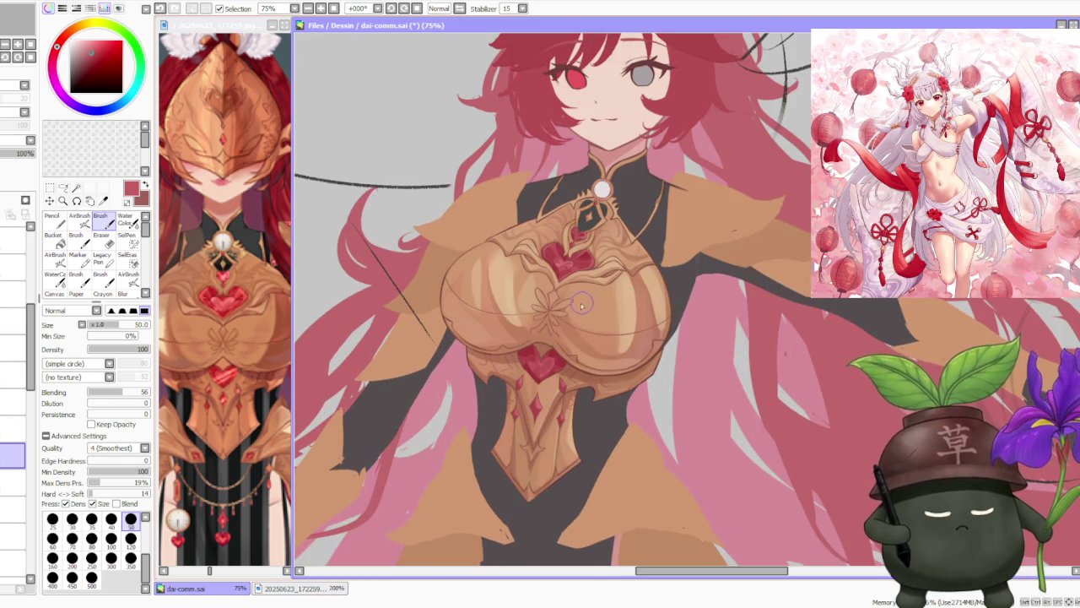
pyautogui.scroll(1, 583, 306)
pyautogui.scroll(1, 544, 371)
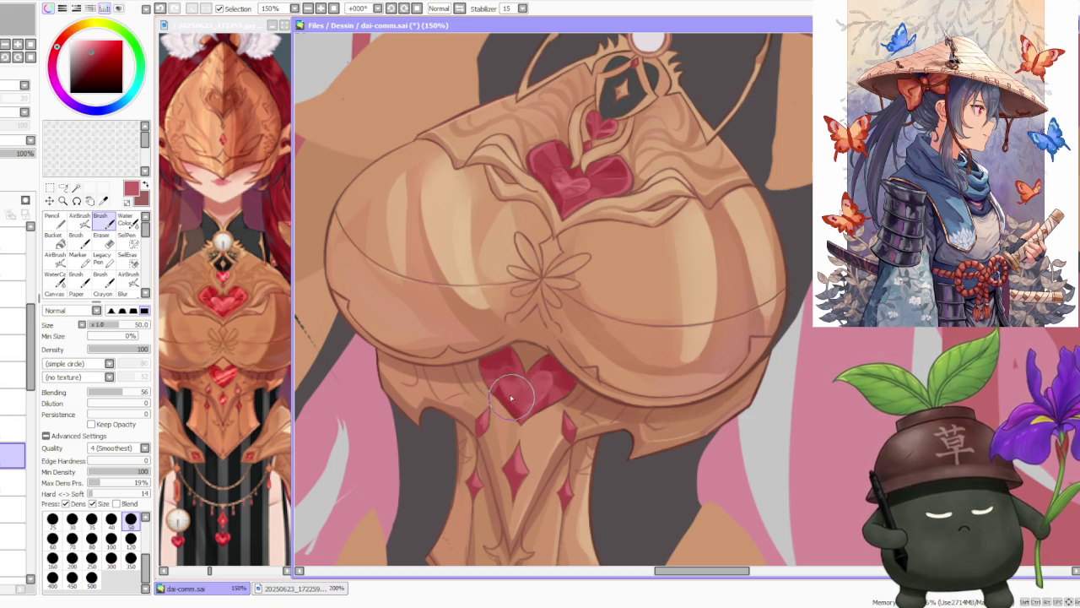
# Check the armour at different zooms, then sample the heart's darker red as the brush colour.
pyautogui.scroll(-4, 586, 332)
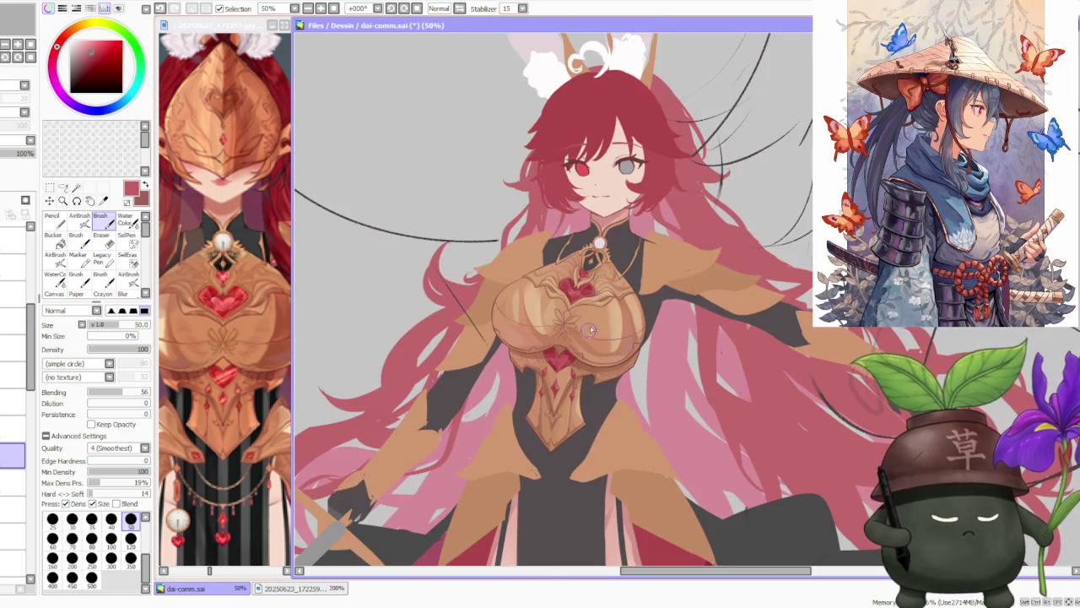
pyautogui.scroll(4, 606, 335)
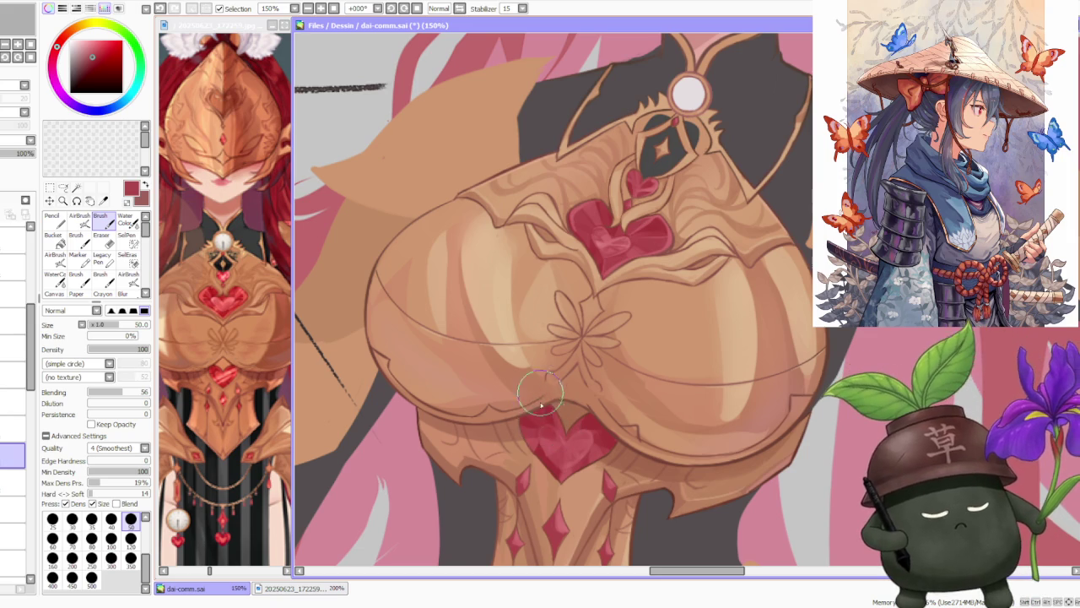
pyautogui.scroll(-4, 603, 361)
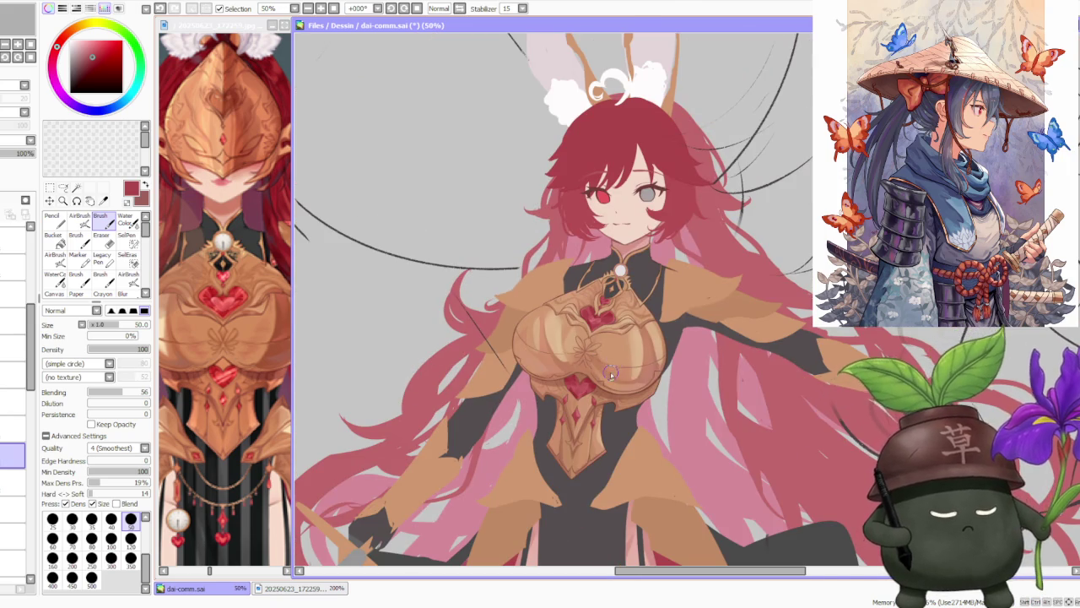
pyautogui.scroll(2, 617, 381)
pyautogui.scroll(-3, 617, 382)
pyautogui.scroll(2, 623, 316)
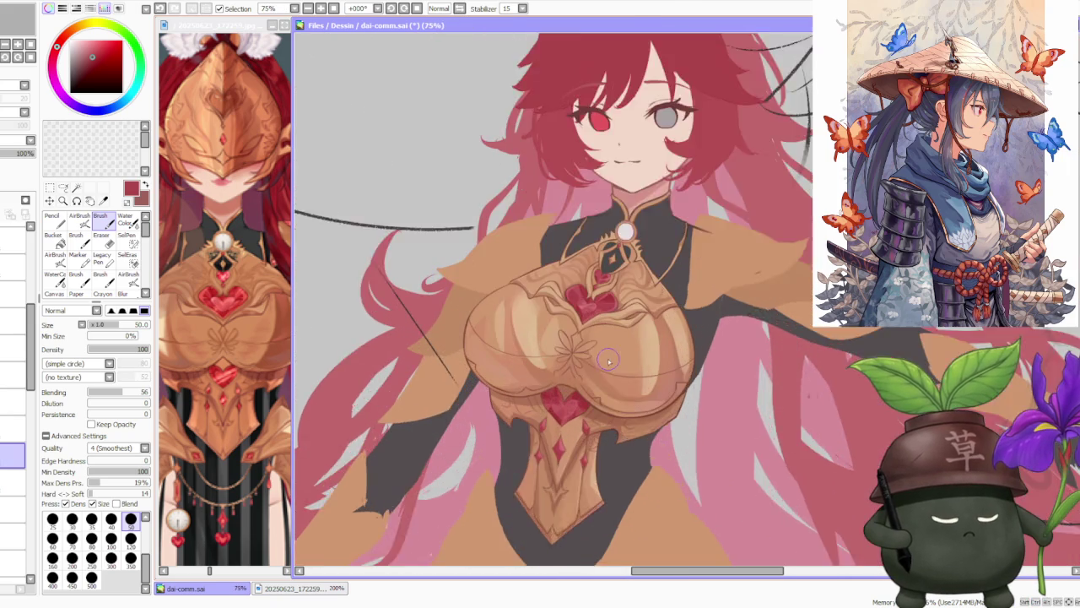
pyautogui.scroll(2, 609, 368)
pyautogui.keyDown('alt'); pyautogui.click(568, 406); pyautogui.keyUp('alt')
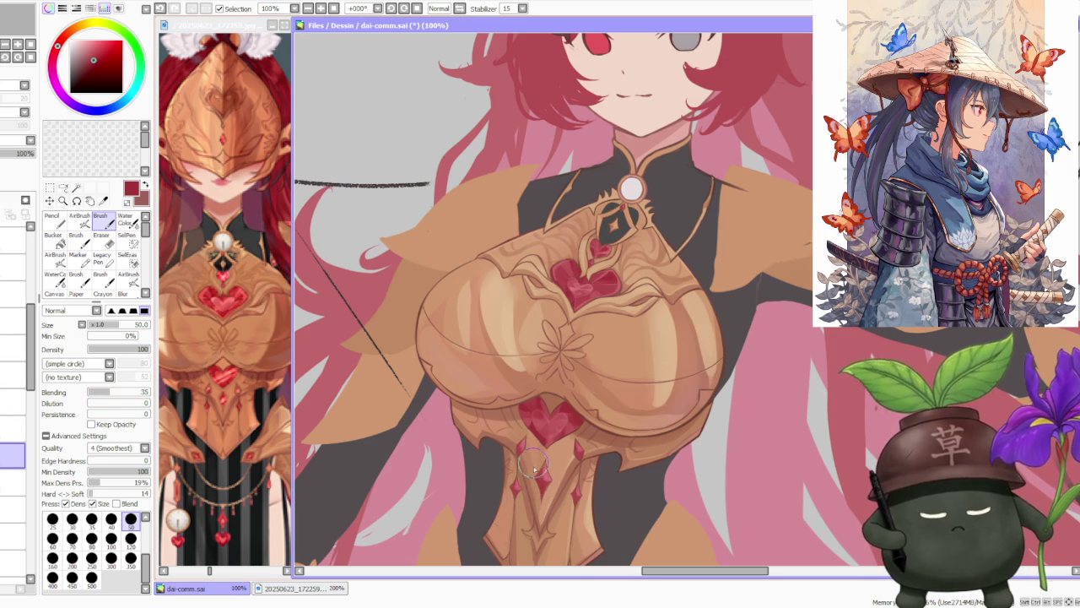
pyautogui.scroll(2, 537, 469)
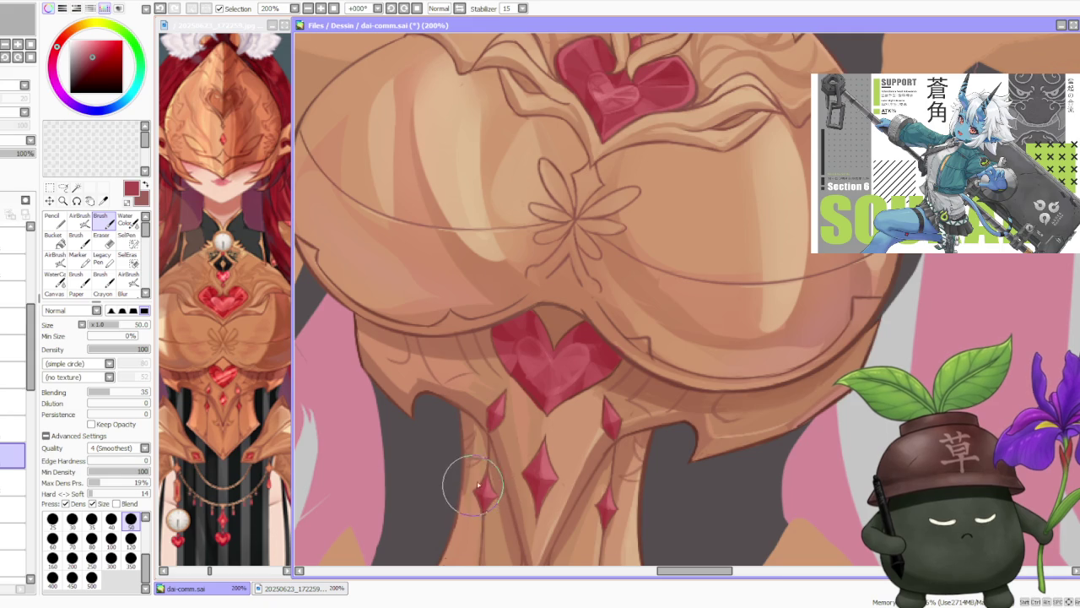
# Zoom the canvas out from 200% to 12.5% so the whole warrior and sketch lines fit.
pyautogui.scroll(-1, 534, 449)
pyautogui.scroll(-1, 533, 449)
pyautogui.scroll(-2, 533, 449)
pyautogui.scroll(1, 593, 391)
pyautogui.scroll(-1, 593, 391)
pyautogui.scroll(-1, 595, 371)
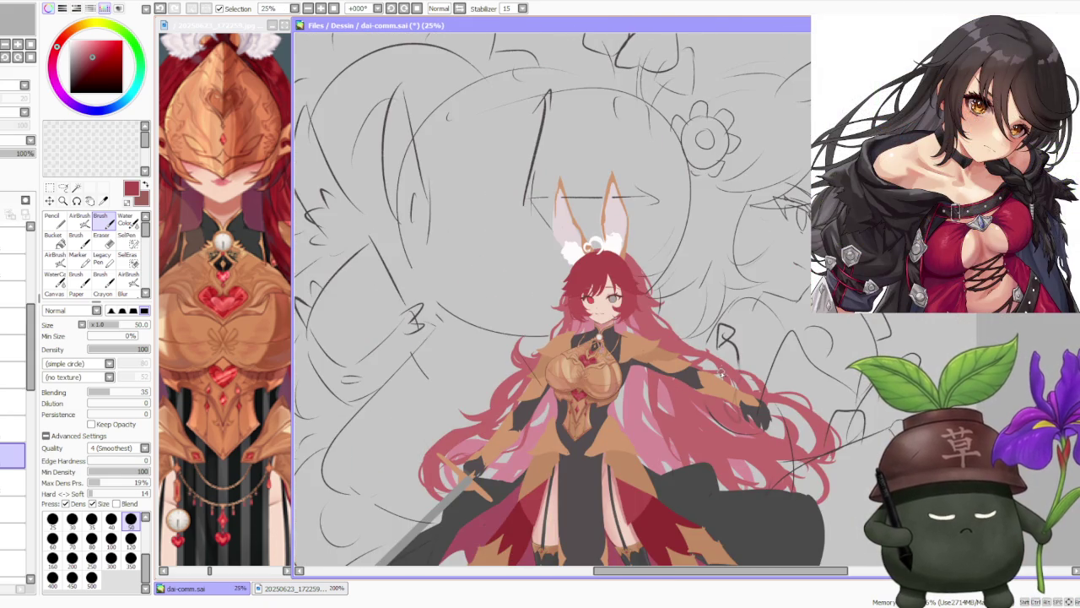
pyautogui.scroll(1, 720, 372)
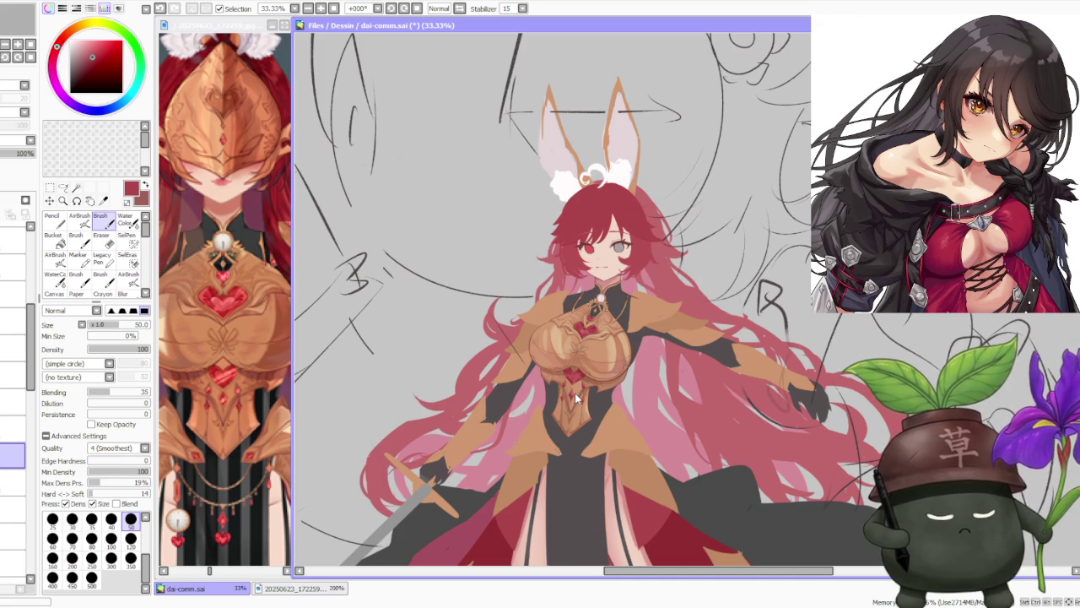
pyautogui.scroll(-1, 574, 393)
pyautogui.scroll(-1, 574, 392)
pyautogui.scroll(-1, 575, 392)
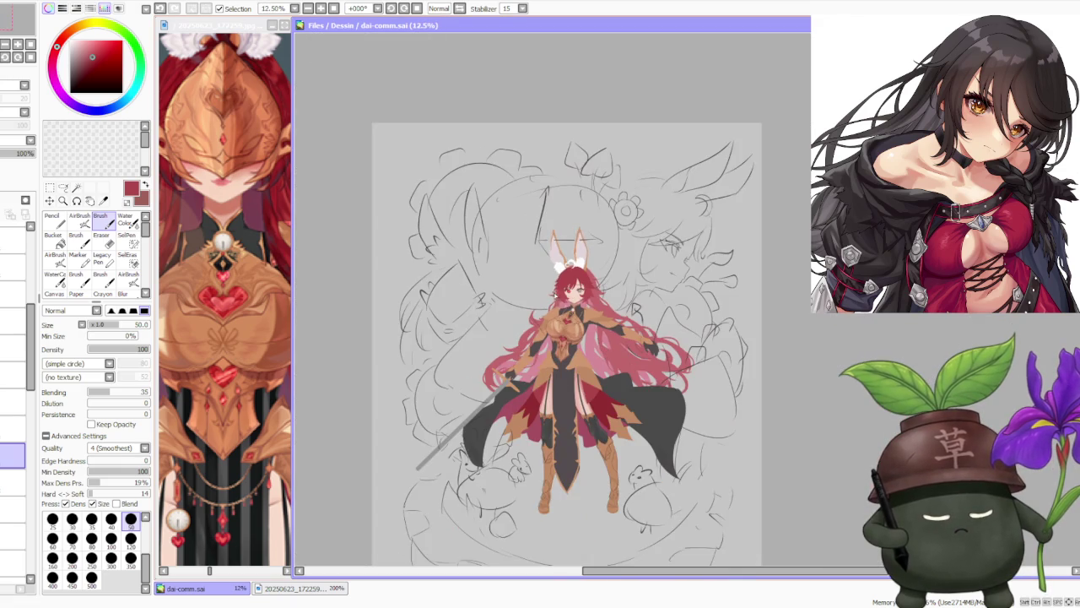
pyautogui.scroll(1, 630, 367)
pyautogui.click(207, 373)
# Zoom the reference image in on the armour's chest and heart details.
pyautogui.scroll(-3, 244, 397)
pyautogui.scroll(2, 253, 405)
pyautogui.scroll(-1, 253, 405)
pyautogui.scroll(-1, 257, 413)
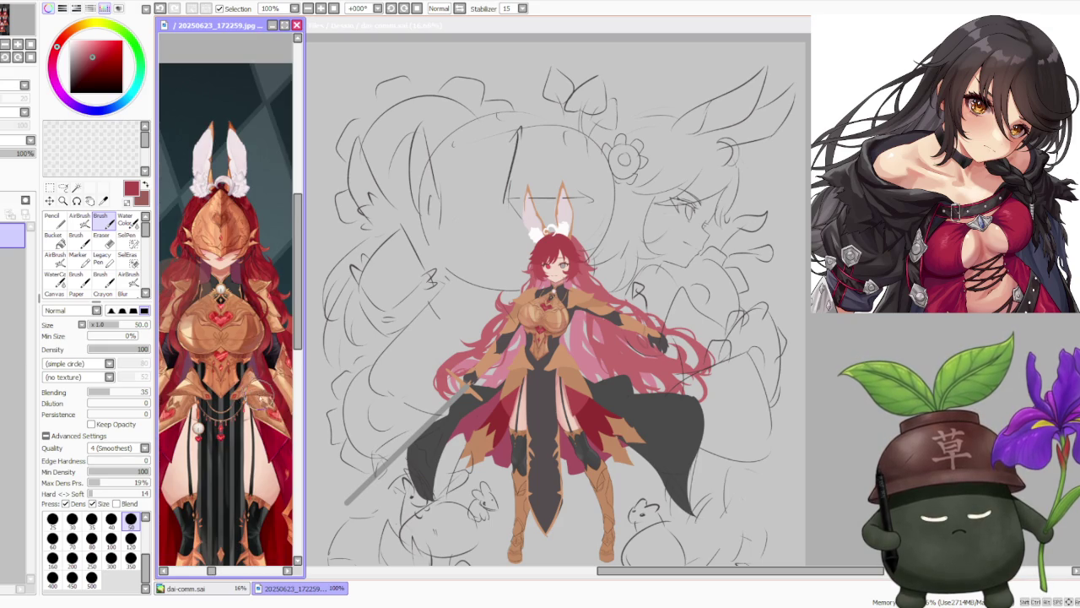
pyautogui.scroll(2, 253, 418)
pyautogui.scroll(-1, 237, 413)
pyautogui.scroll(-1, 219, 410)
pyautogui.scroll(2, 189, 406)
pyautogui.scroll(-2, 194, 405)
pyautogui.scroll(-1, 207, 401)
pyautogui.scroll(1, 215, 399)
pyautogui.scroll(-2, 221, 394)
pyautogui.scroll(2, 214, 393)
pyautogui.scroll(1, 214, 393)
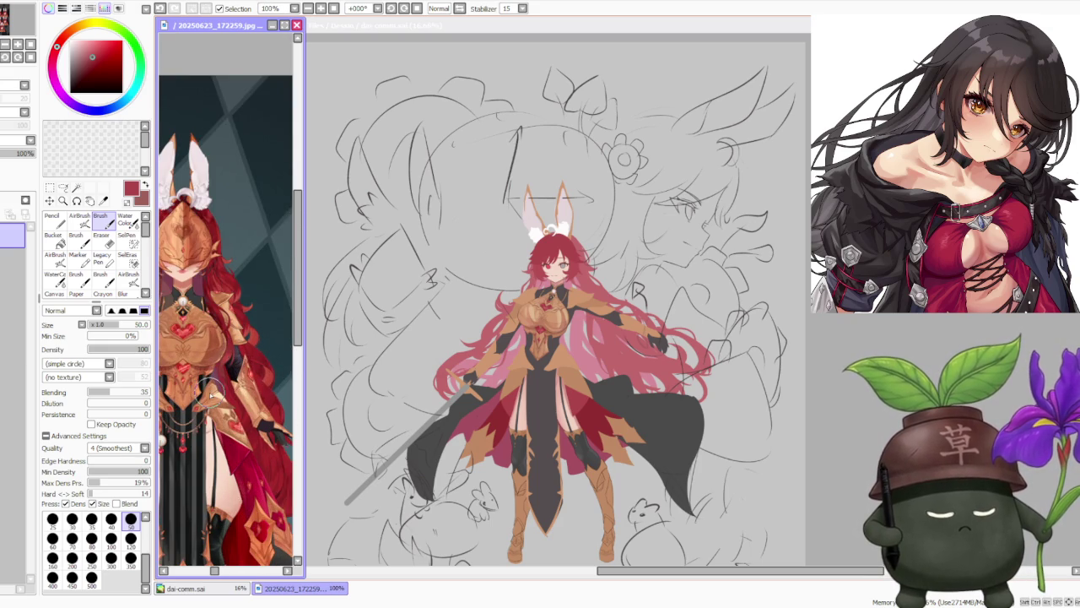
pyautogui.scroll(-1, 214, 393)
pyautogui.scroll(2, 212, 395)
pyautogui.scroll(-2, 215, 397)
pyautogui.scroll(2, 218, 400)
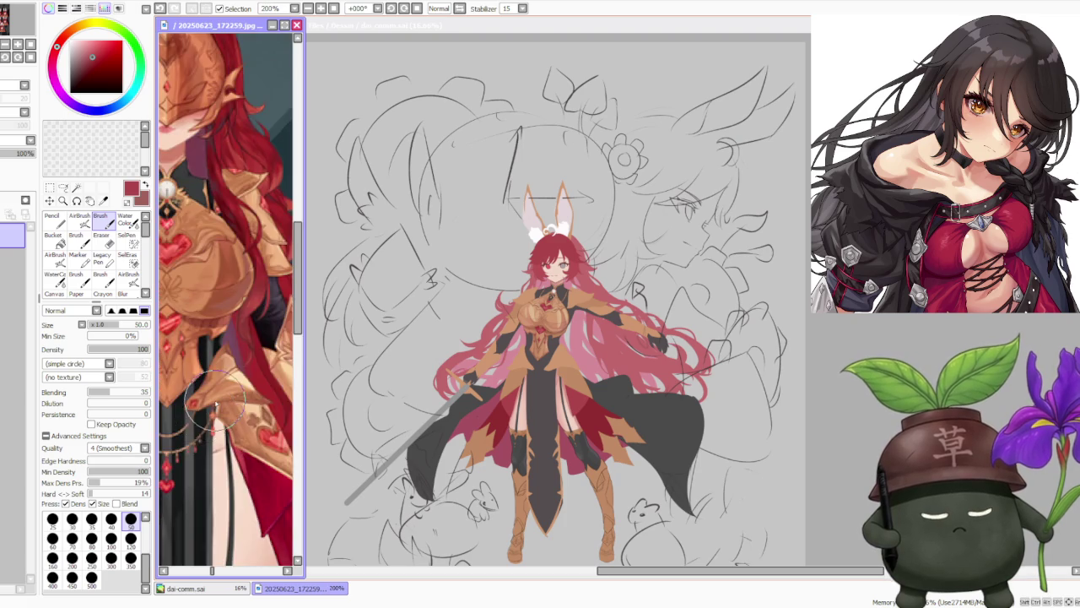
pyautogui.scroll(2, 222, 404)
pyautogui.scroll(-2, 222, 405)
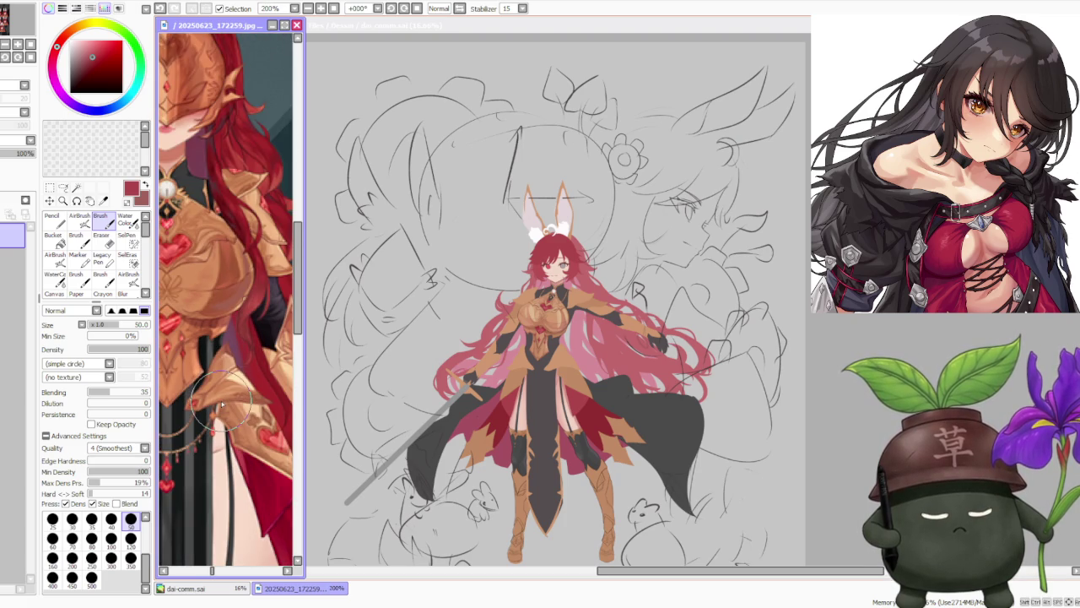
# Bring the dai-comm.sai canvas window back to the front.
pyautogui.click(675, 379)
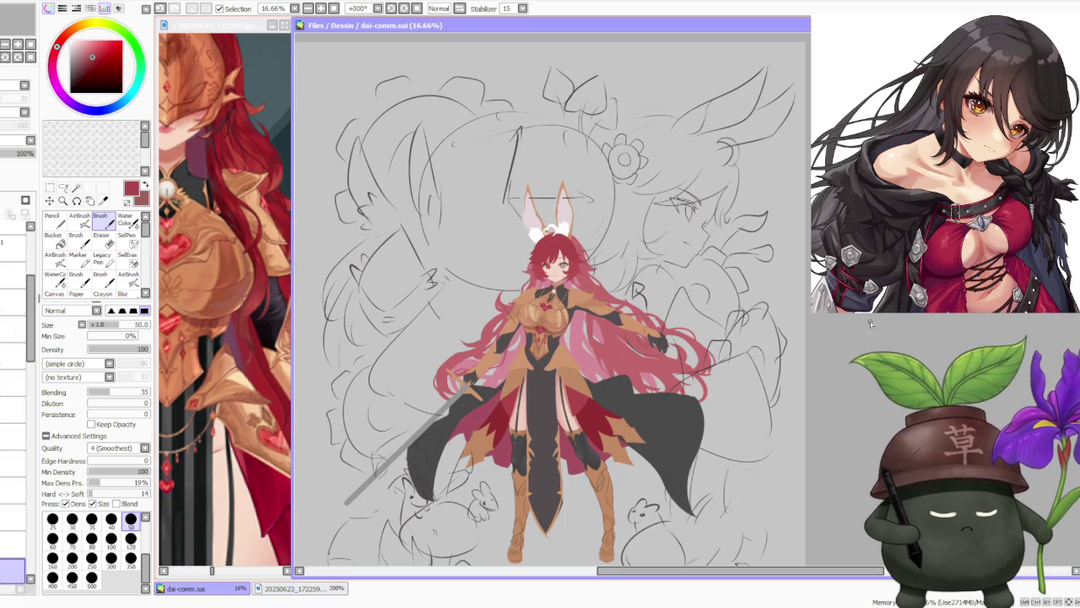
pyautogui.scroll(-1, 767, 362)
pyautogui.scroll(2, 768, 361)
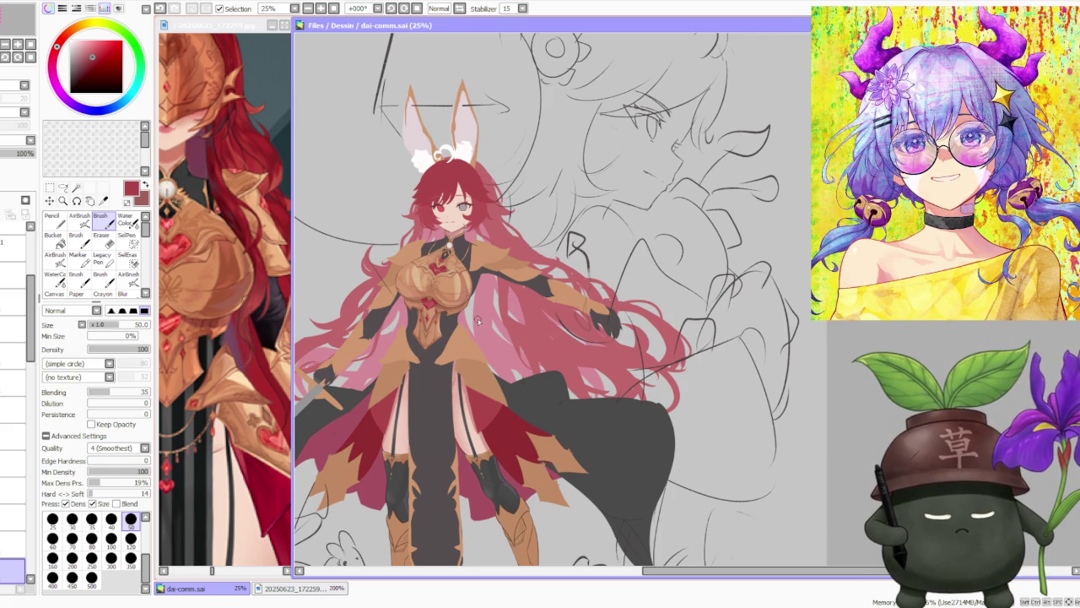
# Zoom the canvas to 50% on the torso and gold breastplate.
pyautogui.scroll(2, 478, 320)
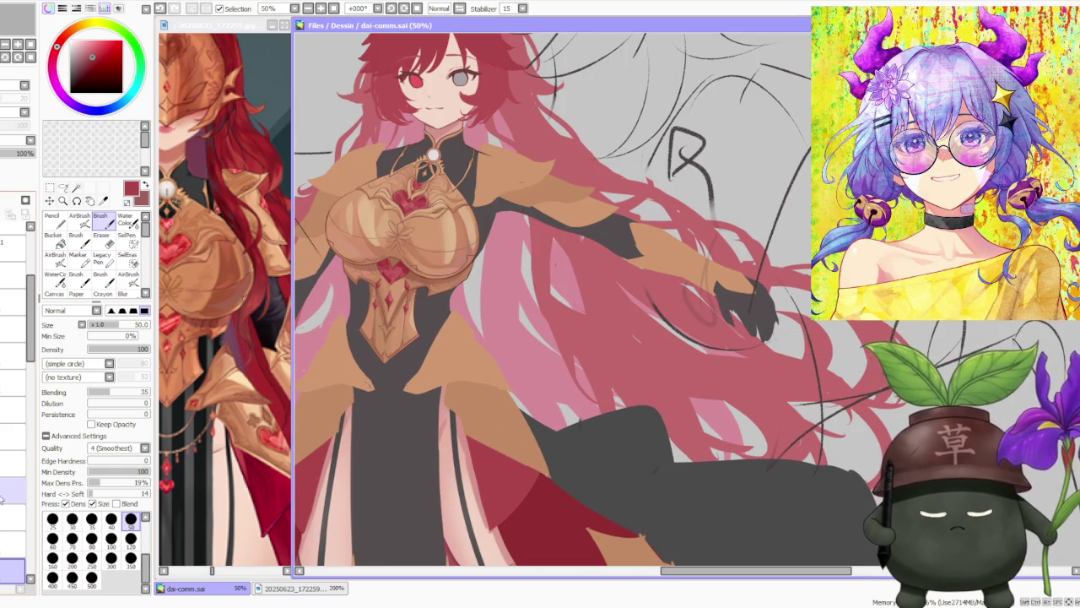
pyautogui.scroll(-3, 16, 380)
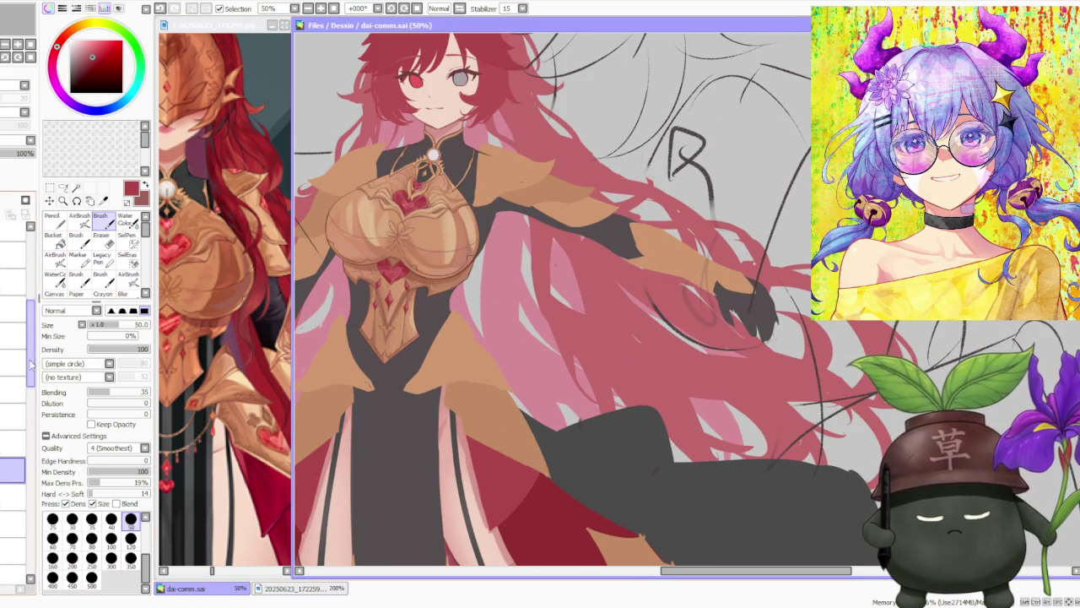
pyautogui.scroll(-1, 16, 380)
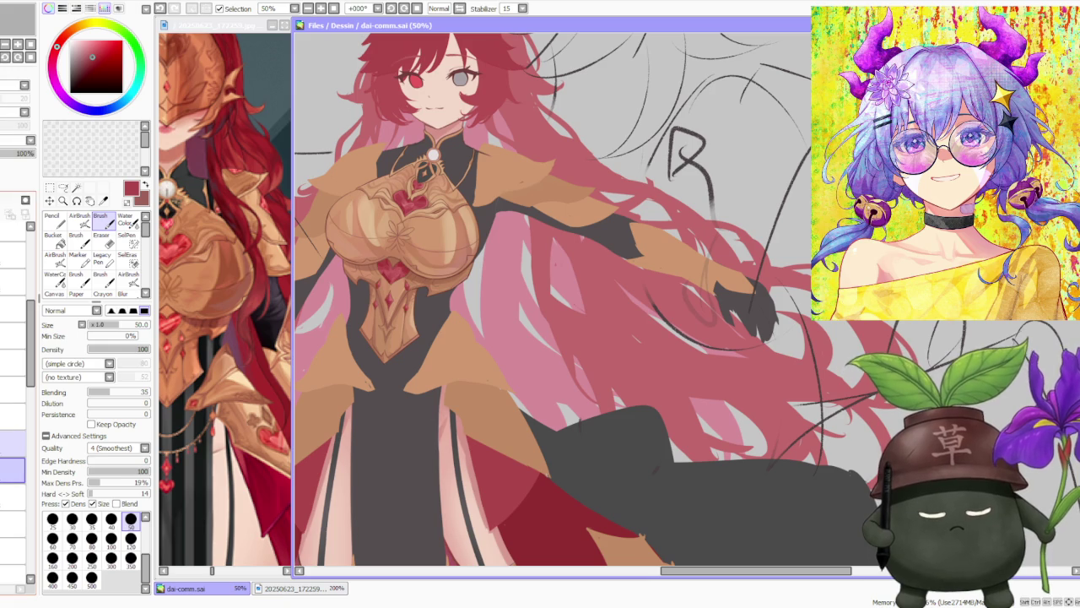
pyautogui.scroll(-1, 17, 380)
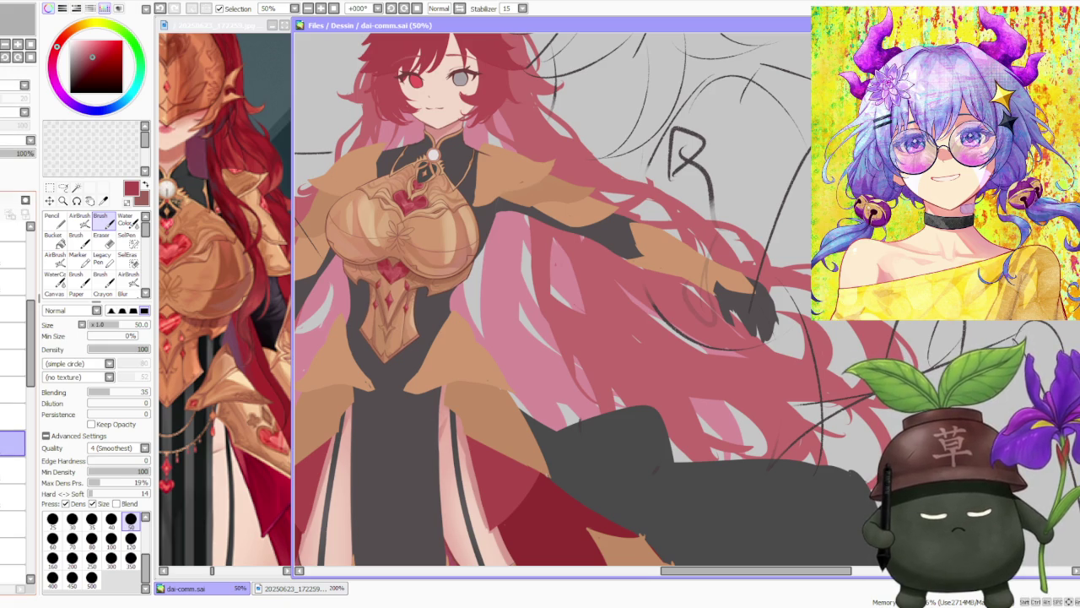
pyautogui.scroll(-1, 17, 401)
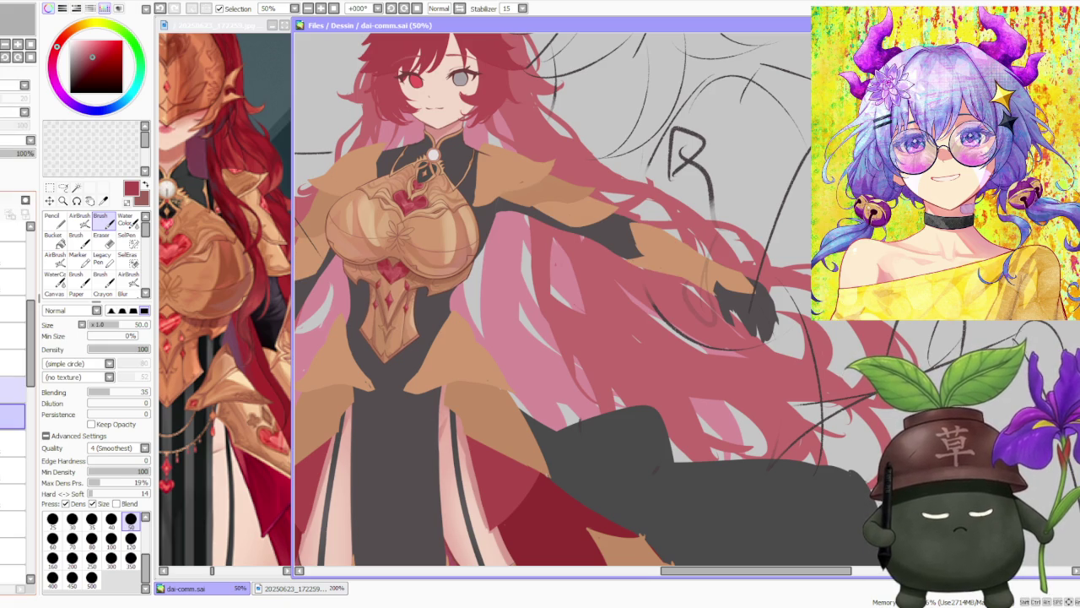
# Move up the Layer panel one layer at a time to reach the painting layer.
pyautogui.click(15, 362)
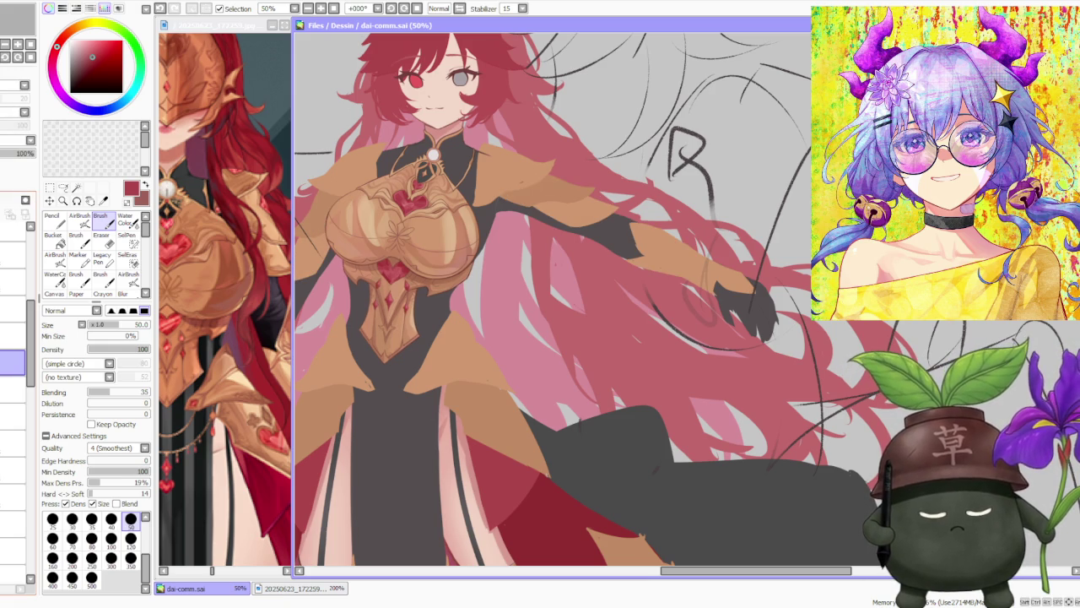
pyautogui.click(13, 336)
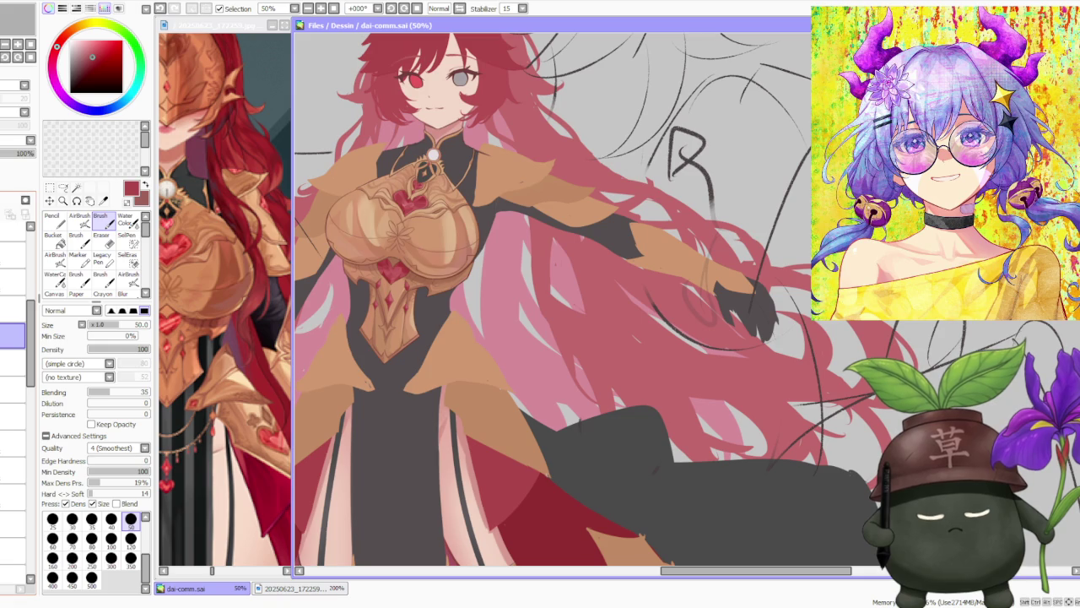
pyautogui.scroll(-1, 510, 310)
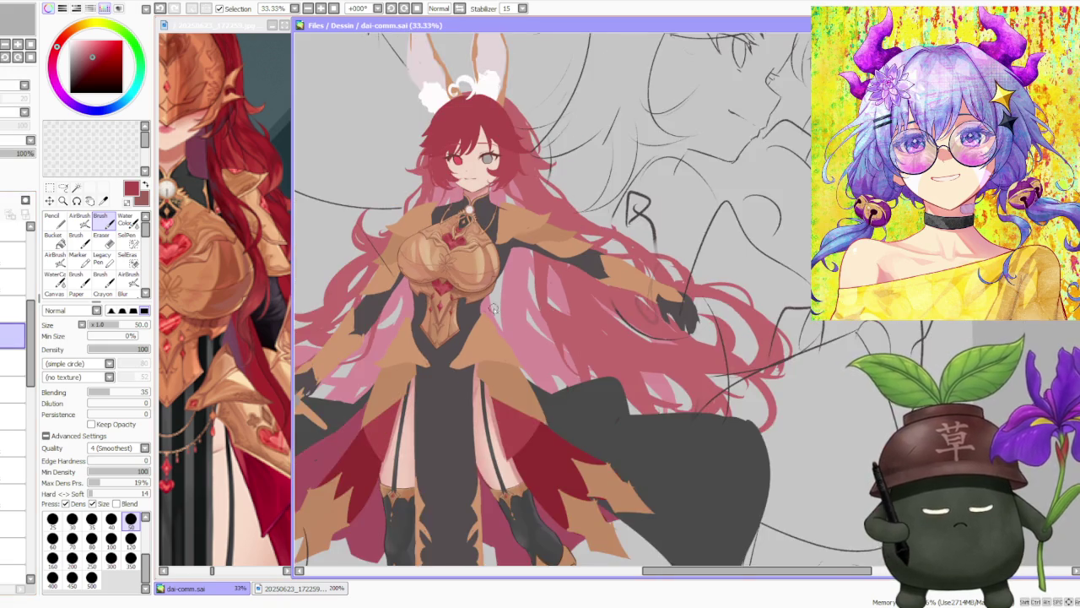
pyautogui.scroll(1, 510, 310)
pyautogui.click(13, 309)
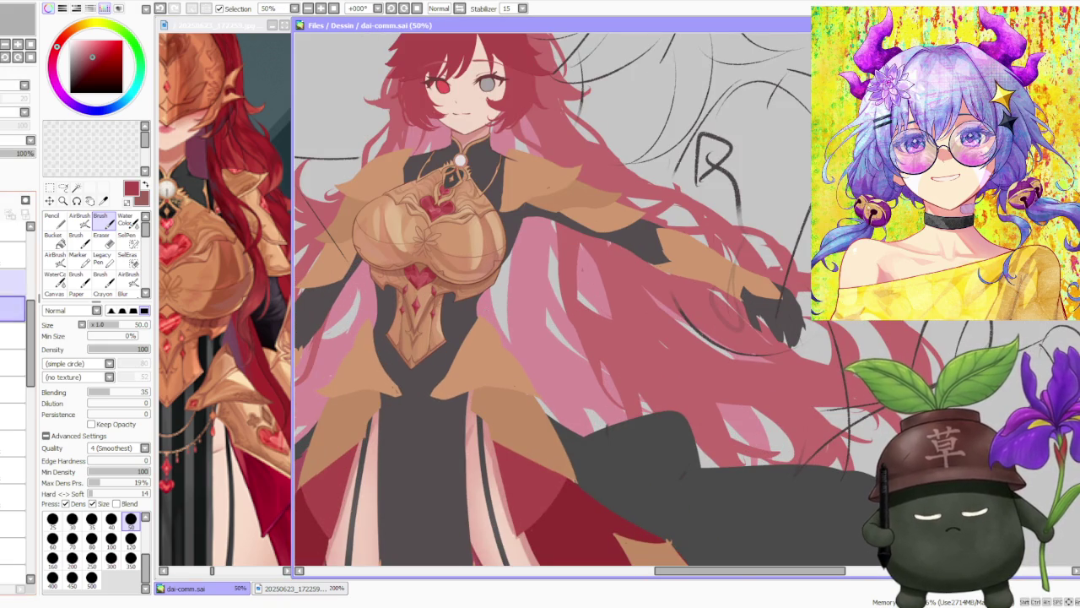
pyautogui.click(13, 283)
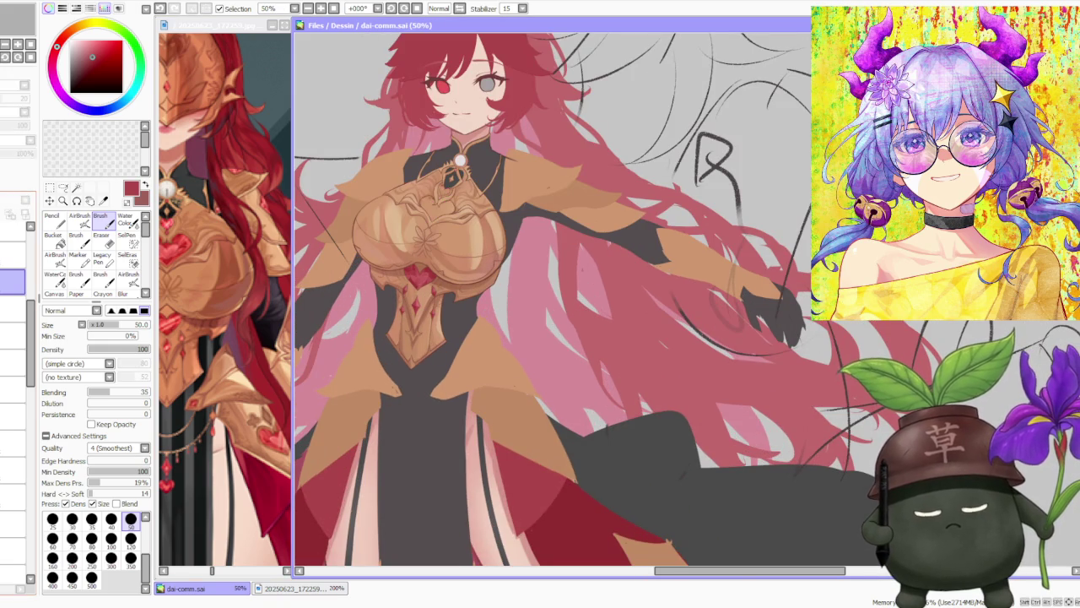
pyautogui.click(13, 256)
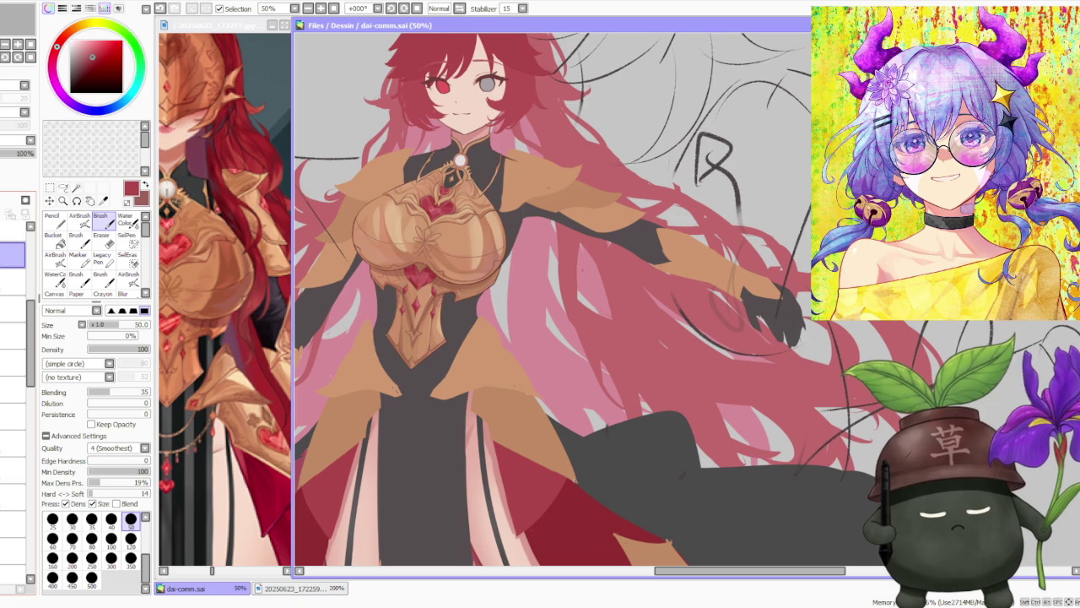
pyautogui.click(12, 236)
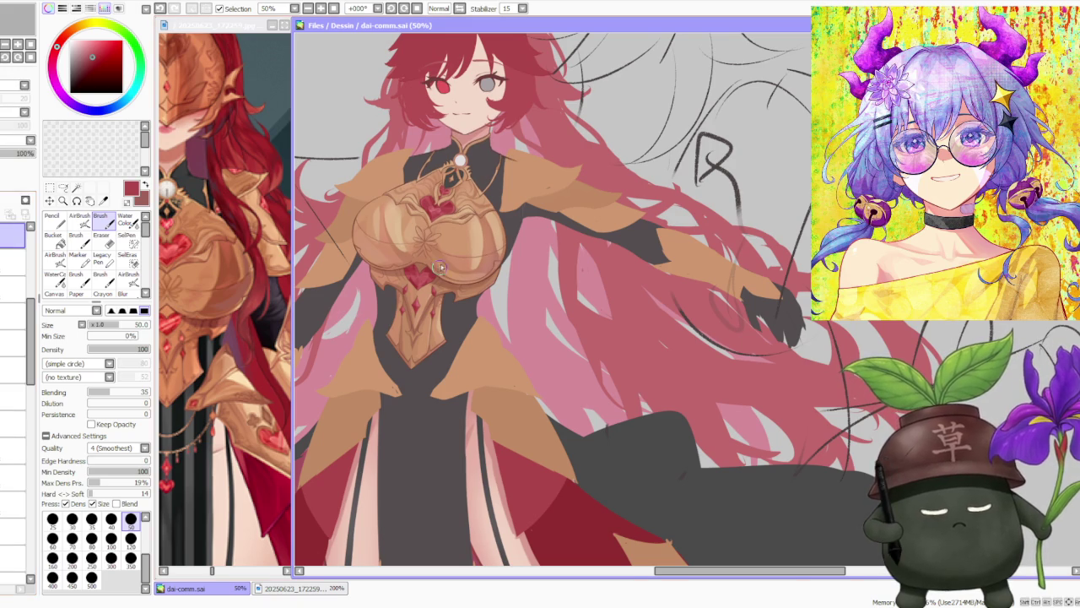
pyautogui.scroll(3, 432, 267)
pyautogui.scroll(1, 432, 266)
pyautogui.scroll(-4, 443, 274)
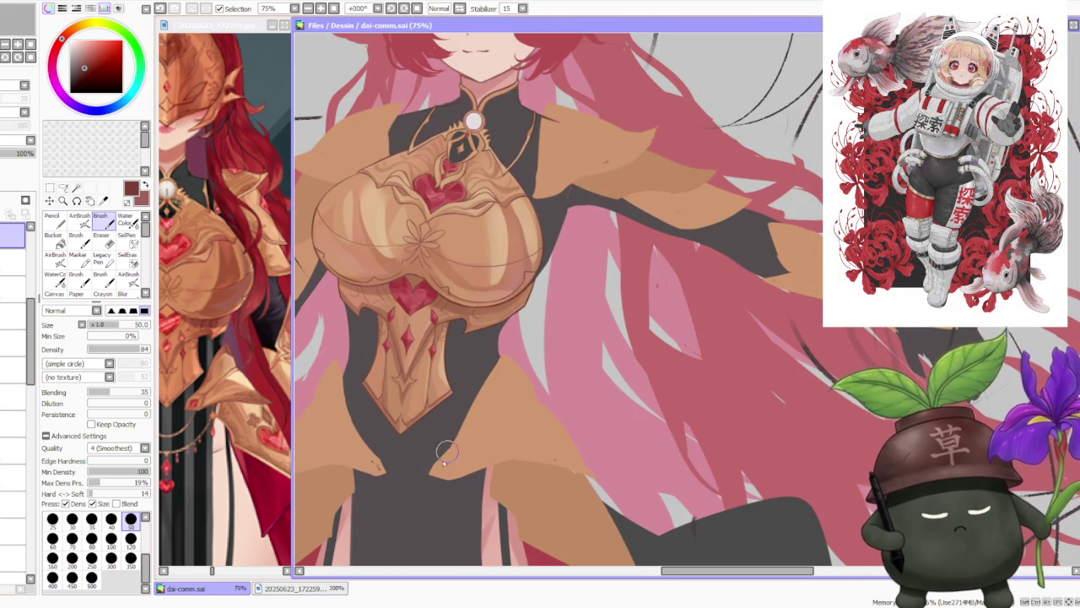
# Try a dark edge stroke beside the lower armour plate four times, undoing each attempt.
pyautogui.moveTo(426, 474); pyautogui.dragTo(431, 469)
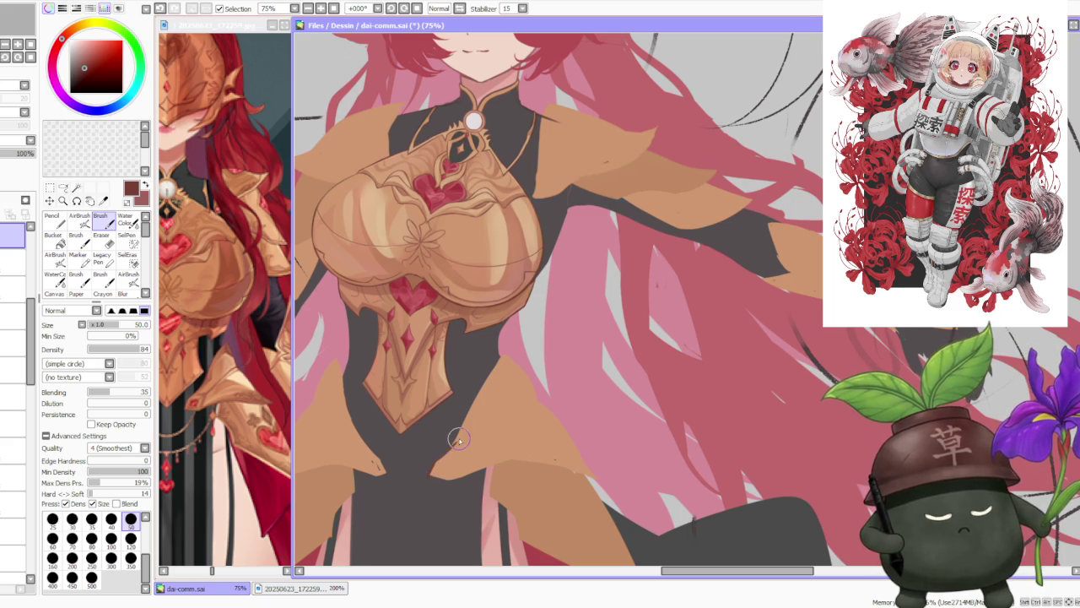
pyautogui.hotkey('ctrl', 'z')
pyautogui.moveTo(447, 445); pyautogui.dragTo(475, 397)
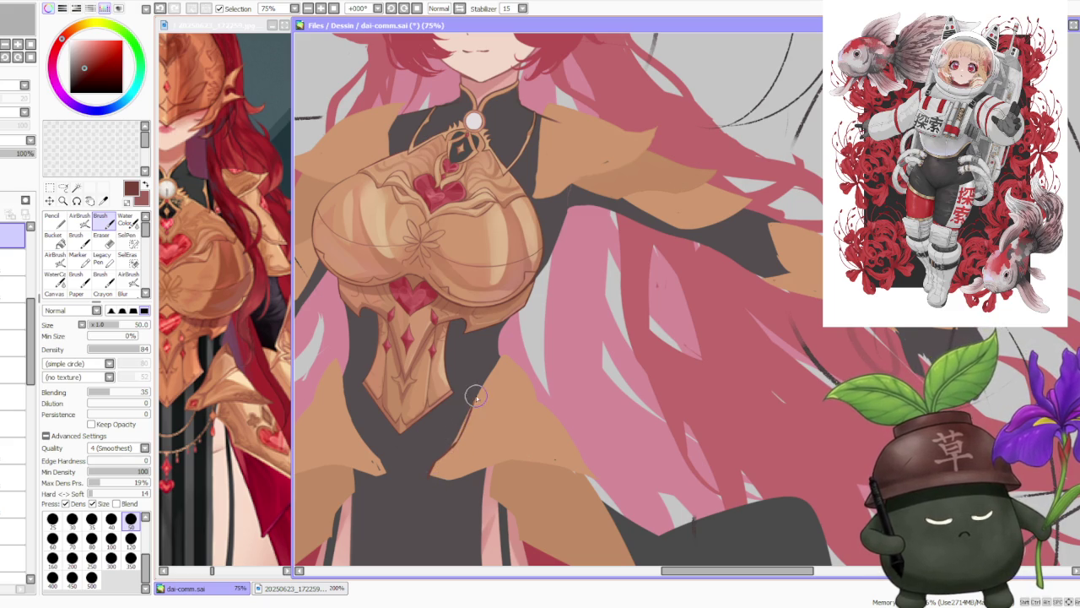
pyautogui.hotkey('ctrl', 'z')
pyautogui.moveTo(456, 441); pyautogui.dragTo(494, 365)
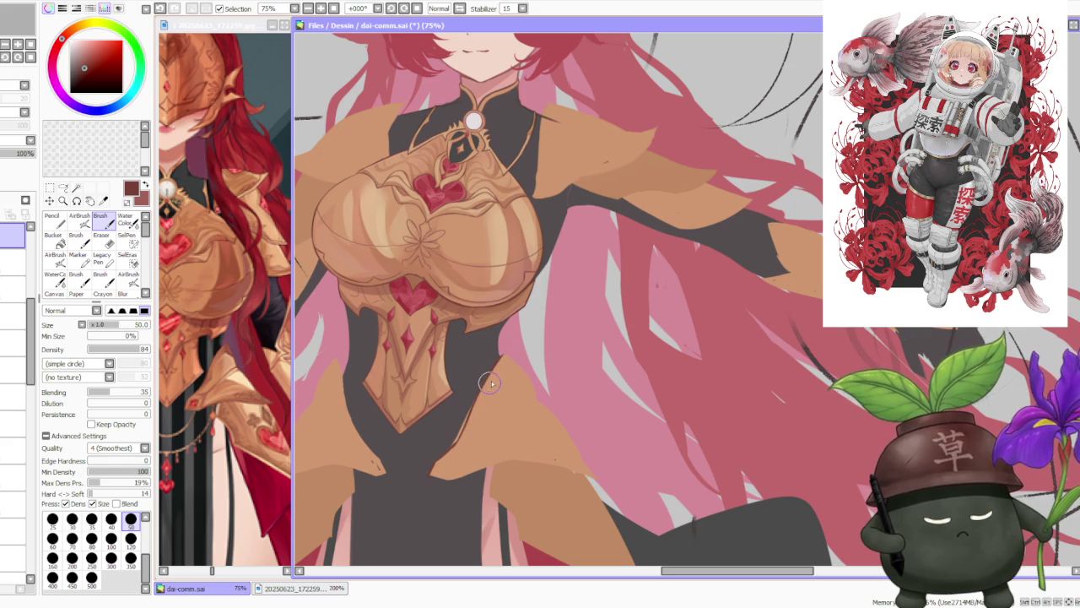
pyautogui.hotkey('ctrl', 'z')
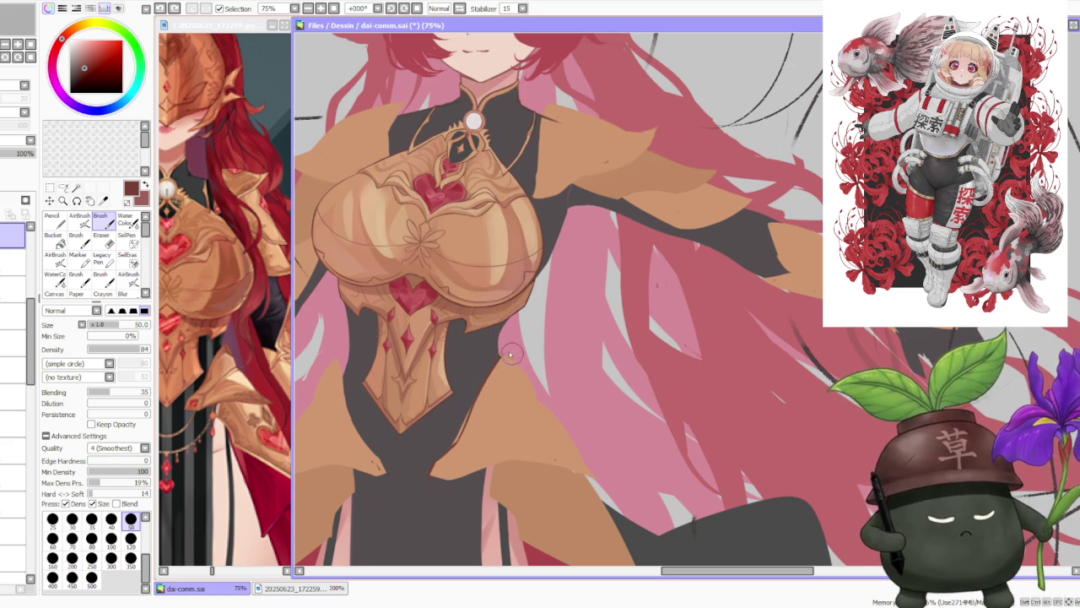
pyautogui.hotkey('ctrl', 'z')
pyautogui.moveTo(522, 374)
pyautogui.mouseDown()
pyautogui.moveTo(506, 356)
pyautogui.moveTo(575, 441)
pyautogui.mouseUp()
pyautogui.hotkey('ctrl', 'z')
pyautogui.hotkey('ctrl', 'z')
pyautogui.hotkey('ctrl', 'z')
pyautogui.hotkey('ctrl', 'z')
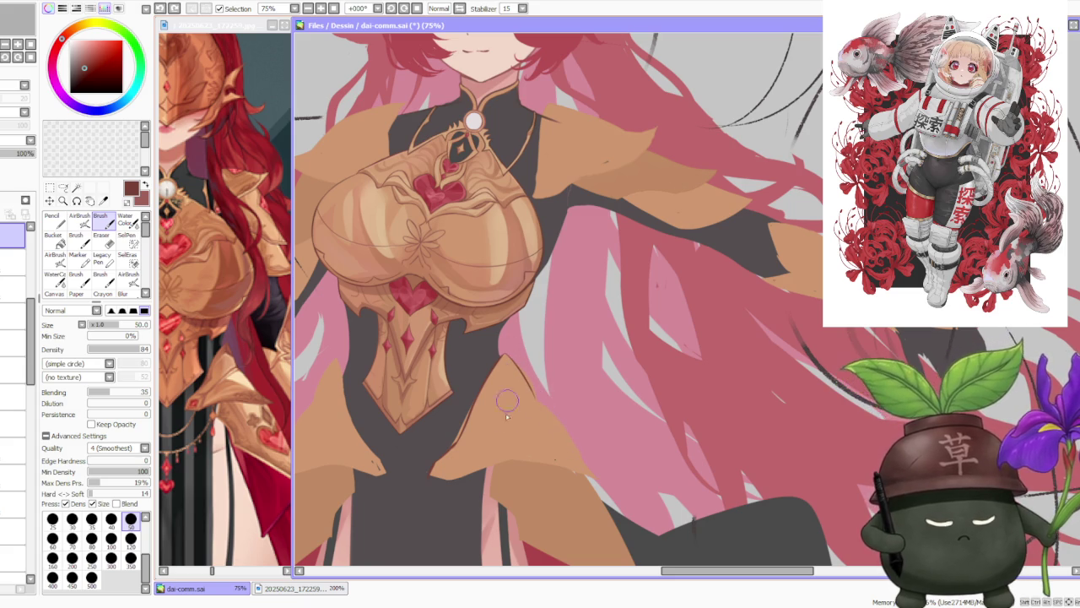
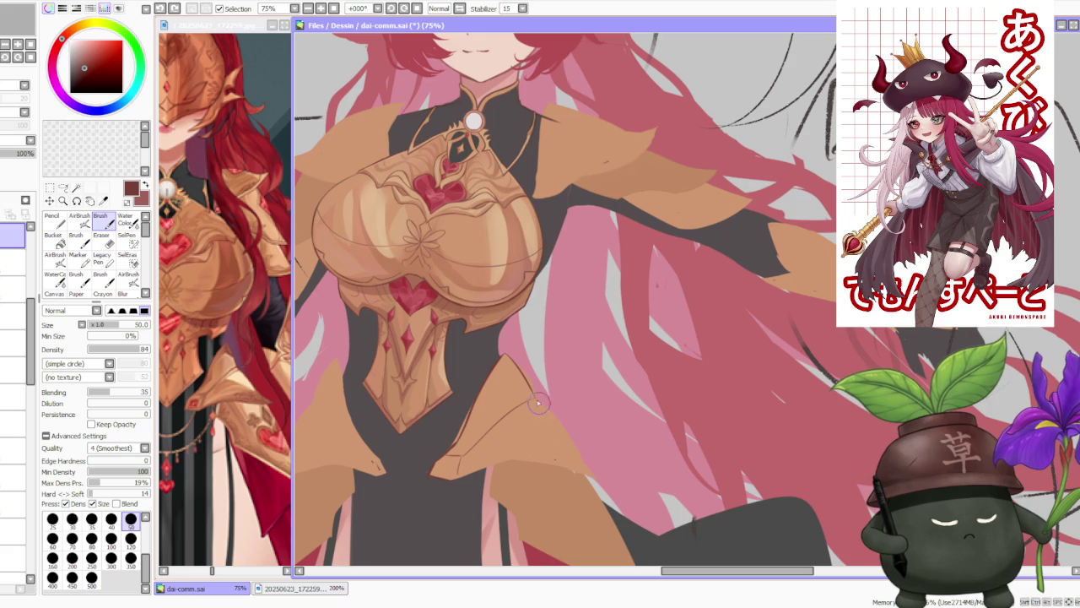
# Undo two stray armor-edge strokes and rotate the canvas view to a comfortable drawing angle.
pyautogui.hotkey('ctrl', 'z')
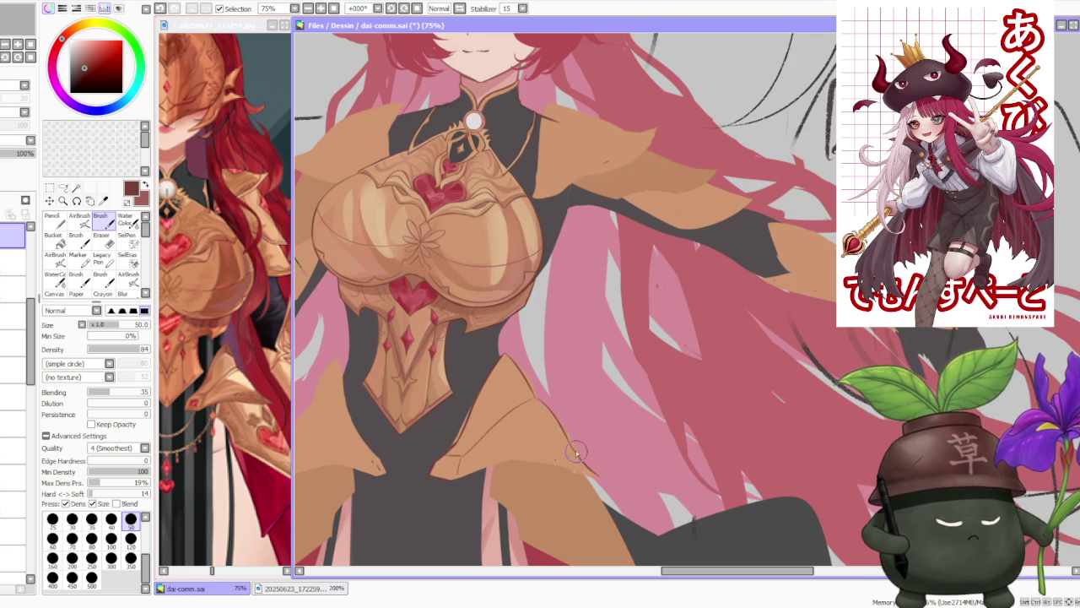
pyautogui.hotkey('ctrl', 'z')
pyautogui.scroll(-3, 574, 437)
pyautogui.scroll(1, 578, 335)
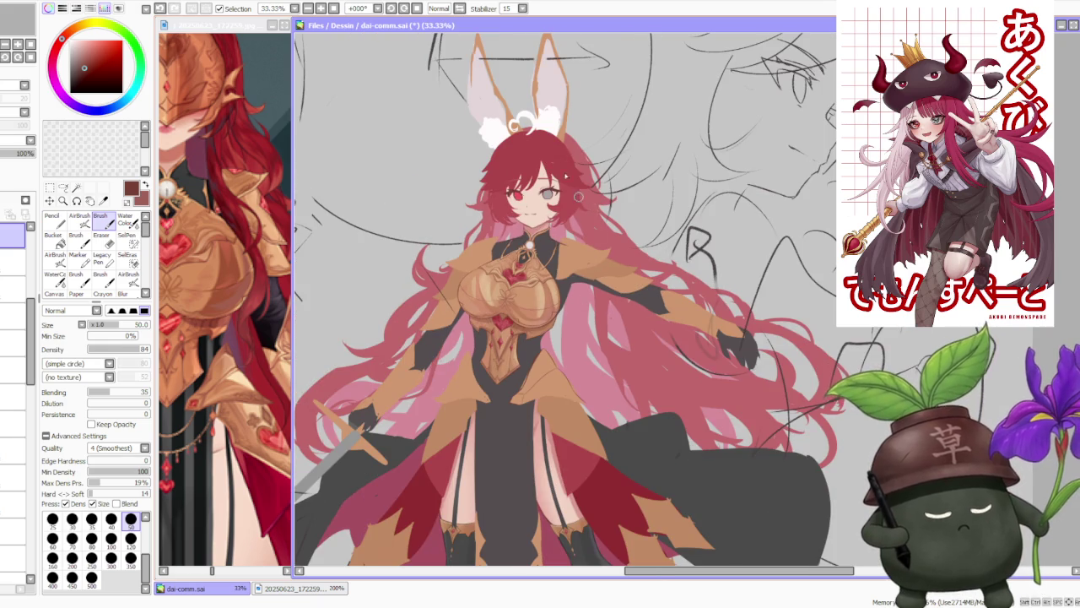
pyautogui.click(392, 8)
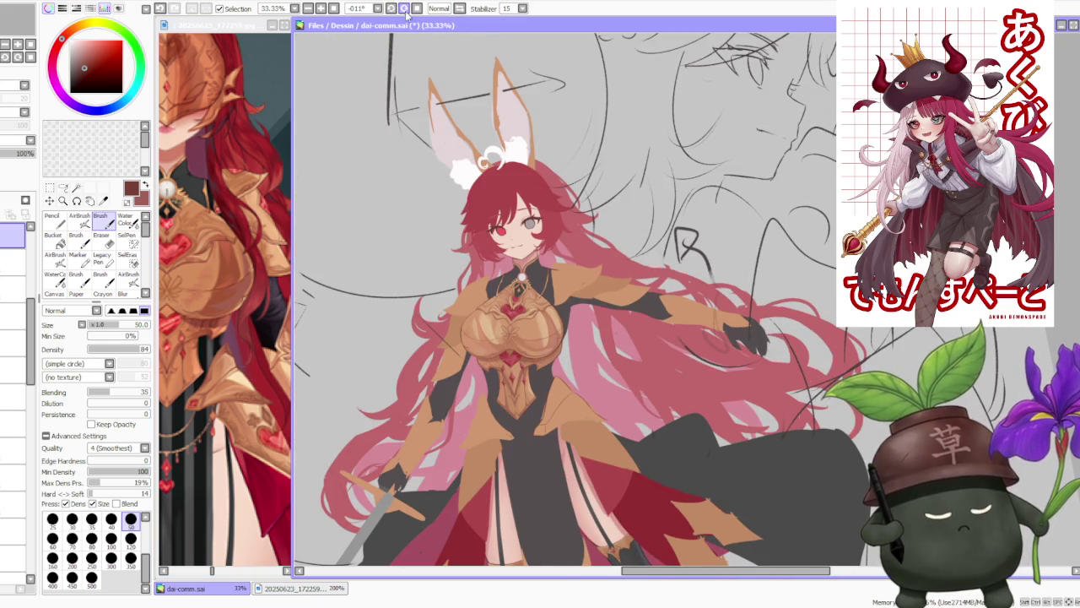
pyautogui.click(392, 8)
pyautogui.click(392, 8)
pyautogui.click(392, 9)
pyautogui.scroll(3, 601, 361)
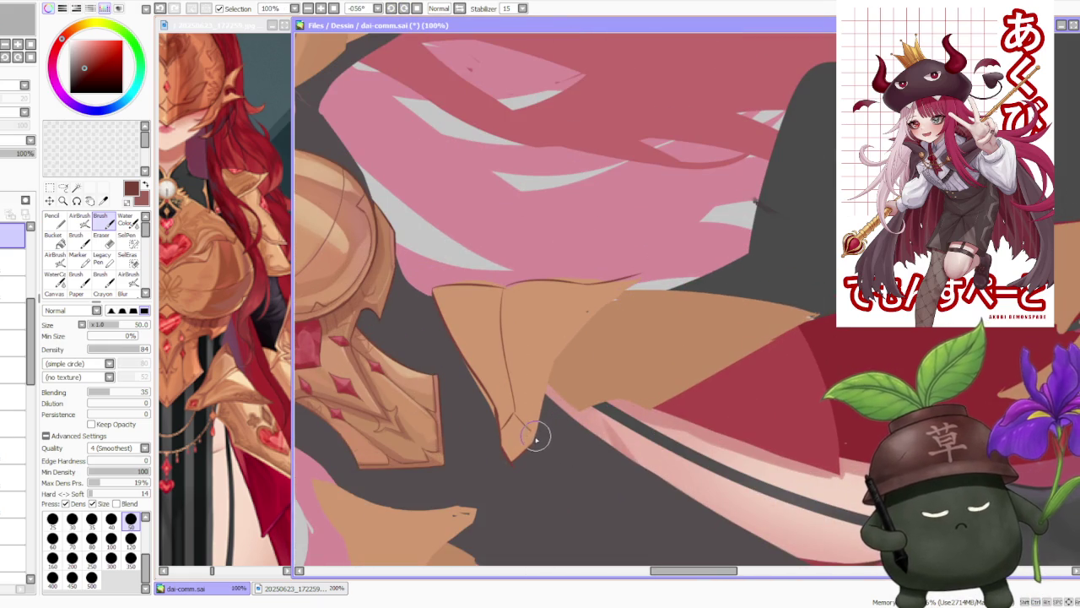
# Ink the right hip plate's upper edge line.
pyautogui.moveTo(553, 367); pyautogui.dragTo(588, 319)
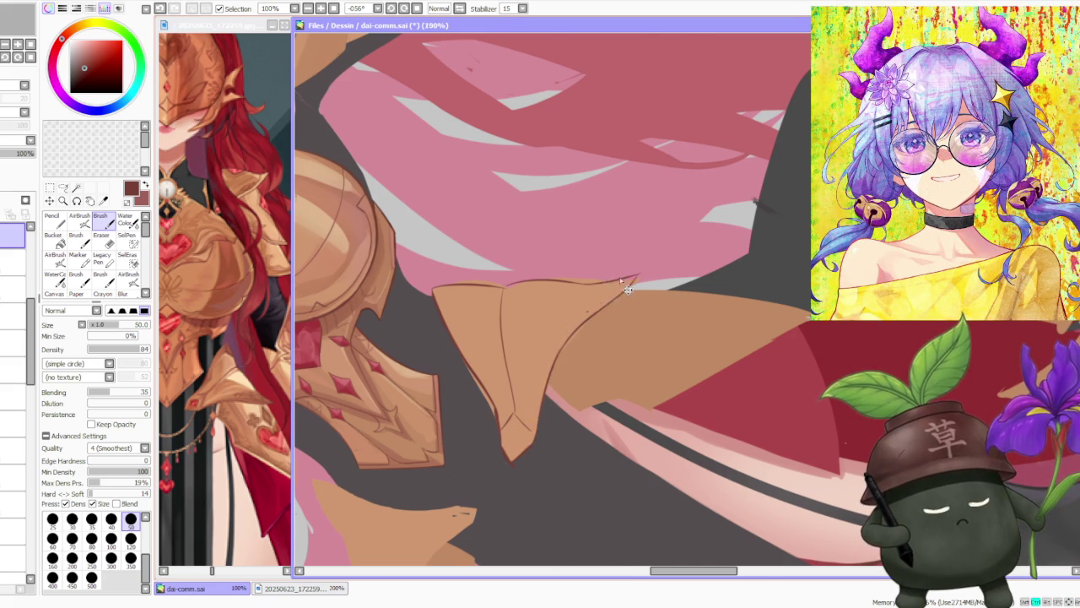
pyautogui.scroll(-4, 624, 270)
pyautogui.scroll(4, 627, 253)
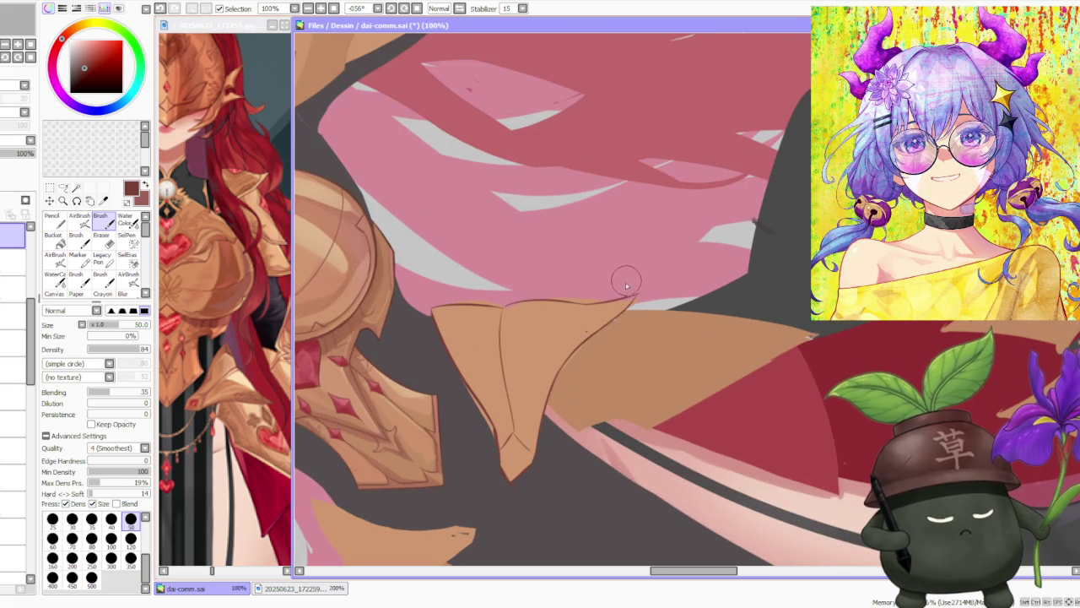
pyautogui.scroll(2, 489, 439)
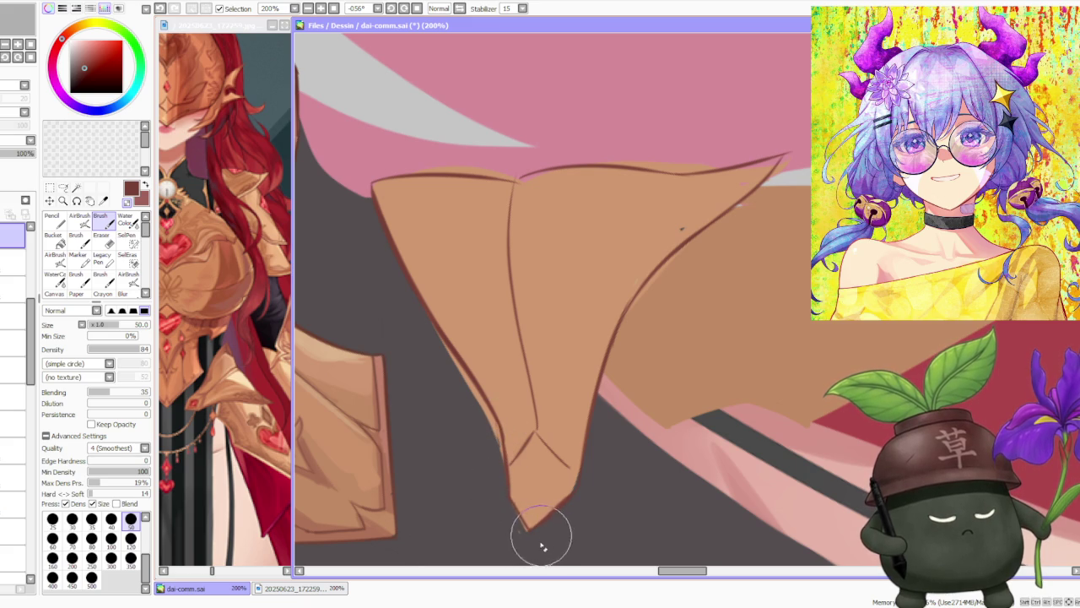
pyautogui.scroll(-2, 540, 459)
pyautogui.scroll(1, 535, 489)
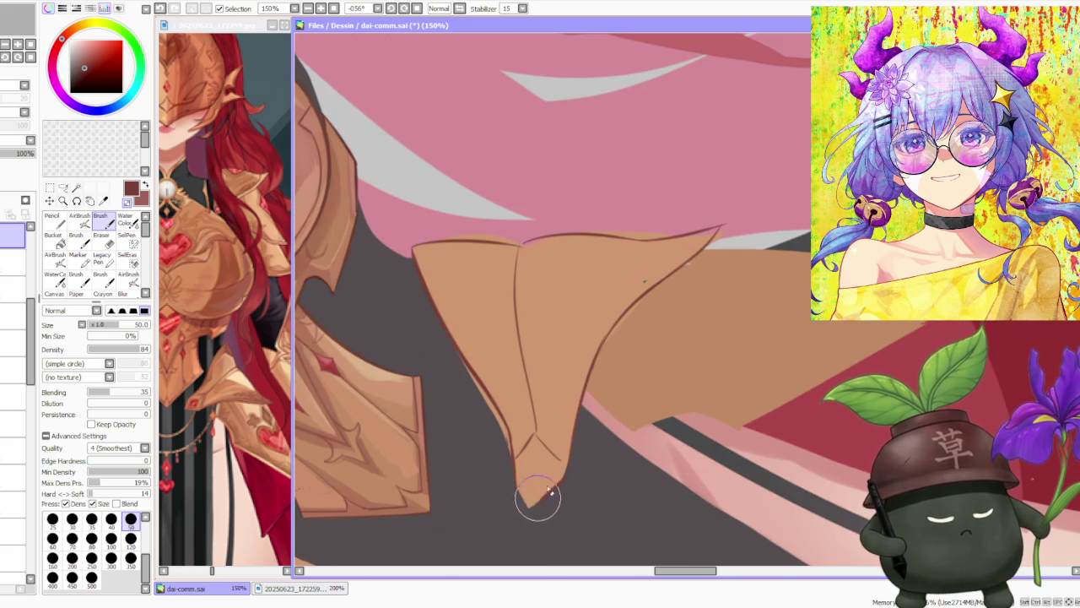
# Draw fold lines and a small diamond detail at the plate's pointed tip.
pyautogui.moveTo(510, 439); pyautogui.dragTo(535, 461)
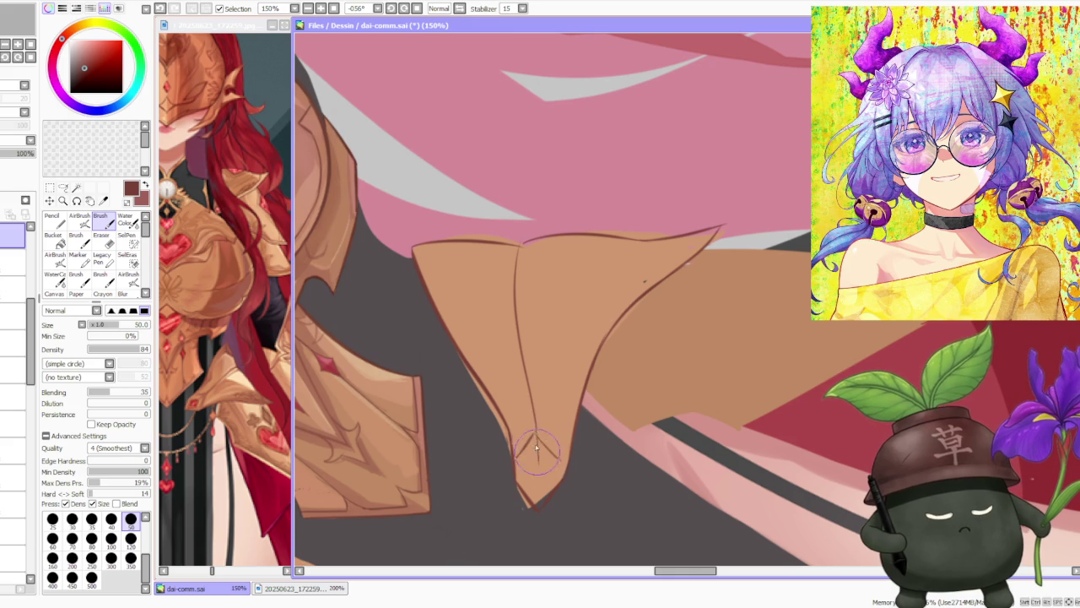
pyautogui.moveTo(530, 446)
pyautogui.mouseDown()
pyautogui.moveTo(539, 436)
pyautogui.moveTo(526, 434)
pyautogui.moveTo(538, 432)
pyautogui.mouseUp()
pyautogui.hotkey('ctrl', 'z')
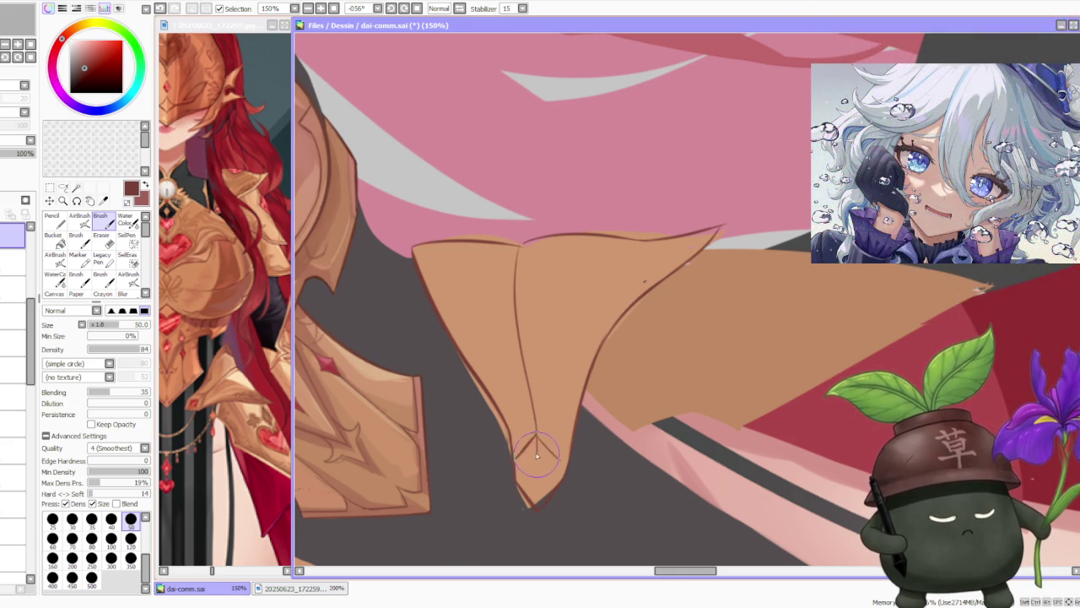
pyautogui.hotkey('ctrl', 'z')
pyautogui.moveTo(535, 464)
pyautogui.mouseDown()
pyautogui.moveTo(528, 473)
pyautogui.moveTo(520, 446)
pyautogui.moveTo(553, 484)
pyautogui.moveTo(568, 482)
pyautogui.mouseUp()
pyautogui.hotkey('ctrl', 'z')
pyautogui.hotkey('ctrl', 'z')
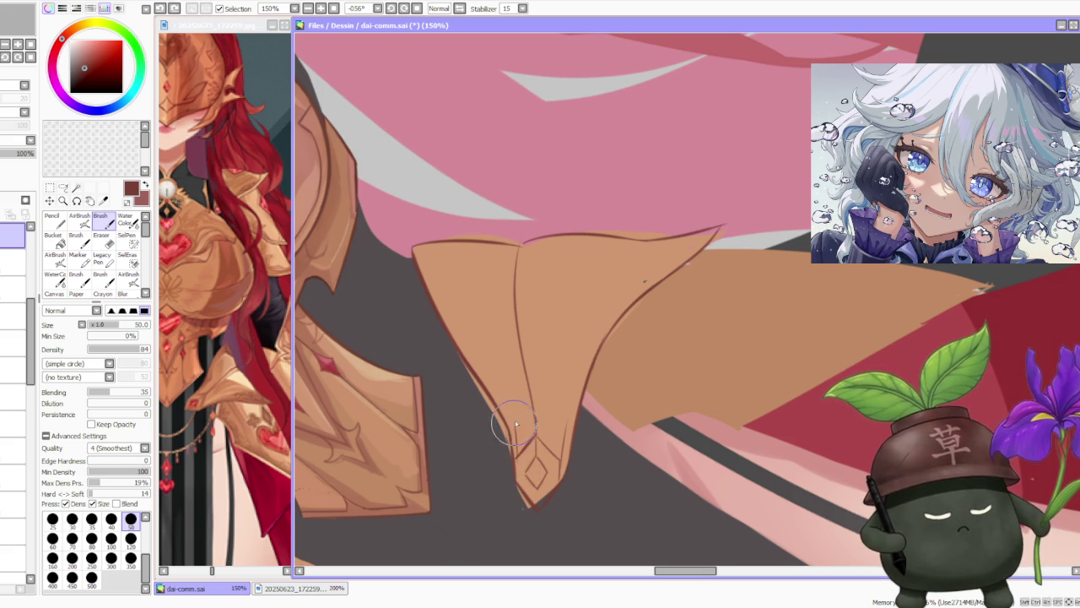
pyautogui.moveTo(518, 477); pyautogui.dragTo(540, 501)
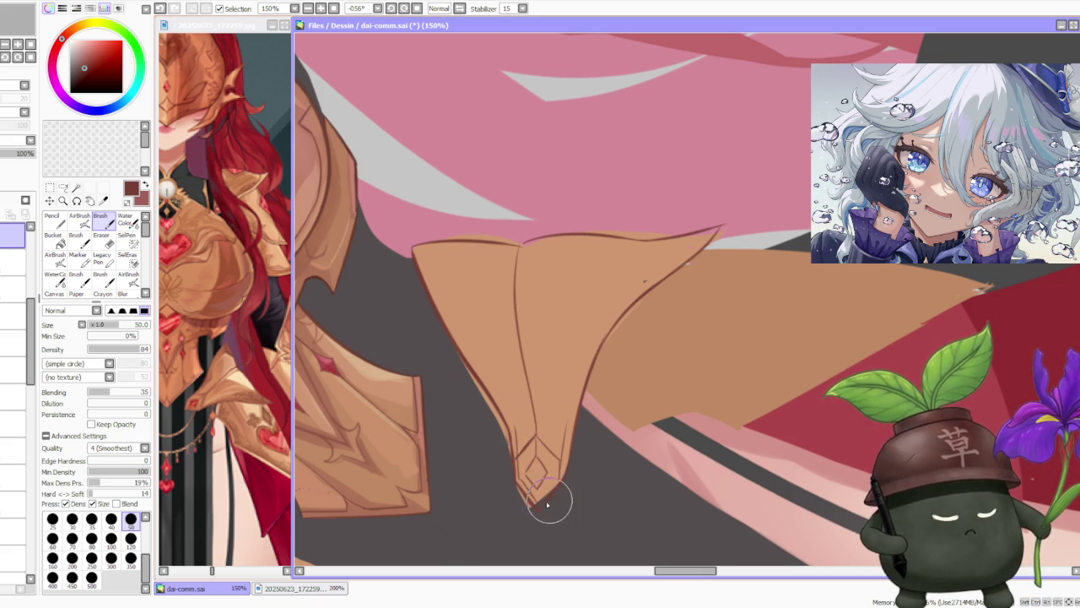
pyautogui.moveTo(538, 505); pyautogui.dragTo(541, 504)
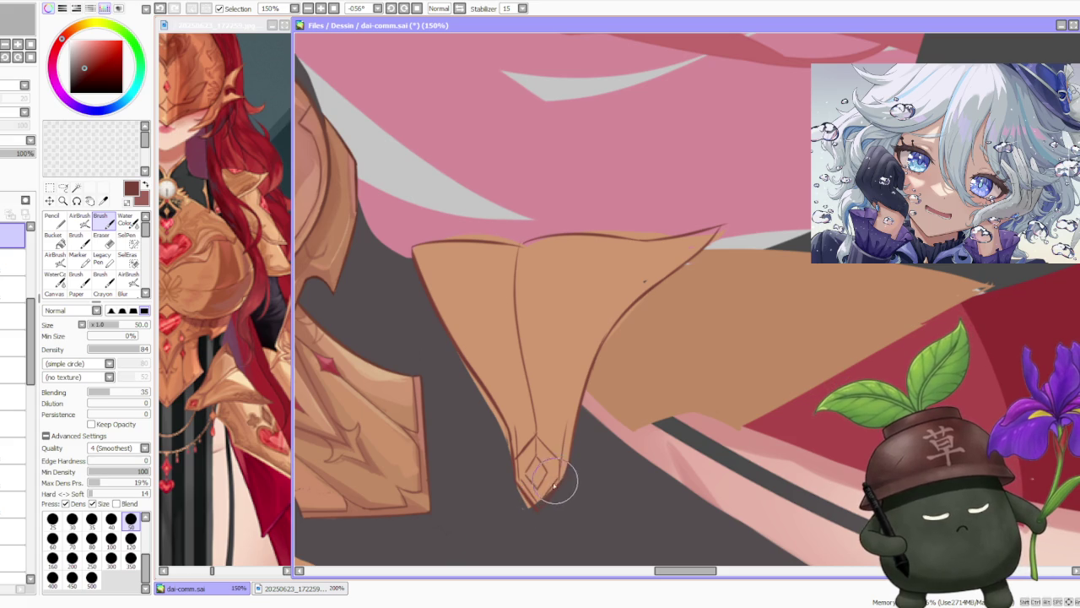
pyautogui.scroll(-2, 557, 427)
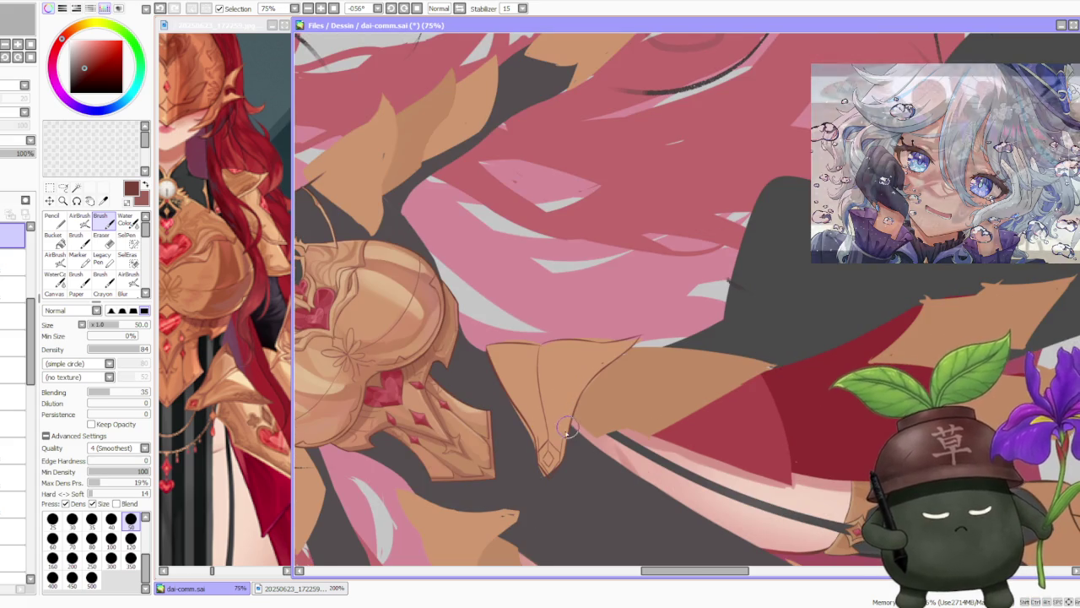
# Retrace the right hip plate's right and left edge lines cleanly.
pyautogui.moveTo(641, 336); pyautogui.dragTo(596, 372)
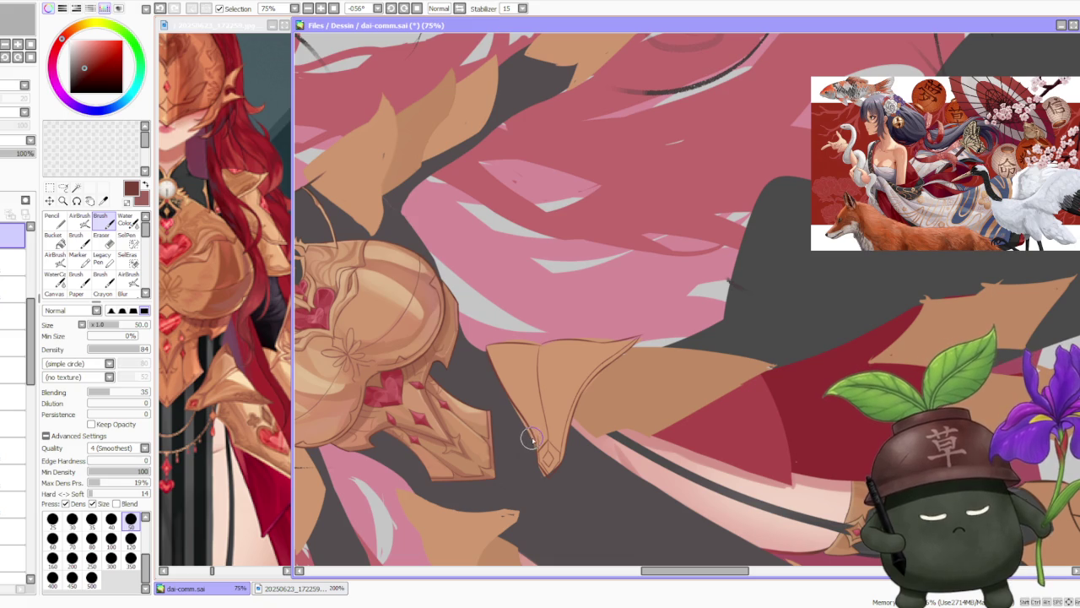
pyautogui.moveTo(511, 403); pyautogui.dragTo(532, 437)
pyautogui.hotkey('ctrl', 'z')
pyautogui.moveTo(506, 395); pyautogui.dragTo(532, 435)
pyautogui.hotkey('ctrl', 'z')
pyautogui.moveTo(505, 391); pyautogui.dragTo(537, 438)
pyautogui.scroll(-3, 511, 394)
# Level the canvas rotation and lengthen the left hip plate into a sharper point.
pyautogui.click(416, 8)
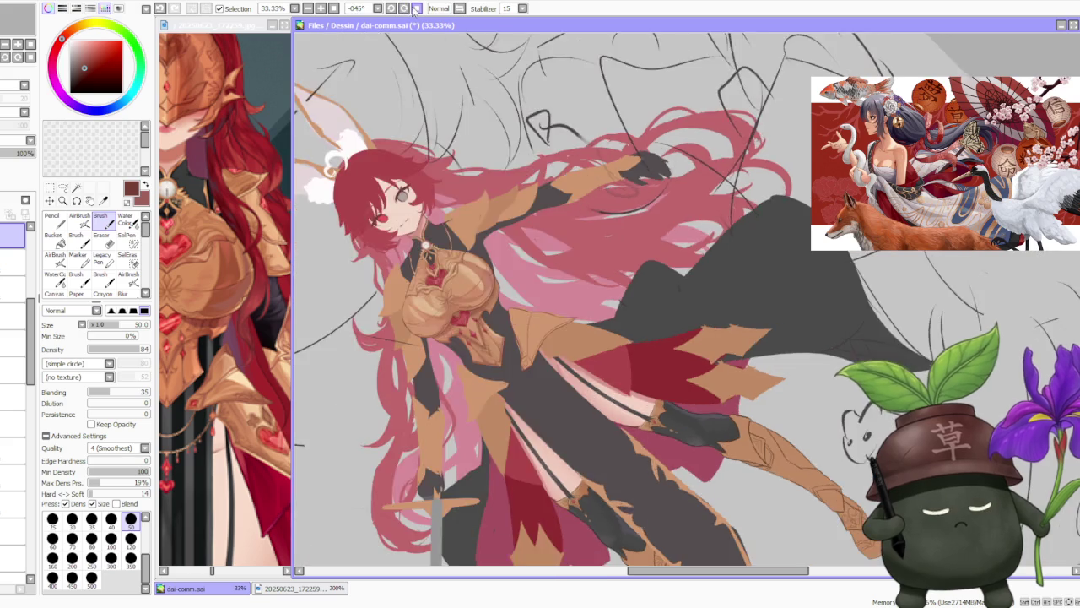
pyautogui.scroll(2, 595, 158)
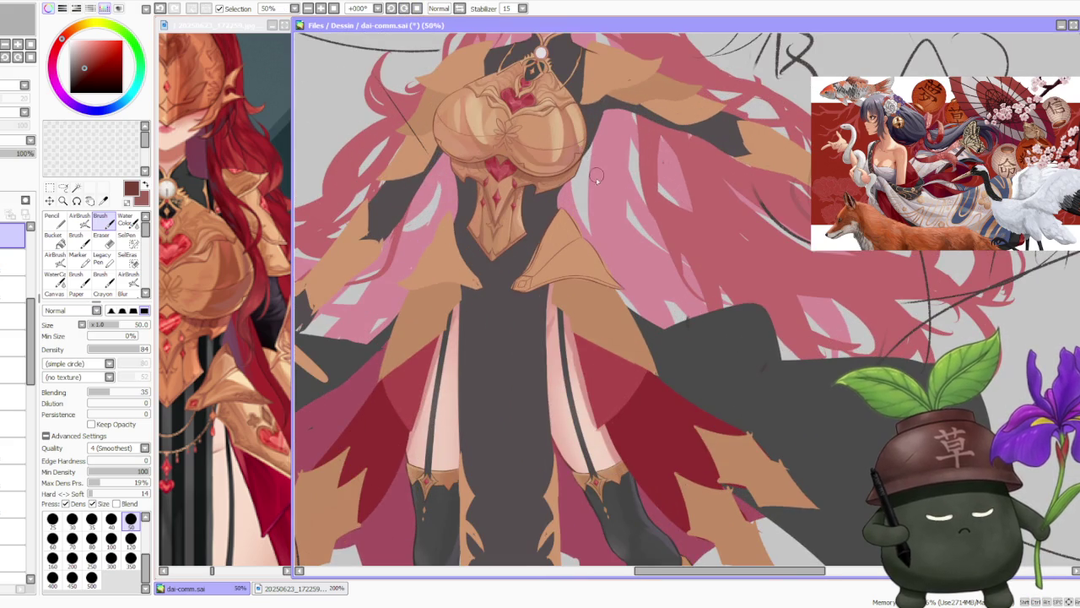
pyautogui.scroll(-1, 595, 172)
pyautogui.scroll(2, 553, 161)
pyautogui.scroll(1, 472, 329)
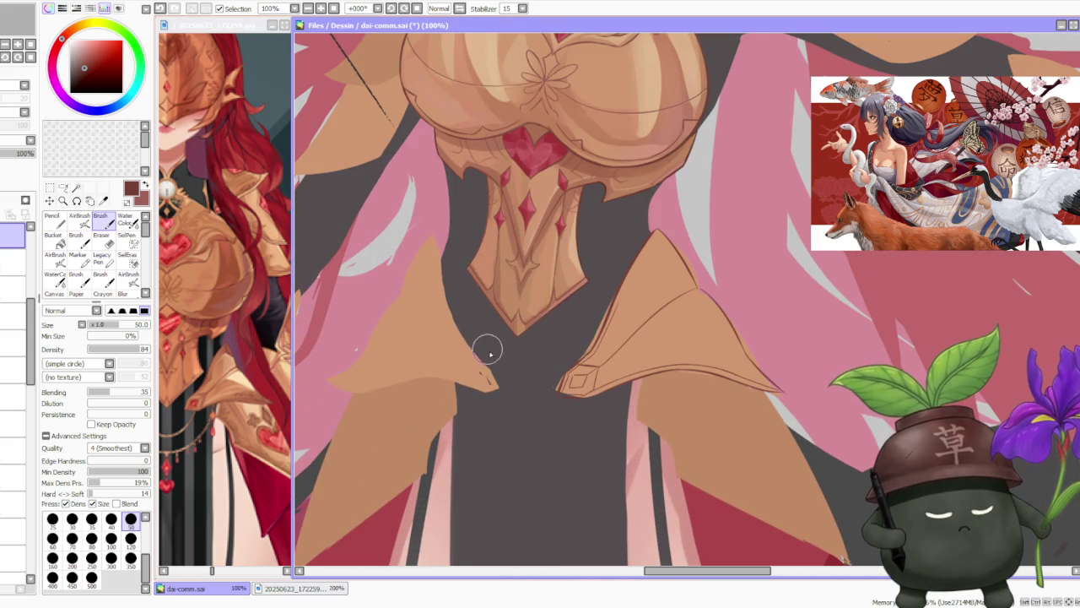
pyautogui.moveTo(491, 372)
pyautogui.mouseDown()
pyautogui.moveTo(480, 369)
pyautogui.moveTo(474, 396)
pyautogui.moveTo(495, 374)
pyautogui.mouseUp()
pyautogui.hotkey('ctrl', 'z')
pyautogui.hotkey('ctrl', 'z')
pyautogui.hotkey('ctrl', 'z')
pyautogui.press('-')
pyautogui.press('-')
pyautogui.press('-')
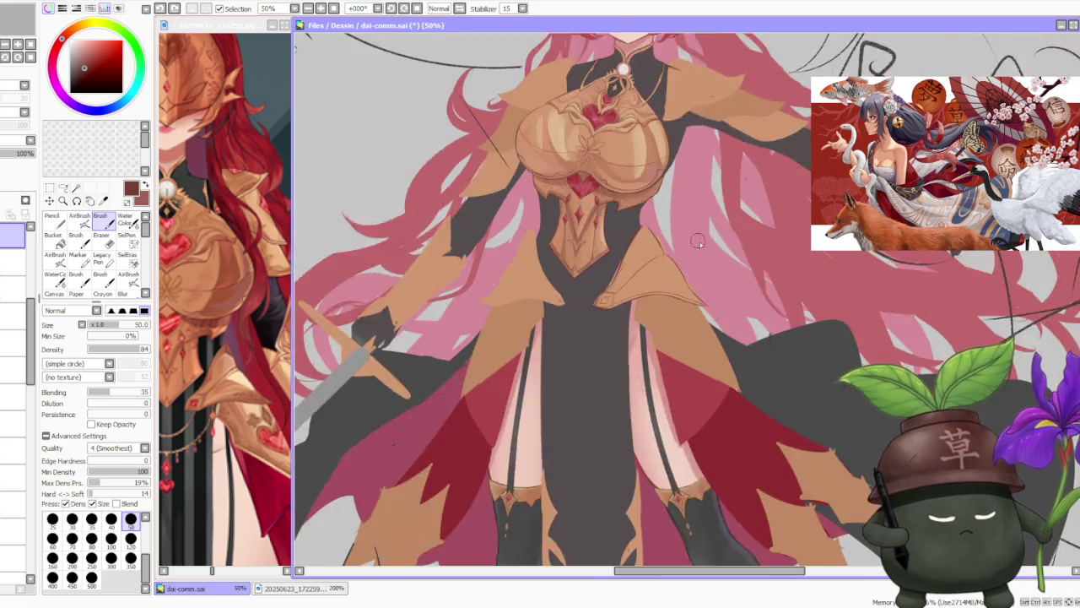
pyautogui.scroll(-1, 713, 243)
pyautogui.scroll(2, 699, 239)
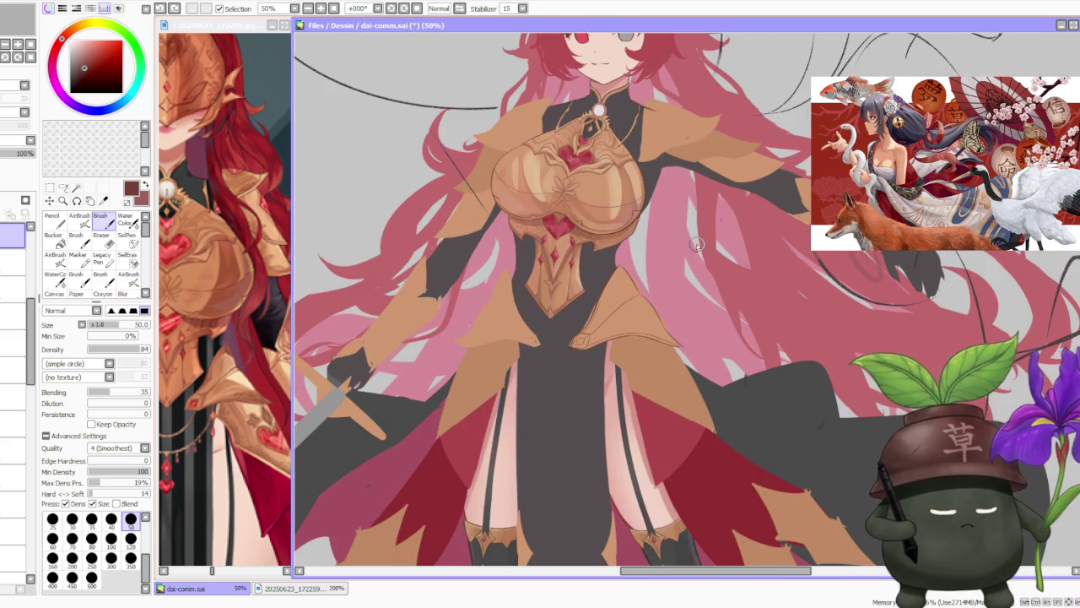
pyautogui.click(63, 188)
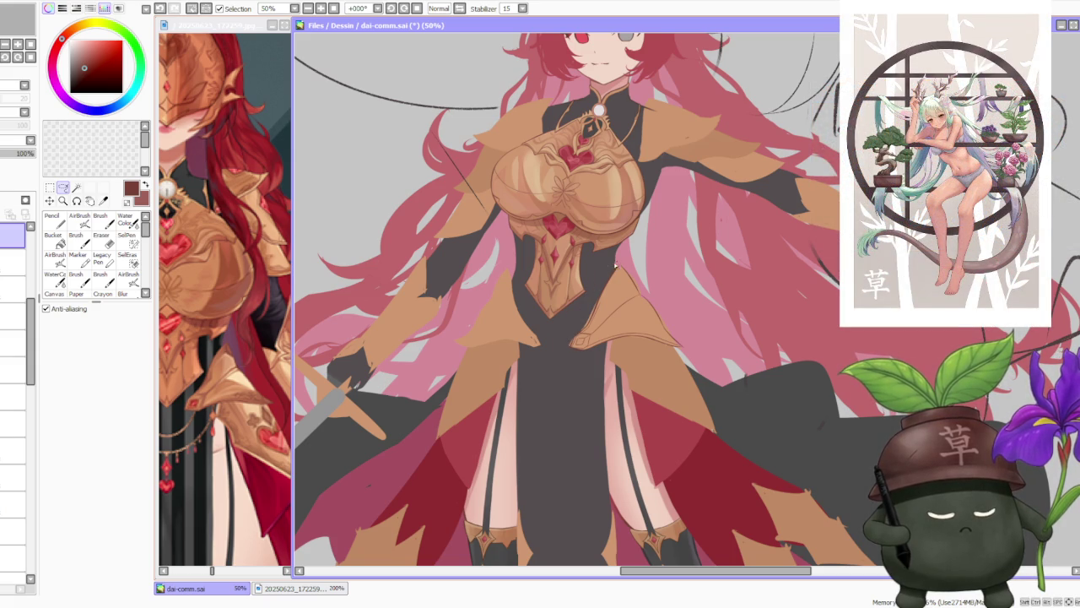
# Lasso the left hip plate and pull its right side inward with a transform.
pyautogui.moveTo(648, 274); pyautogui.dragTo(637, 285)
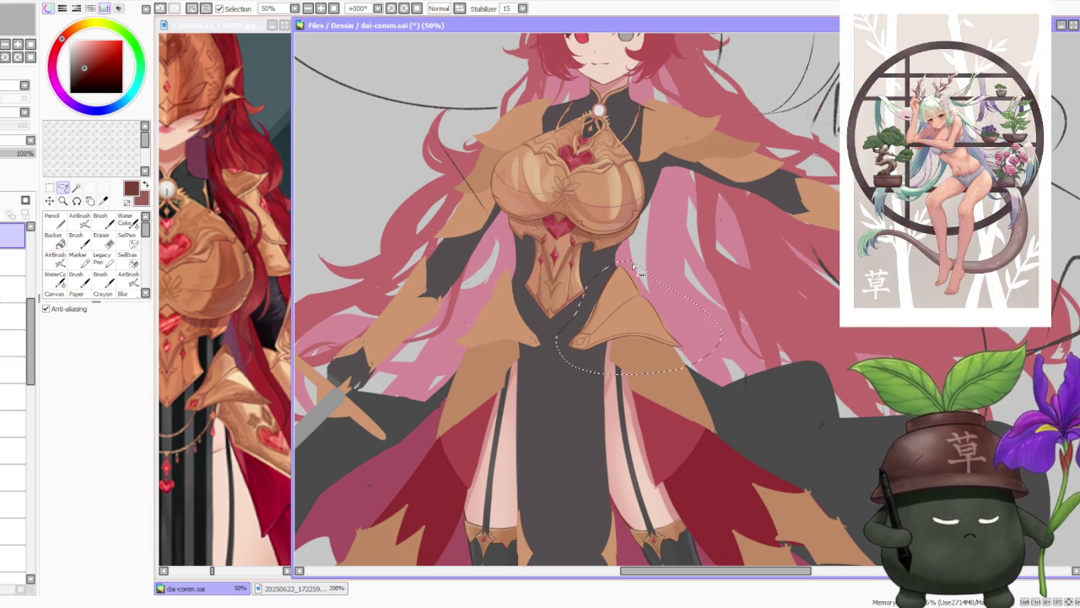
pyautogui.moveTo(517, 275); pyautogui.dragTo(472, 346)
pyautogui.hotkey('ctrl', 't')
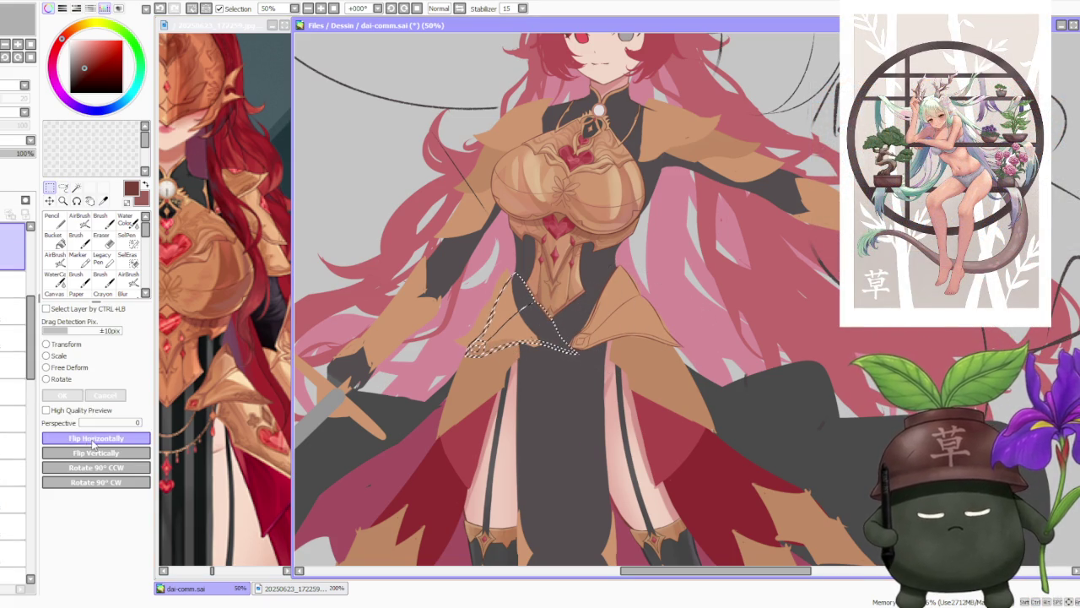
pyautogui.click(45, 379)
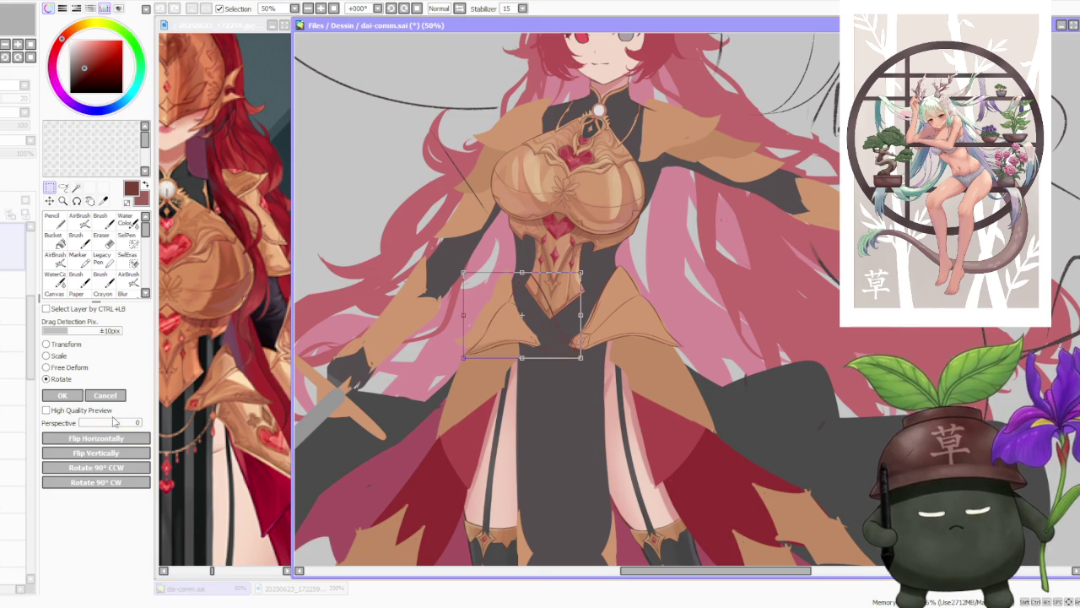
pyautogui.moveTo(580, 358); pyautogui.dragTo(555, 352)
pyautogui.scroll(1, 756, 166)
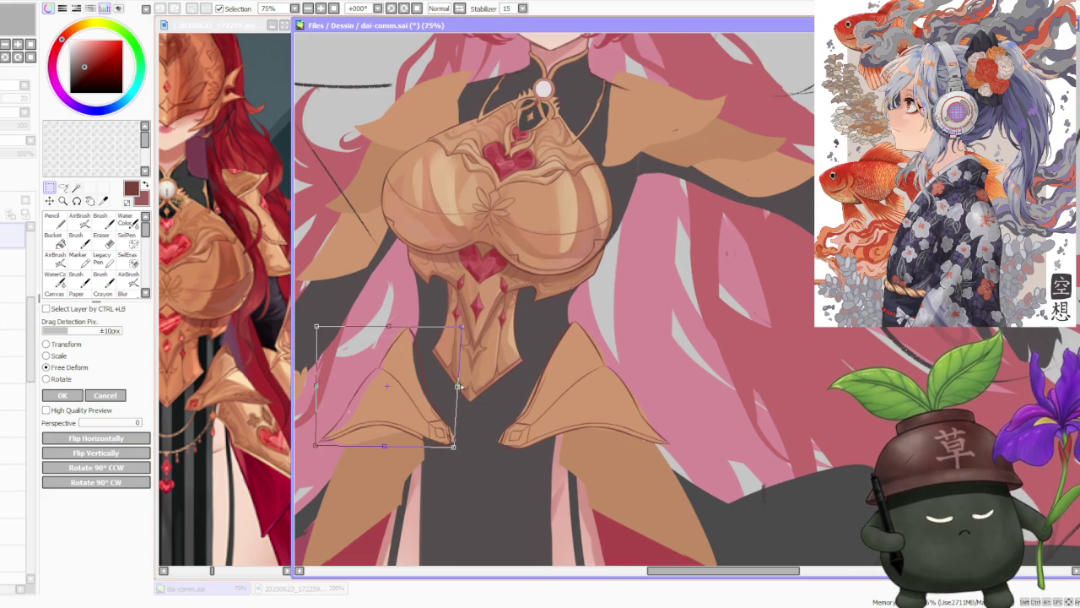
pyautogui.scroll(-2, 485, 341)
# Tilt the left hip plate slightly and apply the transform.
pyautogui.moveTo(548, 285); pyautogui.dragTo(556, 268)
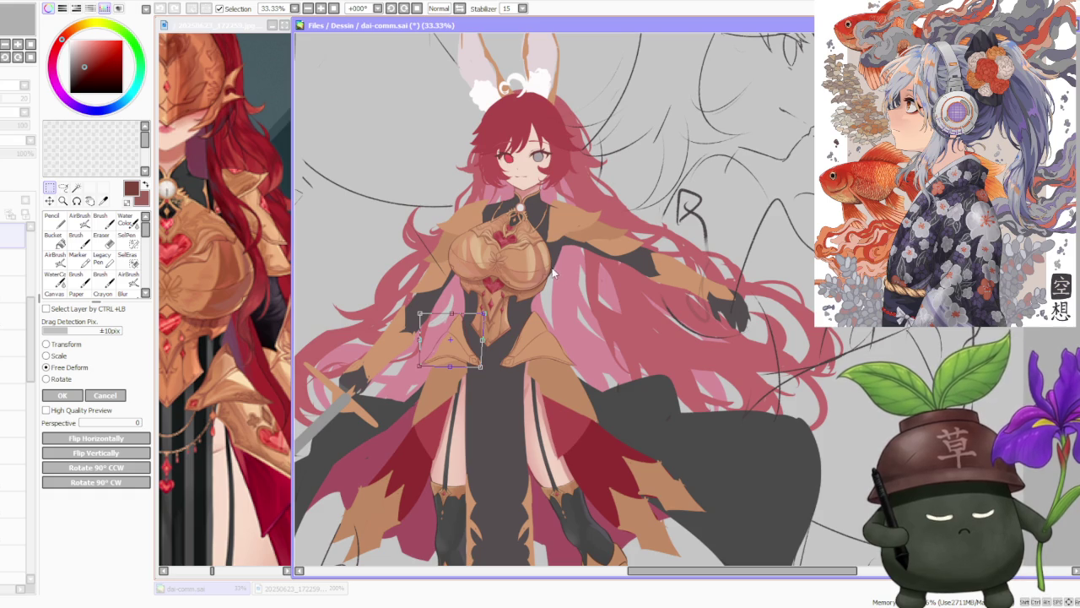
pyautogui.scroll(1, 537, 284)
pyautogui.scroll(-1, 523, 321)
pyautogui.scroll(-1, 523, 321)
pyautogui.scroll(1, 523, 320)
pyautogui.scroll(1, 521, 321)
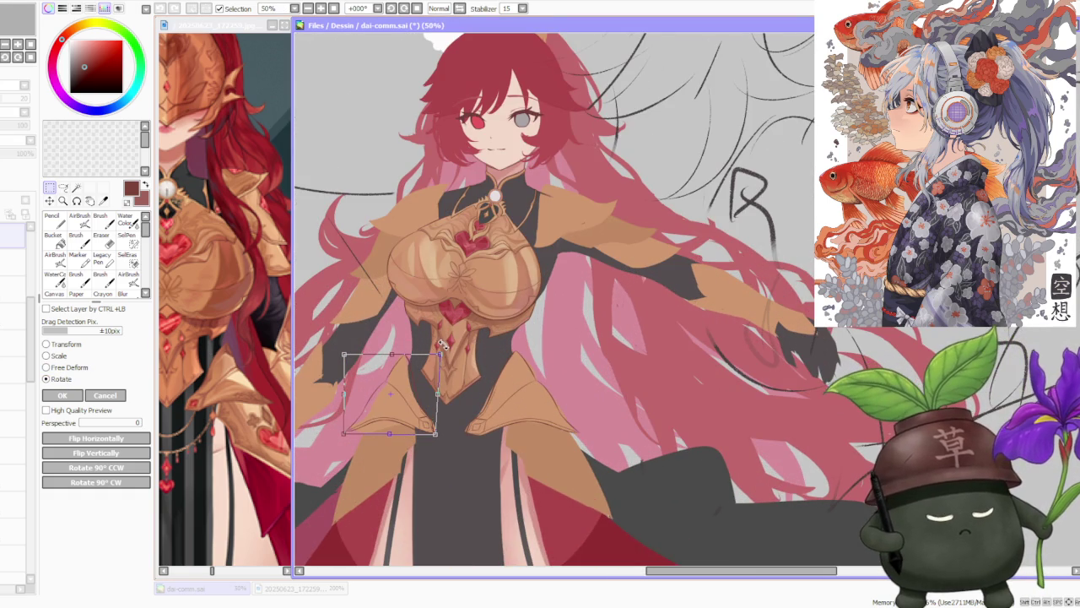
pyautogui.moveTo(428, 376); pyautogui.dragTo(427, 386)
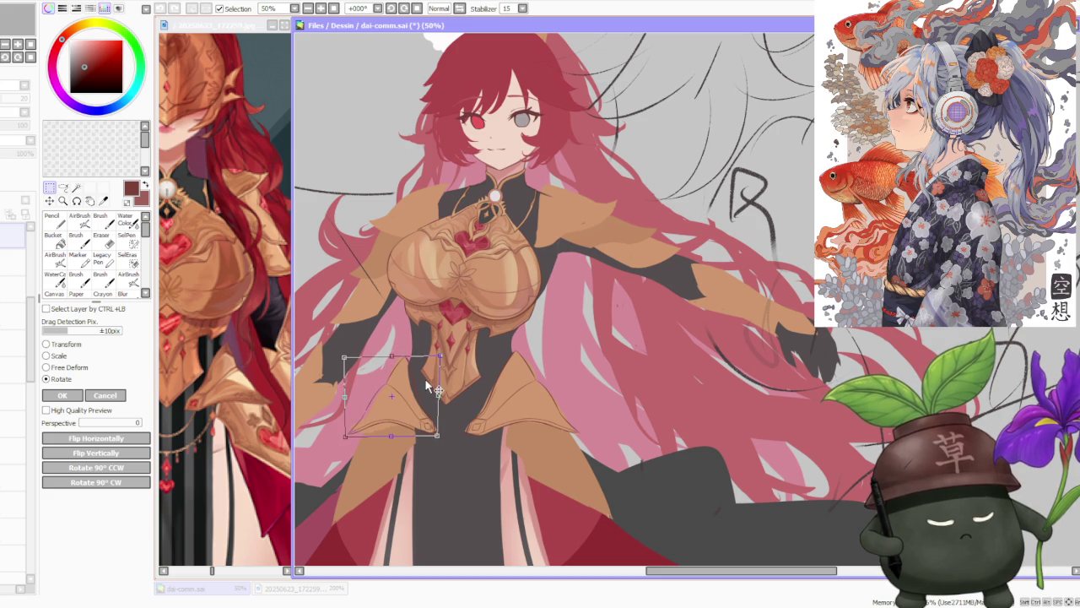
pyautogui.press('Return')
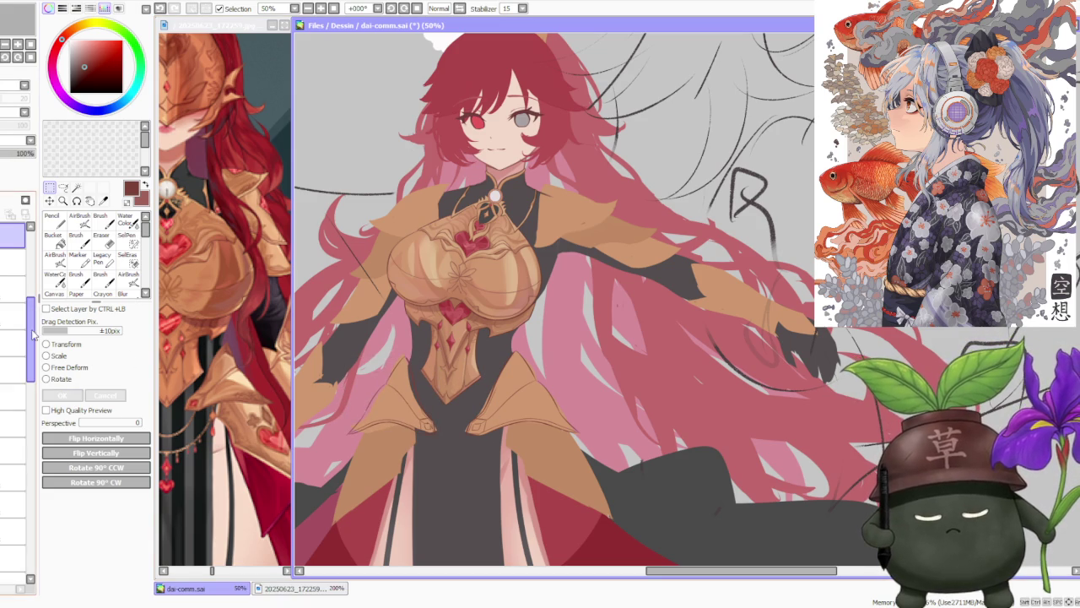
# Select the armour layer and sample its tan colour for brushing.
pyautogui.click(13, 264)
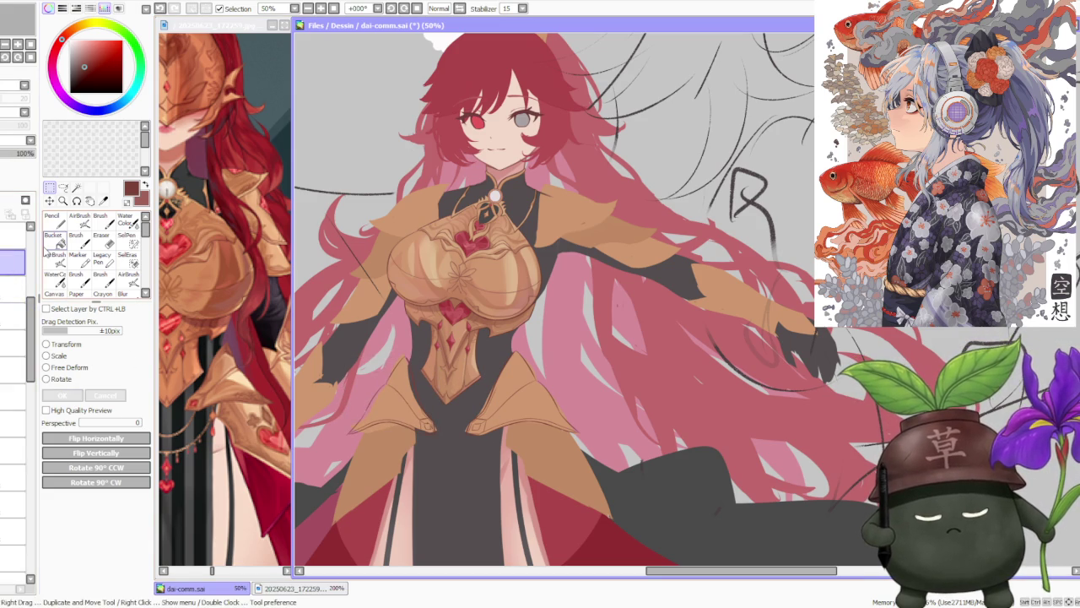
pyautogui.click(10, 344)
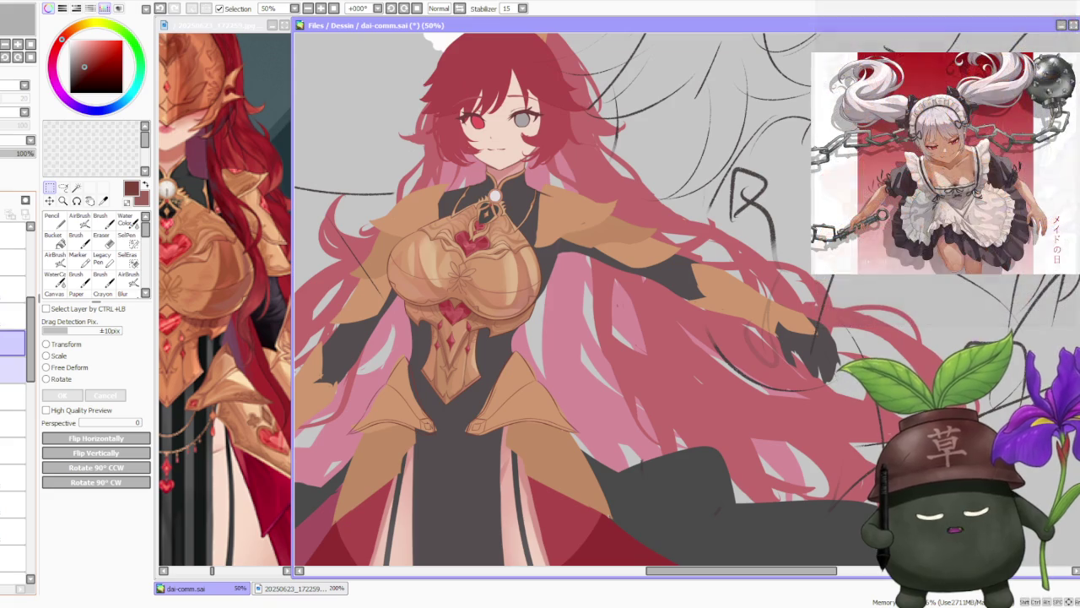
pyautogui.click(13, 369)
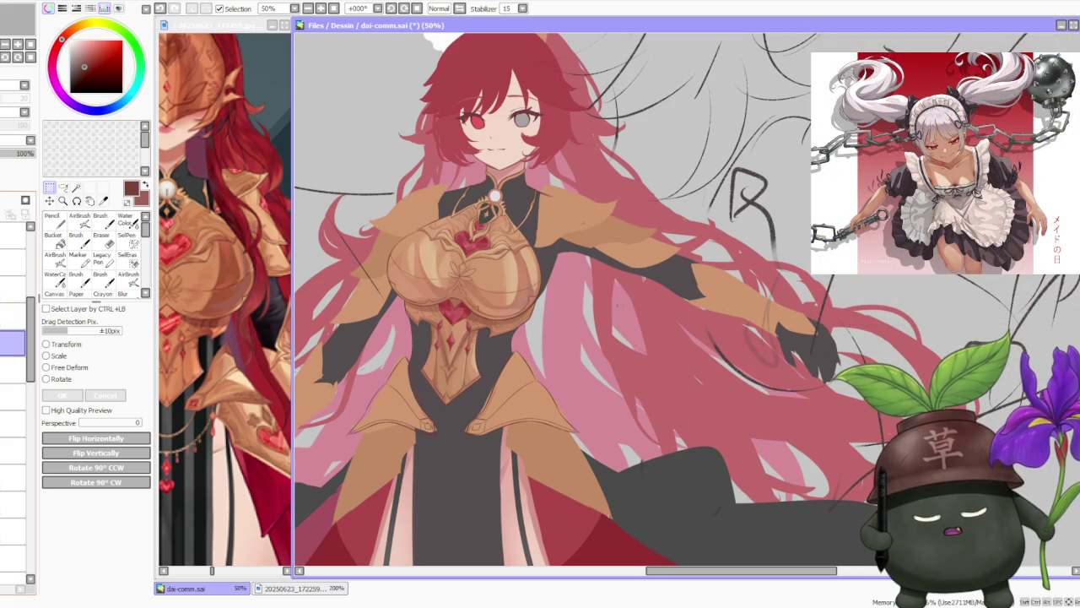
pyautogui.keyDown('alt'); pyautogui.click(508, 382); pyautogui.keyUp('alt')
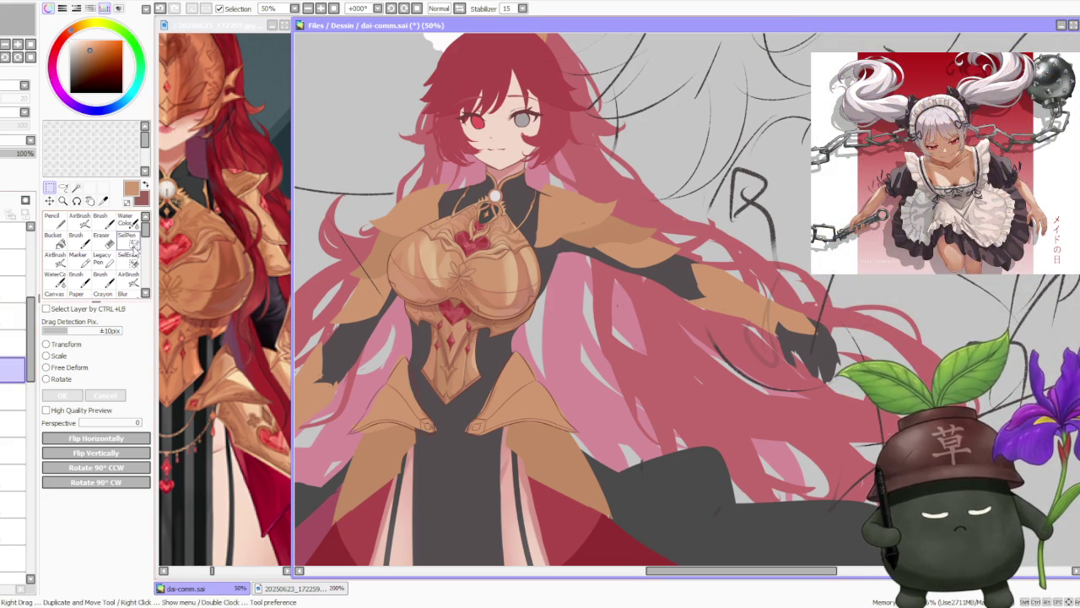
pyautogui.press('b')
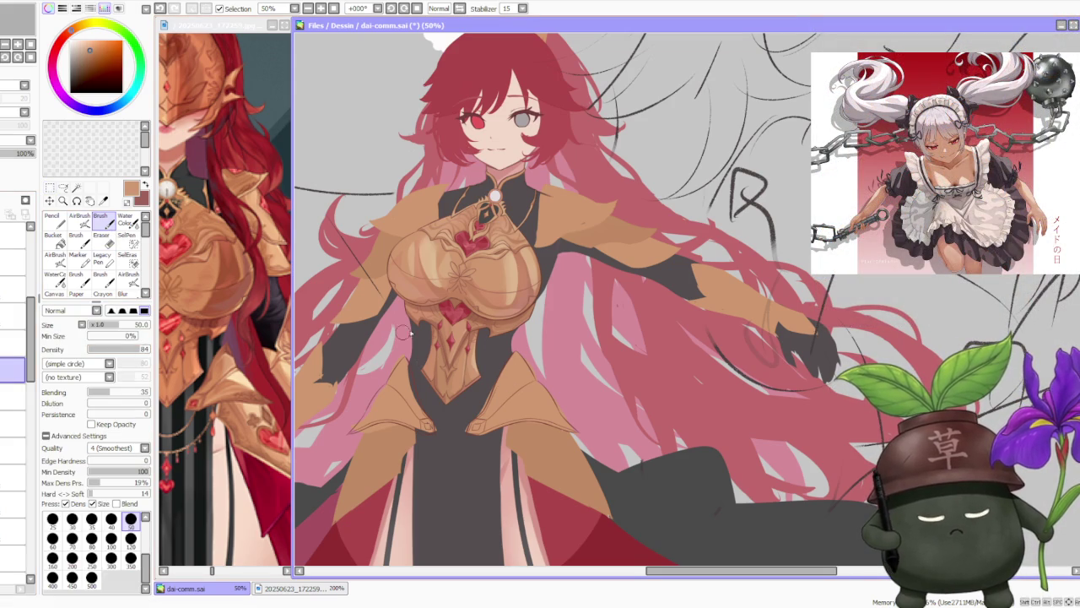
# Zoom in on the hip plates to paint their shading and a smoother lower-edge outline.
pyautogui.scroll(2, 419, 328)
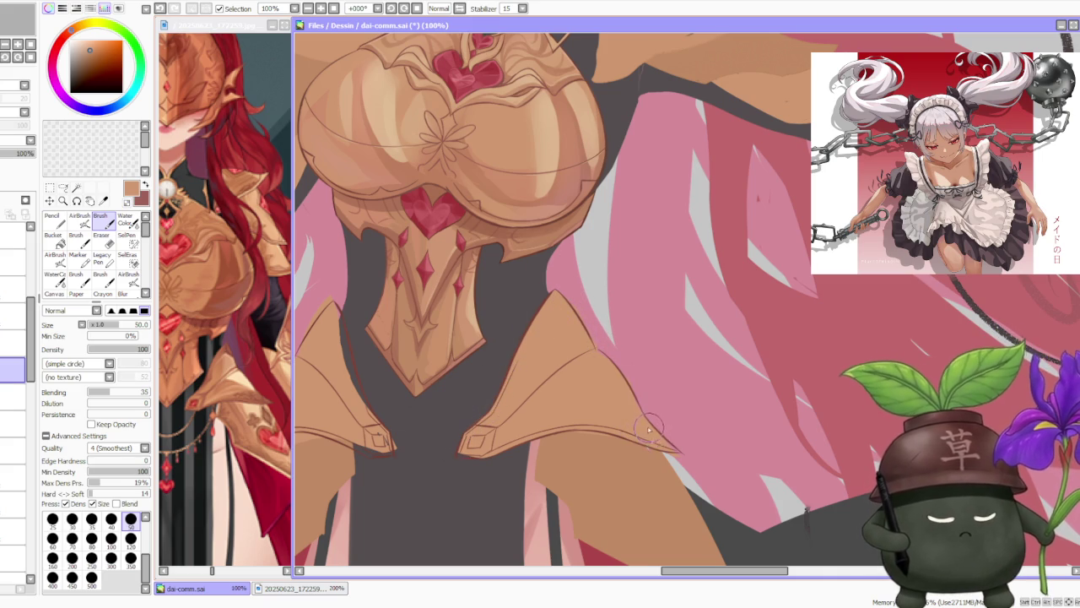
pyautogui.scroll(-2, 591, 379)
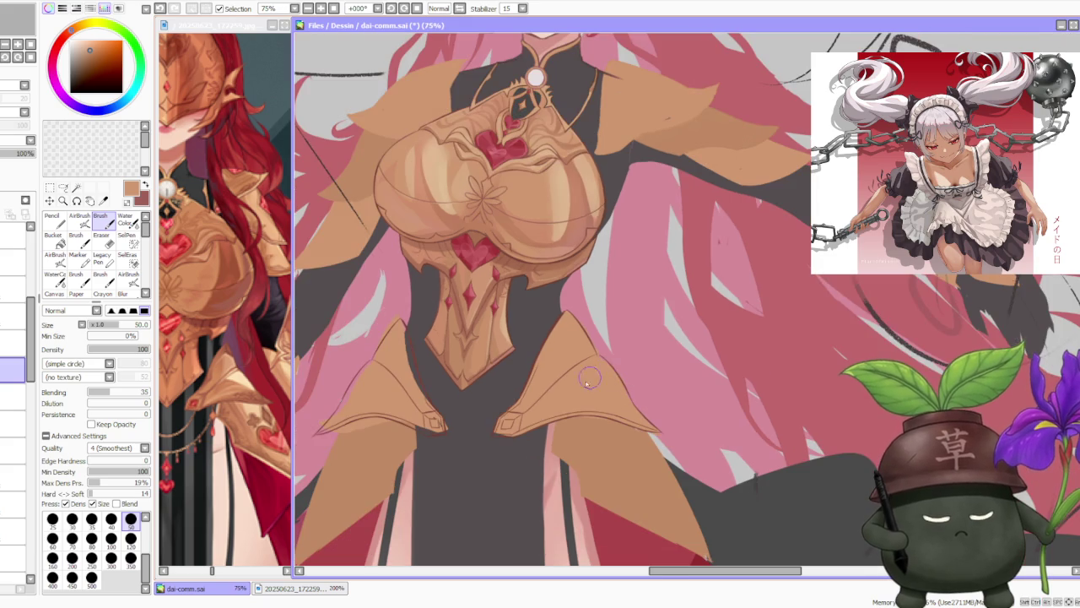
pyautogui.scroll(2, 502, 418)
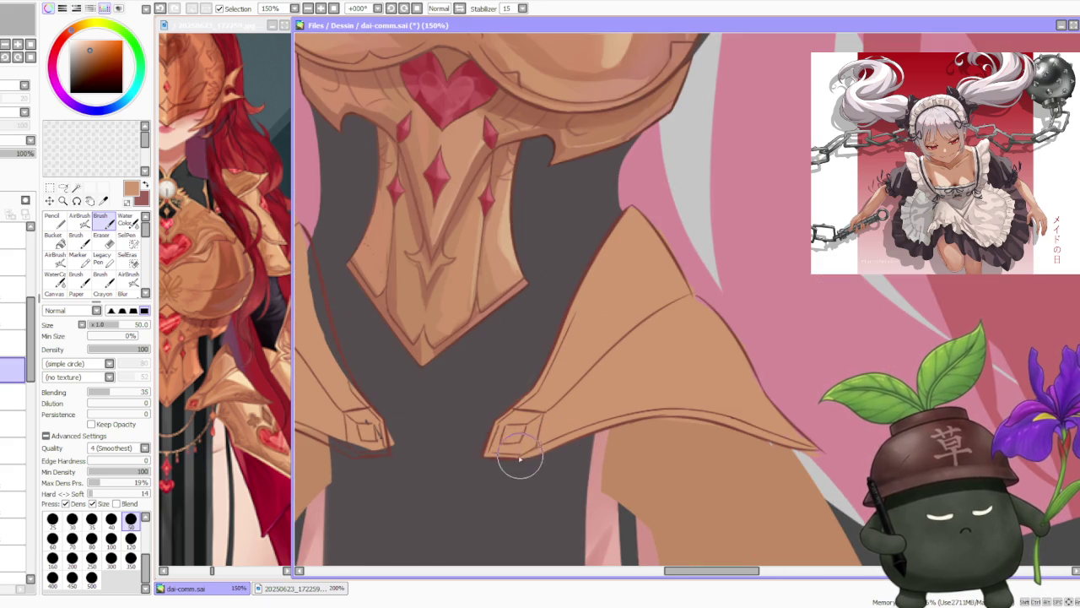
pyautogui.scroll(-2, 535, 445)
pyautogui.scroll(2, 448, 422)
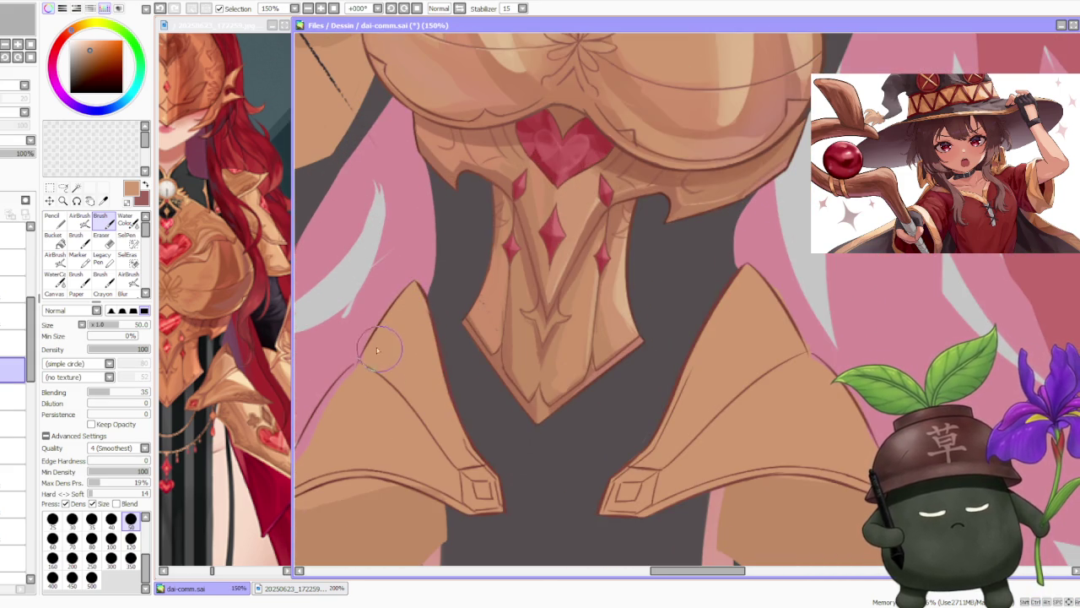
pyautogui.scroll(-3, 358, 376)
pyautogui.scroll(4, 363, 384)
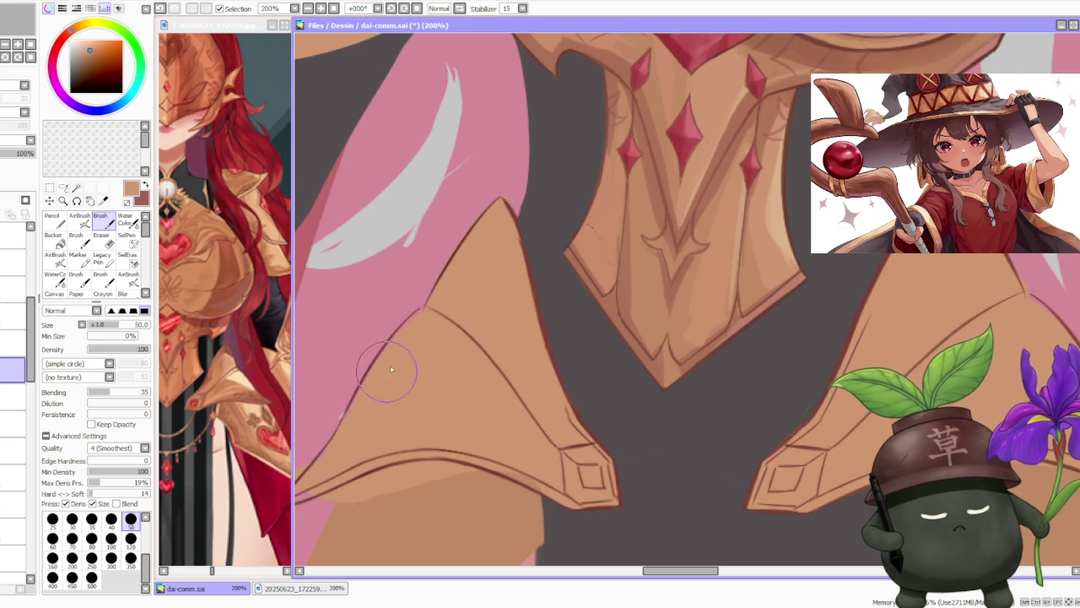
pyautogui.scroll(-3, 329, 445)
pyautogui.scroll(3, 334, 443)
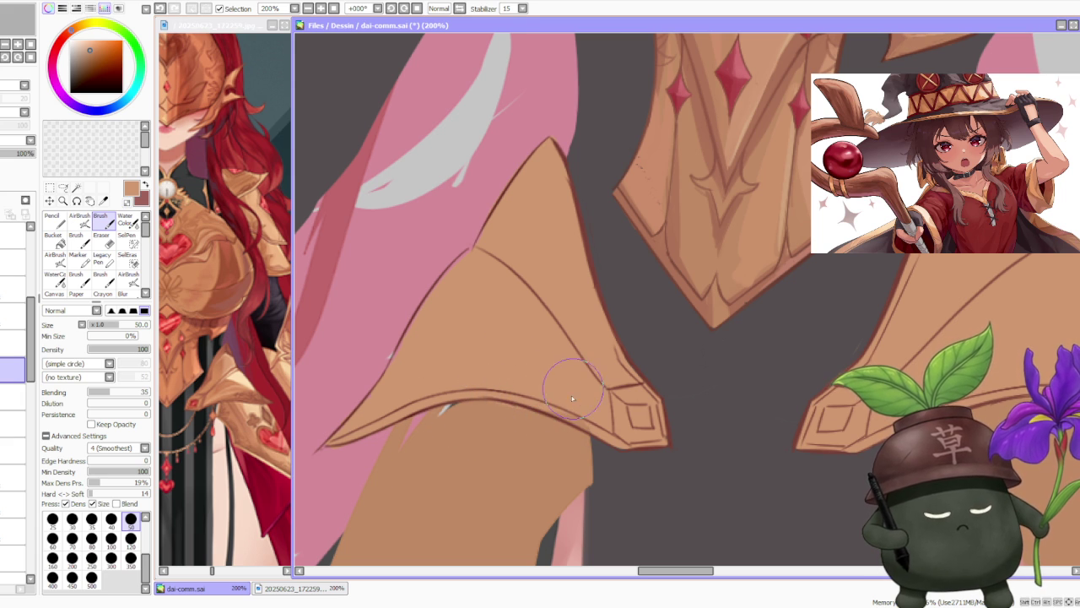
pyautogui.scroll(-4, 586, 424)
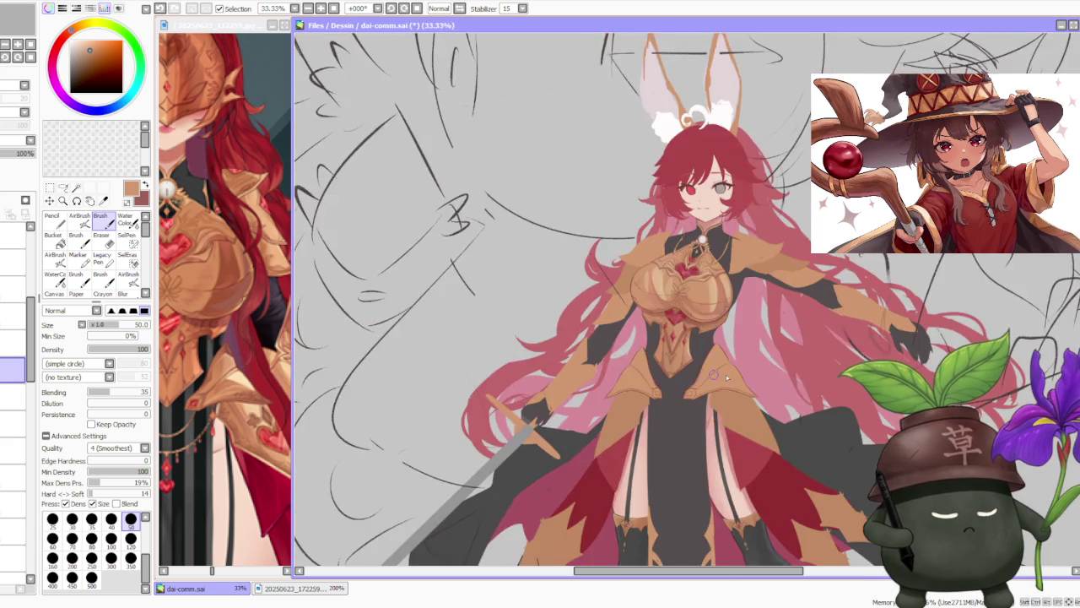
pyautogui.scroll(-2, 585, 424)
pyautogui.scroll(-1, 773, 342)
pyautogui.scroll(2, 773, 338)
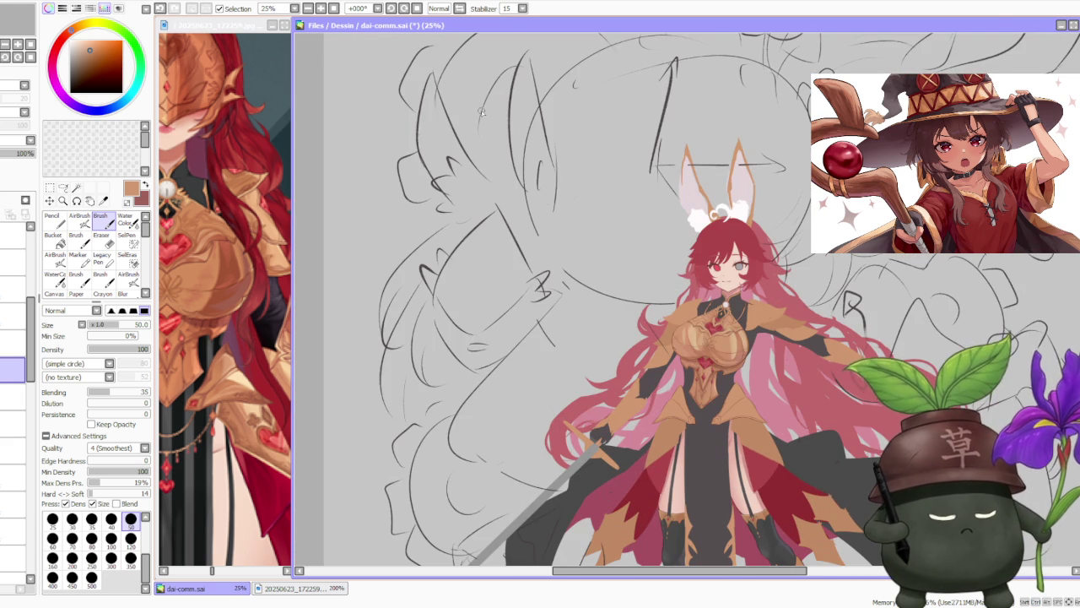
pyautogui.scroll(1, 498, 207)
pyautogui.scroll(-1, 519, 232)
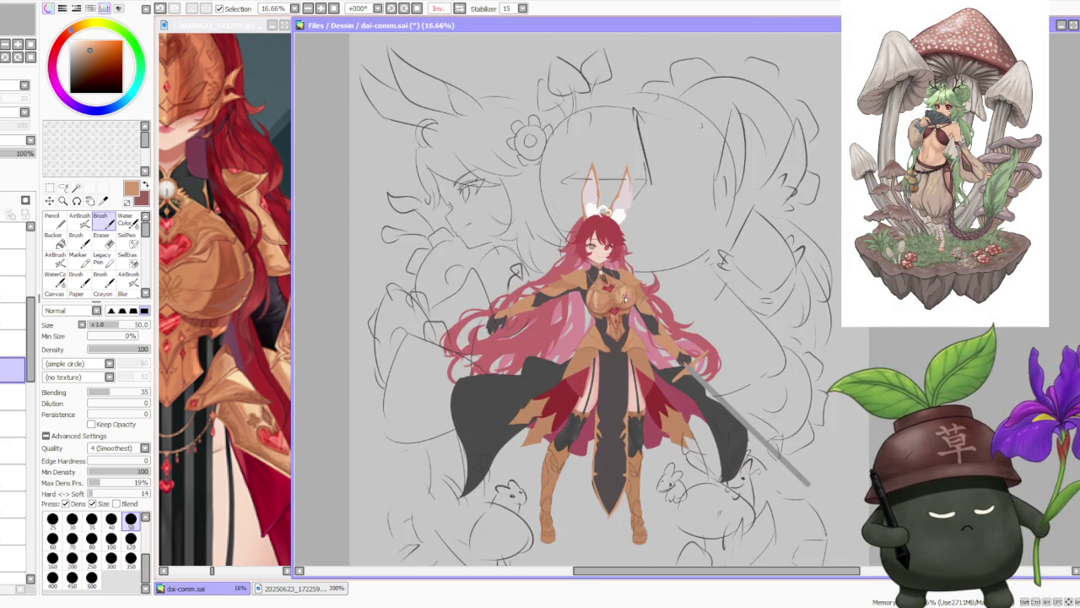
pyautogui.scroll(1, 651, 328)
pyautogui.scroll(1, 648, 331)
pyautogui.scroll(-1, 631, 332)
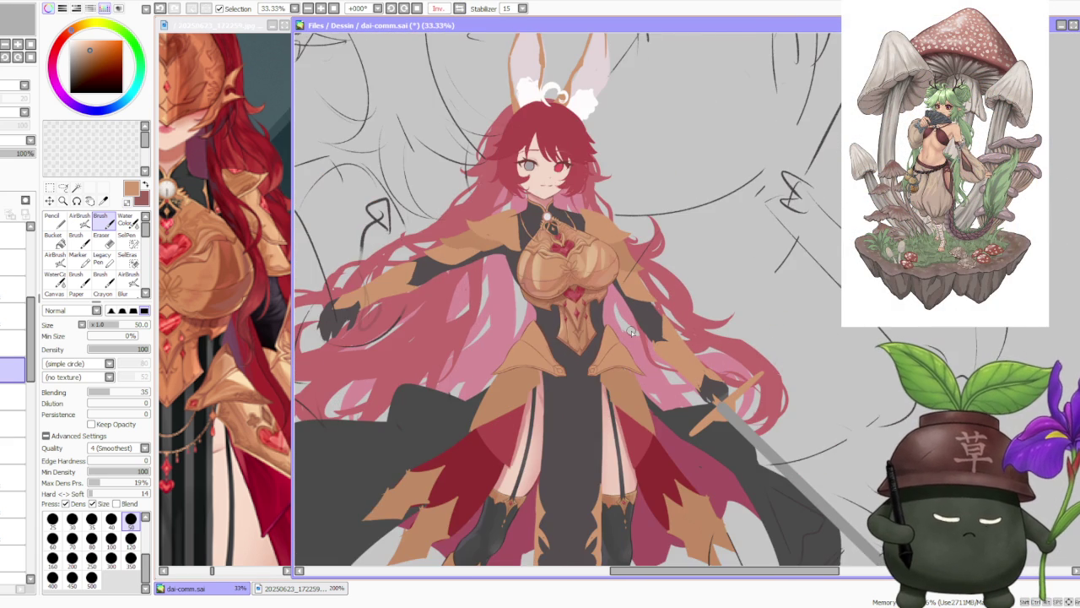
pyautogui.scroll(-1, 631, 331)
pyautogui.scroll(2, 642, 351)
pyautogui.scroll(-2, 641, 351)
pyautogui.scroll(2, 641, 351)
pyautogui.scroll(-2, 642, 351)
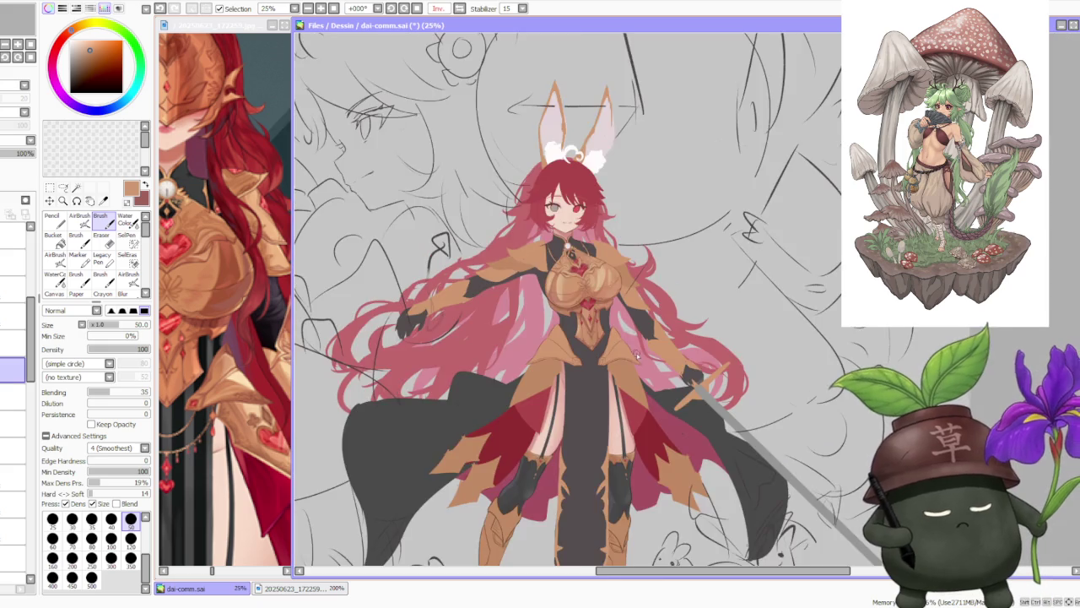
pyautogui.scroll(-1, 635, 355)
pyautogui.scroll(3, 636, 356)
pyautogui.scroll(2, 633, 352)
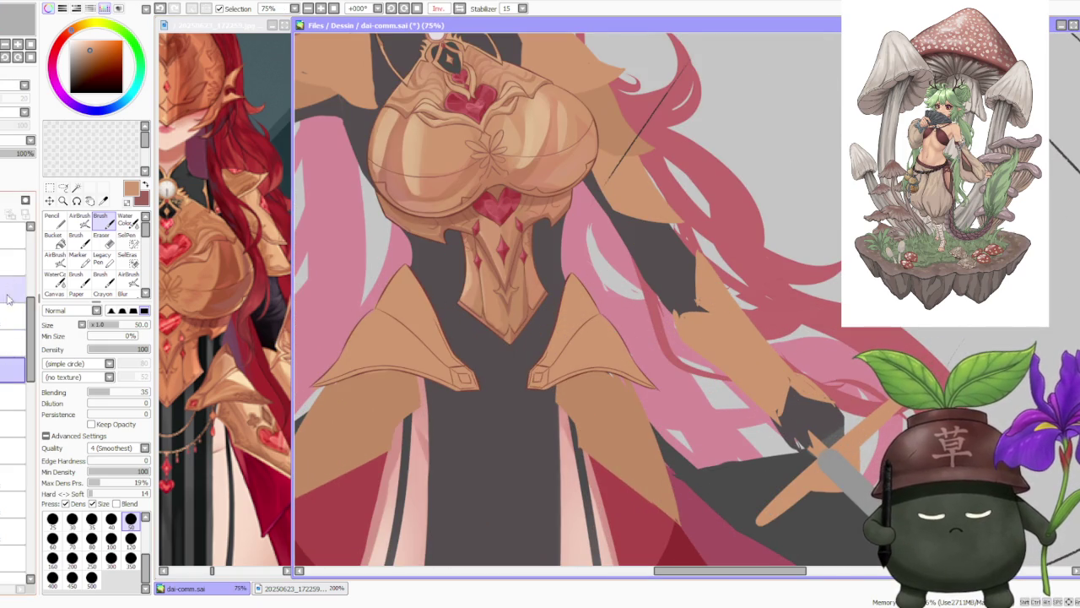
pyautogui.click(13, 237)
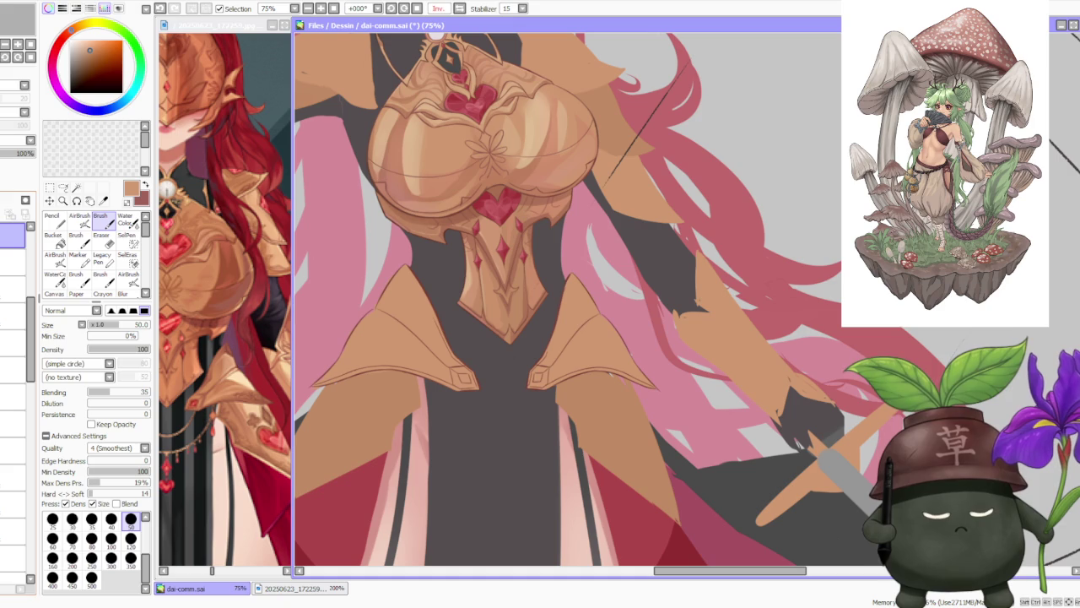
# Lasso the right hip plate and free-deform it so its outer edge tilts upward.
pyautogui.click(62, 187)
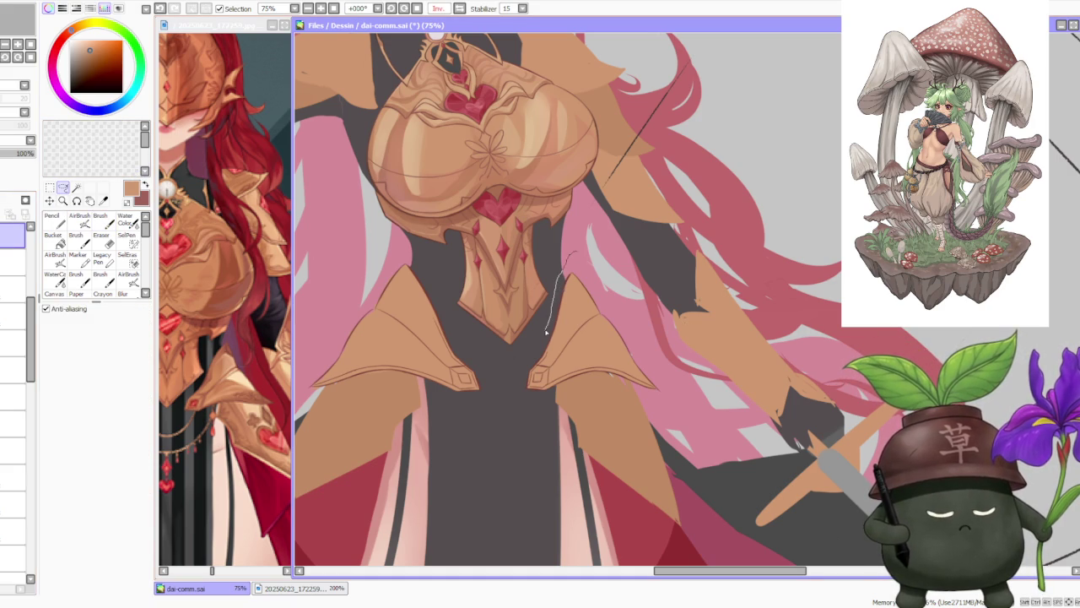
pyautogui.moveTo(631, 316); pyautogui.dragTo(578, 257)
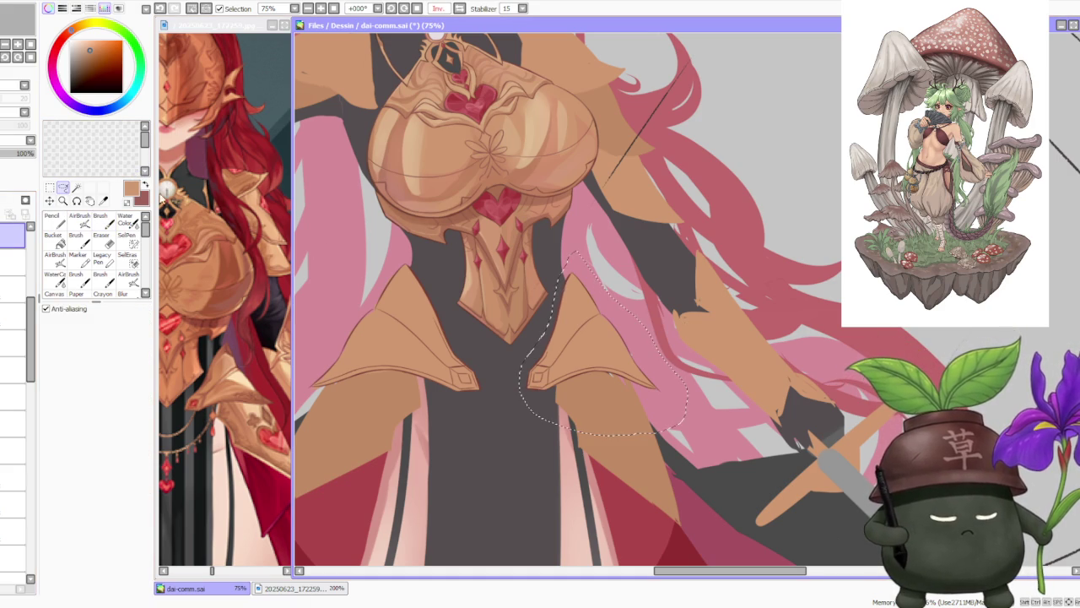
pyautogui.hotkey('ctrl', 't')
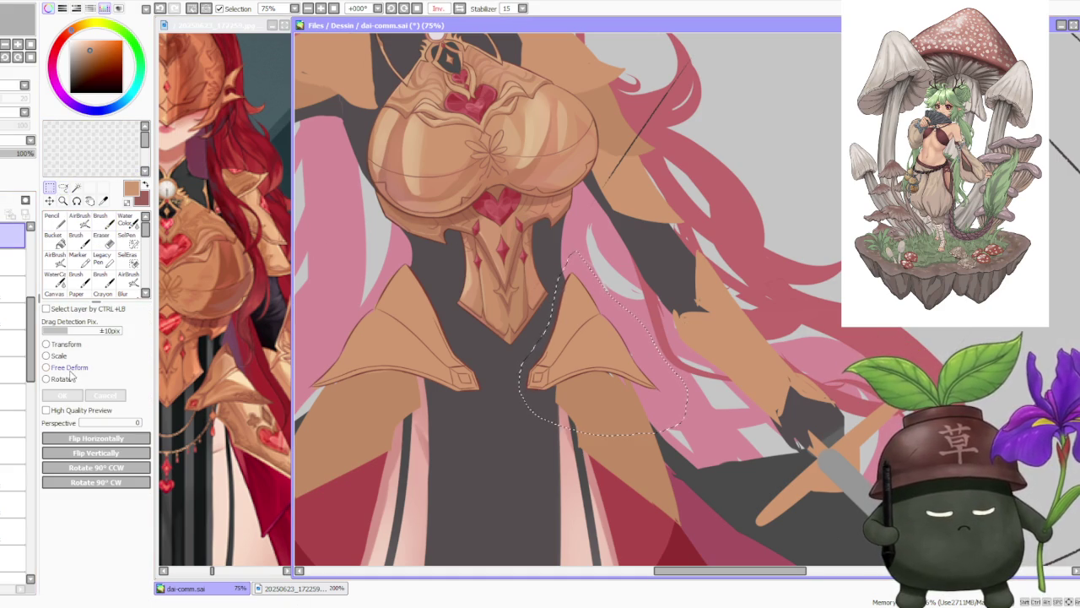
pyautogui.click(69, 367)
pyautogui.moveTo(663, 335); pyautogui.dragTo(663, 325)
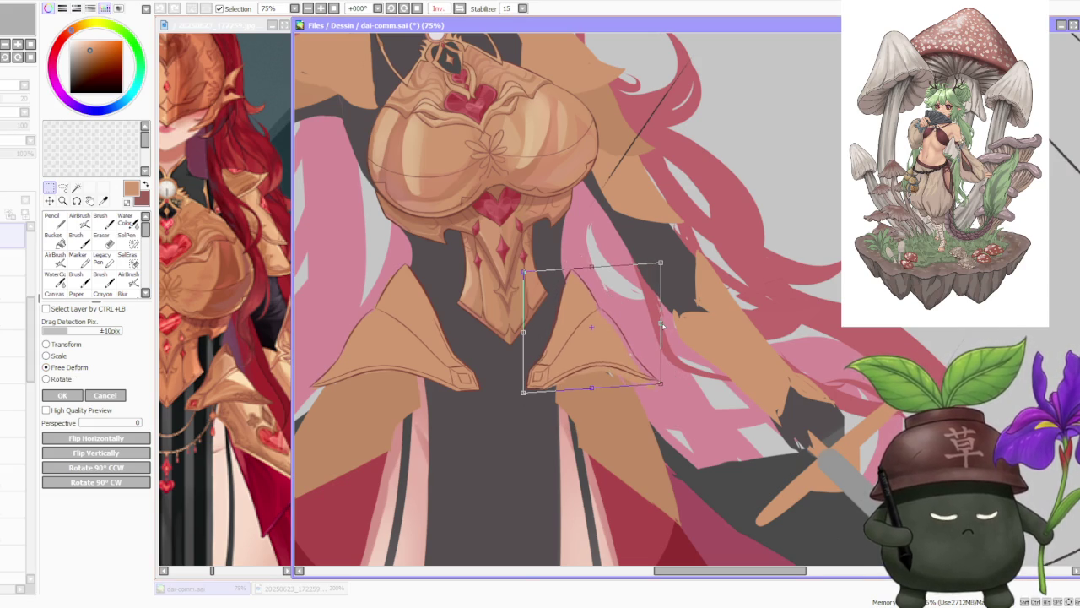
pyautogui.scroll(-2, 663, 327)
pyautogui.scroll(1, 663, 327)
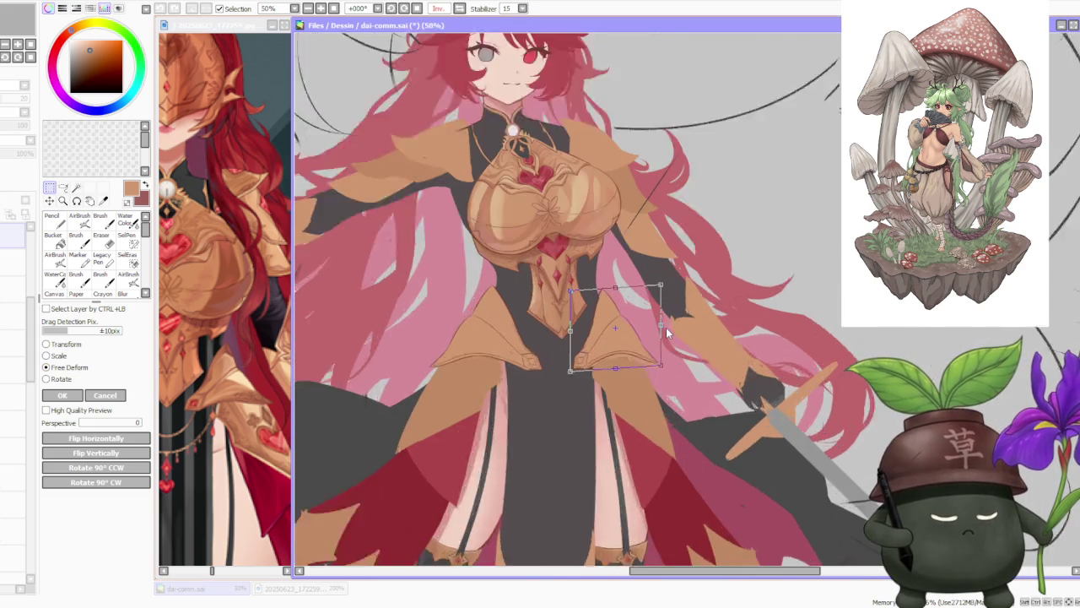
pyautogui.scroll(1, 667, 333)
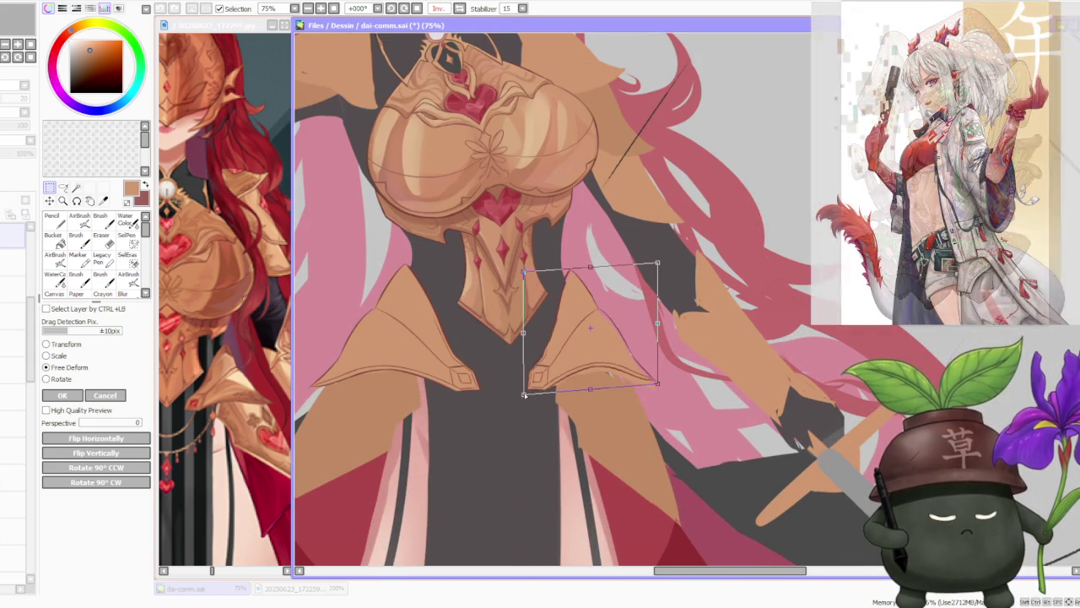
pyautogui.moveTo(523, 390); pyautogui.dragTo(523, 394)
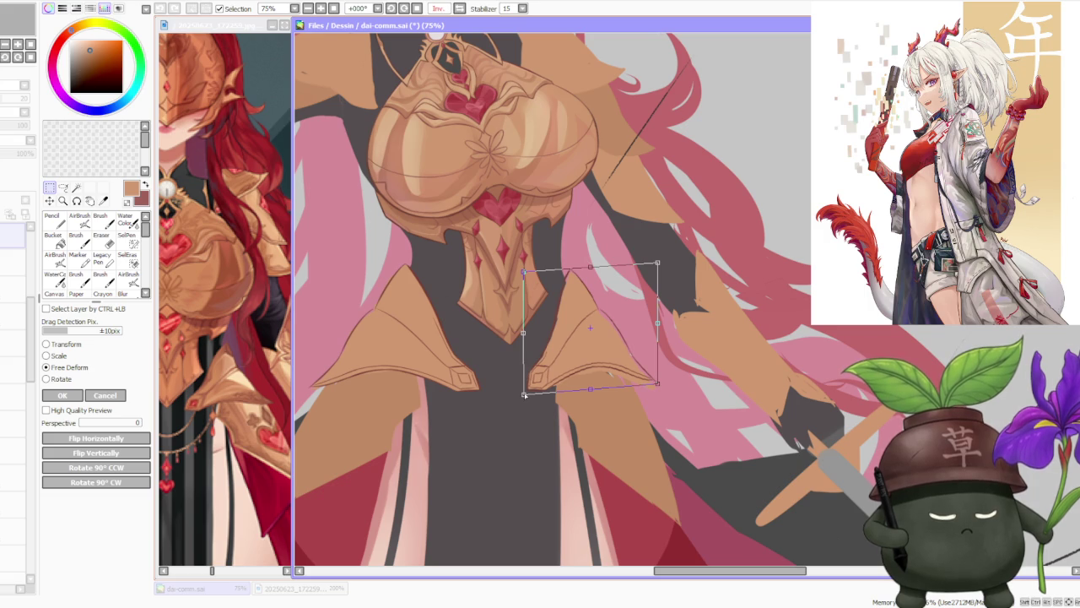
pyautogui.click(62, 395)
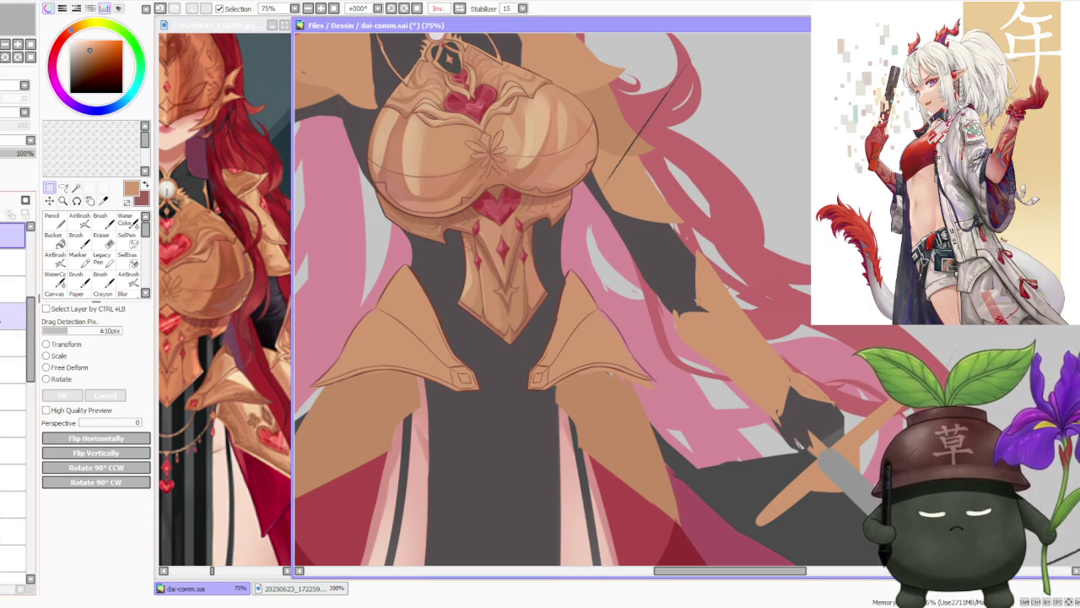
# Return to the armour colour layer and switch back to the Brush.
pyautogui.click(12, 315)
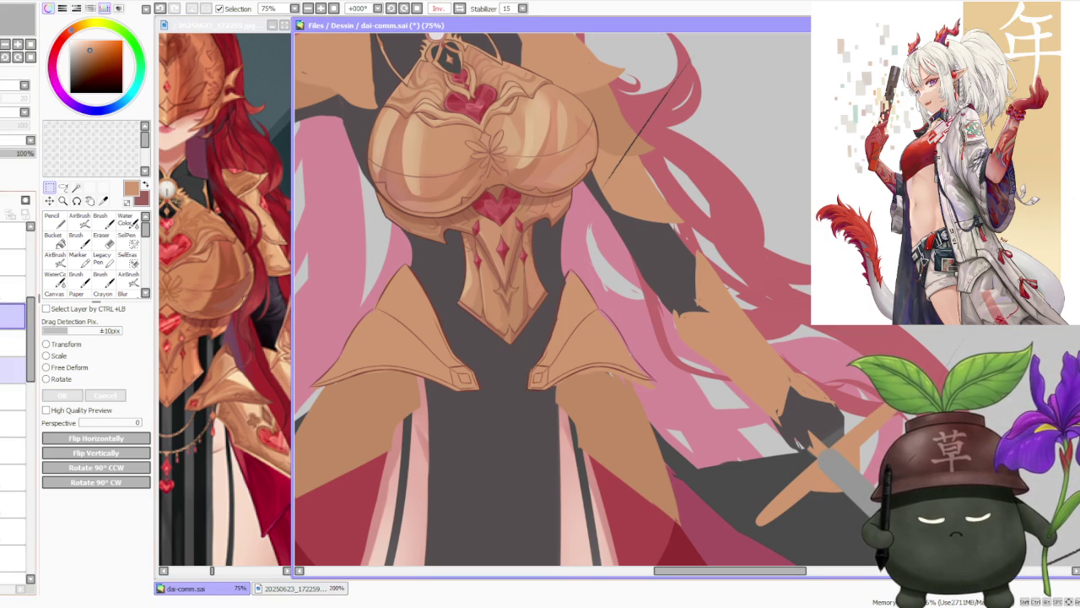
pyautogui.click(12, 371)
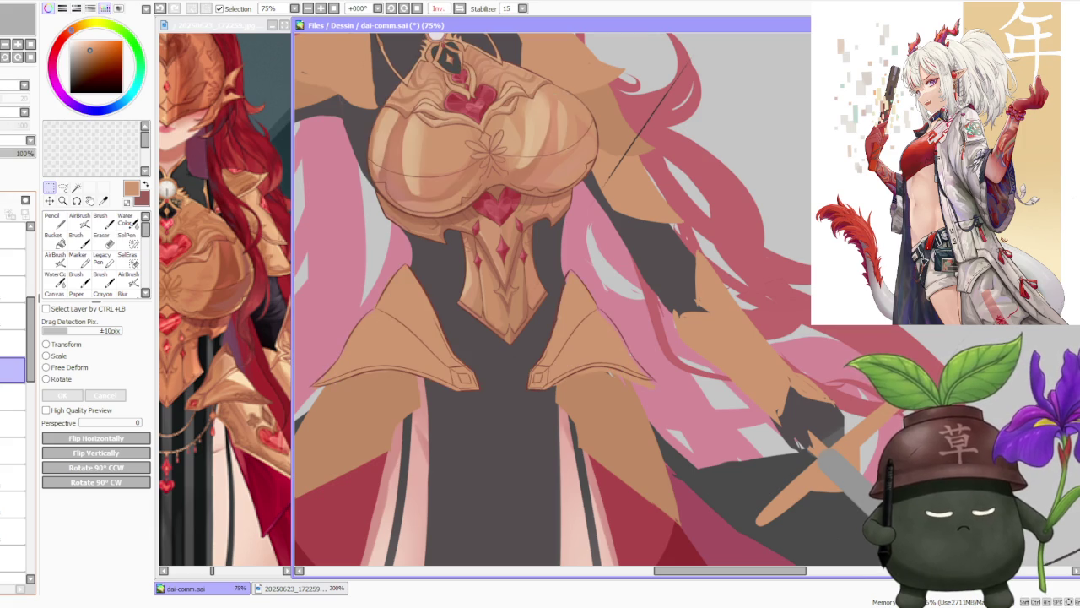
pyautogui.press('b')
pyautogui.scroll(2, 572, 312)
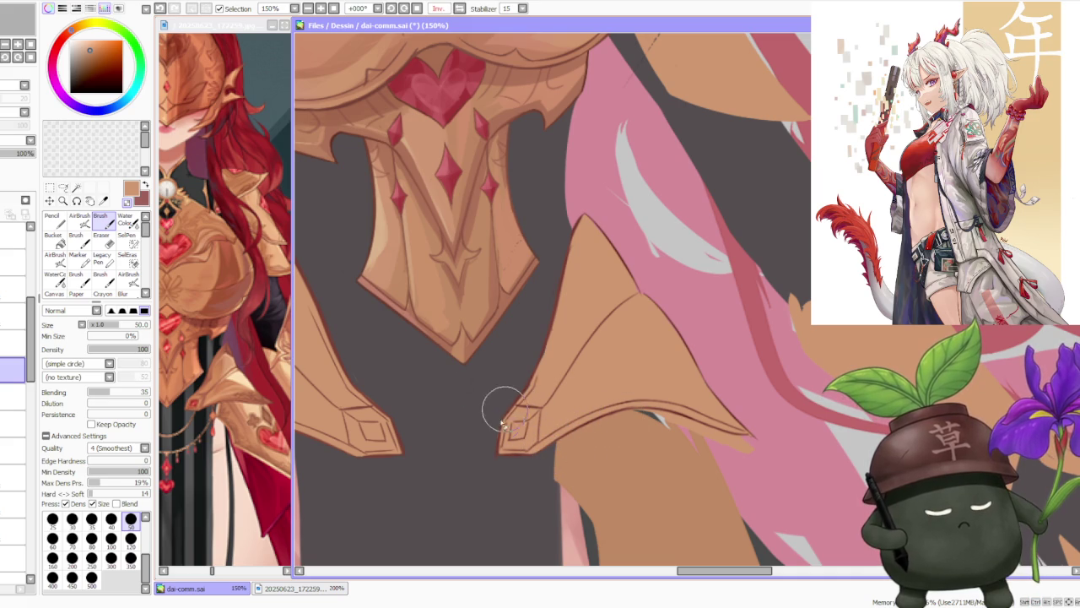
pyautogui.moveTo(493, 455); pyautogui.dragTo(615, 441)
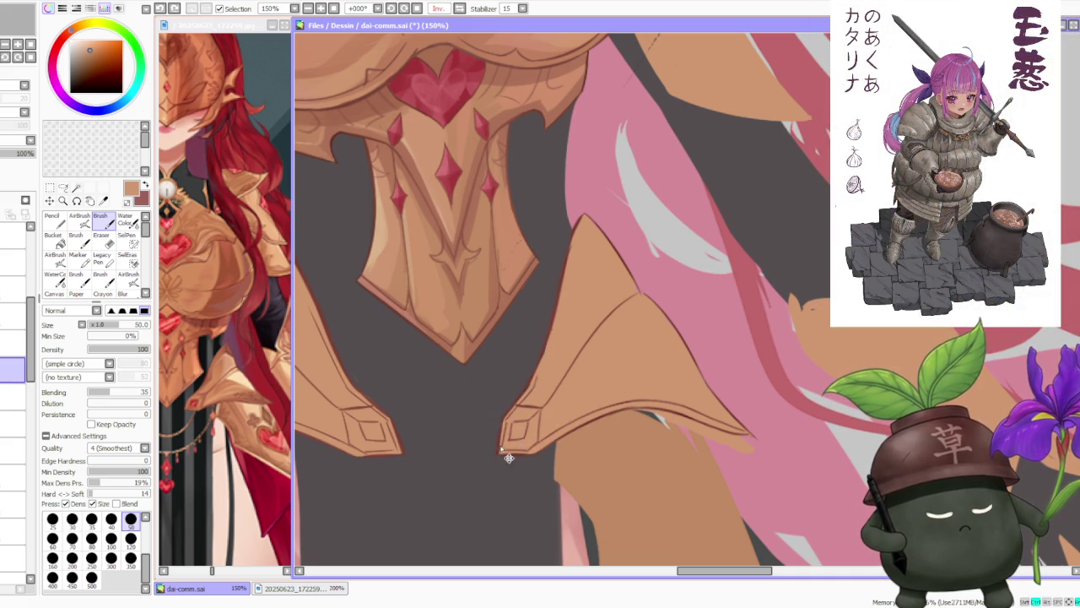
pyautogui.scroll(-1, 503, 431)
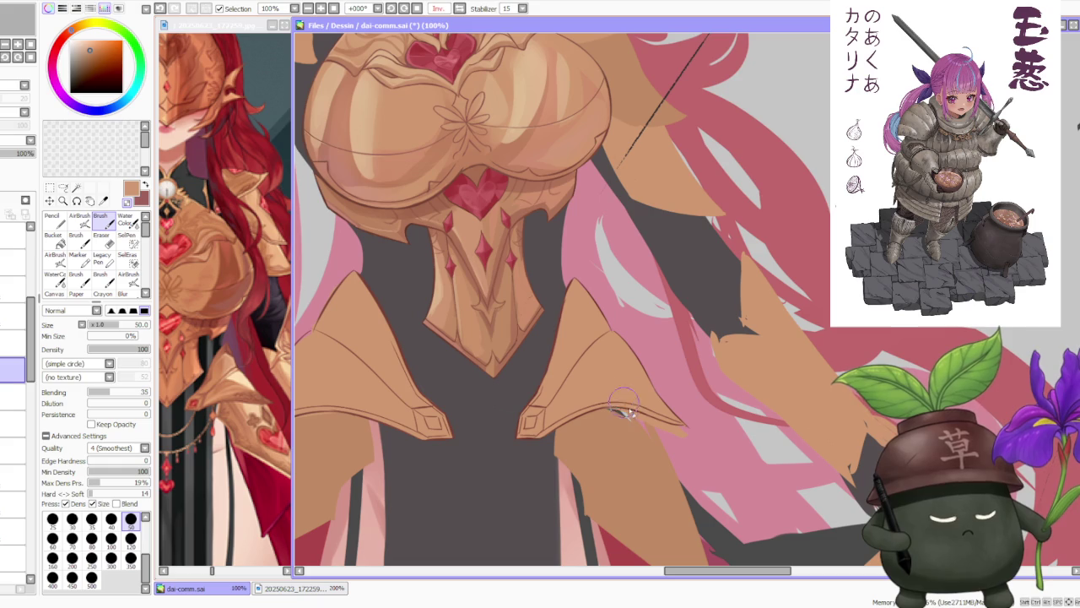
pyautogui.moveTo(640, 426); pyautogui.dragTo(623, 411)
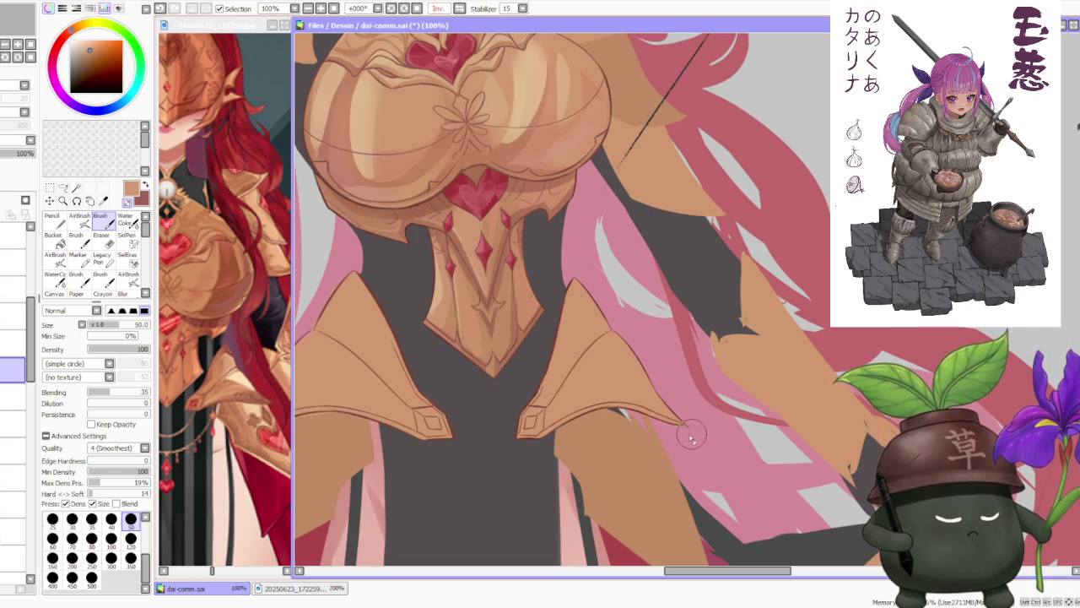
pyautogui.scroll(-1, 677, 435)
pyautogui.scroll(-1, 687, 397)
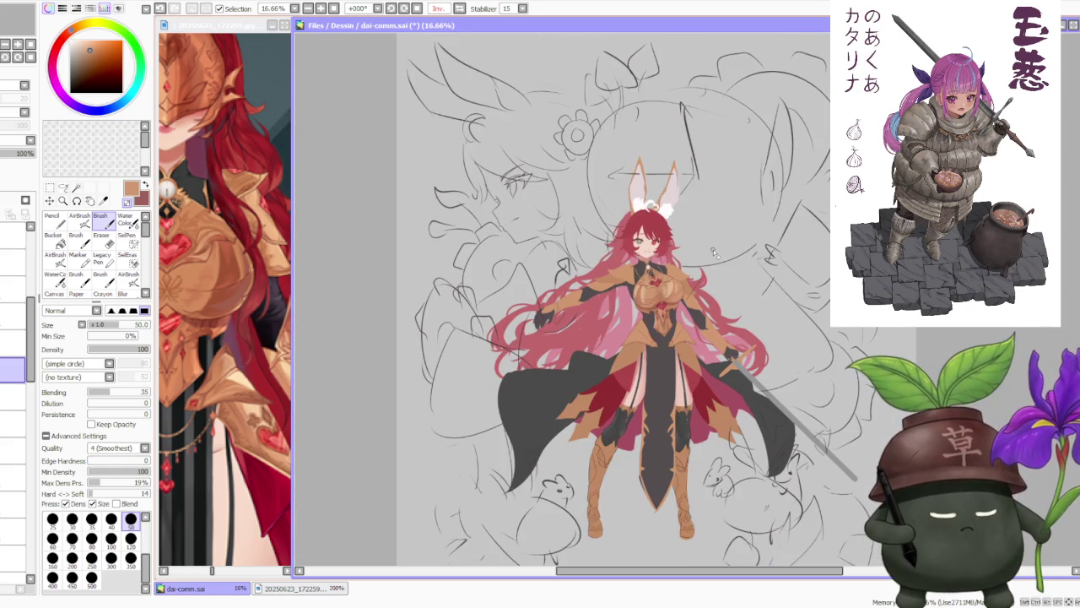
pyautogui.scroll(1, 717, 321)
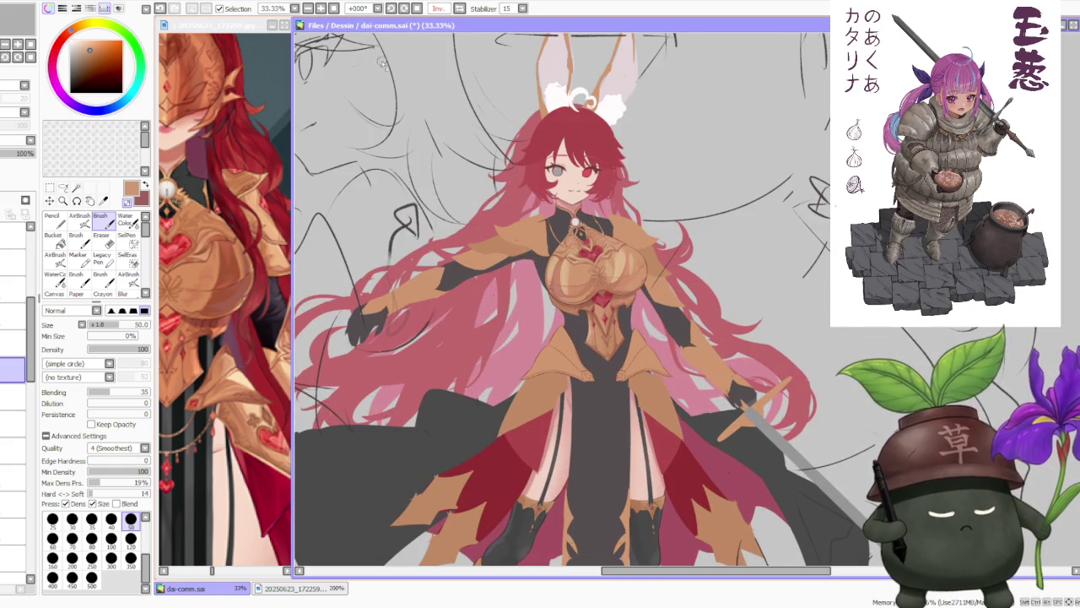
pyautogui.click(443, 10)
pyautogui.scroll(3, 672, 361)
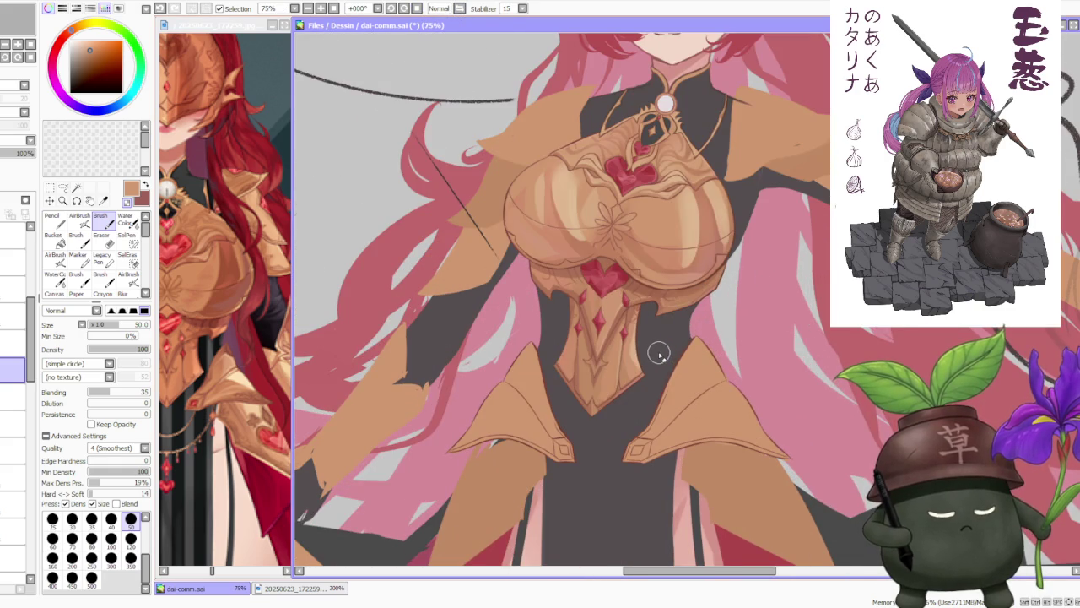
pyautogui.scroll(-2, 659, 354)
pyautogui.scroll(2, 658, 353)
pyautogui.scroll(-2, 653, 367)
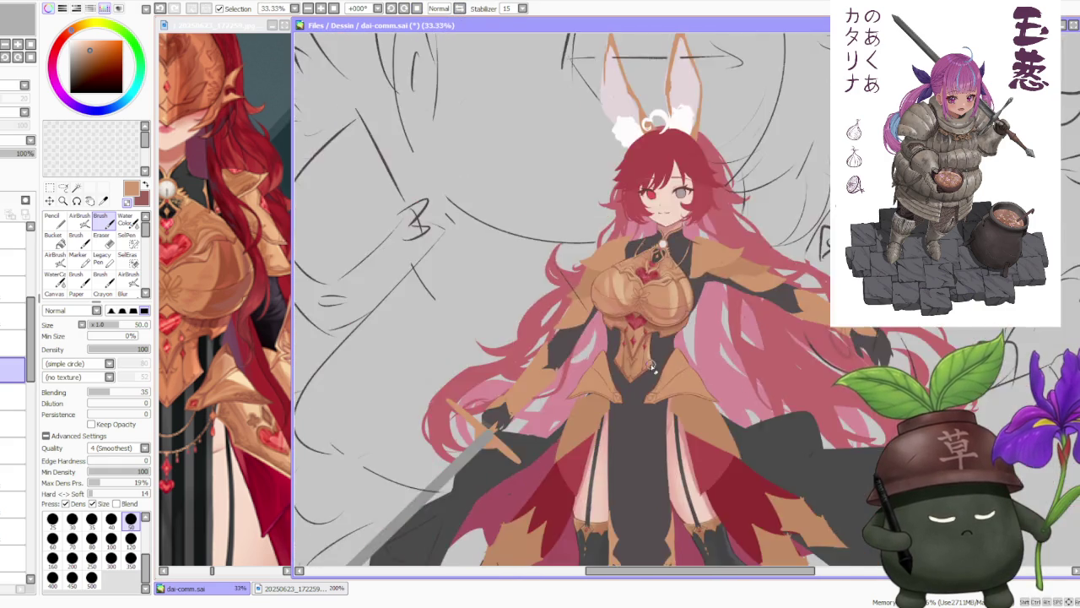
pyautogui.scroll(-2, 653, 368)
pyautogui.scroll(-1, 726, 358)
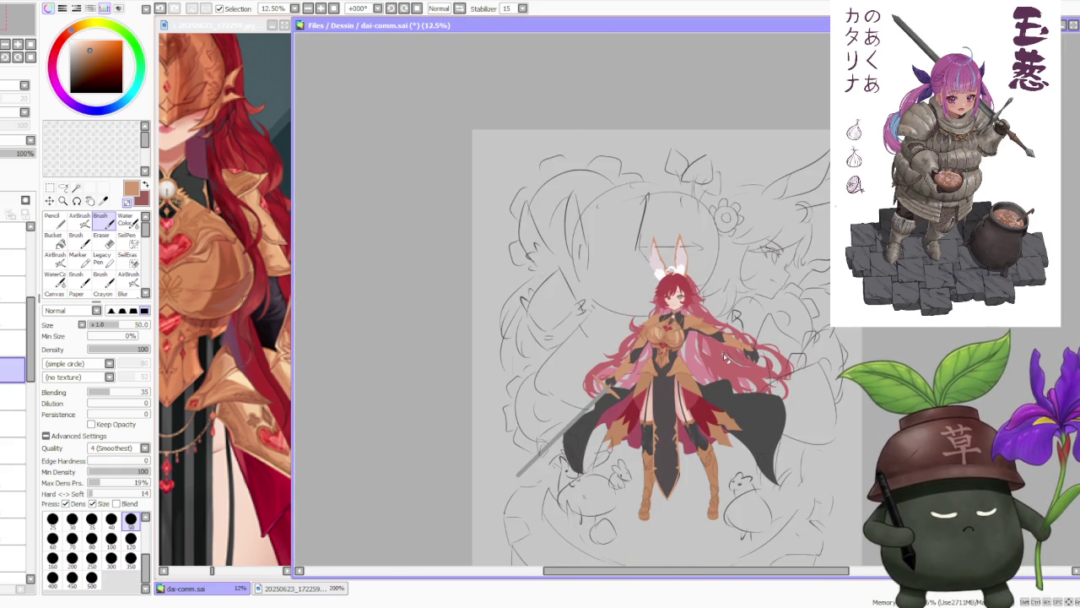
pyautogui.scroll(2, 724, 355)
pyautogui.scroll(1, 723, 353)
pyautogui.scroll(1, 591, 358)
pyautogui.scroll(2, 557, 363)
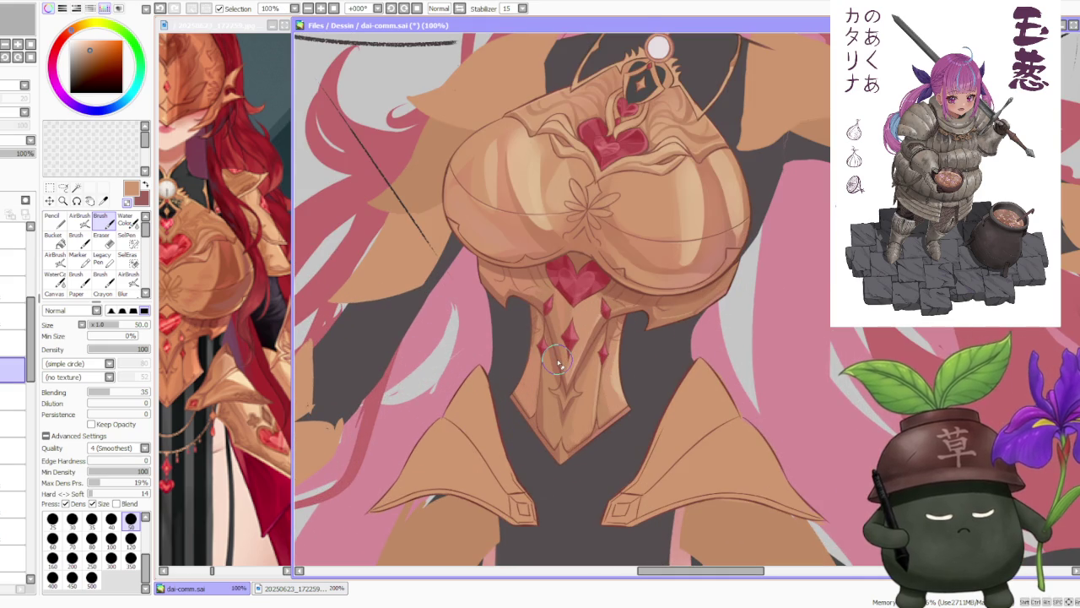
# Free-deform the lassoed left hip plate so its top corners rise and flare outward, then deselect.
pyautogui.click(62, 188)
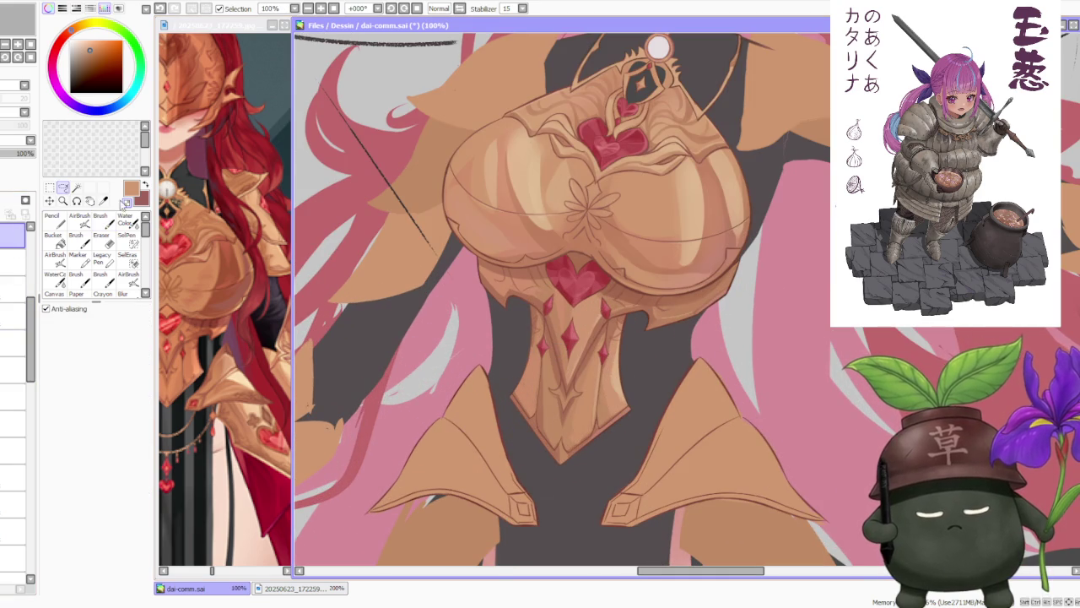
pyautogui.moveTo(462, 342); pyautogui.dragTo(508, 474)
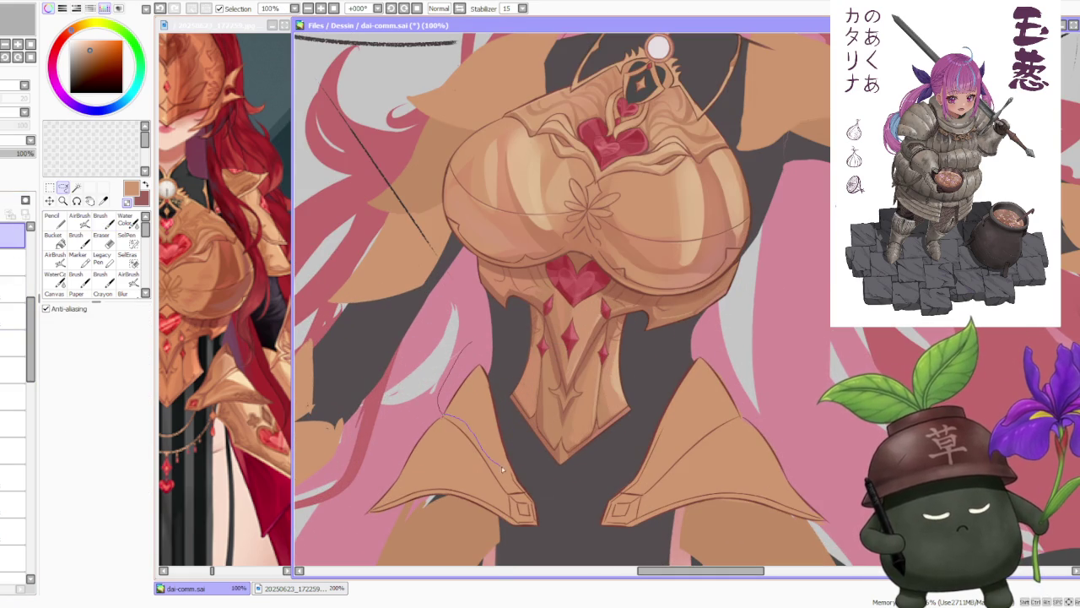
pyautogui.moveTo(508, 474); pyautogui.dragTo(471, 342)
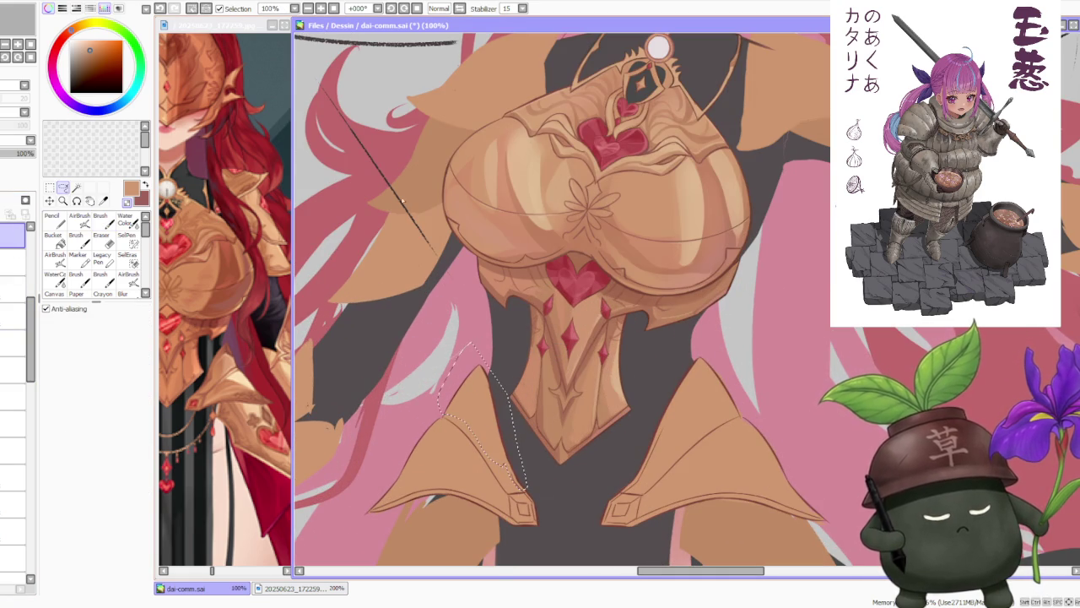
pyautogui.hotkey('ctrl', 't')
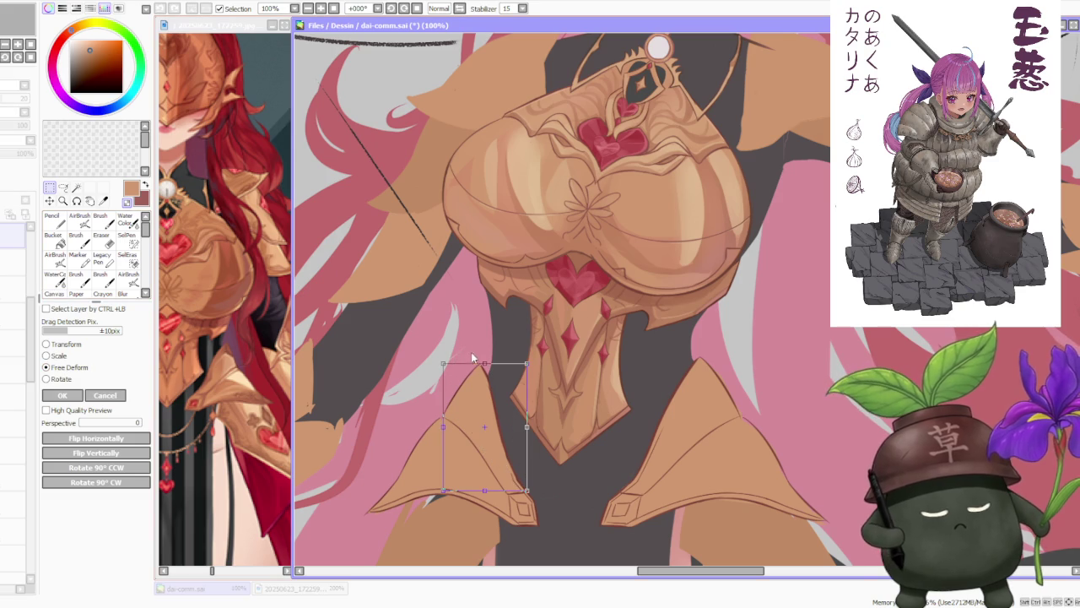
pyautogui.moveTo(485, 364); pyautogui.dragTo(477, 361)
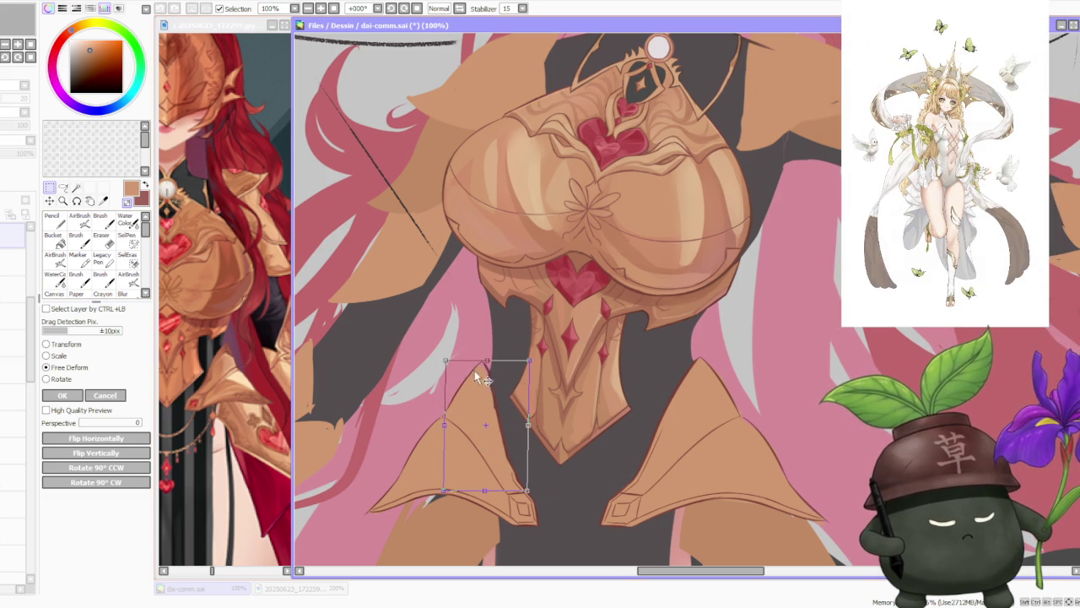
pyautogui.scroll(2, 440, 492)
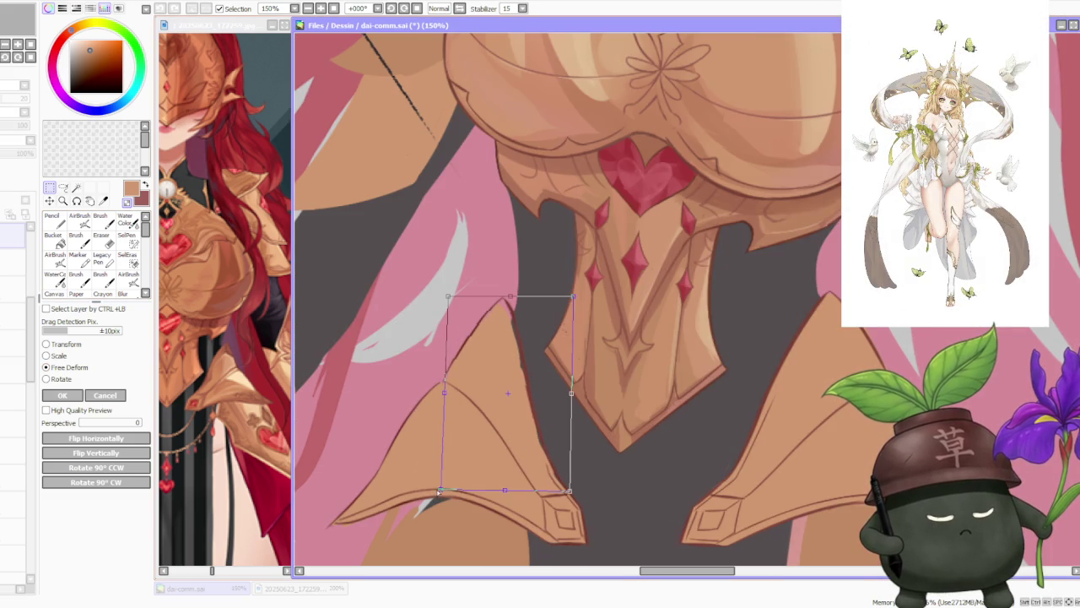
pyautogui.scroll(-1, 544, 392)
pyautogui.scroll(-1, 591, 337)
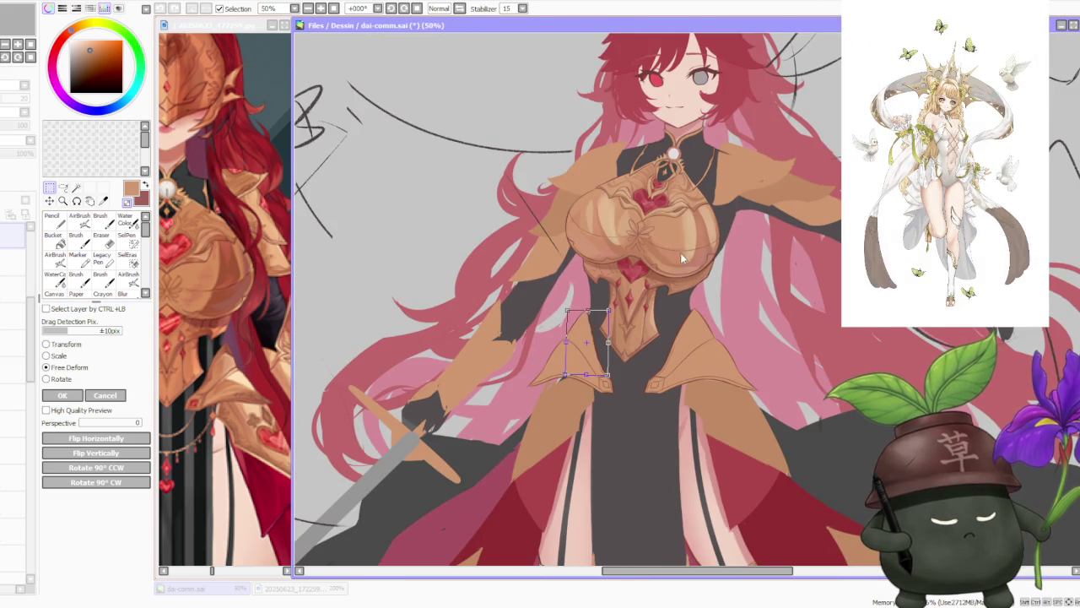
pyautogui.scroll(1, 623, 311)
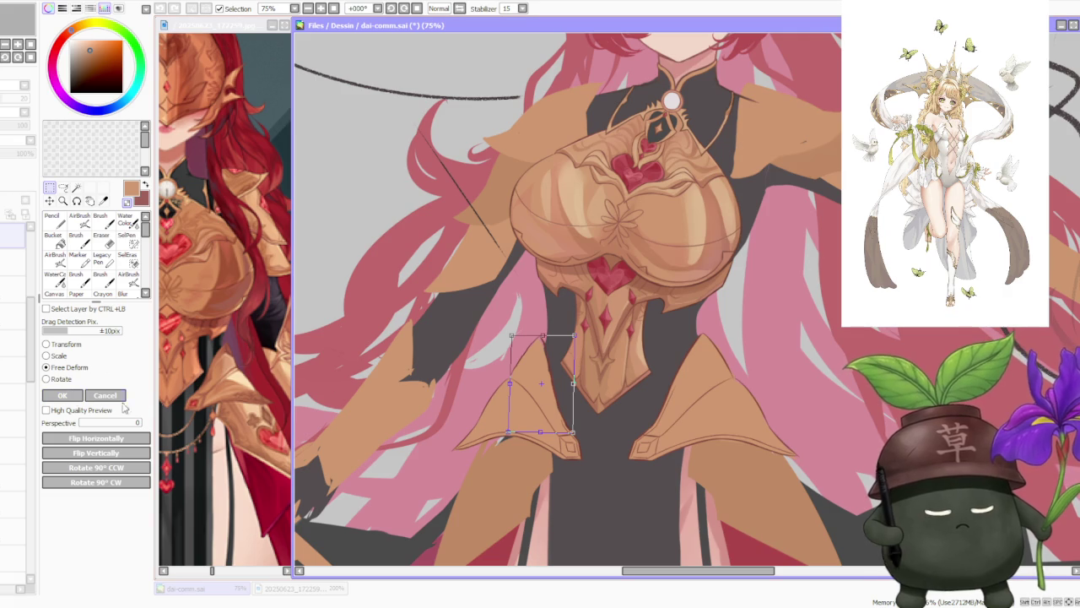
pyautogui.click(63, 395)
pyautogui.hotkey('ctrl', 'd')
# Sample the dark red armor outline colour with the Brush, zooming in to check it.
pyautogui.press('b')
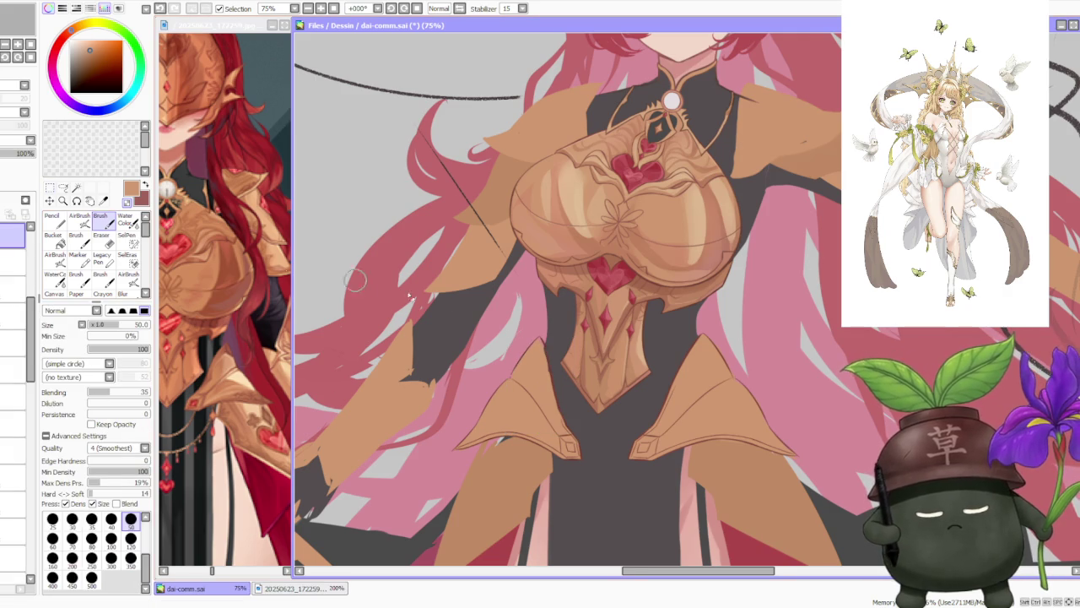
pyautogui.scroll(1, 563, 359)
pyautogui.scroll(1, 557, 358)
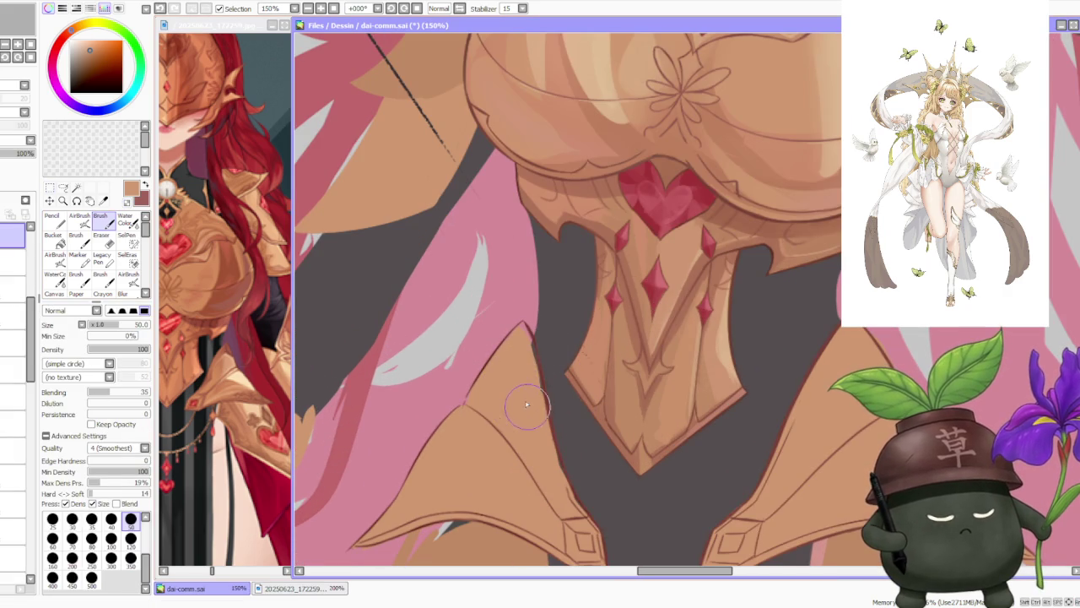
pyautogui.scroll(1, 520, 348)
pyautogui.keyDown('alt'); pyautogui.click(550, 318); pyautogui.keyUp('alt')
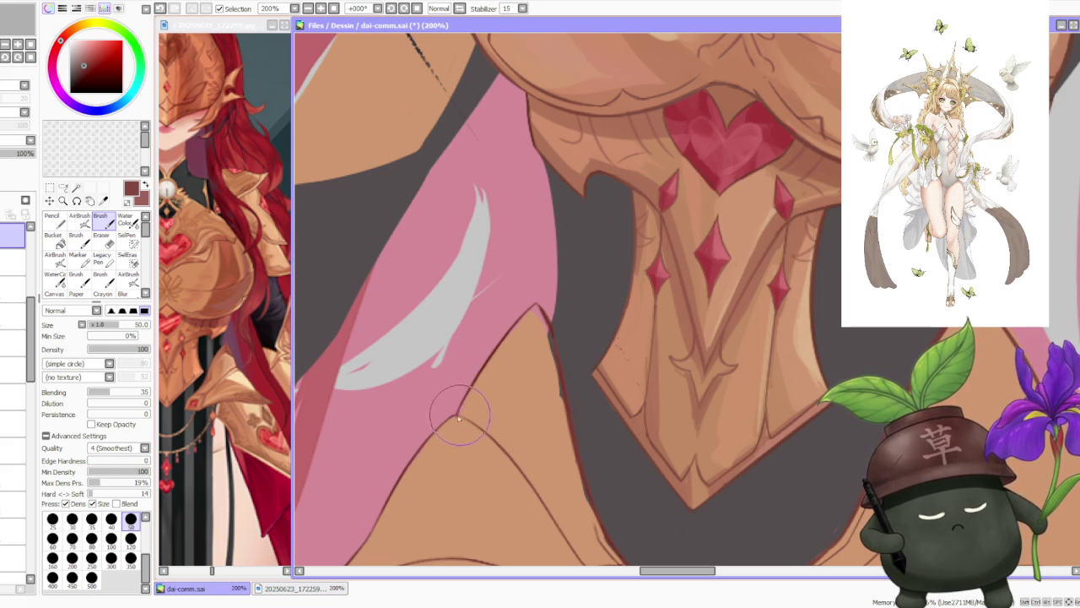
pyautogui.scroll(-5, 462, 419)
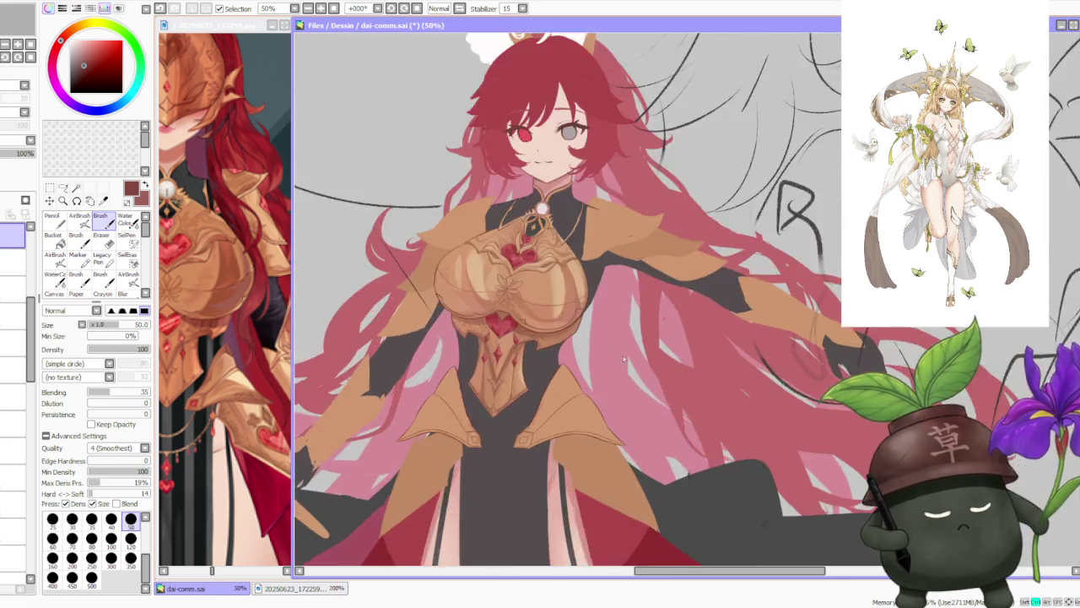
pyautogui.scroll(4, 553, 407)
pyautogui.scroll(2, 553, 407)
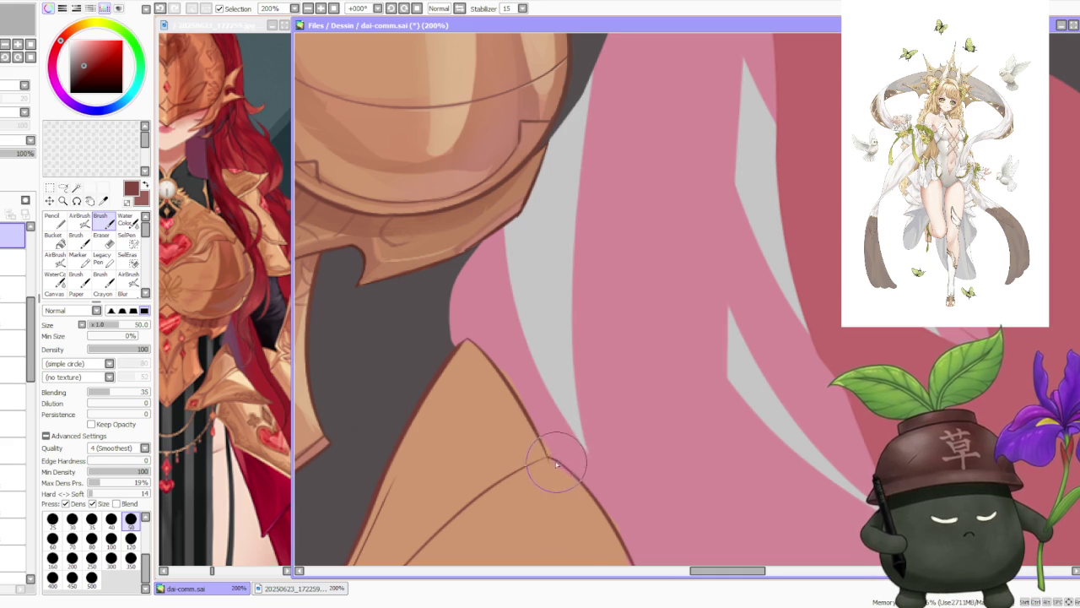
pyautogui.scroll(-1, 549, 446)
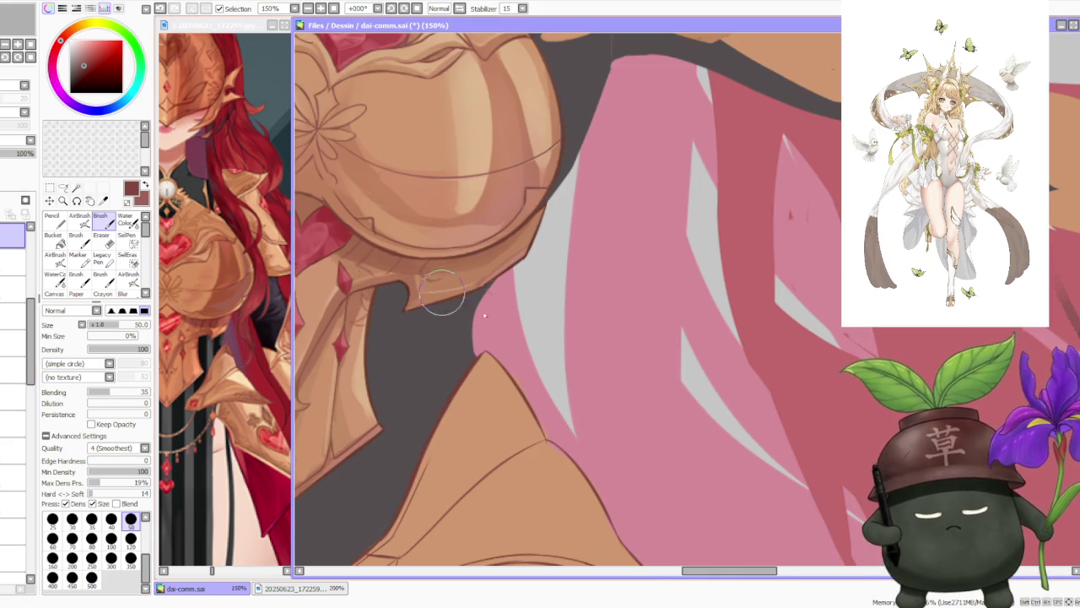
pyautogui.scroll(2, 549, 445)
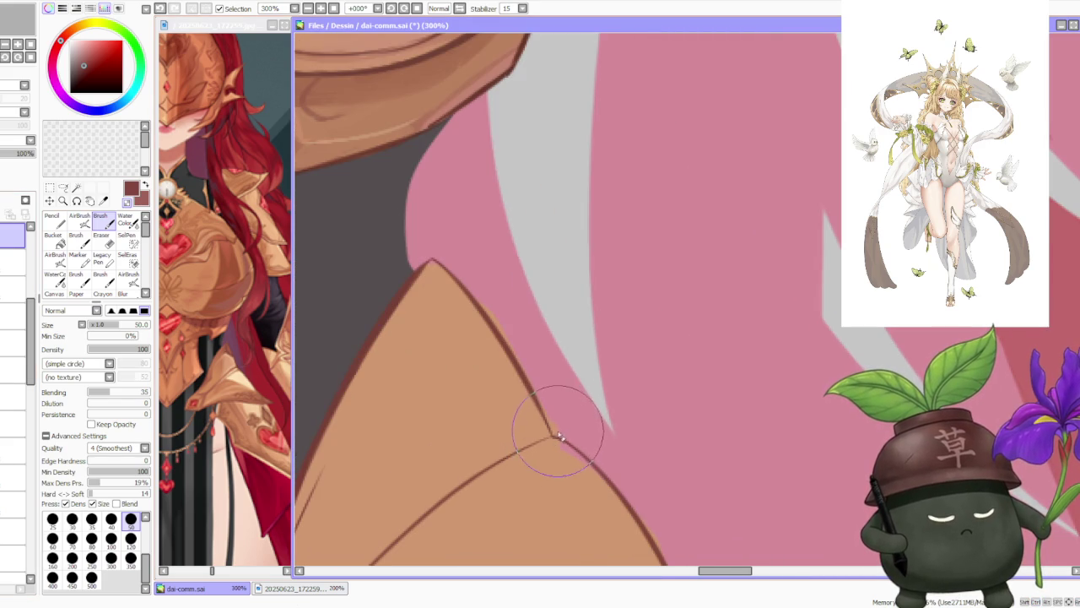
pyautogui.scroll(-1, 557, 435)
pyautogui.scroll(-3, 587, 310)
pyautogui.scroll(-2, 587, 310)
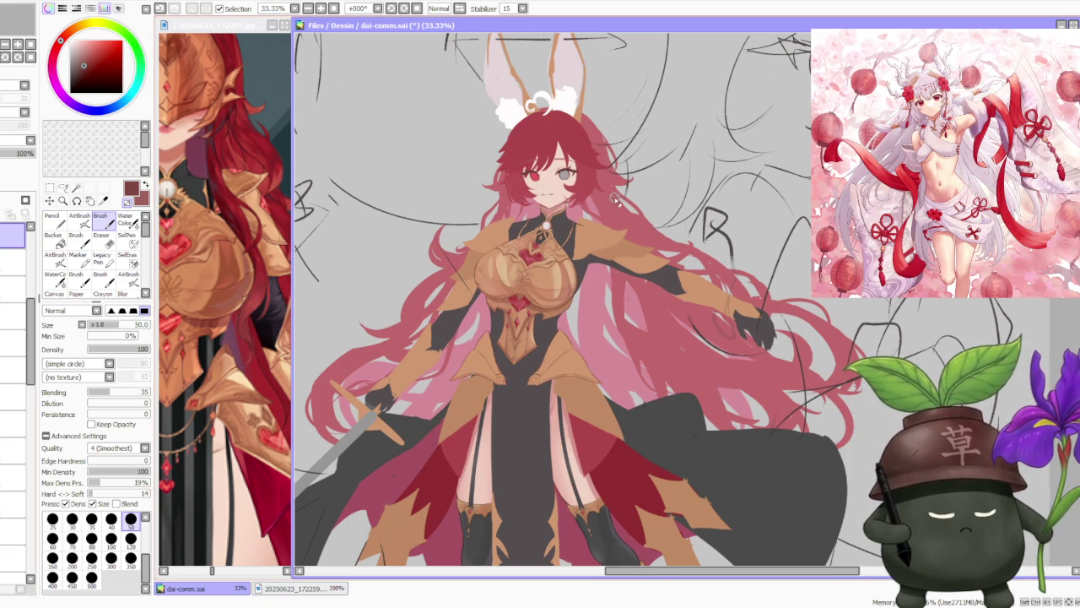
# Zoom out to view the whole bunny girl against the rough sketch.
pyautogui.scroll(2, 591, 217)
pyautogui.scroll(1, 588, 223)
pyautogui.scroll(-3, 588, 223)
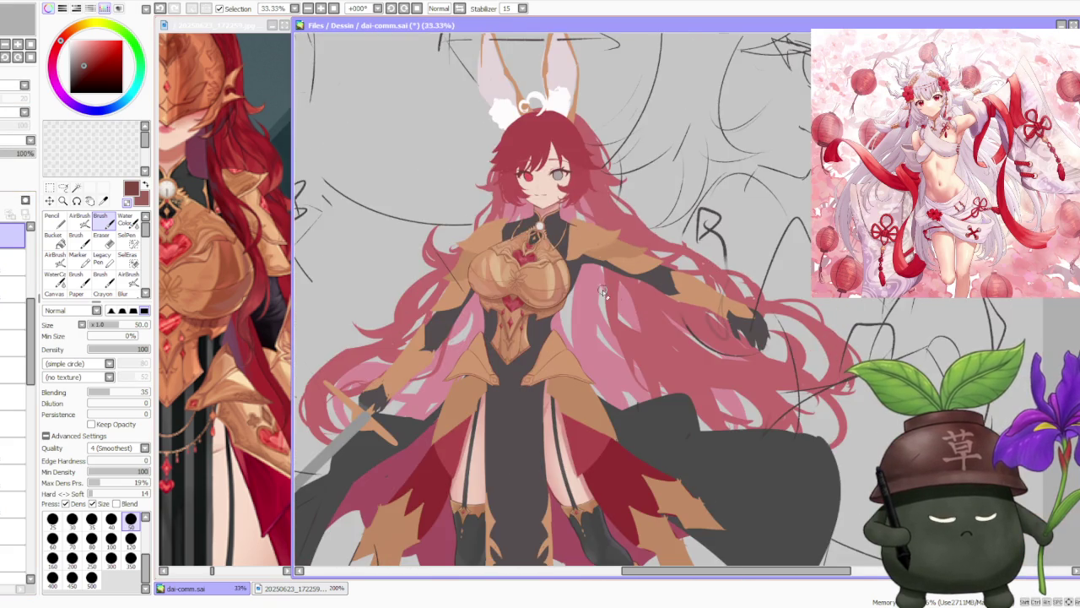
pyautogui.scroll(-3, 602, 291)
pyautogui.scroll(2, 600, 287)
pyautogui.scroll(2, 585, 318)
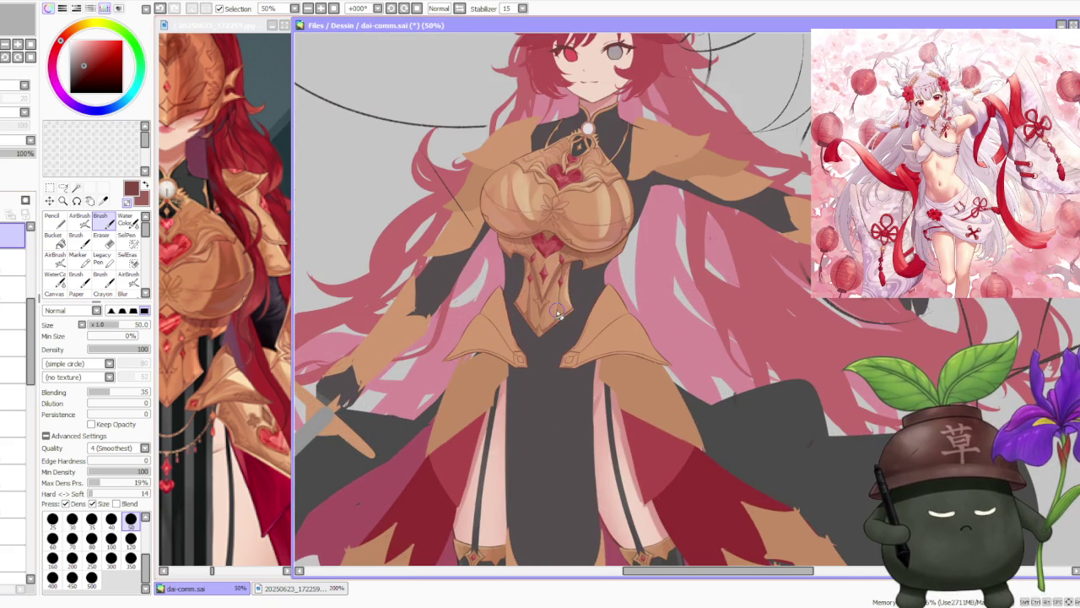
pyautogui.scroll(-2, 570, 291)
pyautogui.scroll(1, 569, 292)
pyautogui.scroll(1, 570, 291)
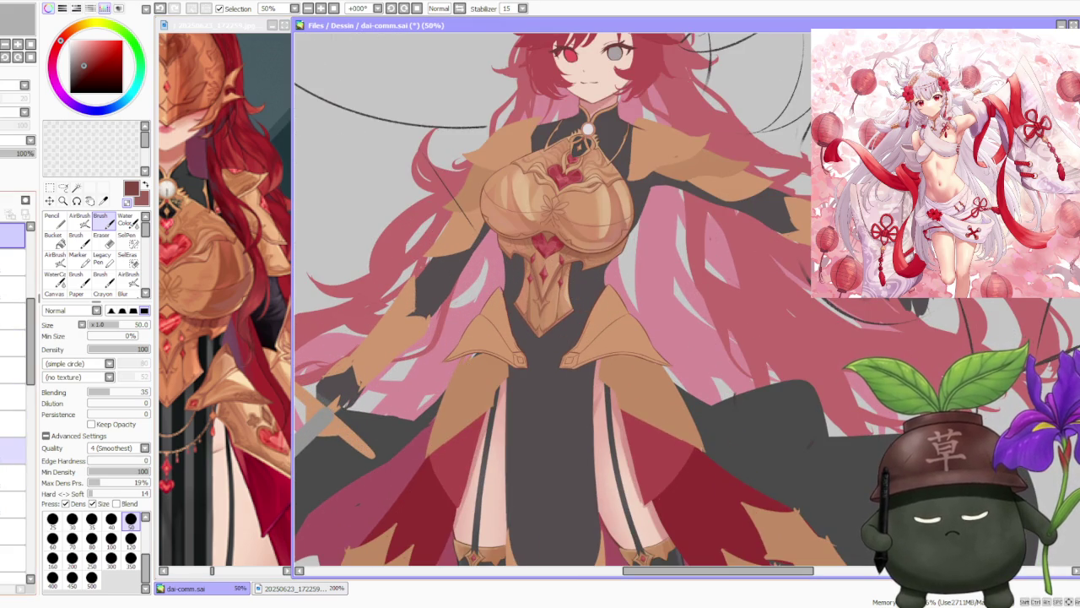
pyautogui.scroll(-2, 5, 362)
# Move to a lower layer and sample the tan armour colour from the canvas.
pyautogui.click(5, 314)
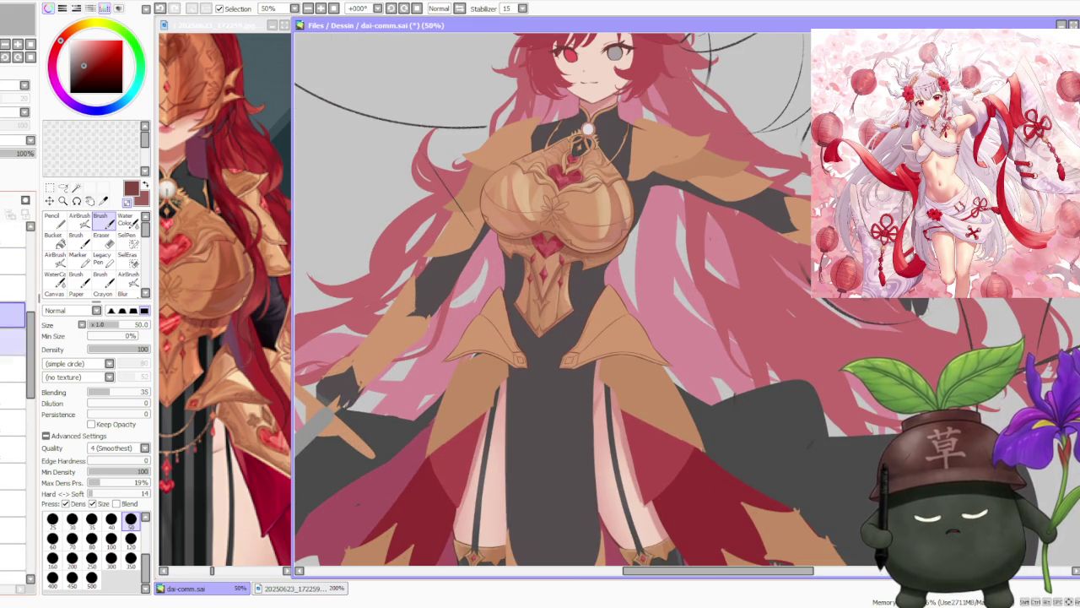
pyautogui.click(5, 368)
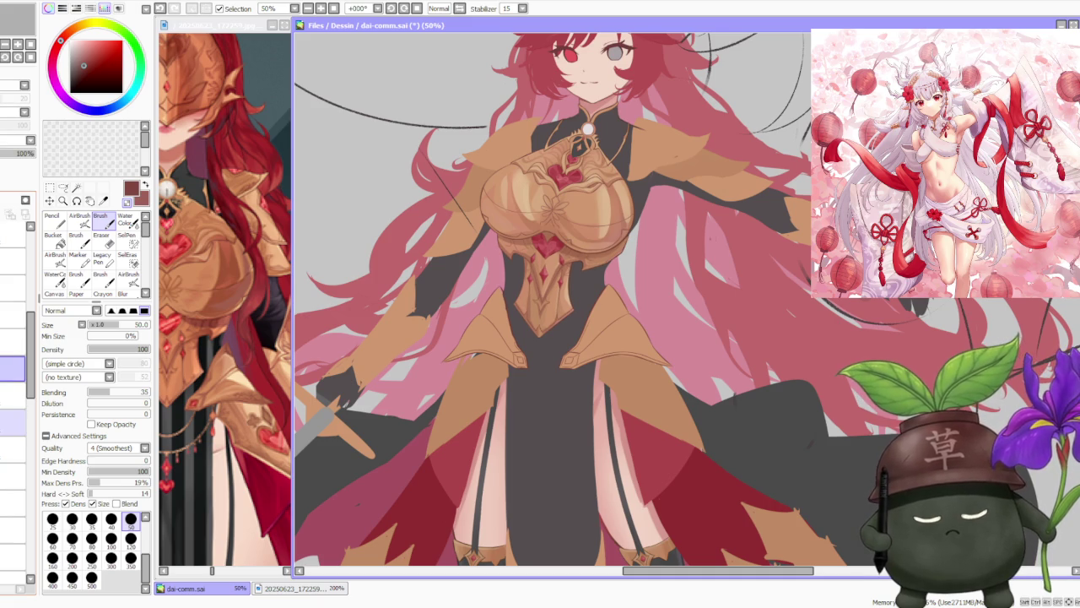
pyautogui.click(5, 448)
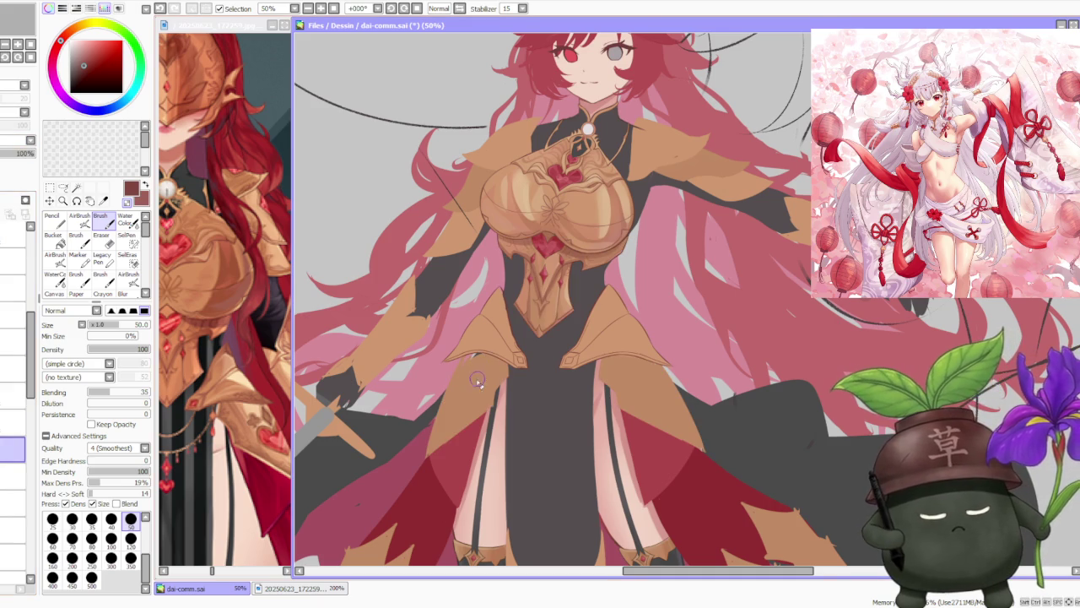
pyautogui.keyDown('alt'); pyautogui.click(478, 377); pyautogui.keyUp('alt')
# Zoom in and out over the armored figure, then Alt+Tab to another window.
pyautogui.scroll(1, 478, 377)
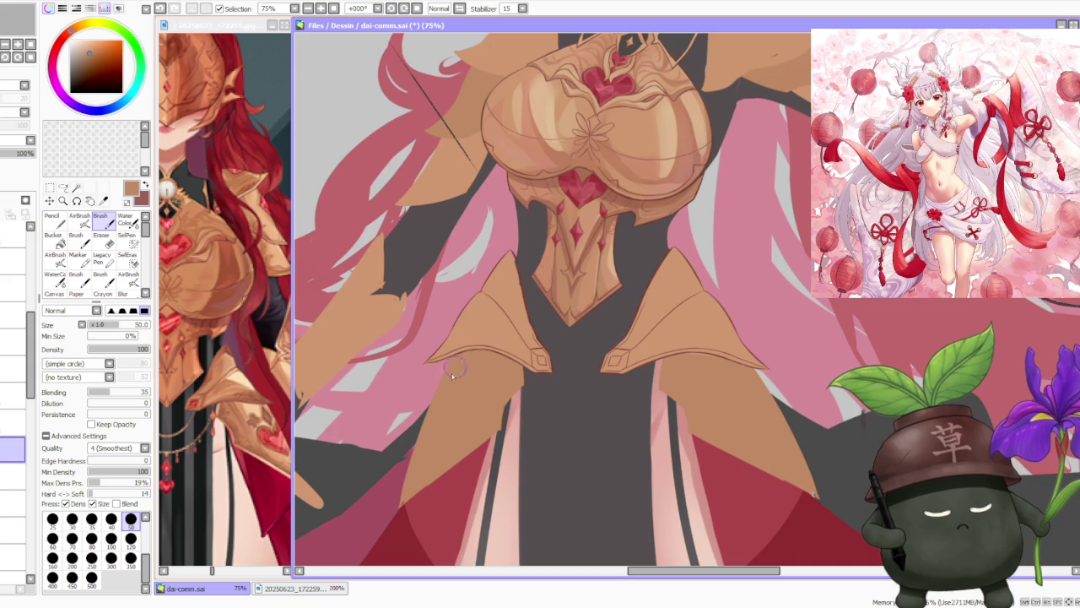
pyautogui.scroll(-4, 454, 373)
pyautogui.scroll(-1, 546, 283)
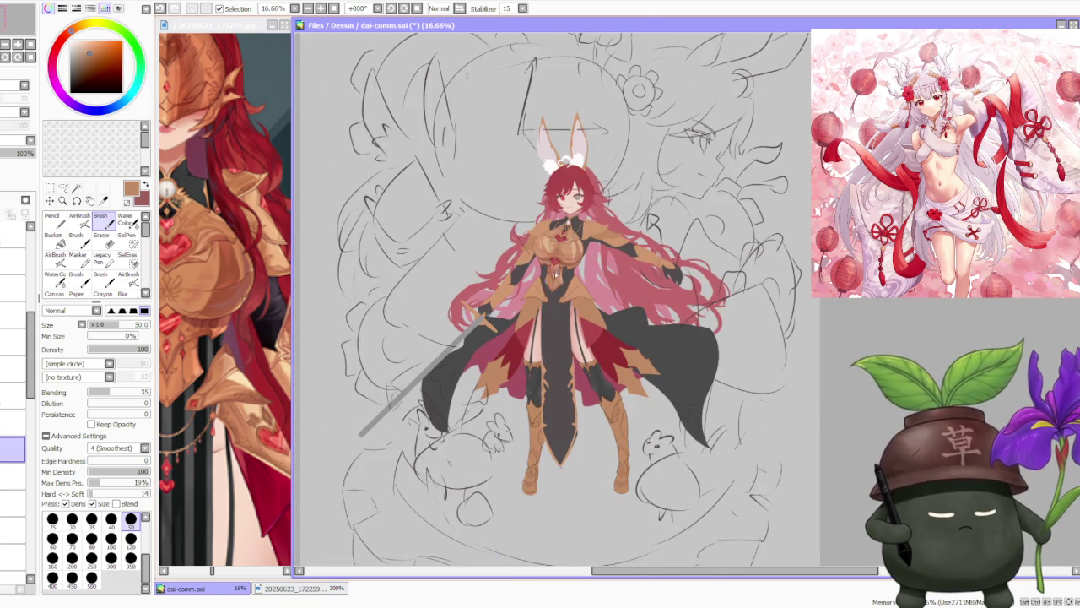
pyautogui.scroll(3, 553, 271)
pyautogui.scroll(-2, 577, 265)
pyautogui.scroll(1, 591, 240)
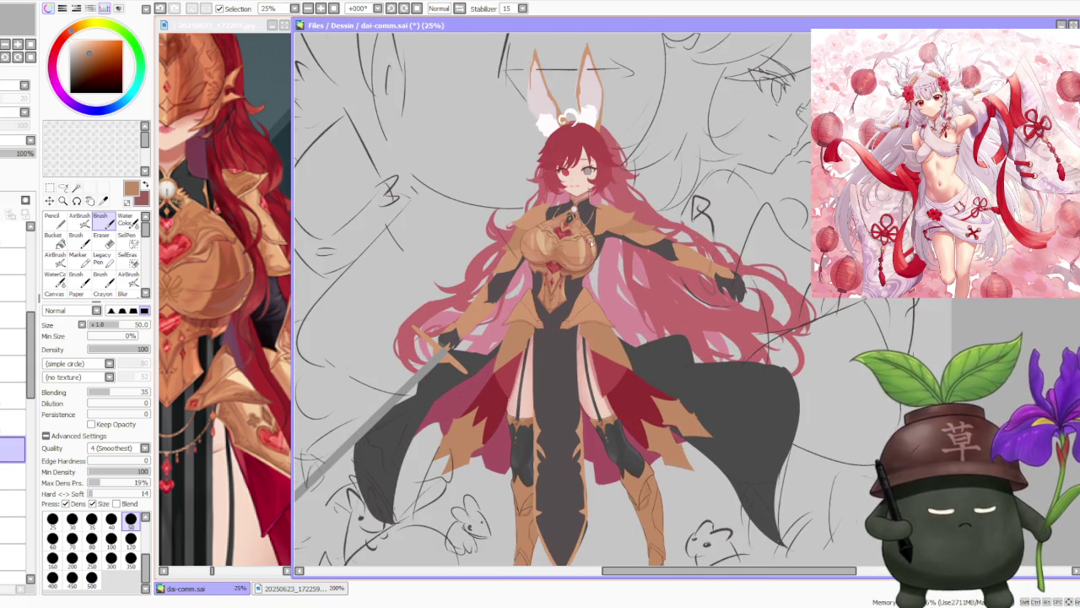
pyautogui.scroll(2, 582, 263)
pyautogui.scroll(1, 579, 277)
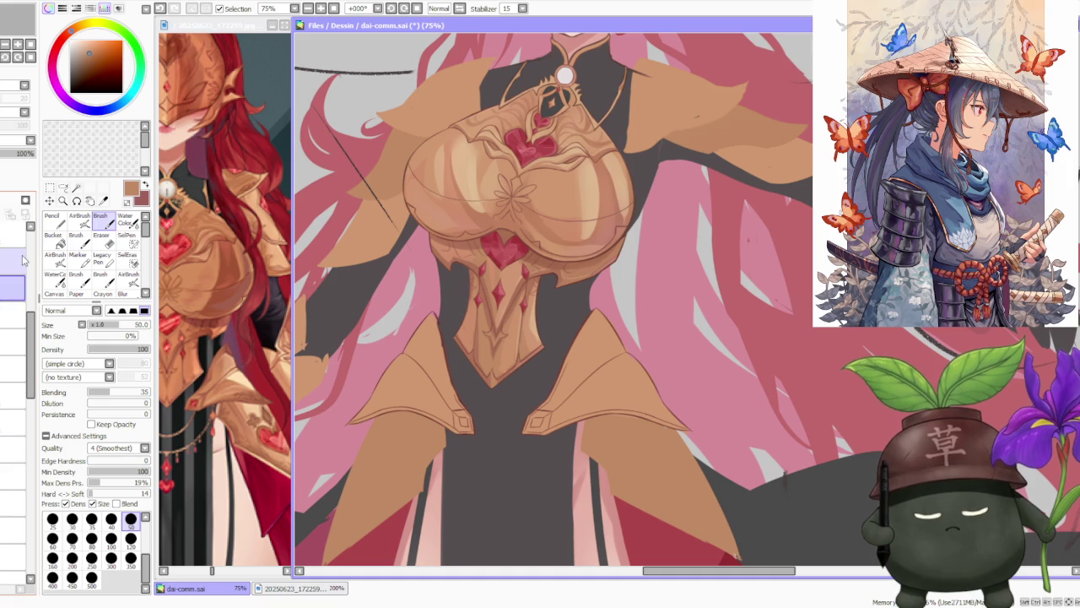
pyautogui.scroll(1, 430, 346)
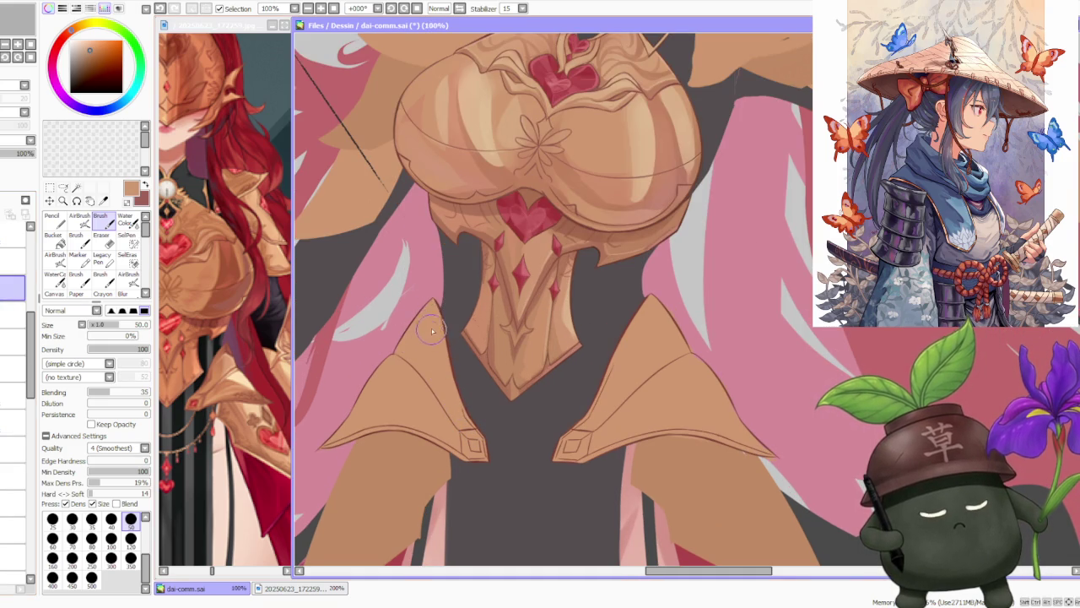
pyautogui.scroll(-4, 426, 338)
pyautogui.scroll(-1, 426, 338)
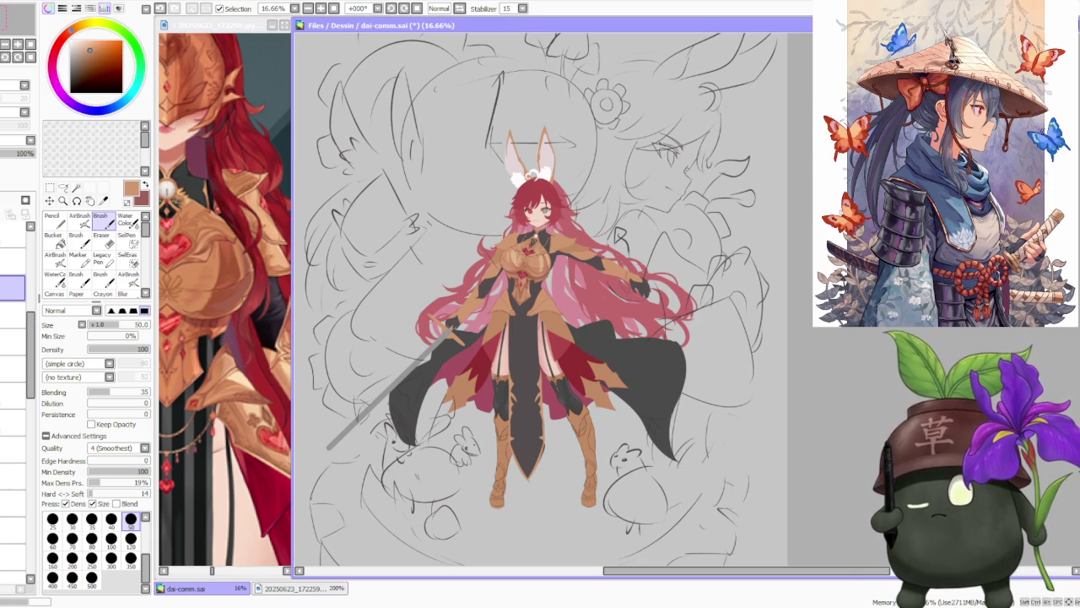
pyautogui.hotkey('alt', 'Tab')
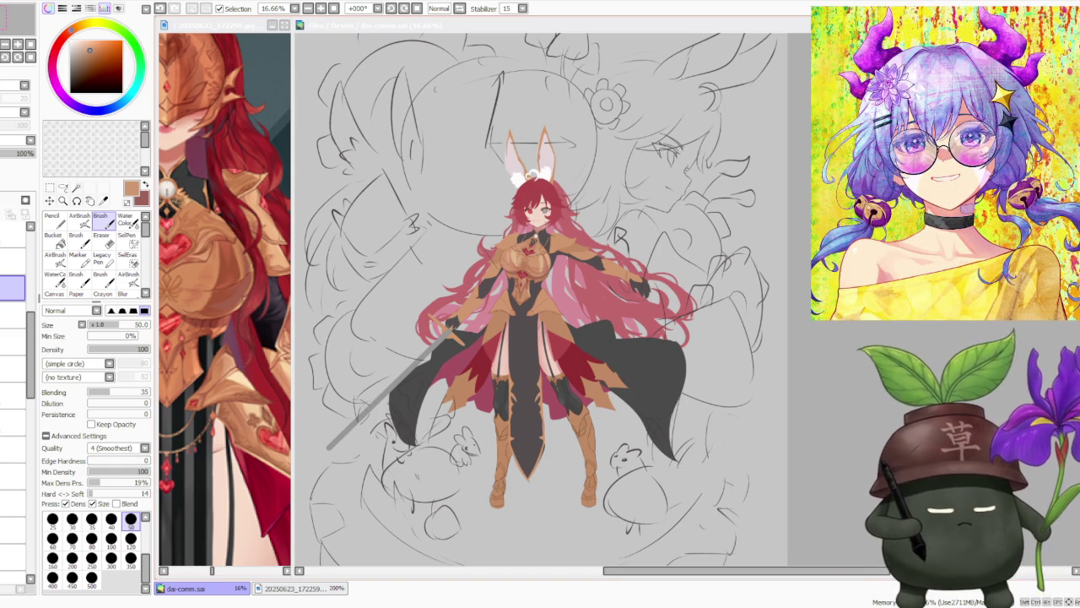
pyautogui.scroll(-1, 524, 258)
# Zoom around the figure, then mirror the canvas view to check the design.
pyautogui.scroll(3, 524, 258)
pyautogui.scroll(2, 524, 259)
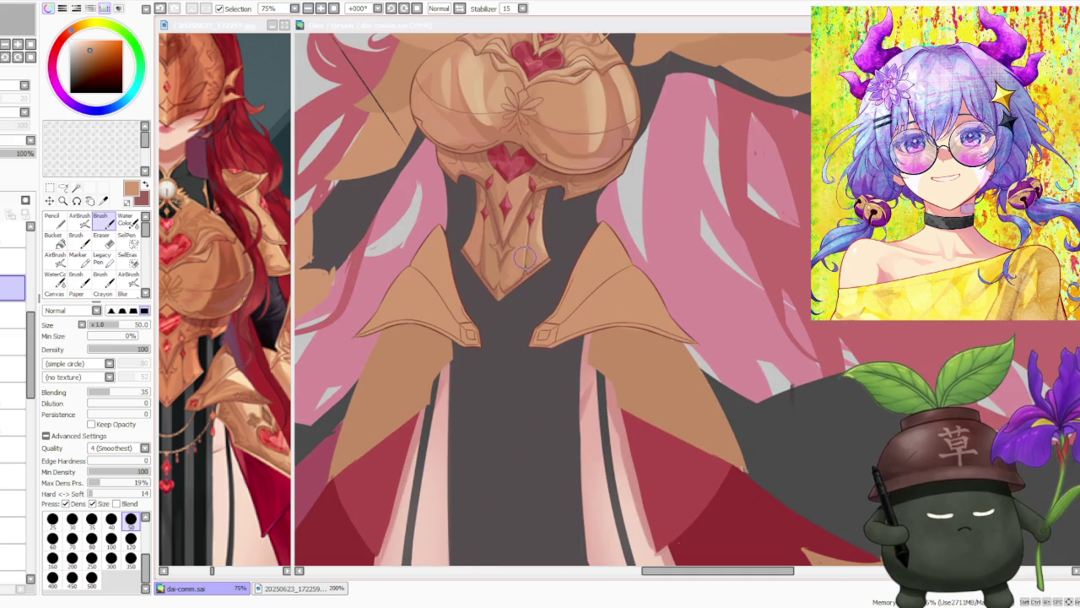
pyautogui.scroll(-3, 524, 258)
pyautogui.scroll(-2, 503, 381)
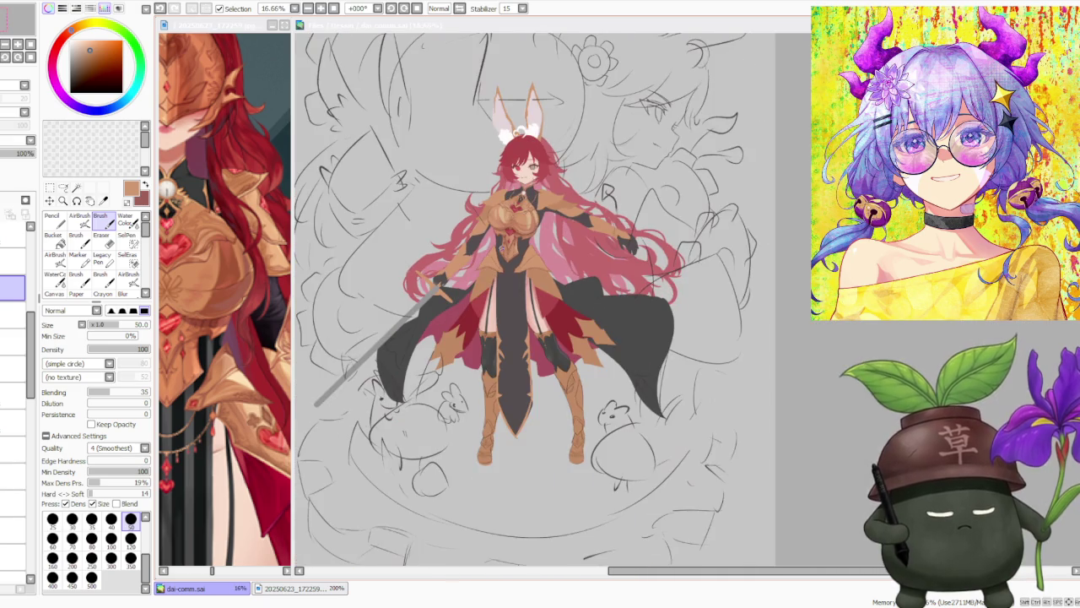
pyautogui.scroll(3, 504, 348)
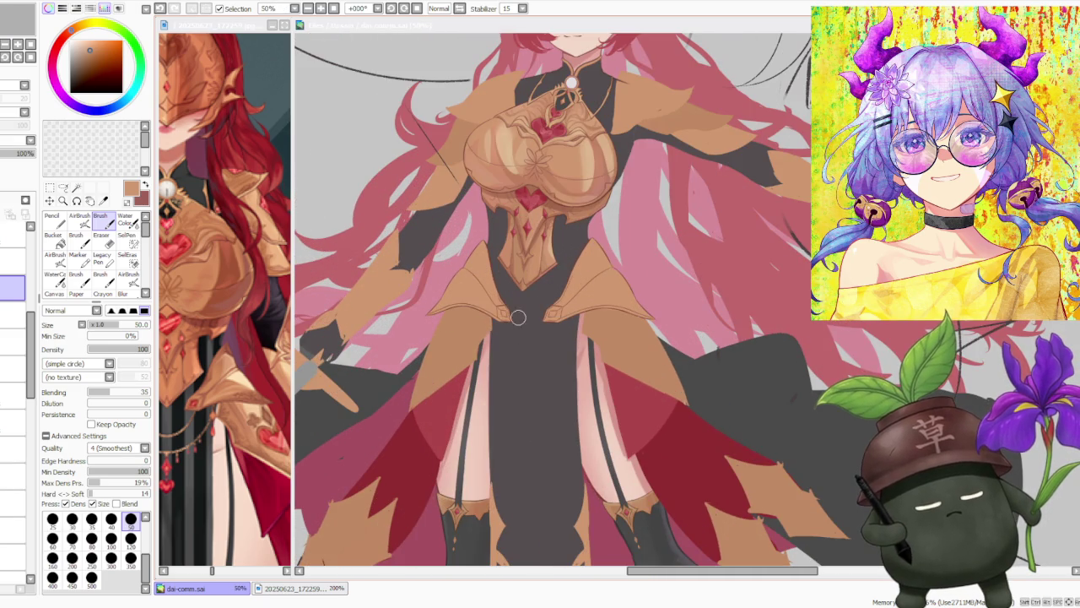
pyautogui.scroll(-3, 521, 322)
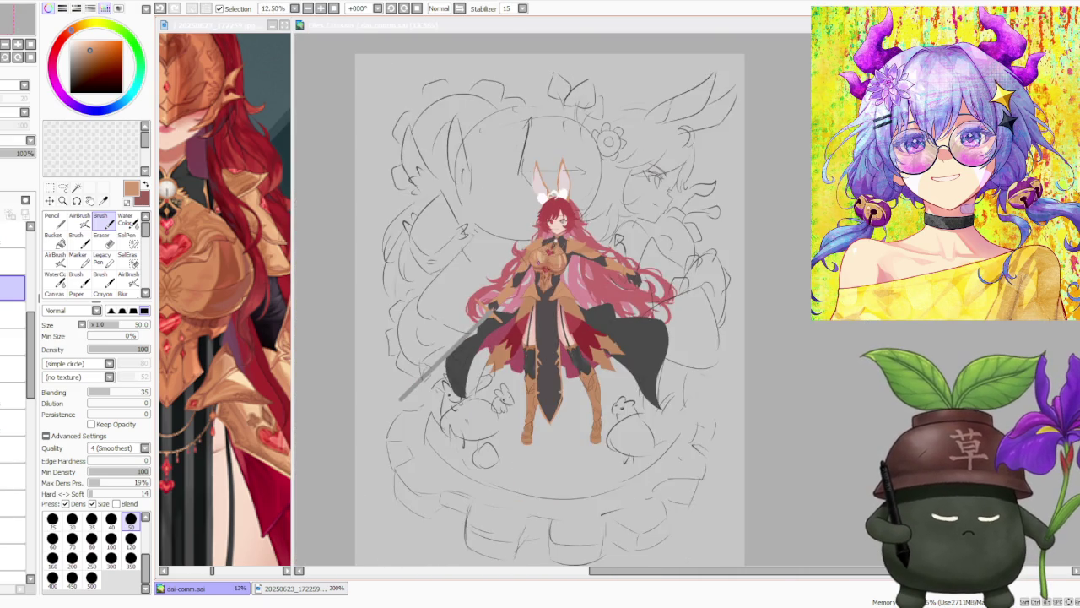
pyautogui.scroll(2, 529, 282)
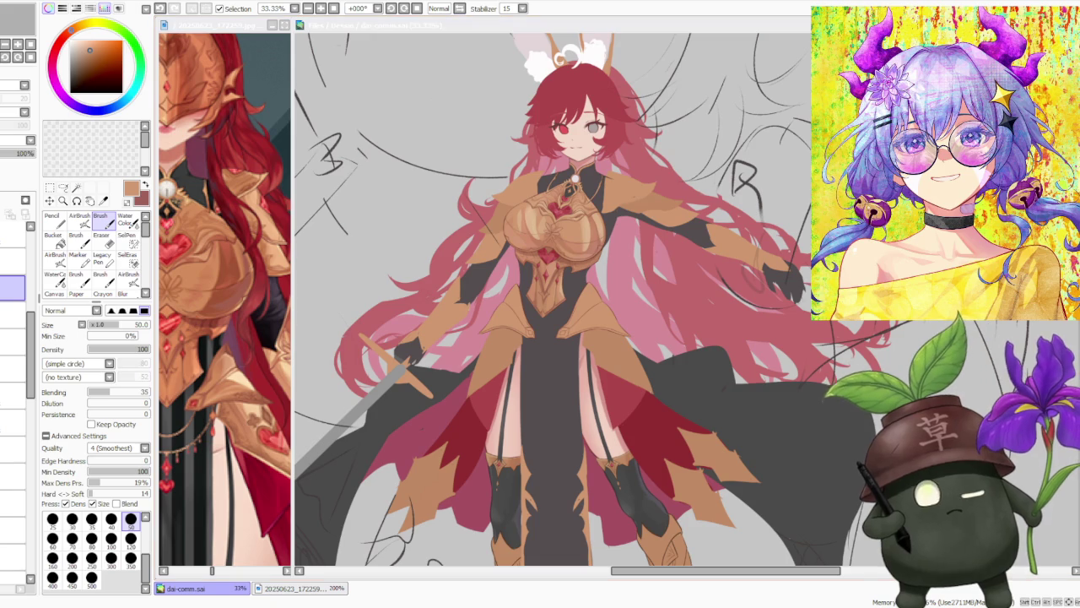
pyautogui.click(438, 8)
# Inspect the mirrored design, then return the canvas view to unmirrored.
pyautogui.scroll(-2, 634, 408)
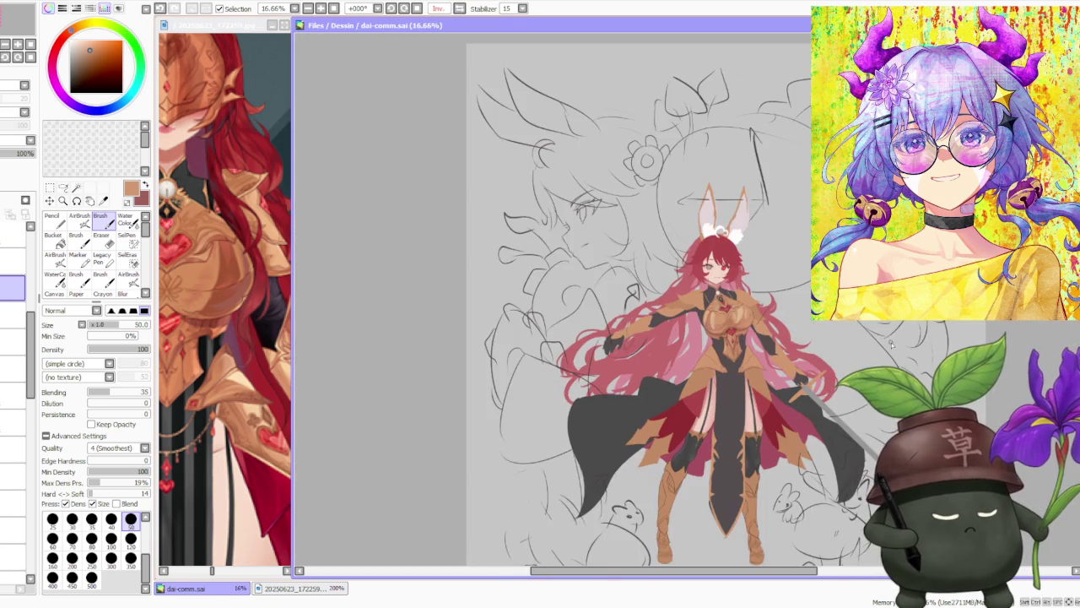
pyautogui.scroll(2, 506, 397)
pyautogui.scroll(1, 496, 391)
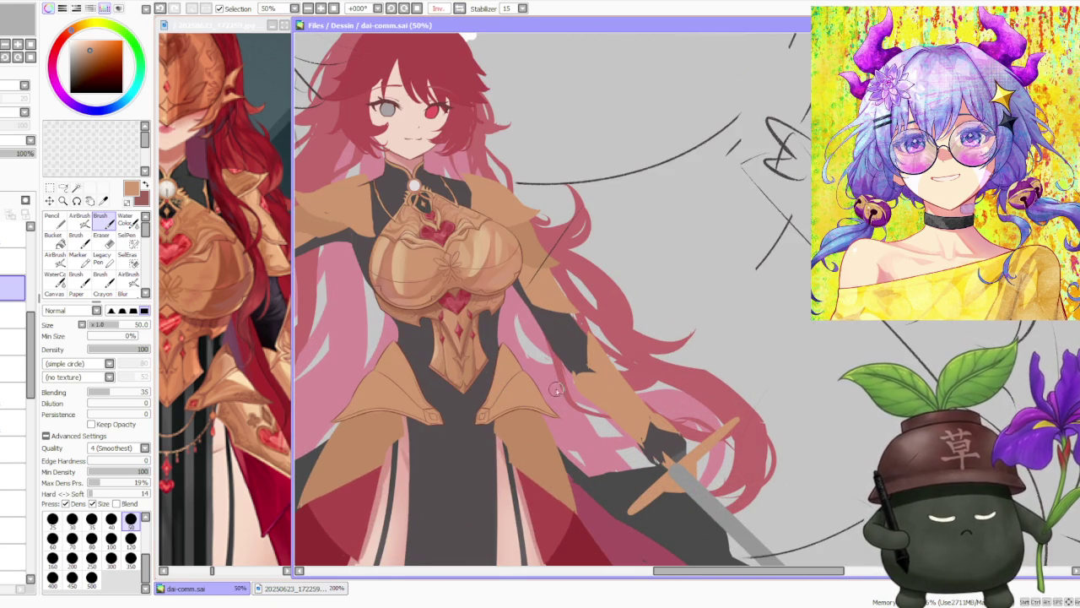
pyautogui.scroll(-2, 554, 389)
pyautogui.scroll(-1, 563, 375)
pyautogui.scroll(1, 560, 374)
pyautogui.scroll(1, 557, 375)
pyautogui.scroll(-2, 546, 375)
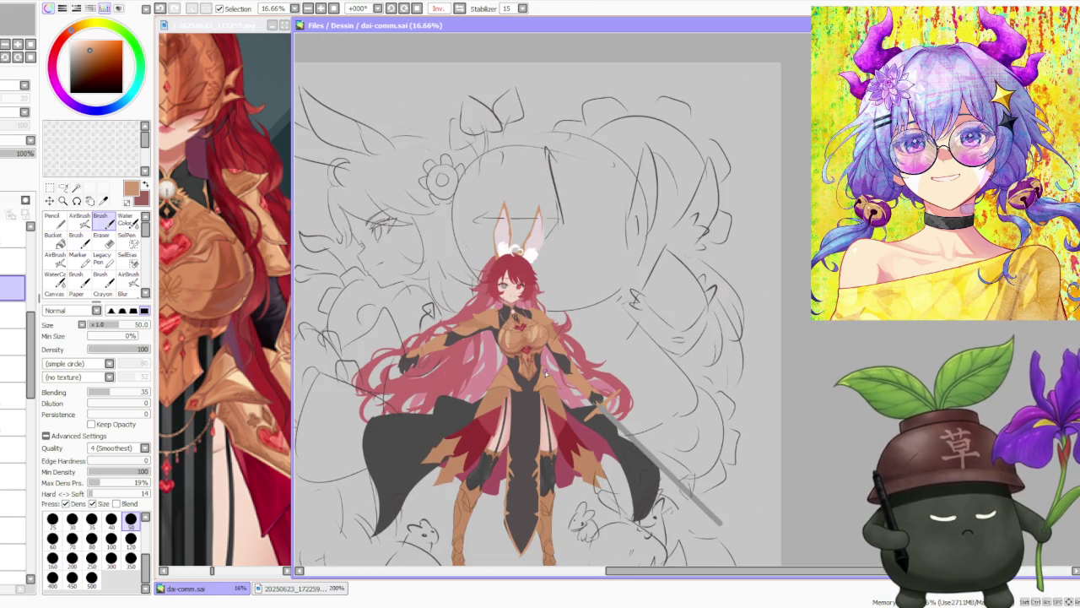
pyautogui.scroll(1, 536, 365)
pyautogui.scroll(1, 537, 363)
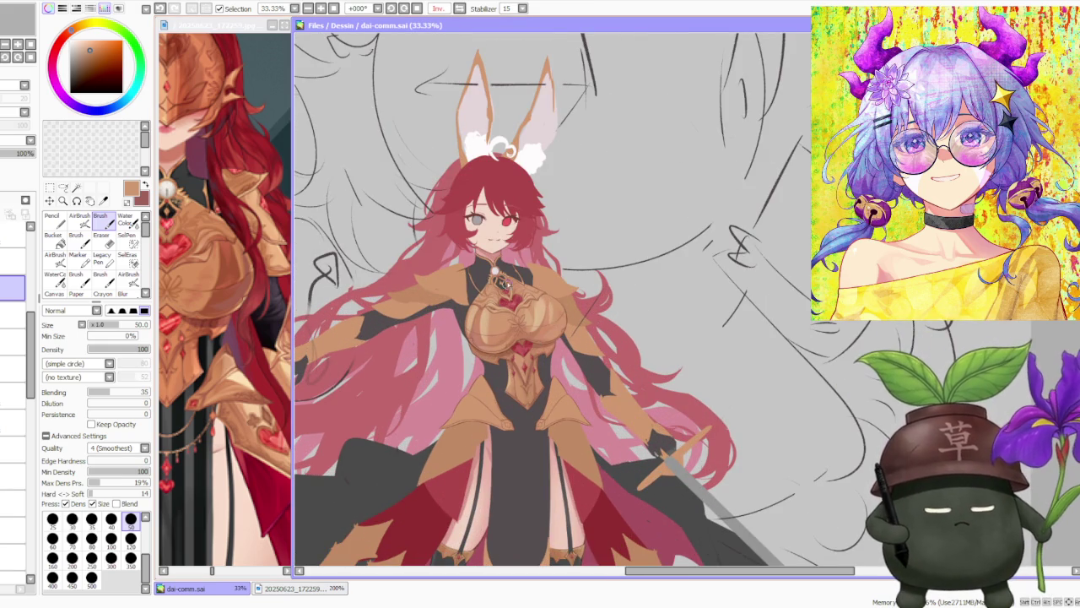
pyautogui.scroll(-2, 509, 331)
pyautogui.scroll(3, 478, 175)
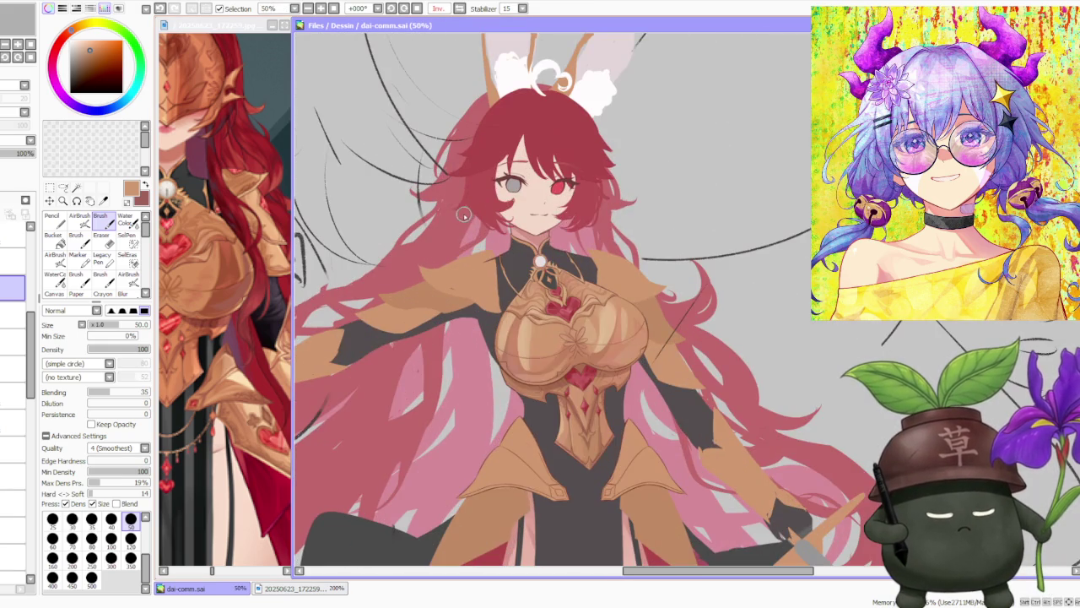
pyautogui.scroll(-2, 457, 220)
pyautogui.click(459, 9)
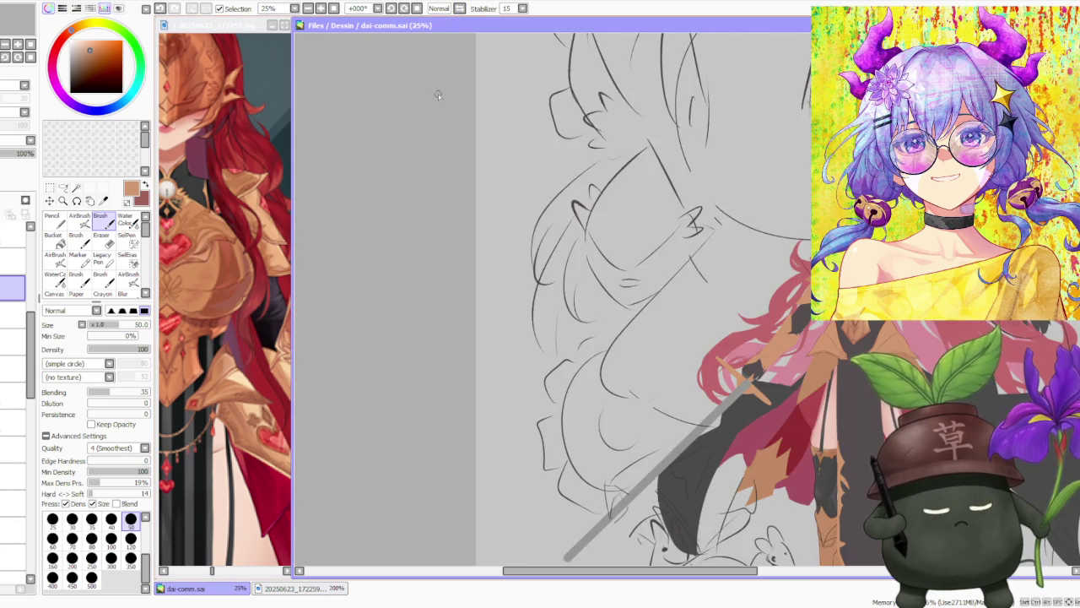
# Select the armor layer in the Layer panel and choose the Lasso tool.
pyautogui.scroll(-1, 431, 207)
pyautogui.scroll(1, 695, 226)
pyautogui.scroll(1, 662, 265)
pyautogui.scroll(-1, 662, 287)
pyautogui.scroll(-1, 540, 279)
pyautogui.scroll(1, 606, 311)
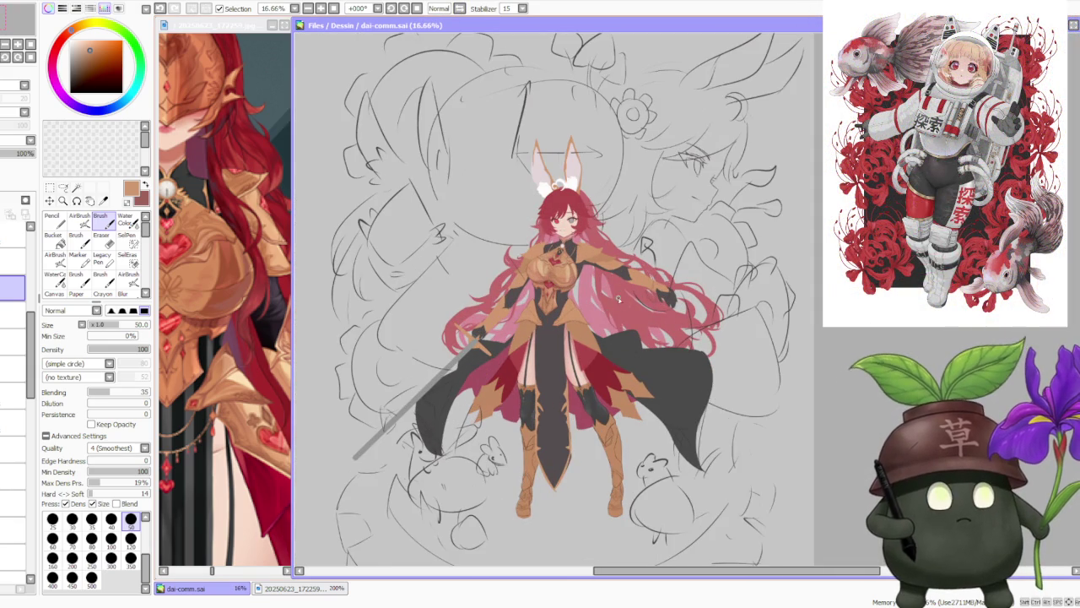
pyautogui.scroll(1, 590, 280)
pyautogui.scroll(1, 574, 271)
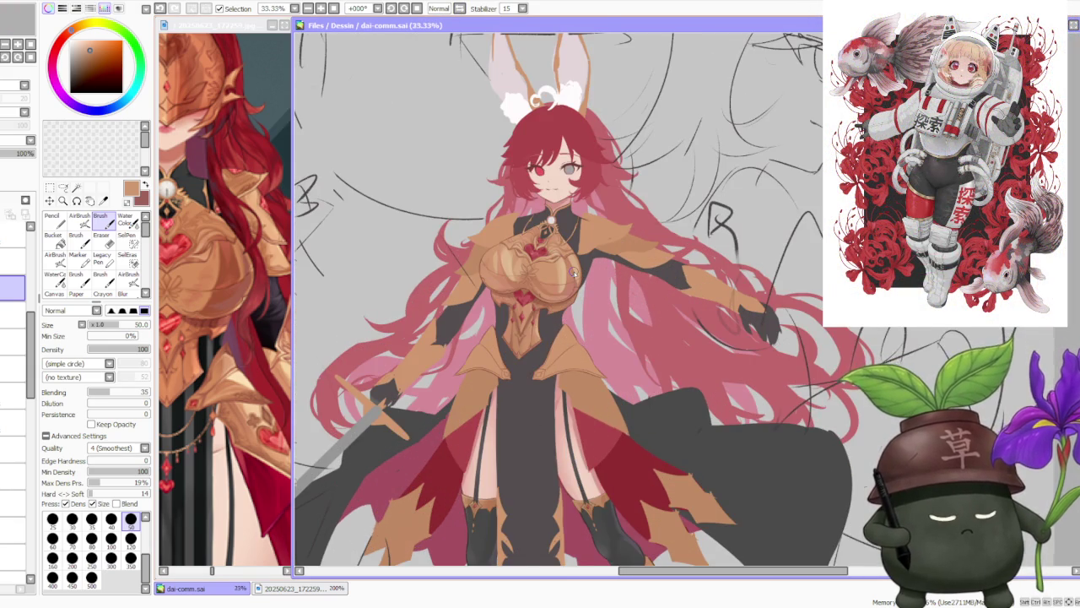
pyautogui.scroll(-1, 573, 272)
pyautogui.scroll(-1, 577, 272)
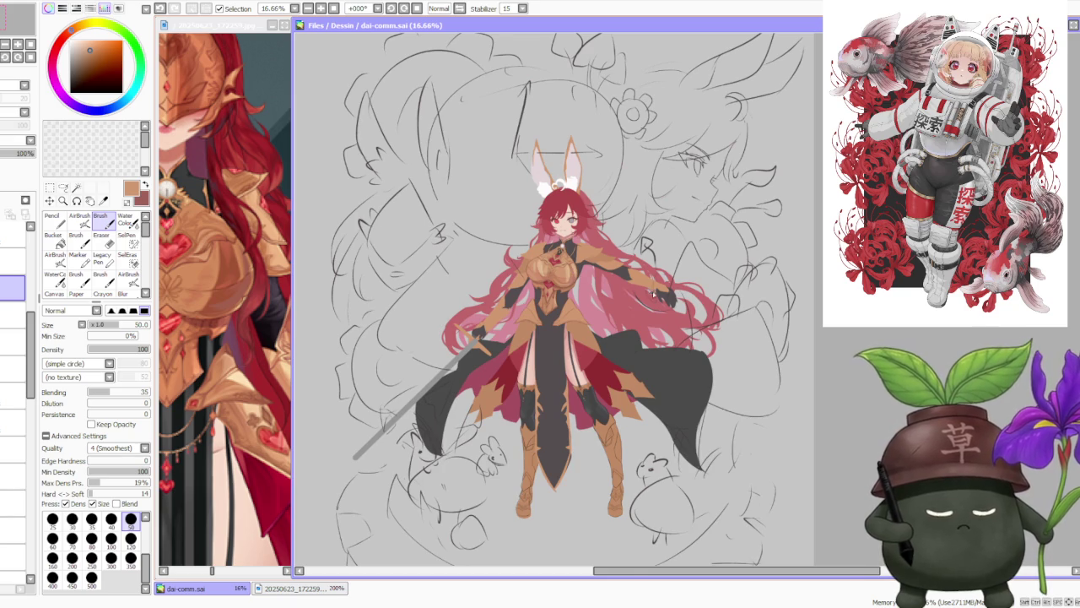
pyautogui.scroll(2, 577, 274)
pyautogui.scroll(1, 578, 275)
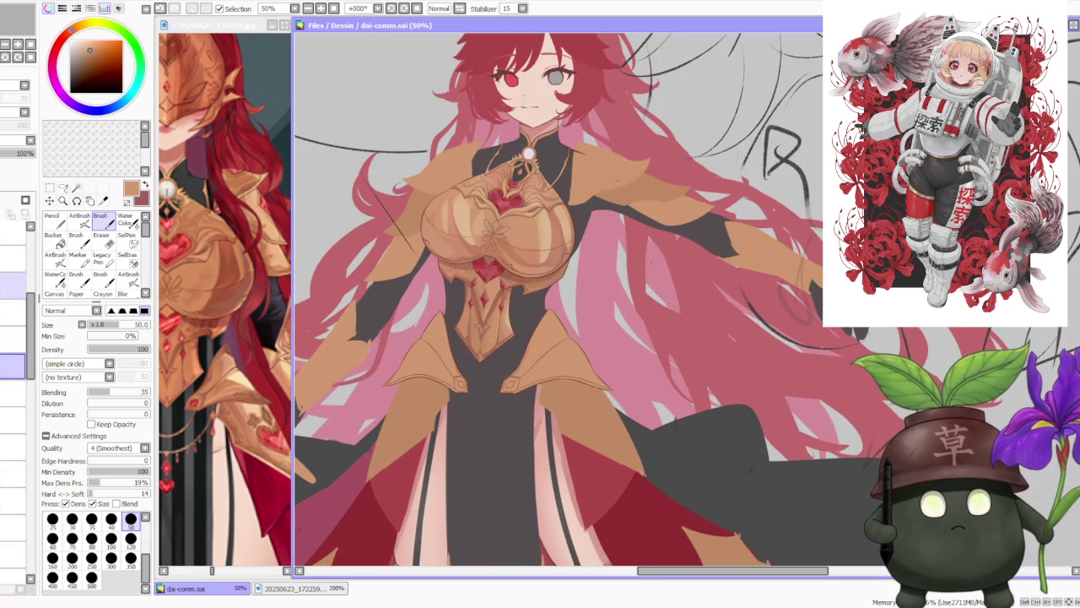
pyautogui.click(16, 425)
pyautogui.click(15, 282)
pyautogui.click(14, 462)
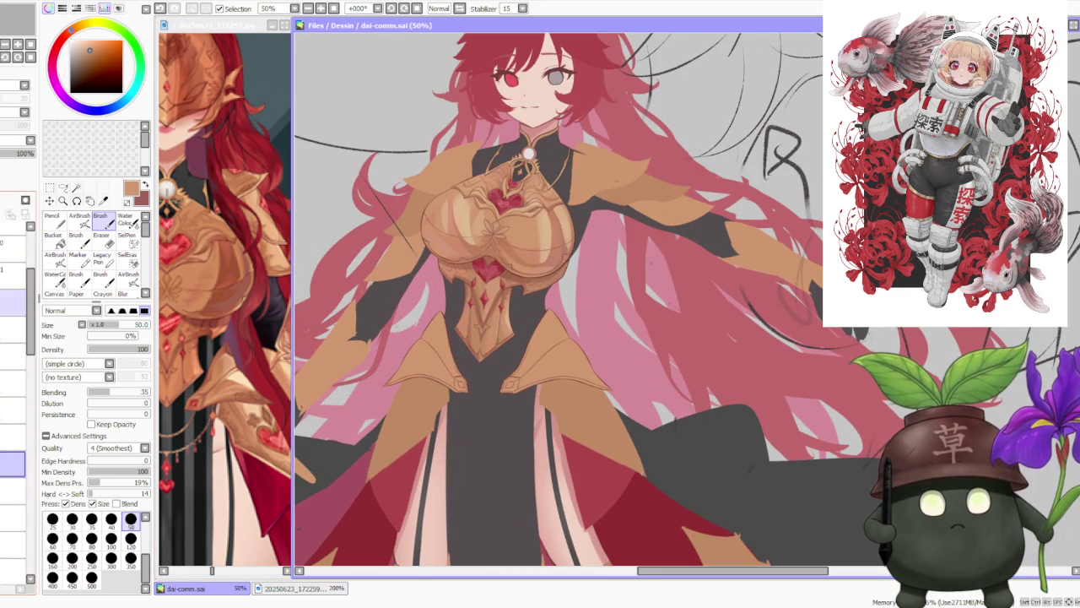
pyautogui.click(12, 521)
pyautogui.click(13, 415)
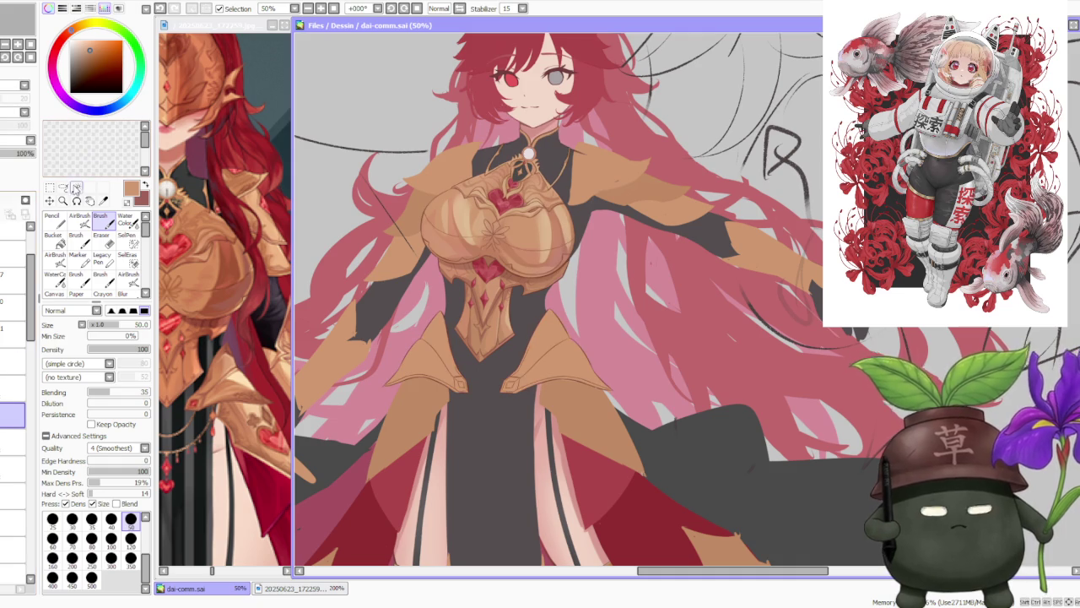
pyautogui.click(67, 187)
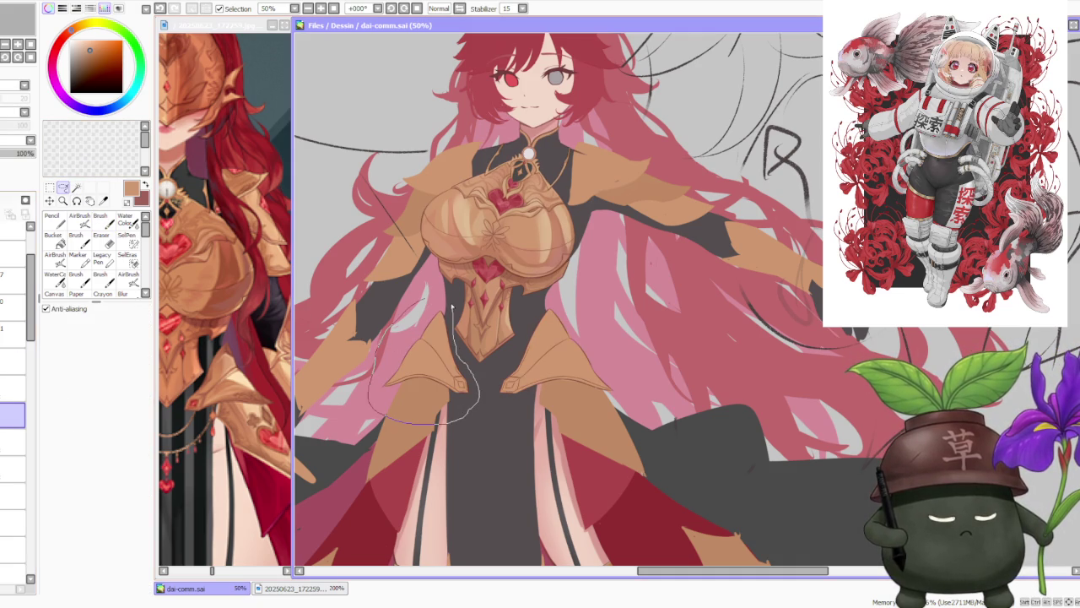
# Lasso the left hip plate and Free Deform its lower inner corner slightly inward, then apply.
pyautogui.moveTo(452, 310); pyautogui.dragTo(453, 311)
pyautogui.hotkey('ctrl', 't')
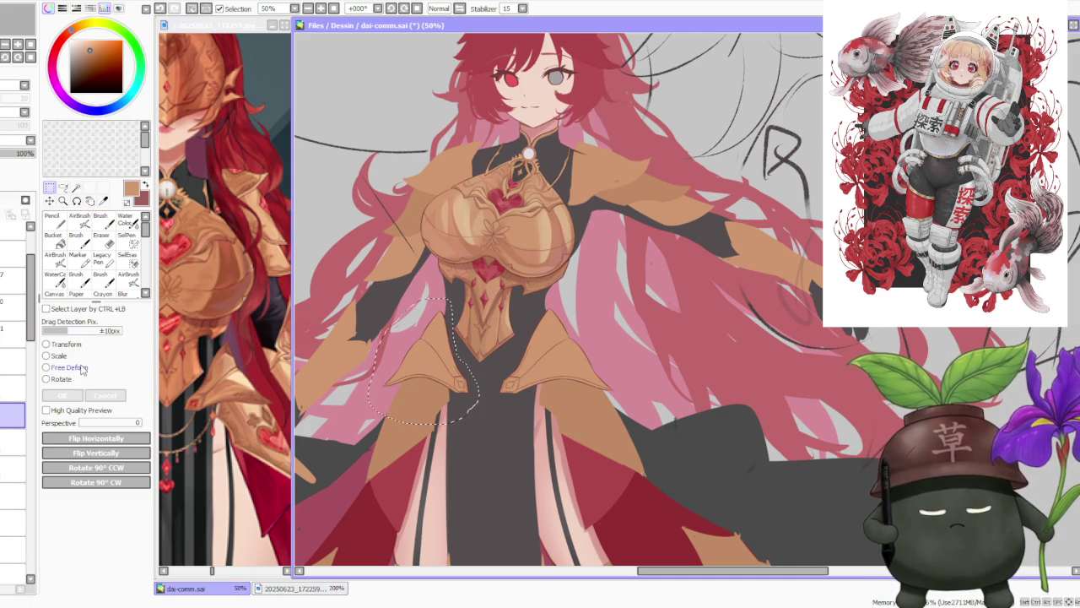
pyautogui.click(84, 369)
pyautogui.scroll(1, 523, 384)
pyautogui.moveTo(433, 406); pyautogui.dragTo(429, 406)
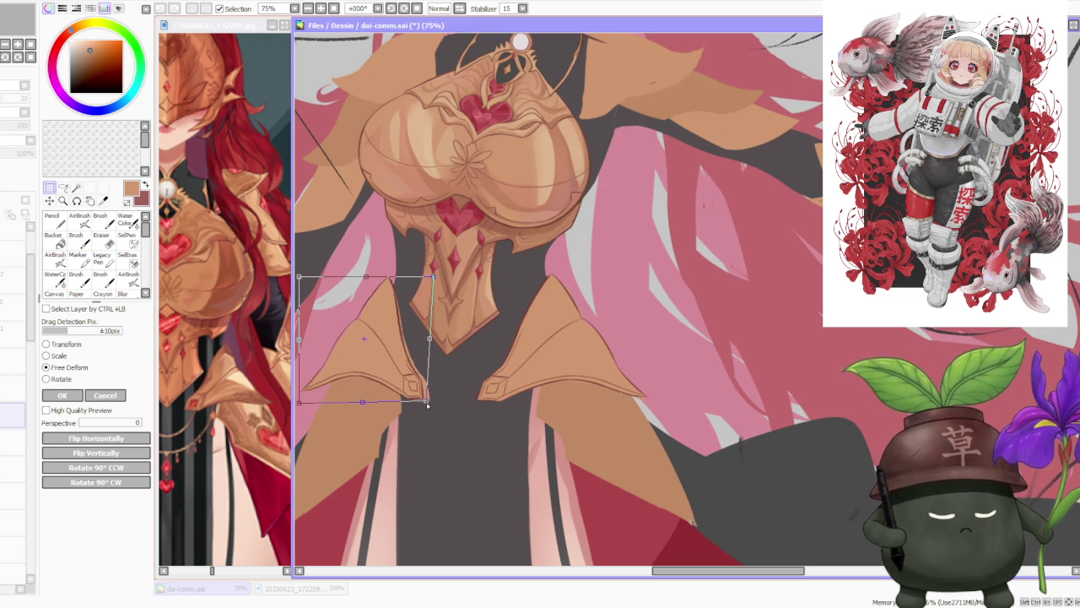
pyautogui.moveTo(428, 406); pyautogui.dragTo(430, 406)
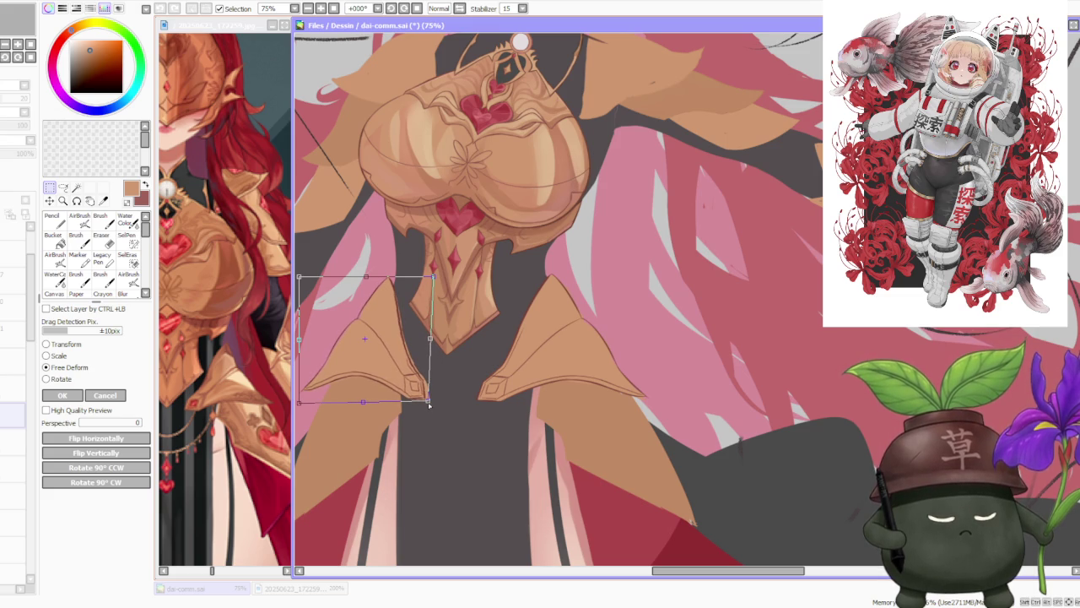
pyautogui.scroll(1, 411, 334)
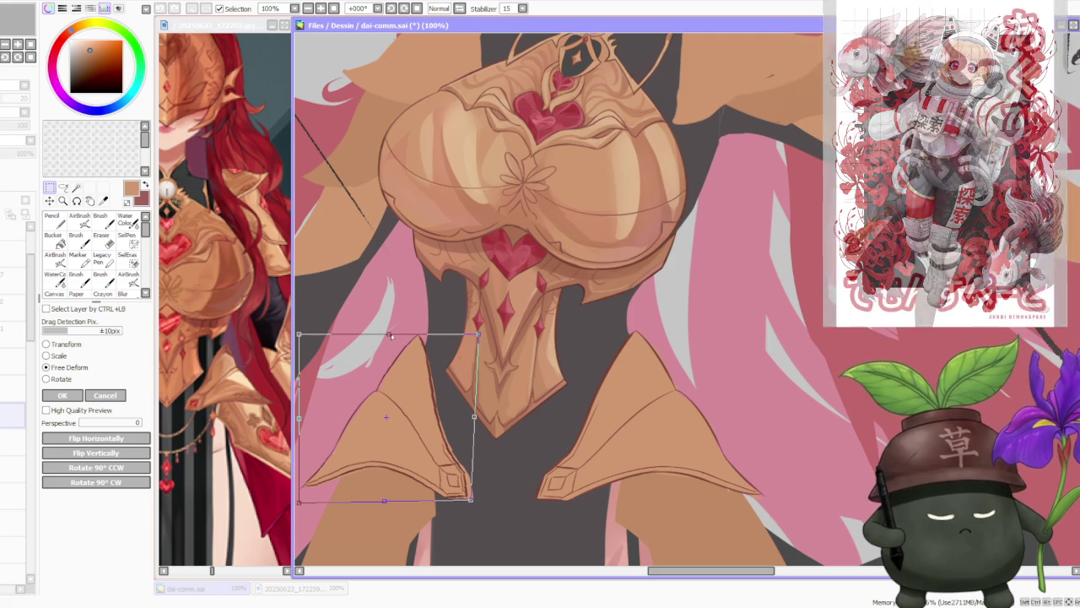
pyautogui.scroll(-1, 390, 335)
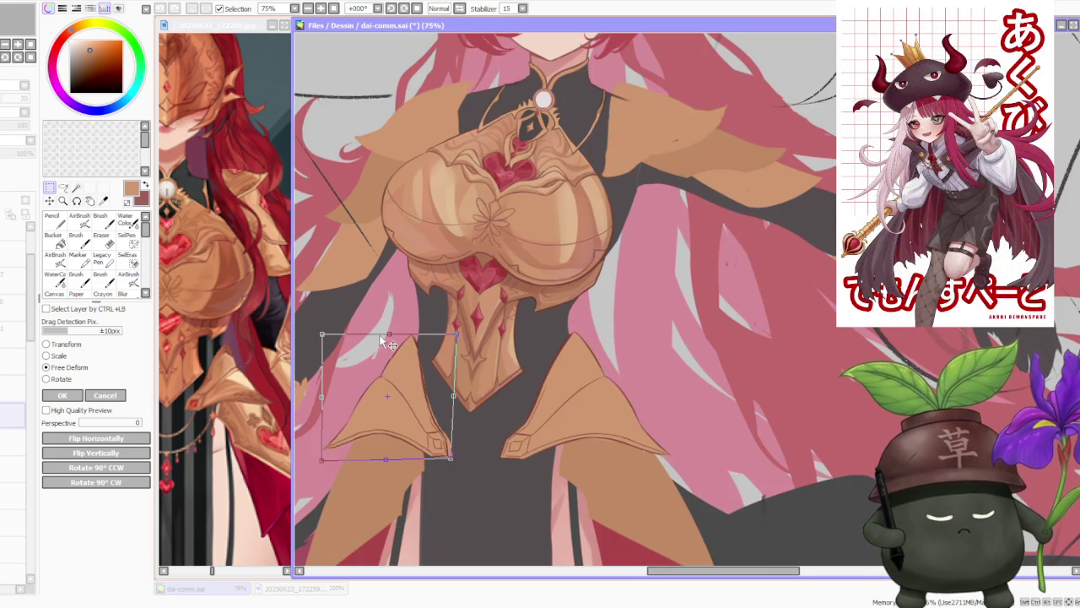
pyautogui.click(62, 395)
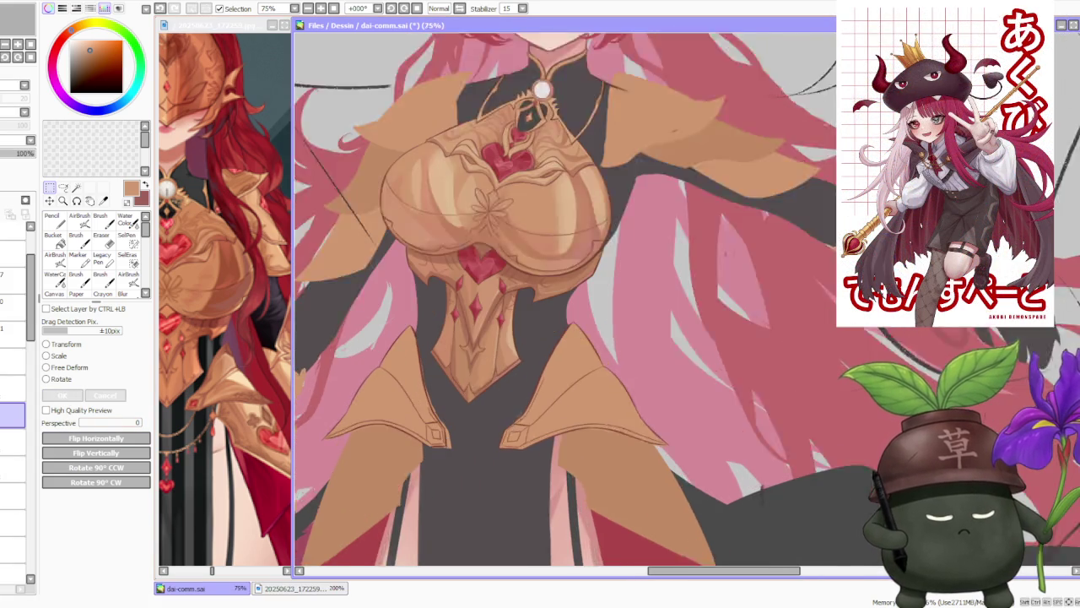
pyautogui.scroll(1, 482, 429)
# Lasso the diamond tip and Free Deform its upper and lower-left corners outward, then apply.
pyautogui.click(63, 187)
pyautogui.scroll(1, 393, 408)
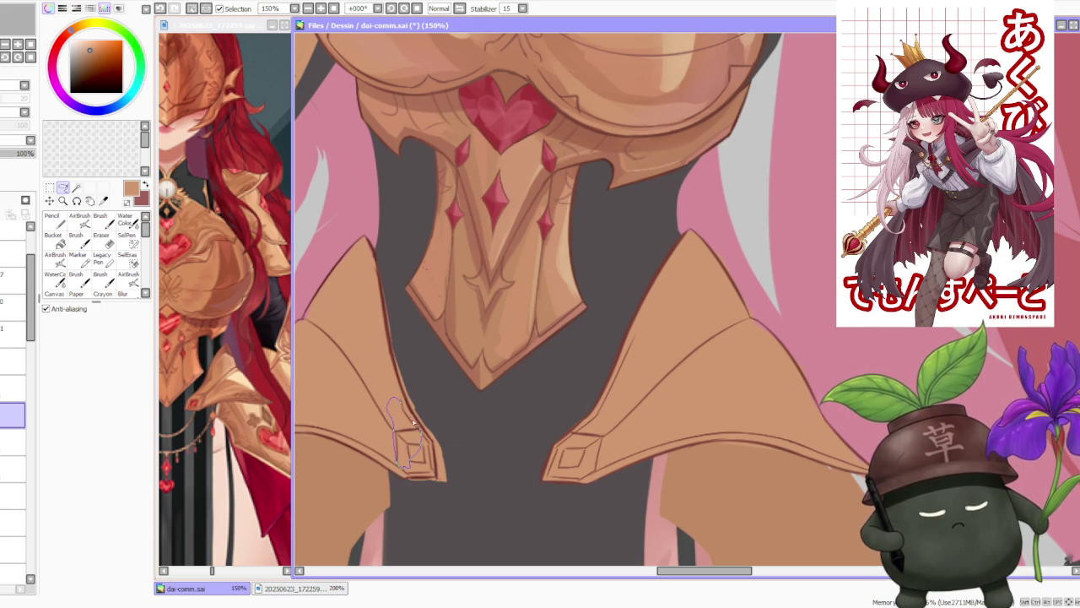
pyautogui.hotkey('ctrl', 't')
pyautogui.click(81, 369)
pyautogui.moveTo(388, 403); pyautogui.dragTo(380, 393)
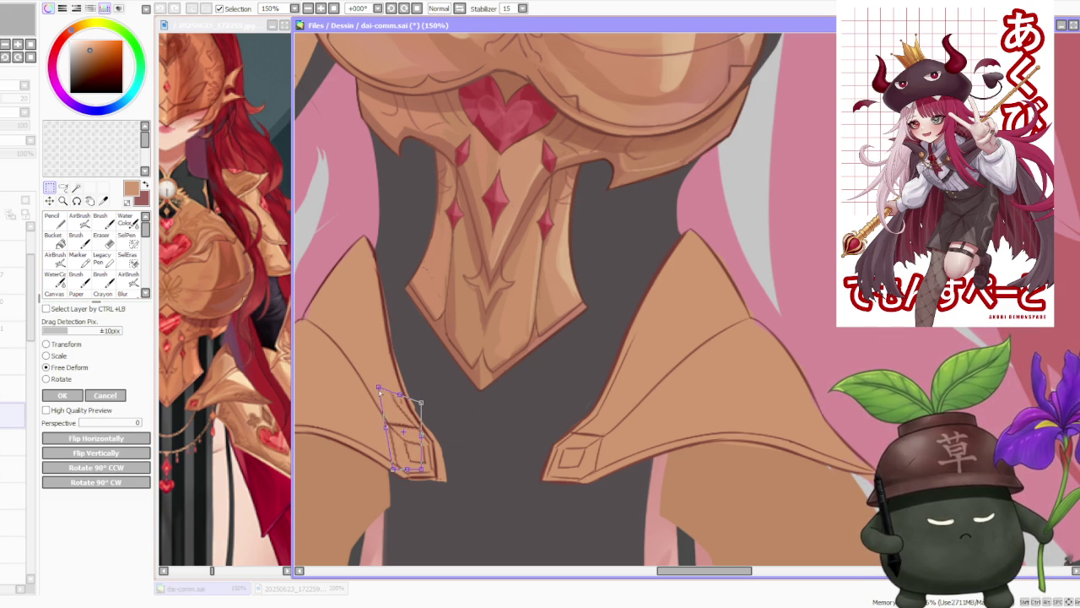
pyautogui.moveTo(398, 471); pyautogui.dragTo(389, 469)
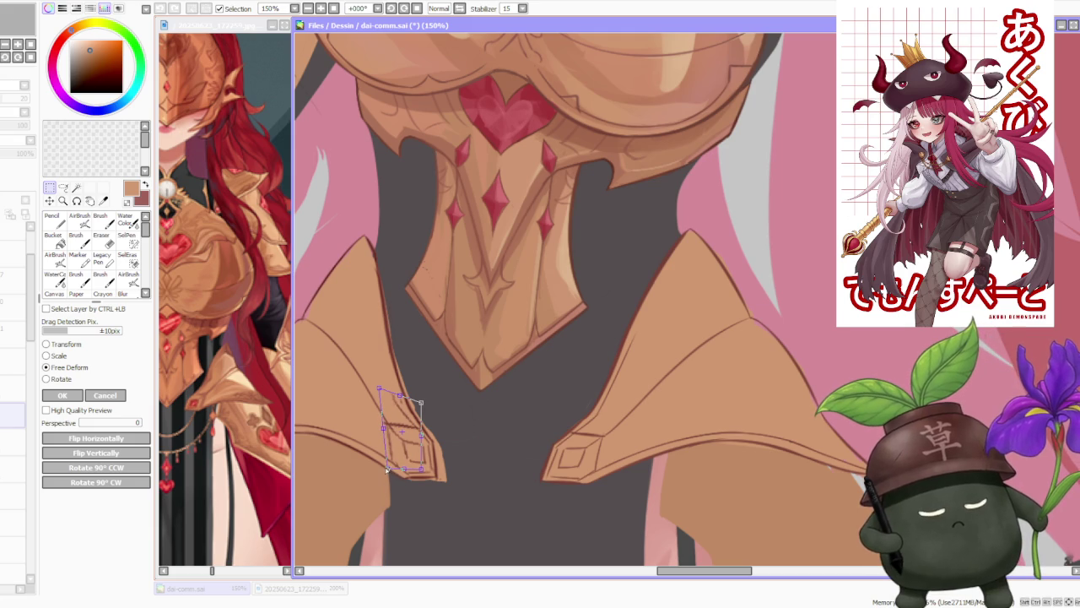
pyautogui.scroll(-2, 527, 356)
pyautogui.scroll(-2, 546, 337)
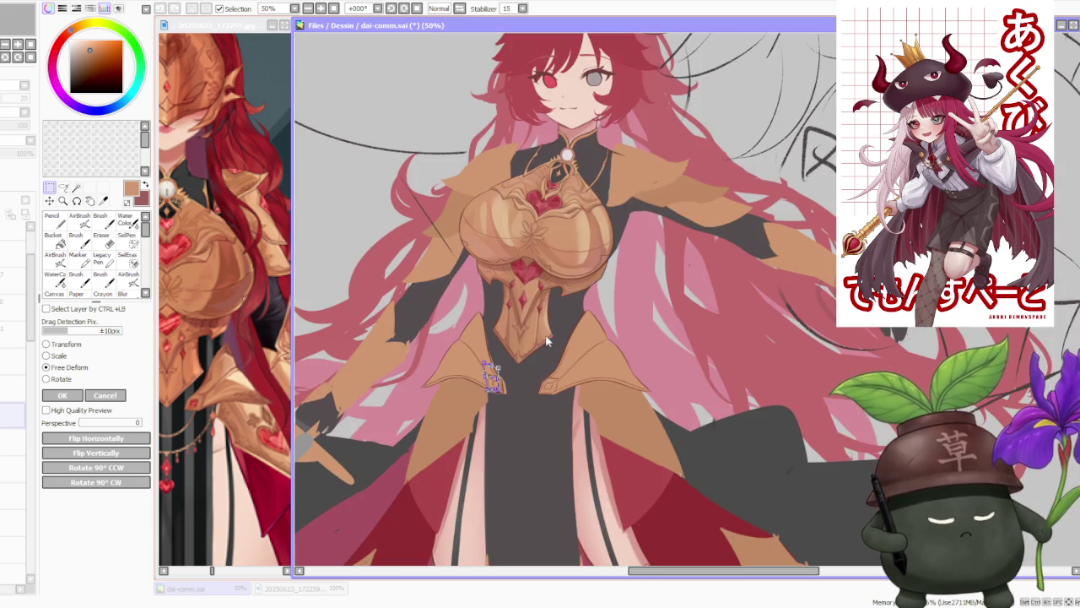
pyautogui.scroll(2, 537, 333)
pyautogui.press('Return')
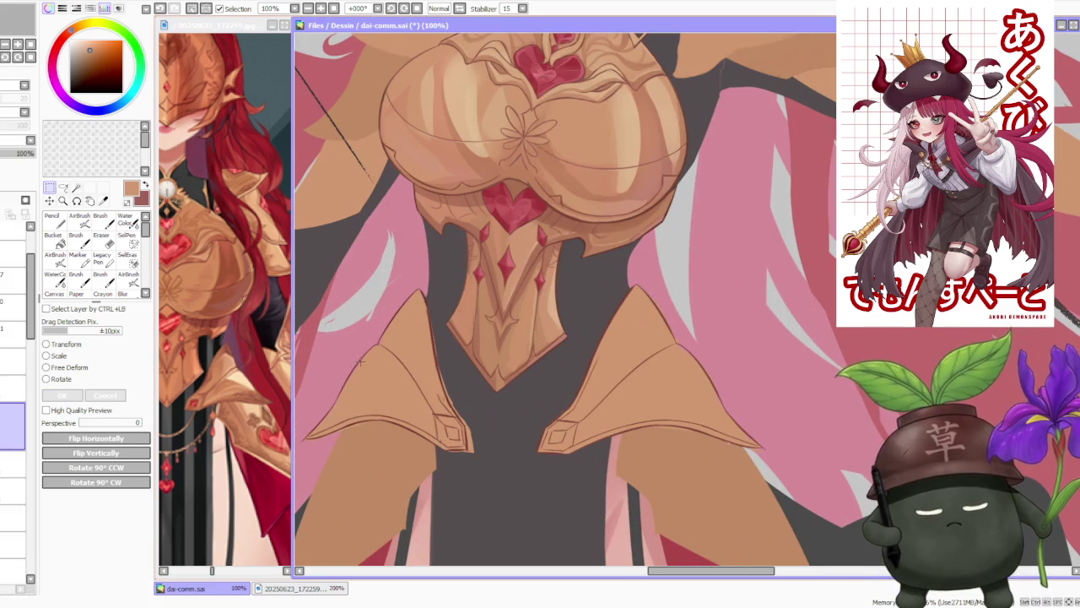
# Pick the dark maroon lineart colour and test a stroke beside the diamond, then undo it.
pyautogui.scroll(1, 432, 414)
pyautogui.scroll(1, 432, 413)
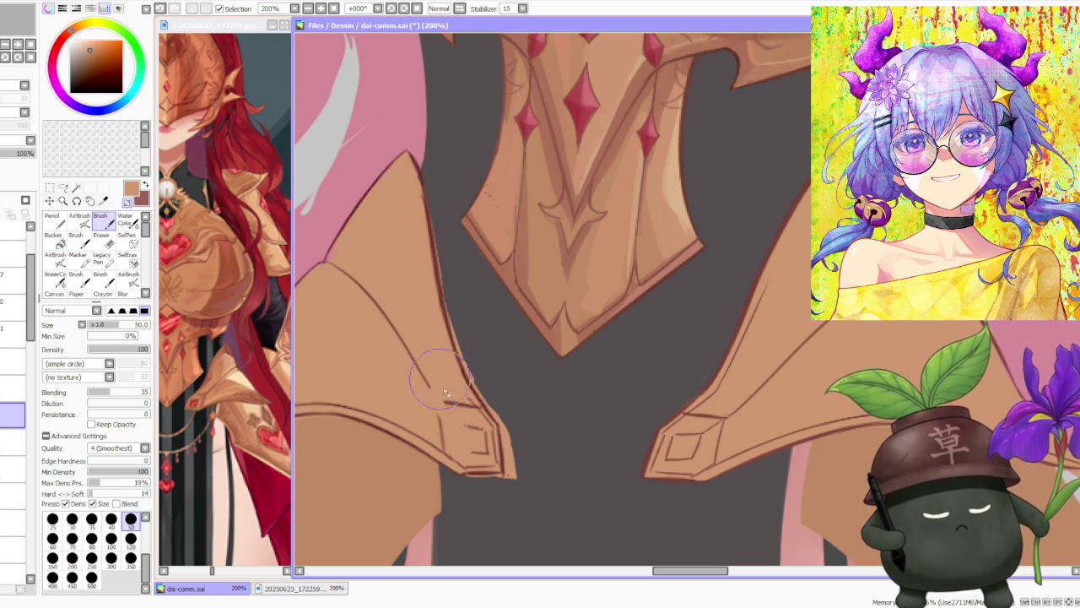
pyautogui.keyDown('alt'); pyautogui.click(460, 363); pyautogui.keyUp('alt')
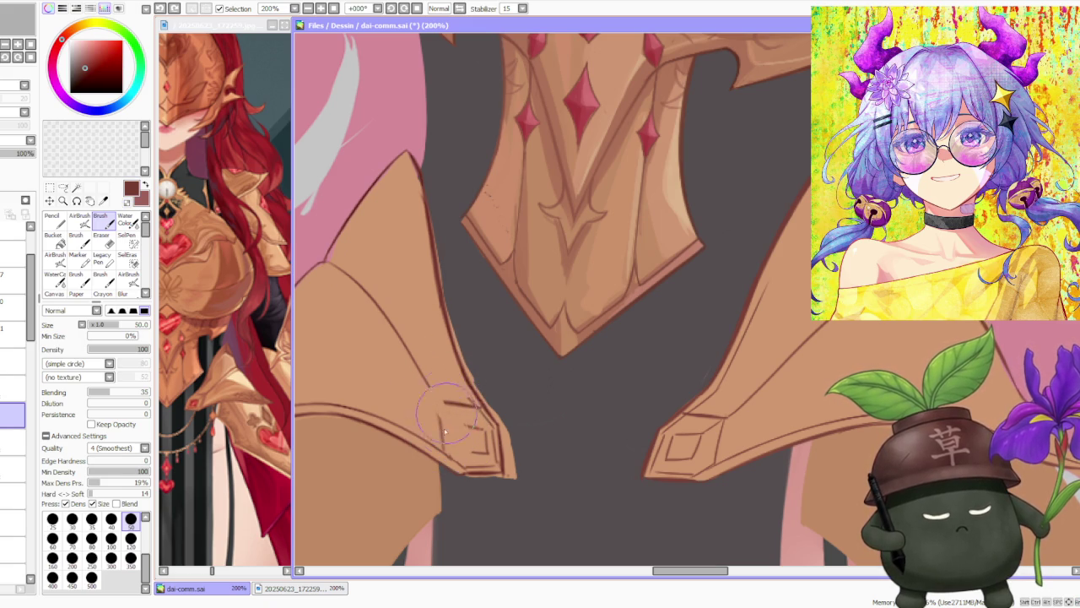
pyautogui.moveTo(438, 402); pyautogui.dragTo(447, 413)
pyautogui.hotkey('ctrl', 'z')
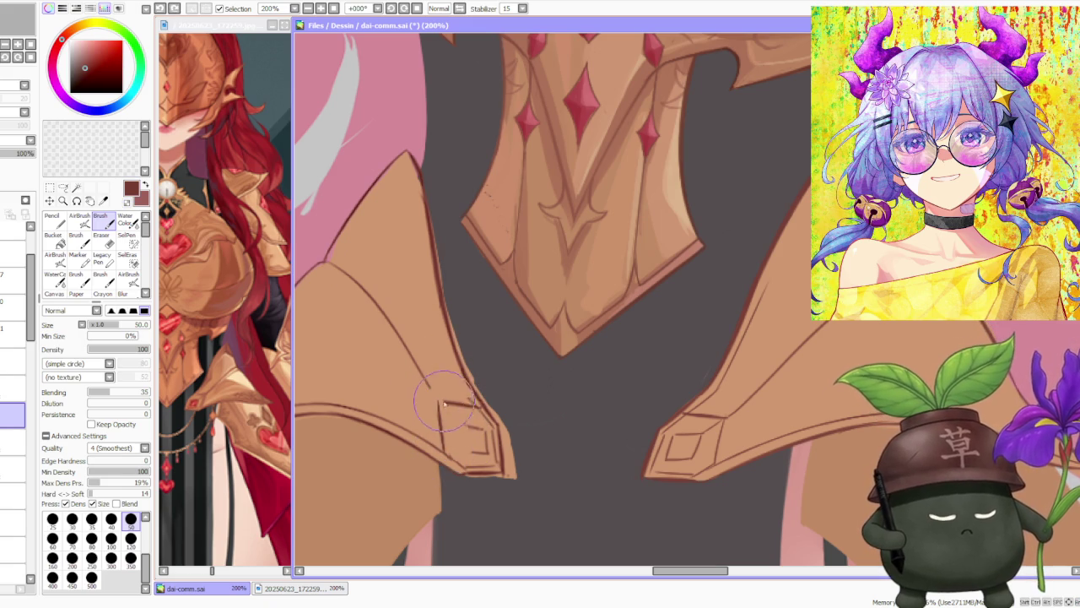
# Redraw the small diamond's outer and inner lineart on the left hip plate tip.
pyautogui.moveTo(441, 407)
pyautogui.mouseDown()
pyautogui.moveTo(470, 437)
pyautogui.moveTo(477, 407)
pyautogui.mouseUp()
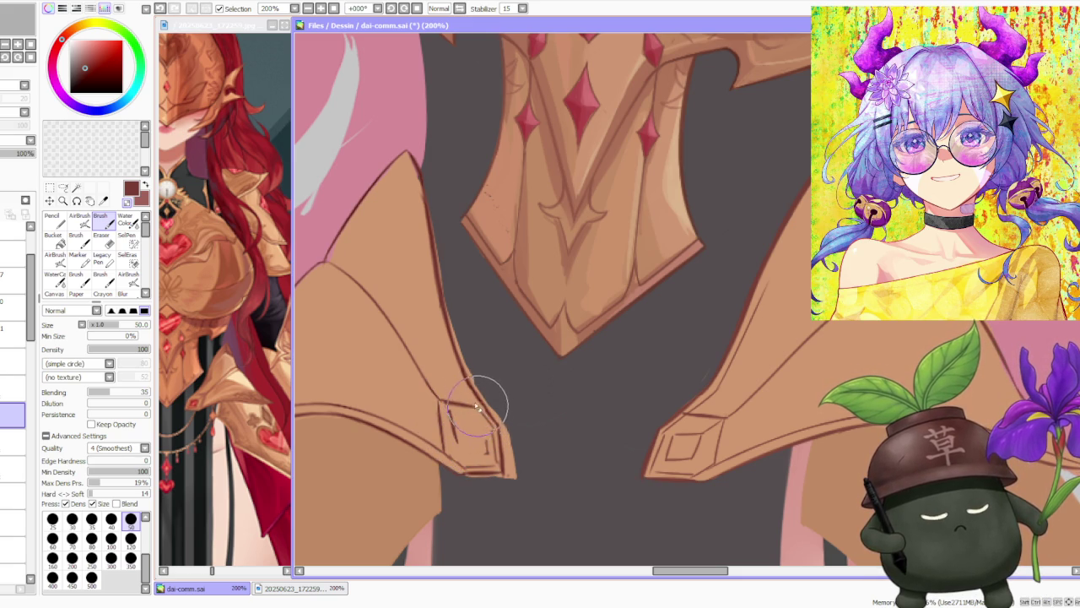
pyautogui.moveTo(494, 437)
pyautogui.mouseDown()
pyautogui.moveTo(458, 414)
pyautogui.moveTo(472, 404)
pyautogui.mouseUp()
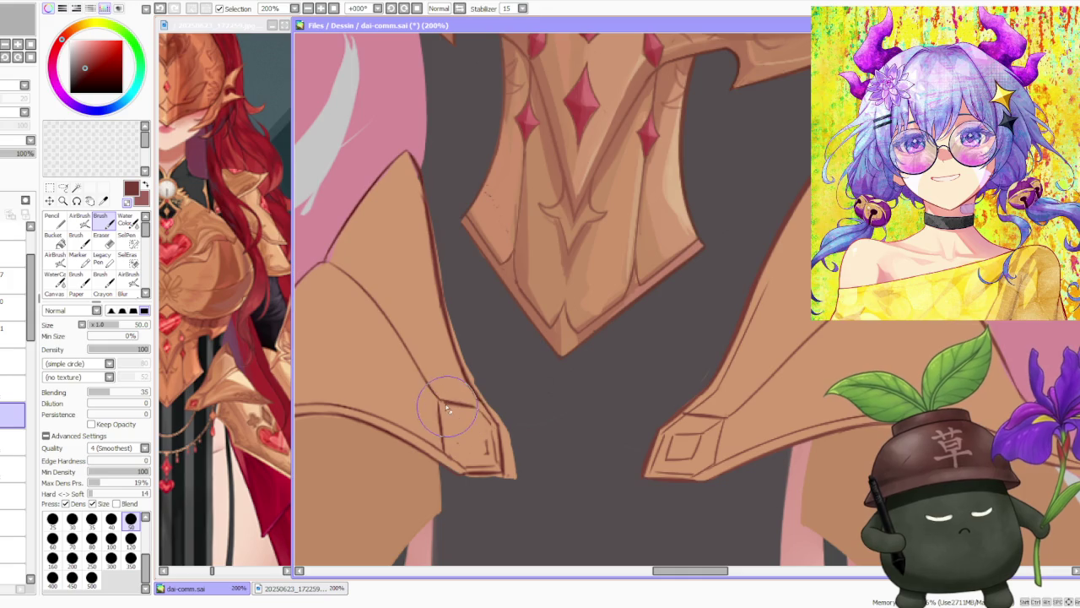
pyautogui.hotkey('ctrl', 'z')
pyautogui.hotkey('ctrl', 'y')
pyautogui.hotkey('ctrl', 'z')
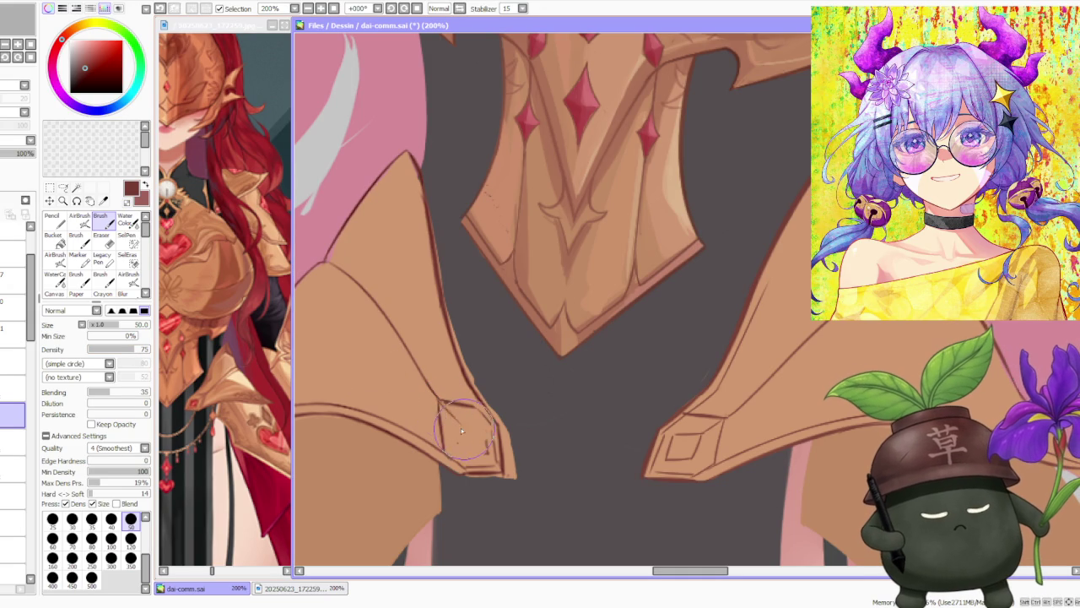
pyautogui.moveTo(456, 425)
pyautogui.mouseDown()
pyautogui.moveTo(485, 468)
pyautogui.moveTo(456, 417)
pyautogui.moveTo(485, 451)
pyautogui.moveTo(506, 447)
pyautogui.moveTo(506, 464)
pyautogui.mouseUp()
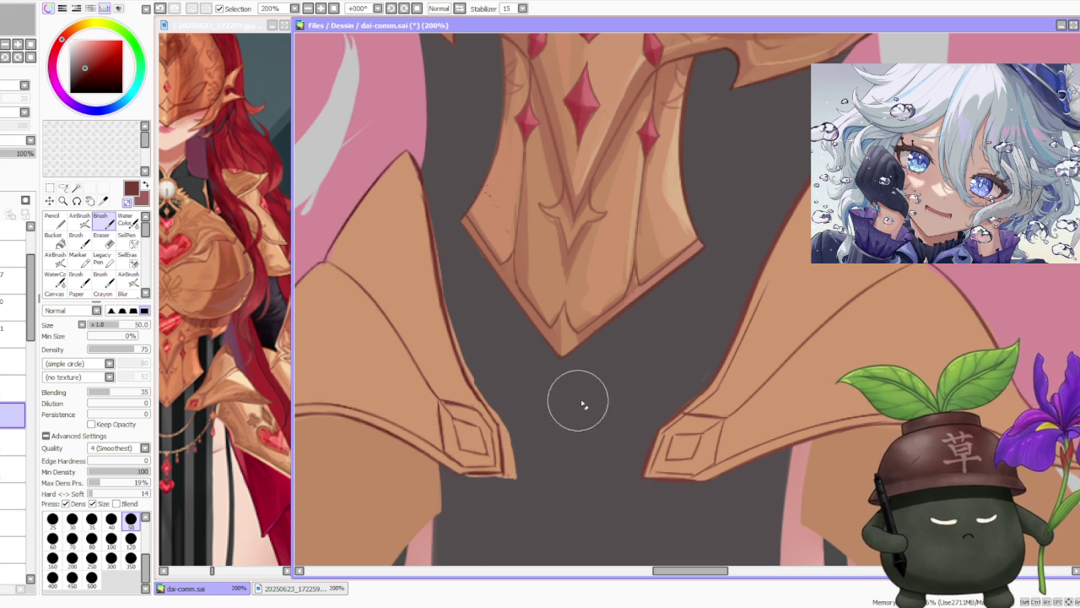
pyautogui.scroll(-1, 591, 390)
# Darken the diamond outline on the left armour point, redoing one stroke.
pyautogui.scroll(-3, 594, 390)
pyautogui.scroll(-1, 656, 356)
pyautogui.scroll(1, 652, 348)
pyautogui.scroll(2, 648, 367)
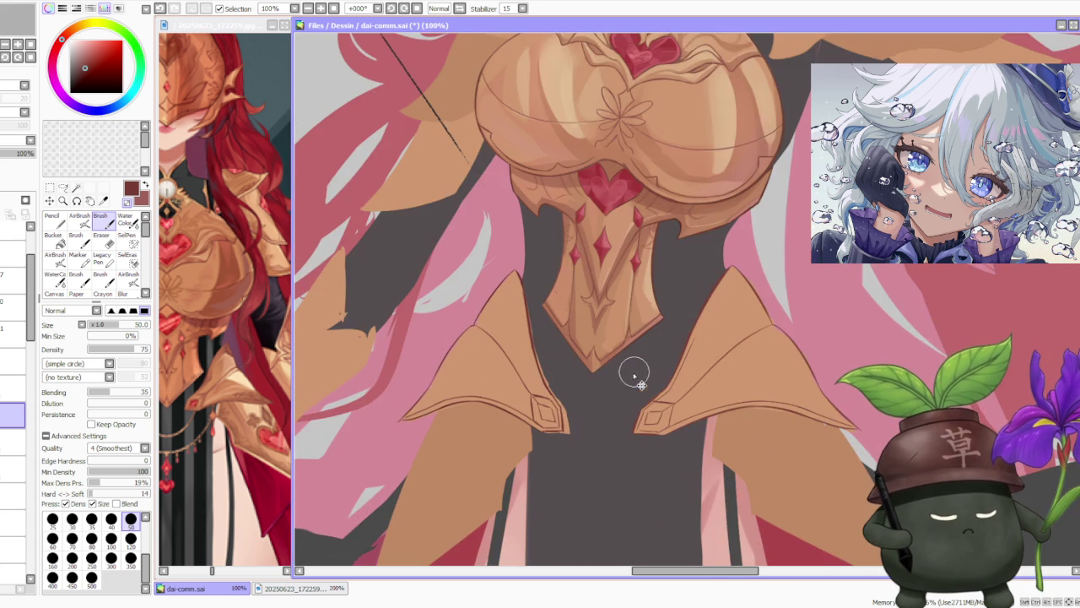
pyautogui.scroll(1, 648, 397)
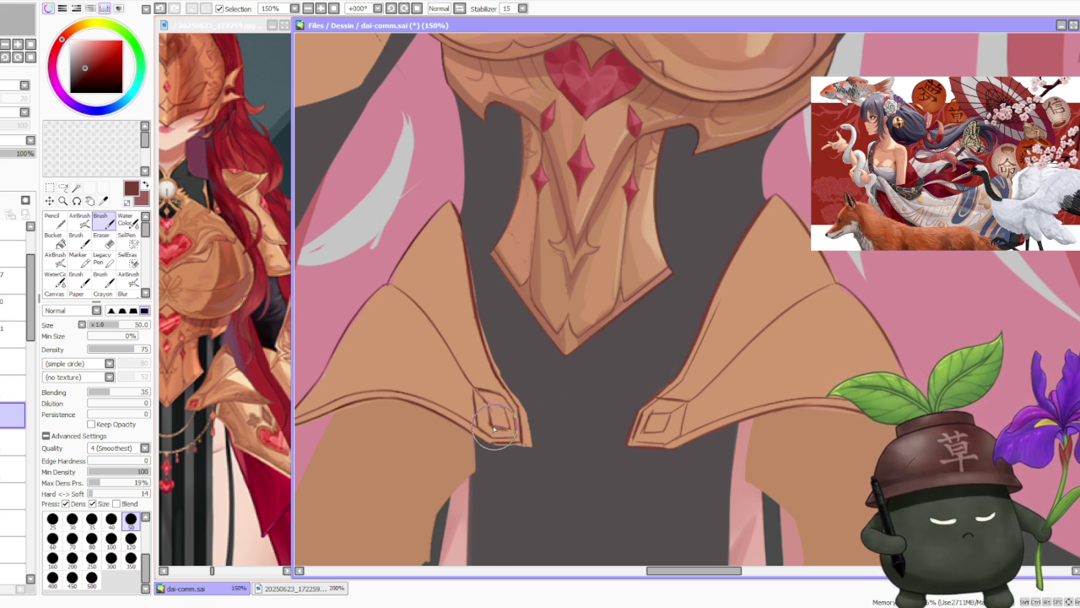
pyautogui.moveTo(506, 439); pyautogui.dragTo(495, 409)
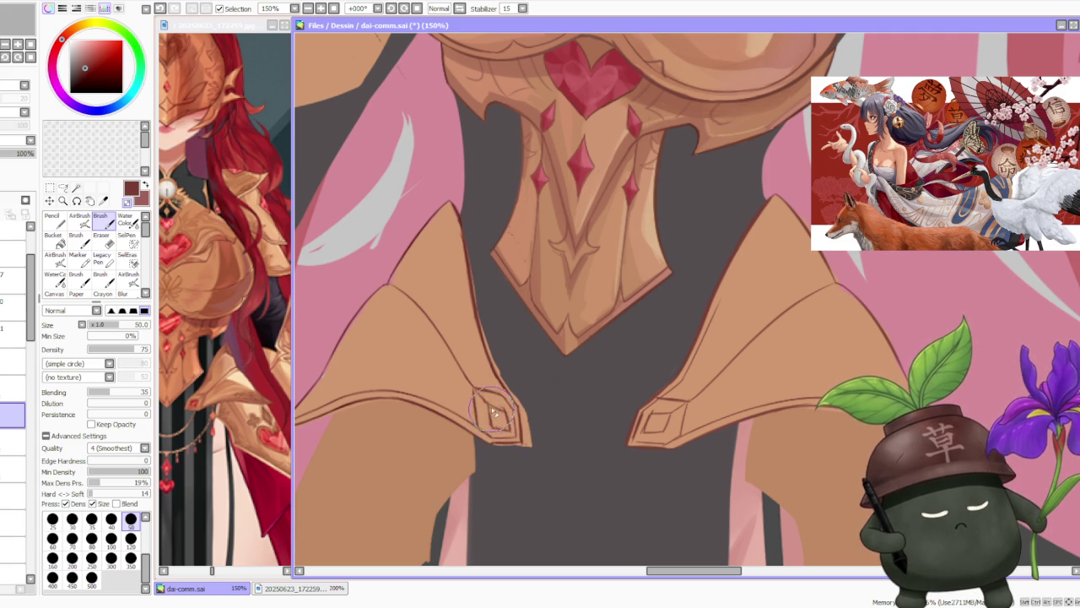
pyautogui.scroll(-3, 515, 361)
pyautogui.scroll(3, 609, 336)
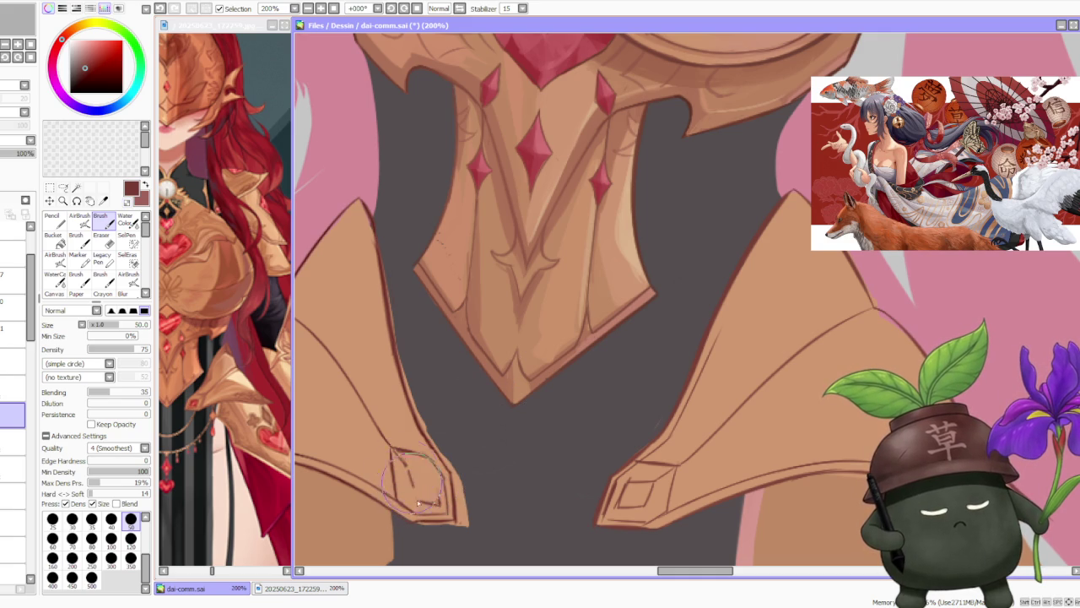
pyautogui.hotkey('ctrl', 'z')
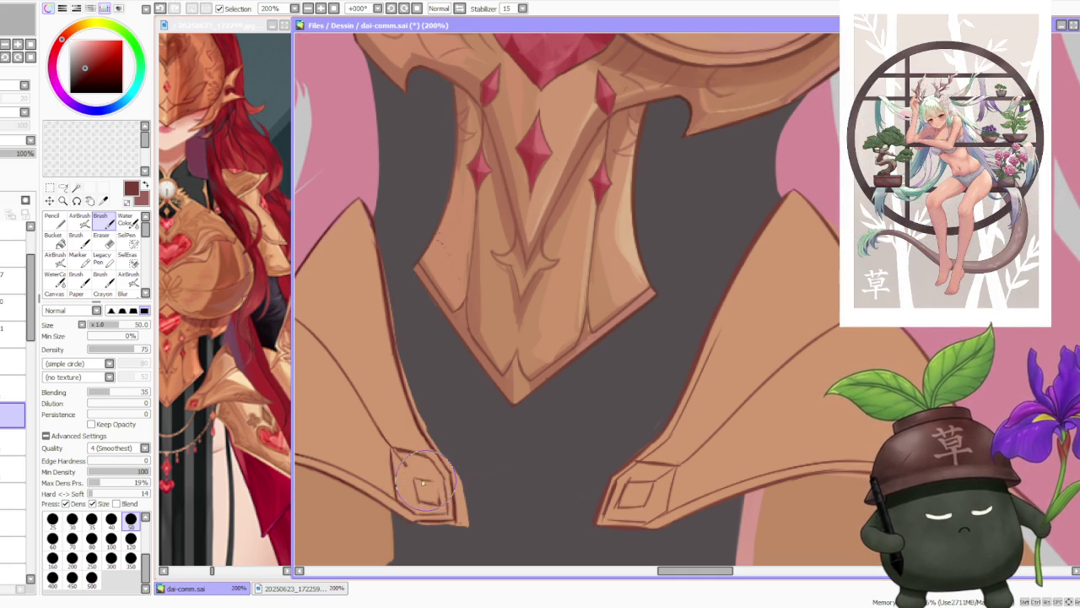
pyautogui.moveTo(437, 485); pyautogui.dragTo(440, 506)
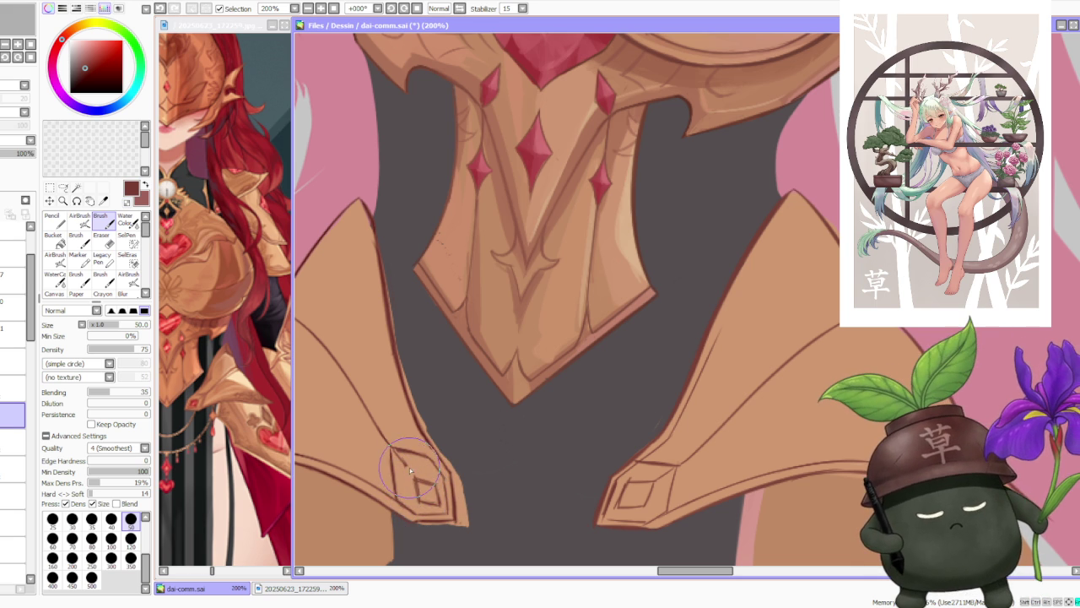
# Draw the inner diamond facet lines on the left armour tip.
pyautogui.scroll(-4, 415, 473)
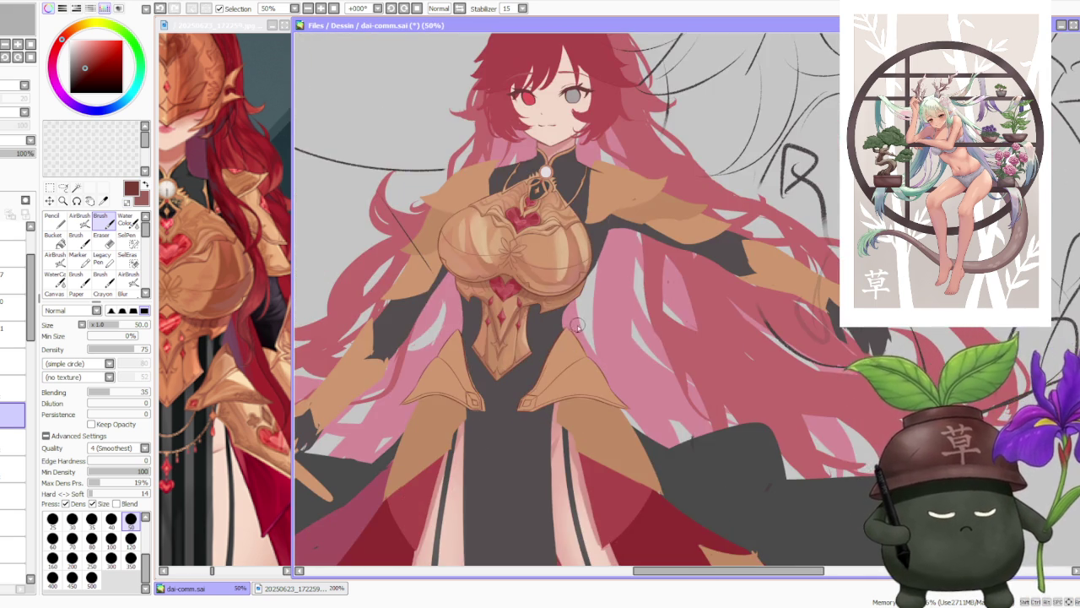
pyautogui.scroll(2, 472, 405)
pyautogui.scroll(1, 422, 443)
pyautogui.scroll(1, 422, 443)
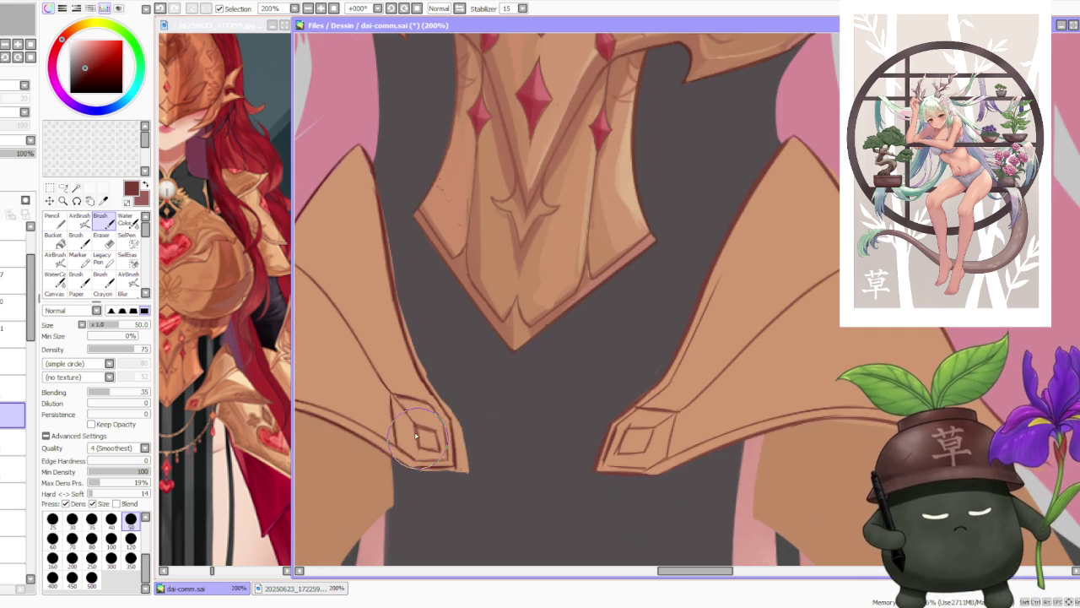
pyautogui.moveTo(393, 399)
pyautogui.mouseDown()
pyautogui.moveTo(422, 416)
pyautogui.moveTo(426, 449)
pyautogui.mouseUp()
pyautogui.moveTo(393, 398)
pyautogui.mouseDown()
pyautogui.moveTo(422, 417)
pyautogui.moveTo(430, 451)
pyautogui.mouseUp()
pyautogui.hotkey('ctrl', 'z')
pyautogui.hotkey('ctrl', 'z')
pyautogui.moveTo(405, 401)
pyautogui.mouseDown()
pyautogui.moveTo(433, 430)
pyautogui.moveTo(426, 447)
pyautogui.mouseUp()
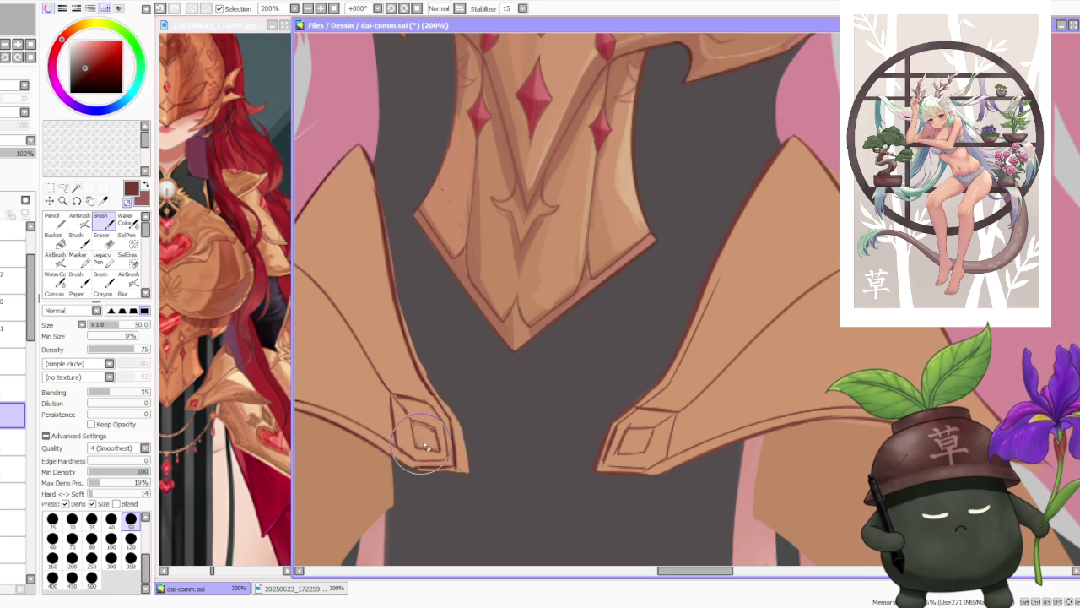
# Zoom and pan around the armour tip to review the retraced outline.
pyautogui.scroll(-2, 537, 330)
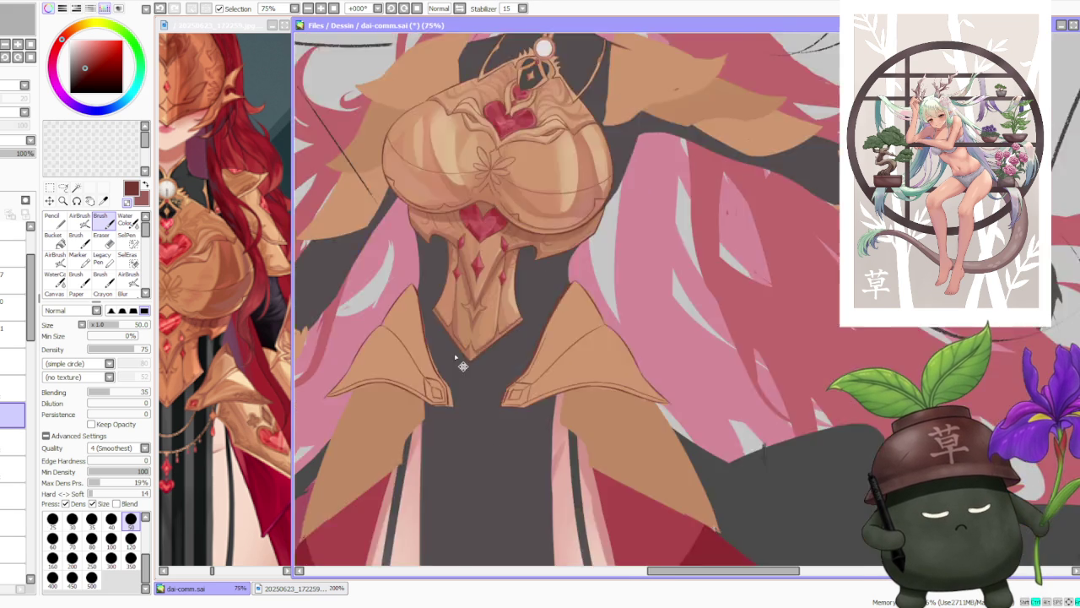
pyautogui.scroll(-3, 537, 331)
pyautogui.scroll(3, 498, 348)
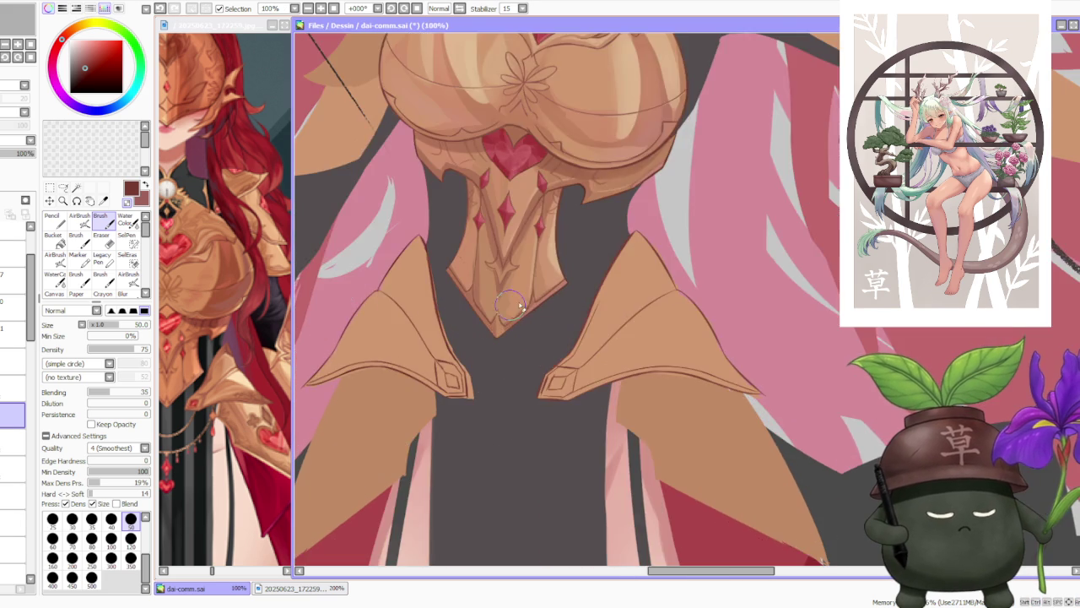
pyautogui.scroll(2, 533, 343)
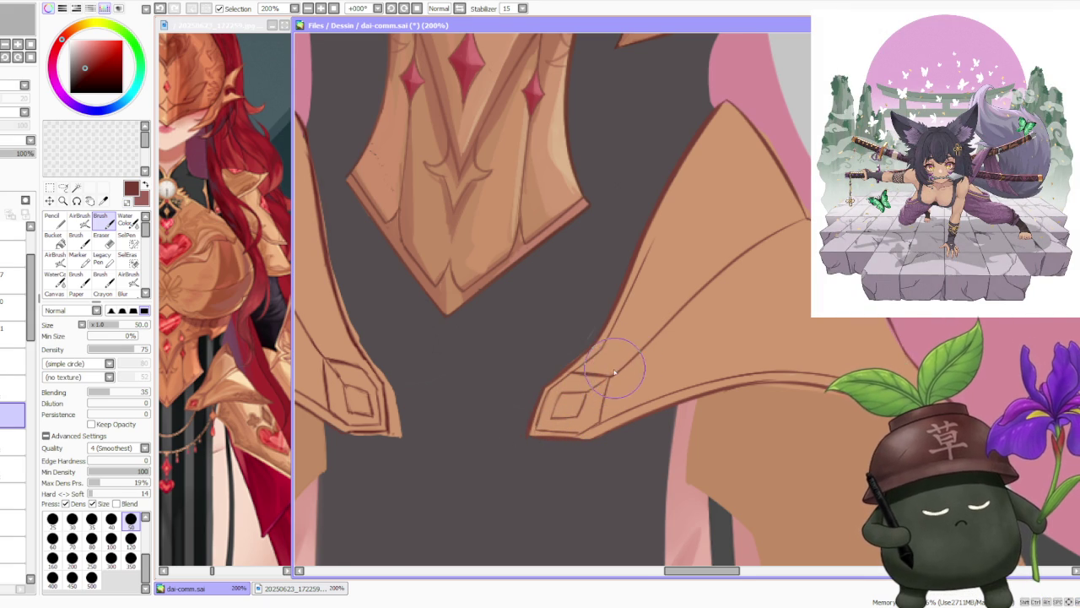
pyautogui.scroll(-1, 603, 388)
pyautogui.scroll(2, 595, 418)
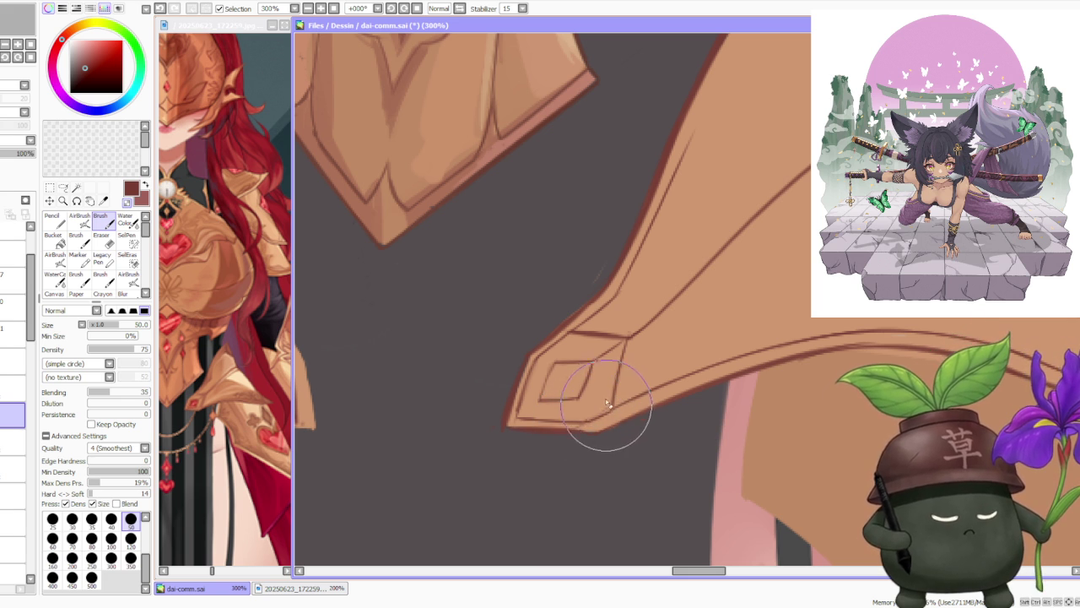
pyautogui.scroll(-3, 628, 362)
pyautogui.scroll(-2, 667, 246)
pyautogui.scroll(3, 668, 245)
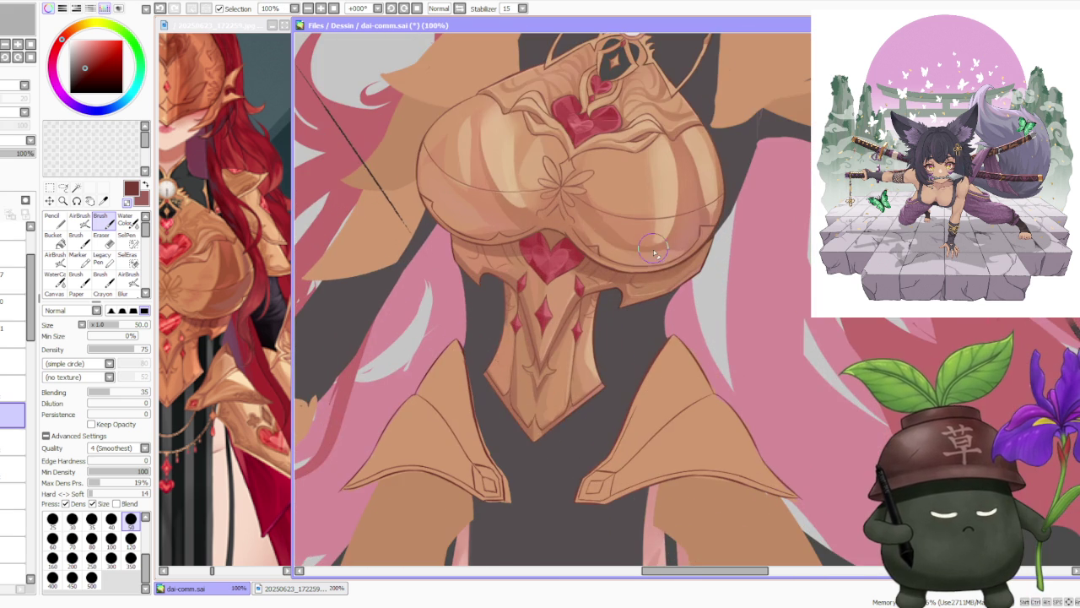
pyautogui.scroll(1, 509, 435)
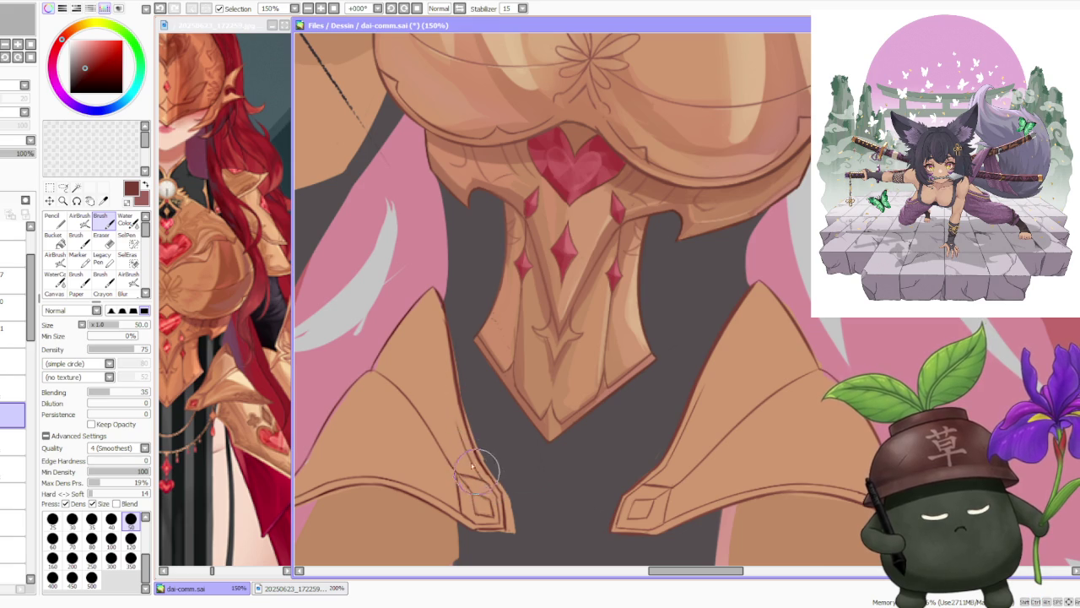
pyautogui.moveTo(473, 445); pyautogui.dragTo(485, 435)
pyautogui.scroll(-2, 651, 356)
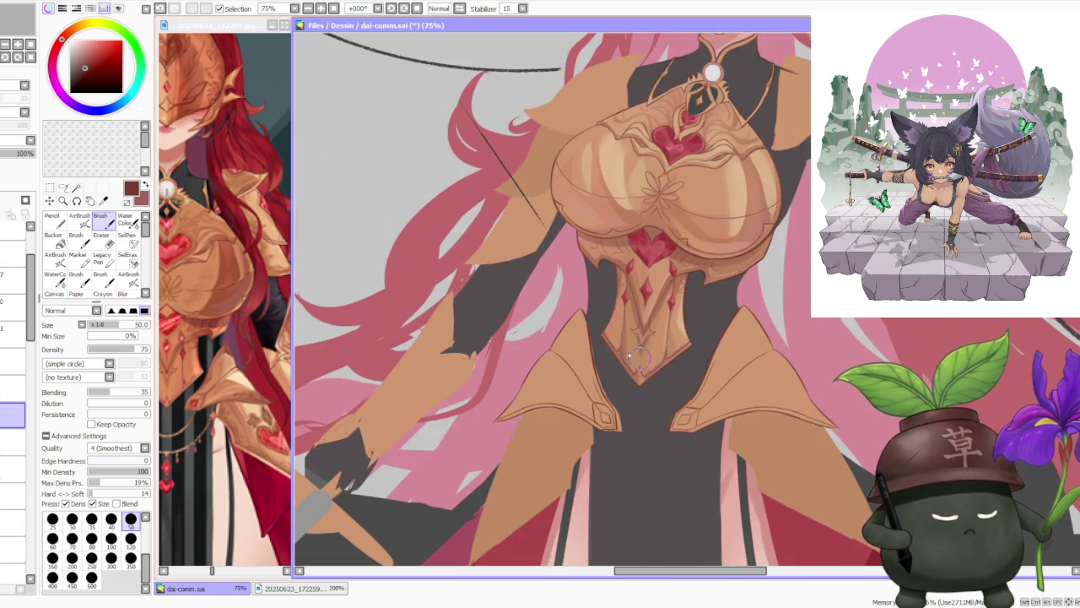
pyautogui.scroll(3, 640, 360)
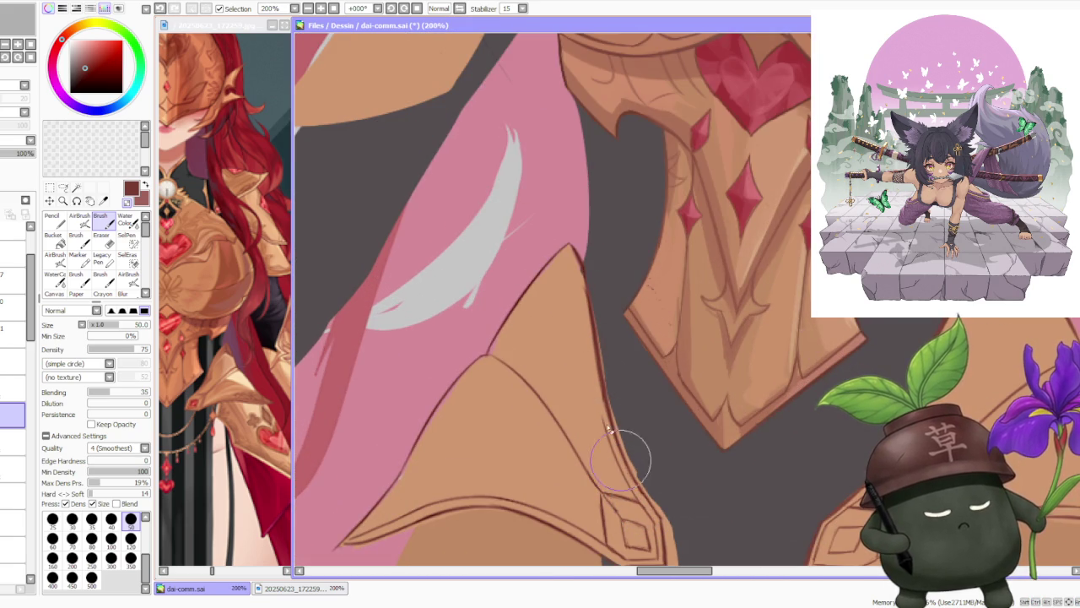
pyautogui.scroll(-5, 602, 373)
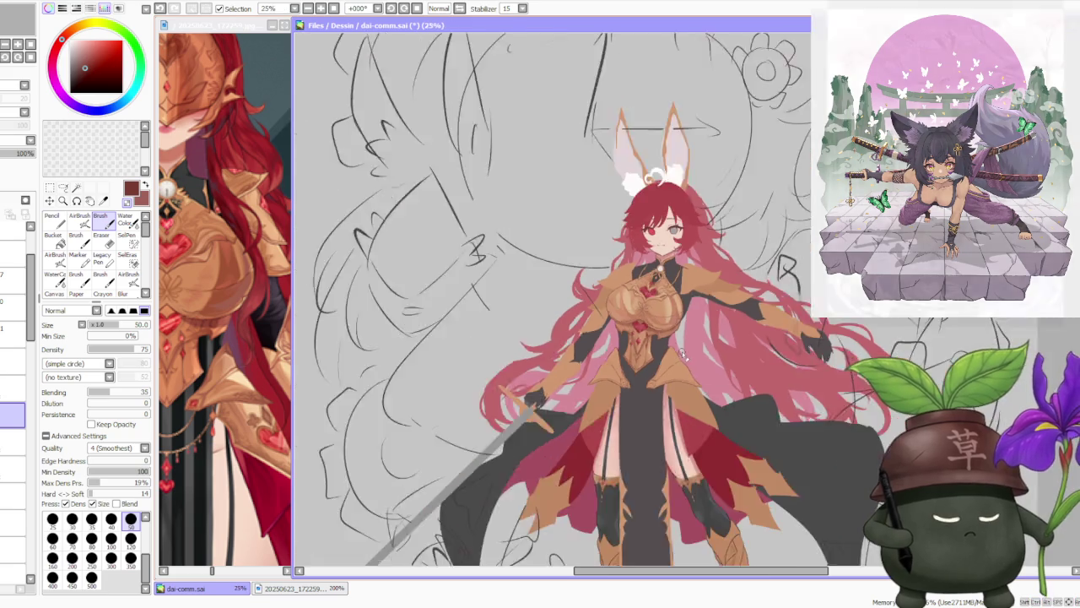
pyautogui.scroll(1, 679, 350)
pyautogui.scroll(1, 671, 333)
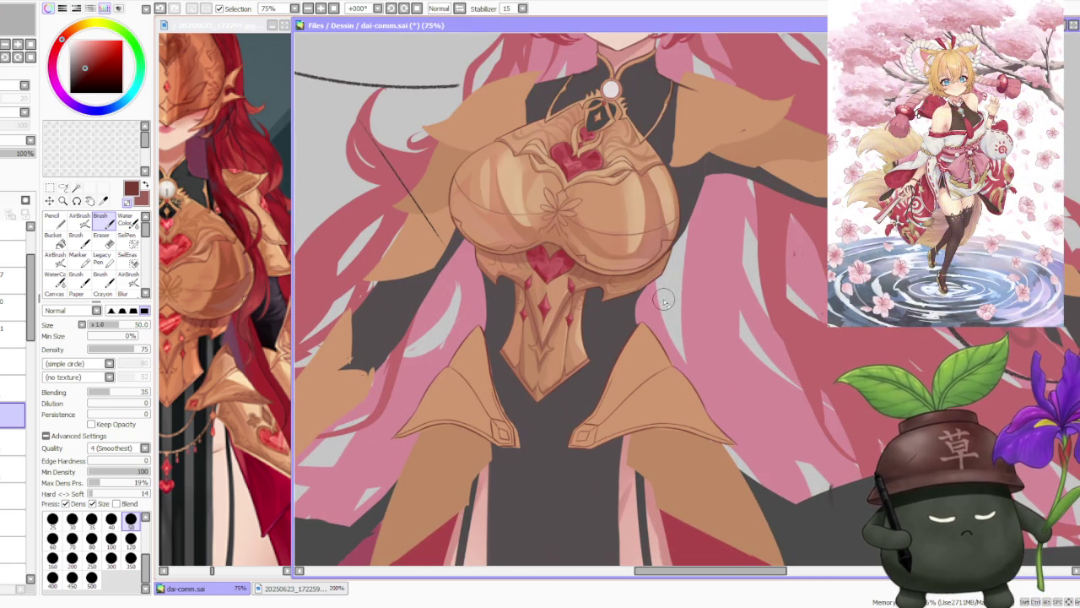
pyautogui.scroll(-2, 666, 294)
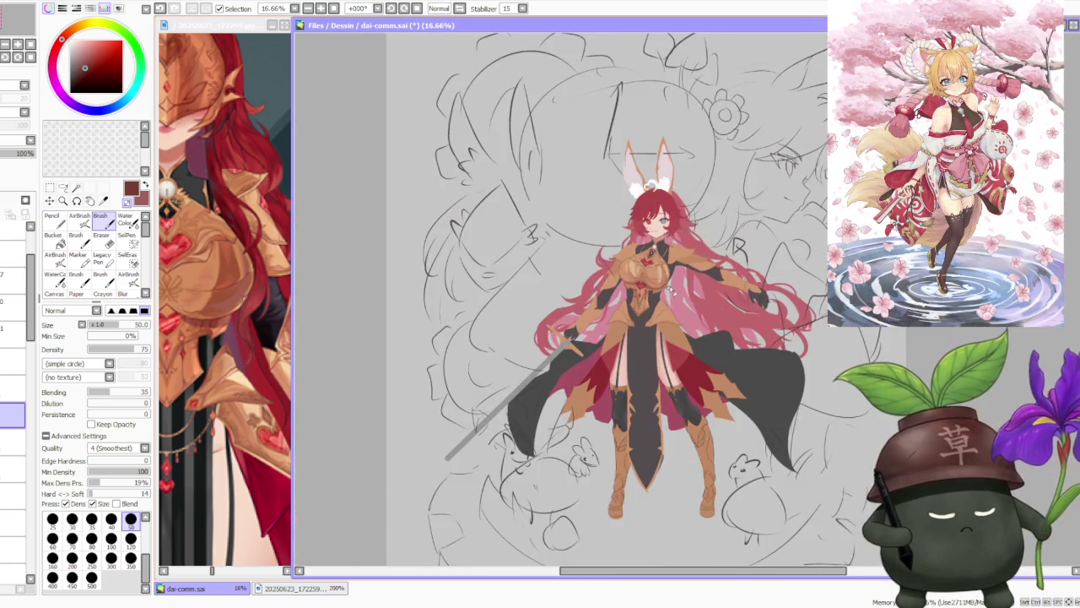
pyautogui.scroll(1, 676, 282)
pyautogui.scroll(1, 686, 312)
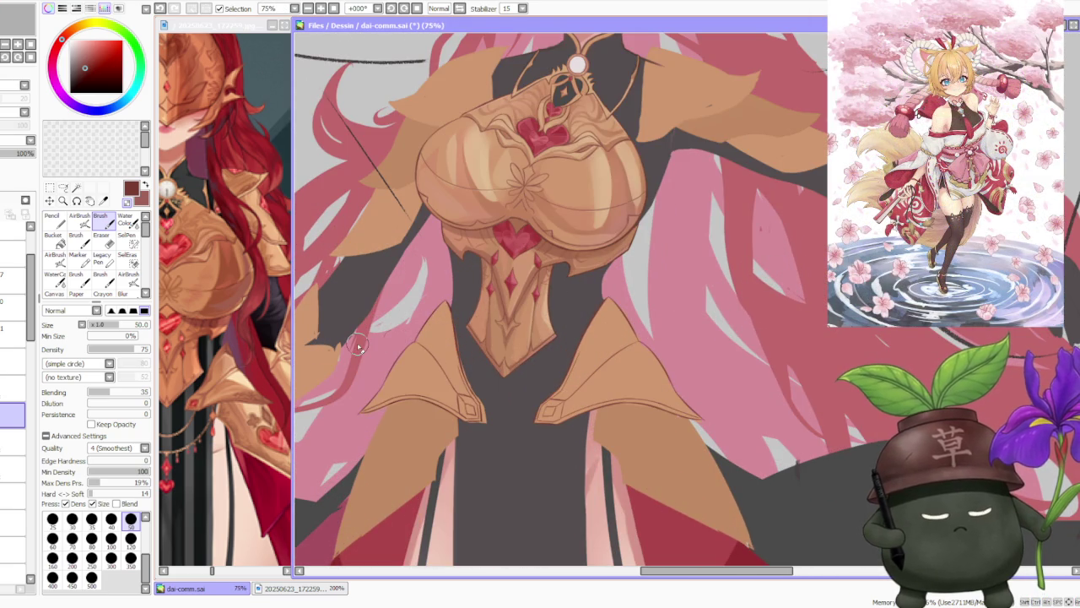
pyautogui.scroll(1, 361, 346)
pyautogui.scroll(1, 370, 417)
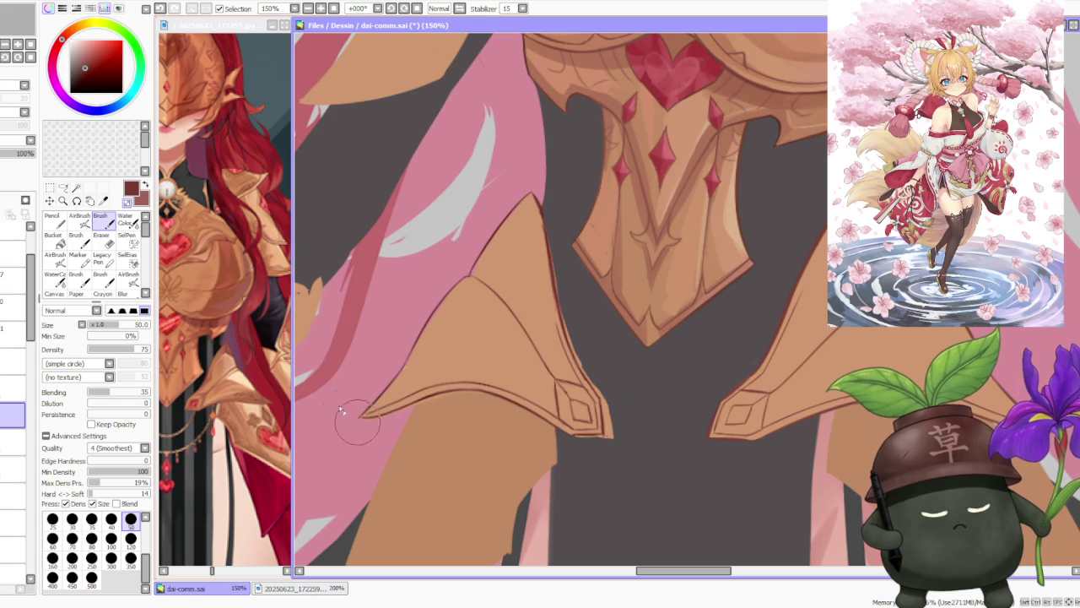
pyautogui.scroll(1, 332, 398)
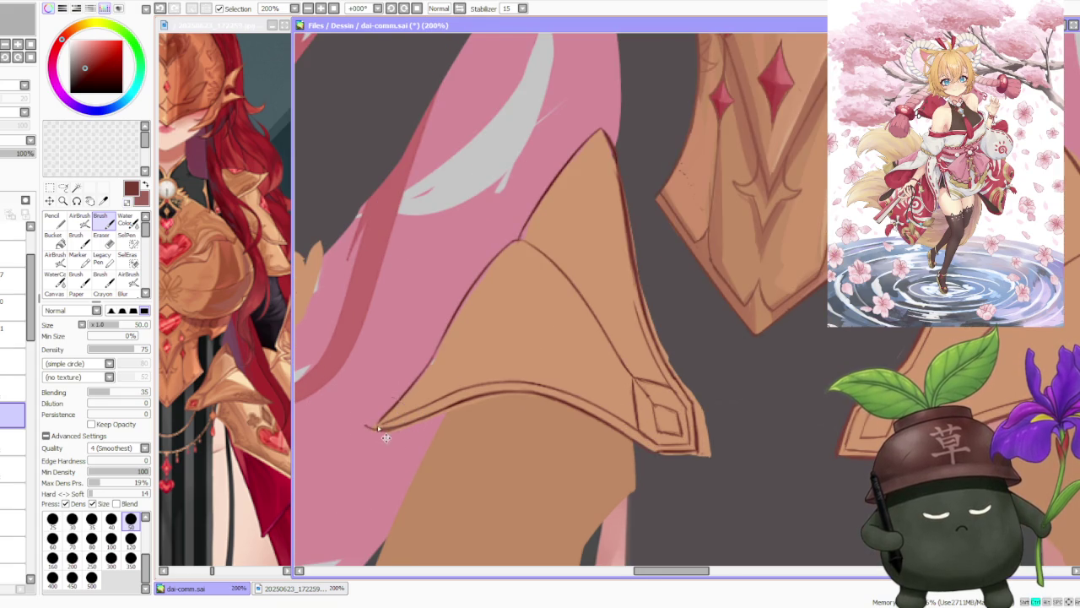
pyautogui.hotkey('ctrl', 'z')
pyautogui.moveTo(372, 424); pyautogui.dragTo(391, 411)
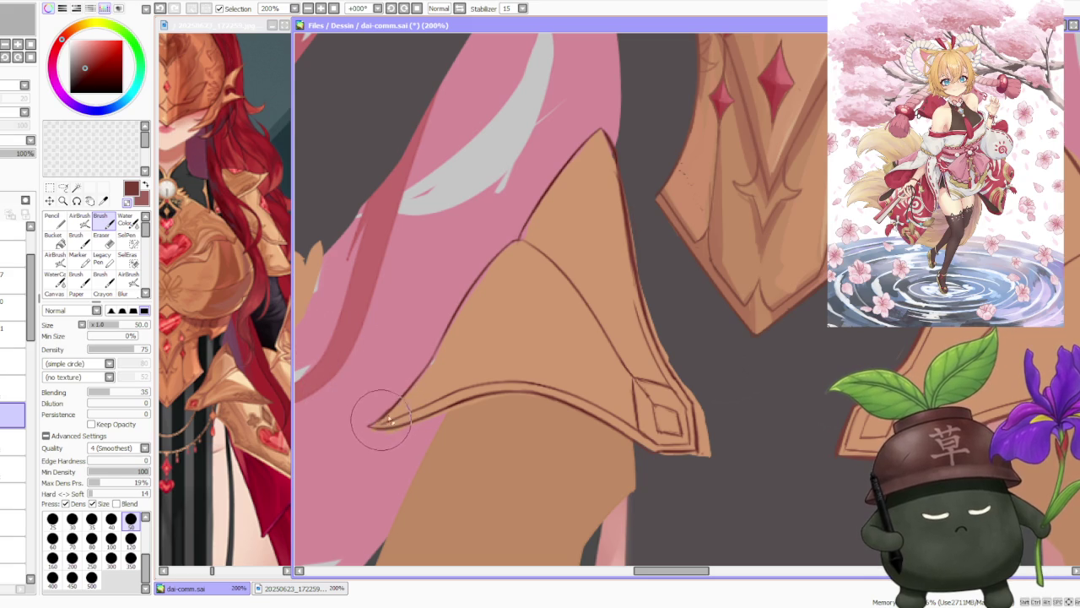
pyautogui.scroll(-5, 411, 390)
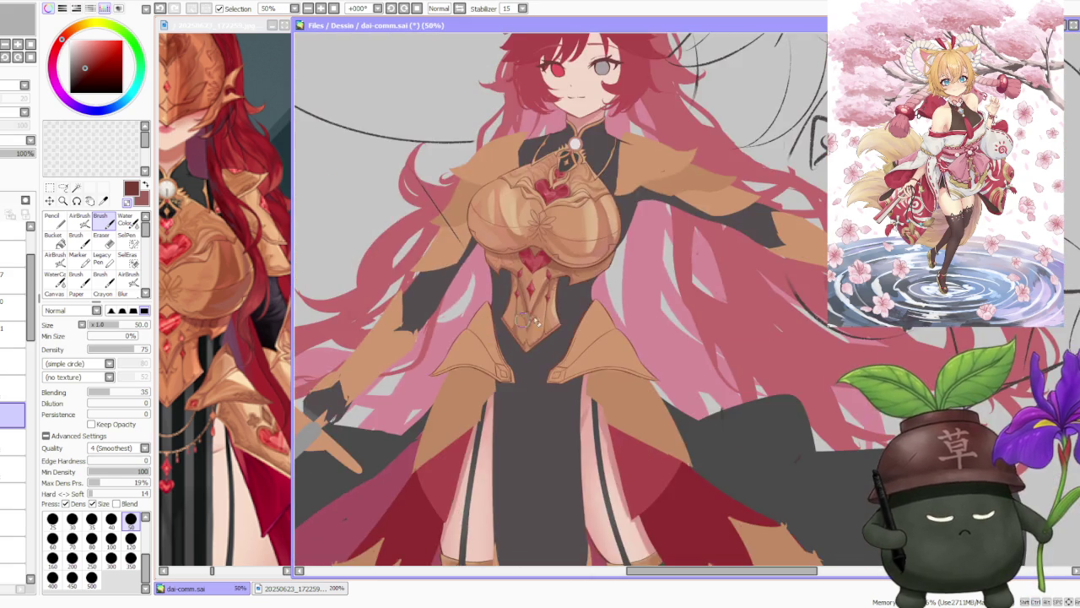
pyautogui.scroll(4, 677, 355)
pyautogui.moveTo(678, 354); pyautogui.dragTo(588, 458)
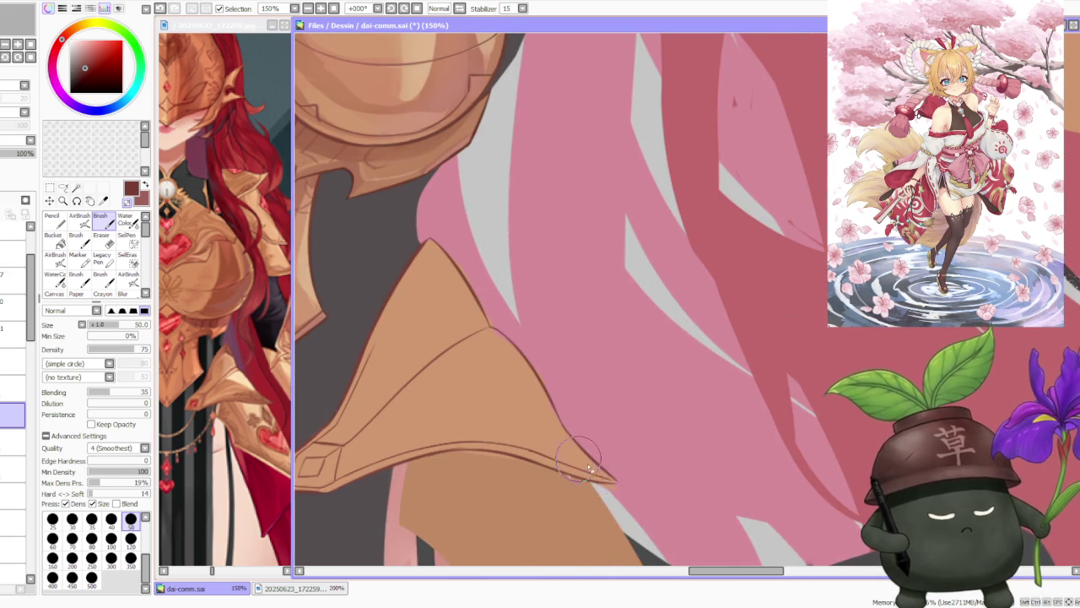
pyautogui.scroll(1, 578, 457)
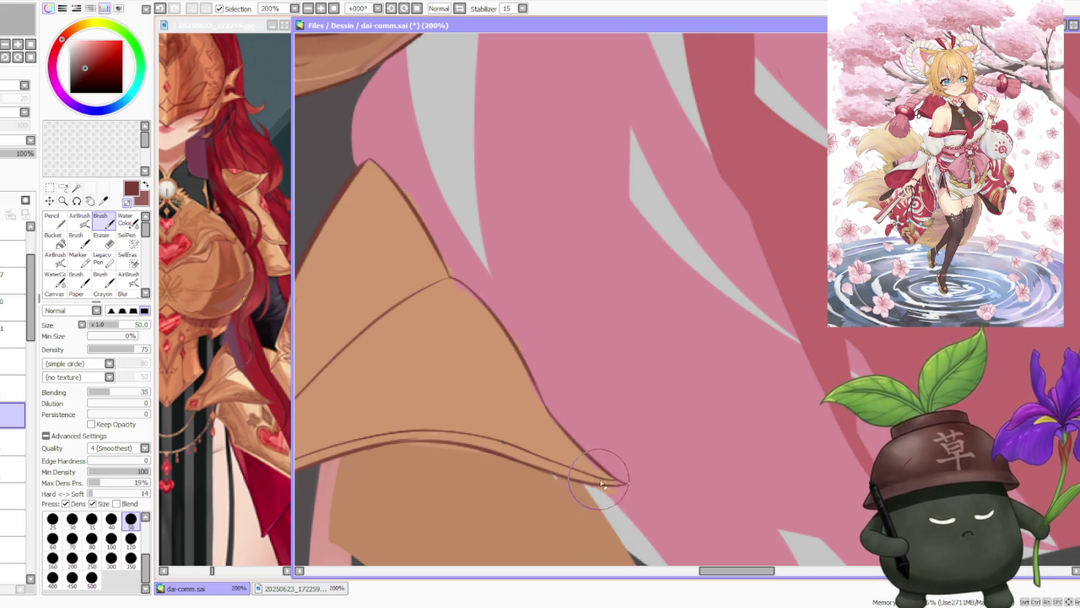
pyautogui.scroll(-2, 565, 426)
pyautogui.scroll(-4, 574, 355)
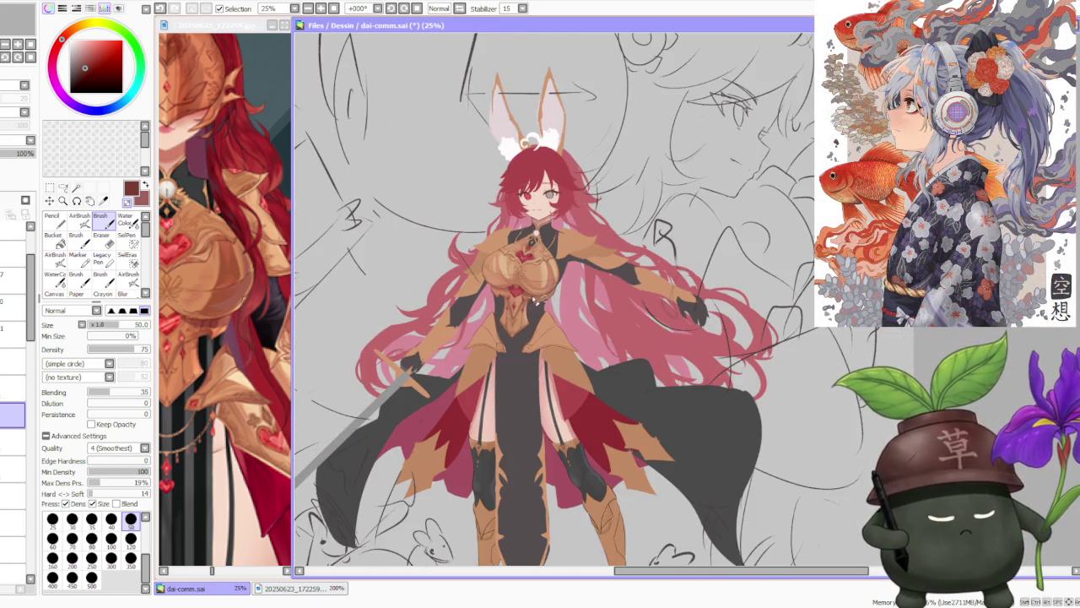
pyautogui.scroll(3, 544, 300)
pyautogui.scroll(-3, 626, 311)
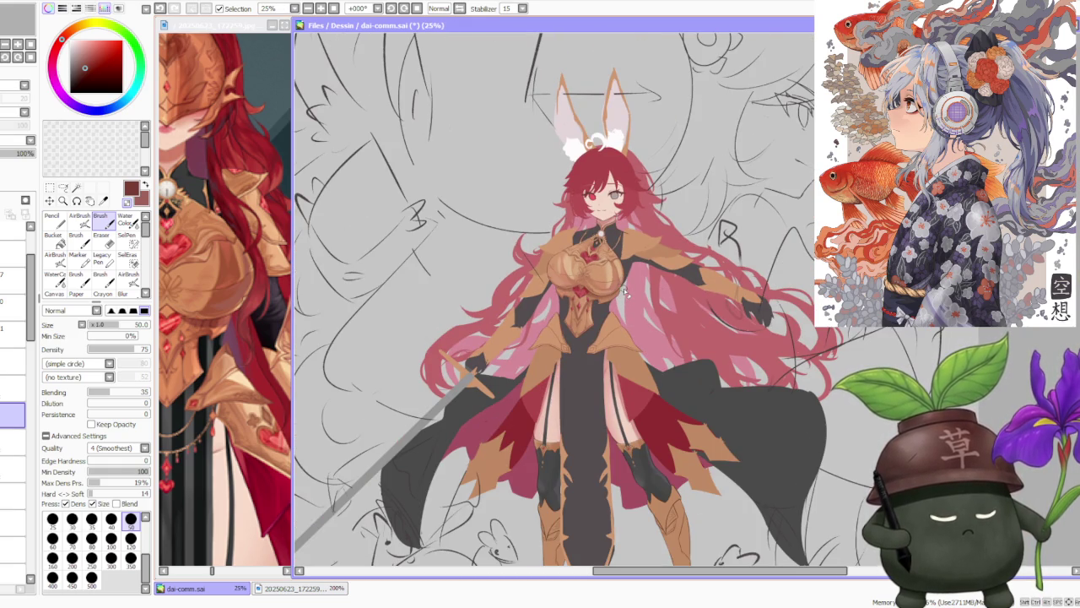
pyautogui.scroll(3, 626, 291)
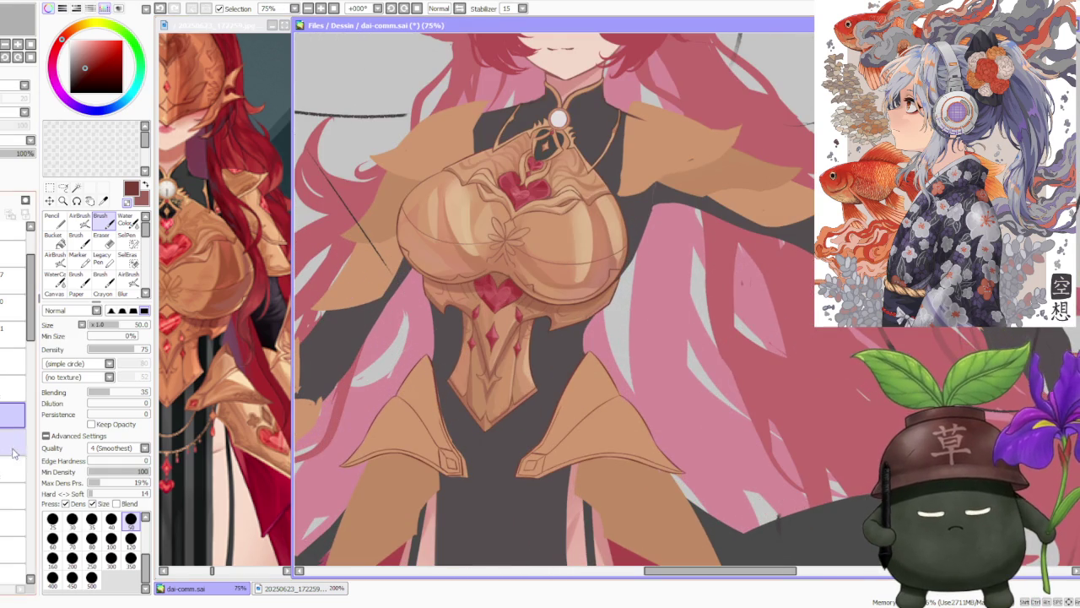
pyautogui.click(13, 522)
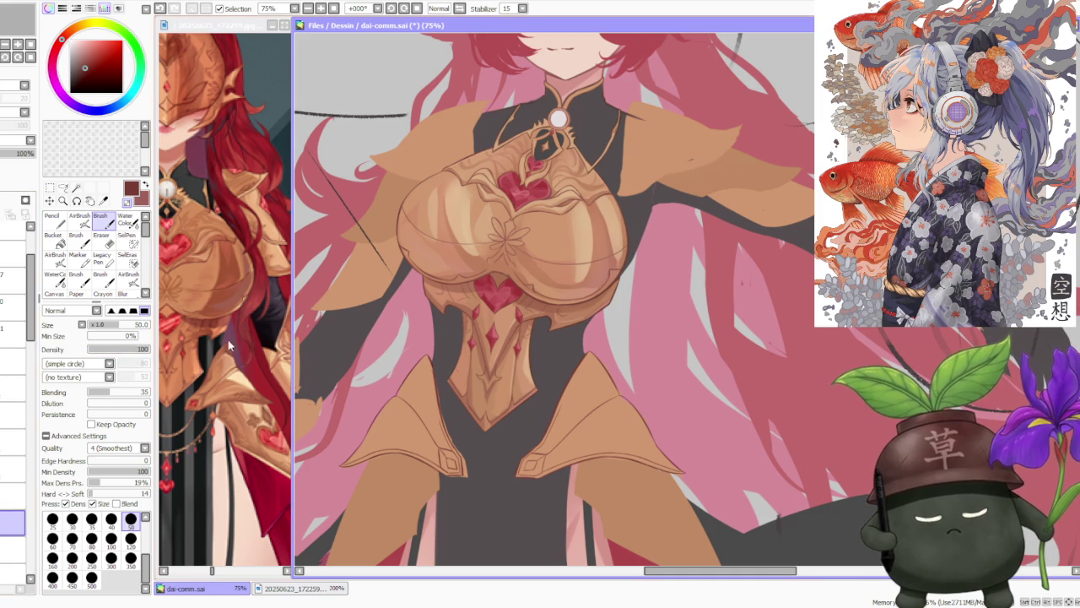
# Sample the tan armour colour from the canvas and zoom around the hip plates.
pyautogui.scroll(1, 455, 447)
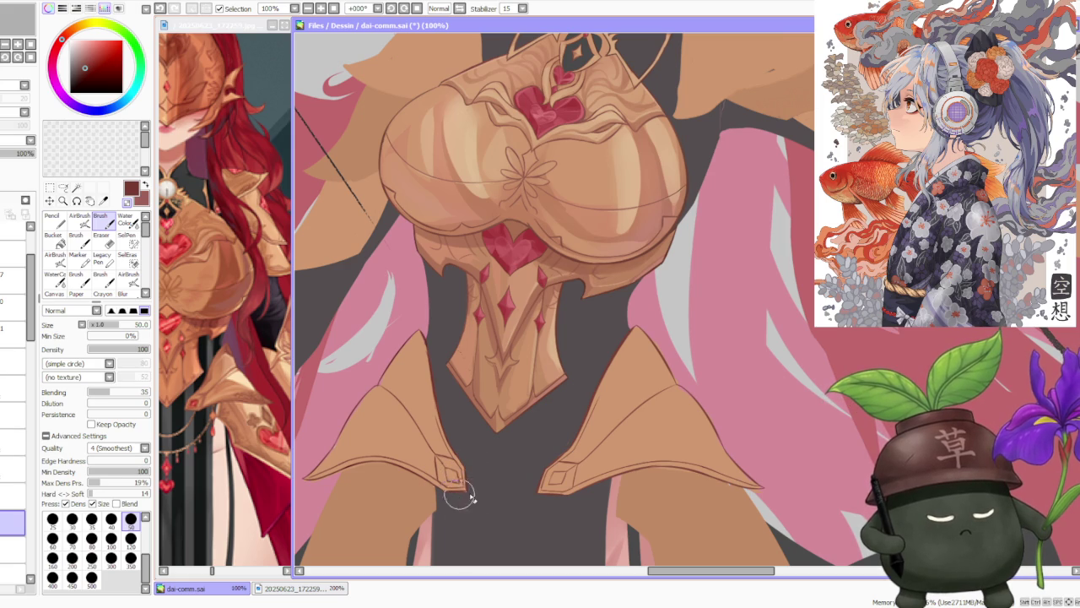
pyautogui.keyDown('alt'); pyautogui.click(413, 446); pyautogui.keyUp('alt')
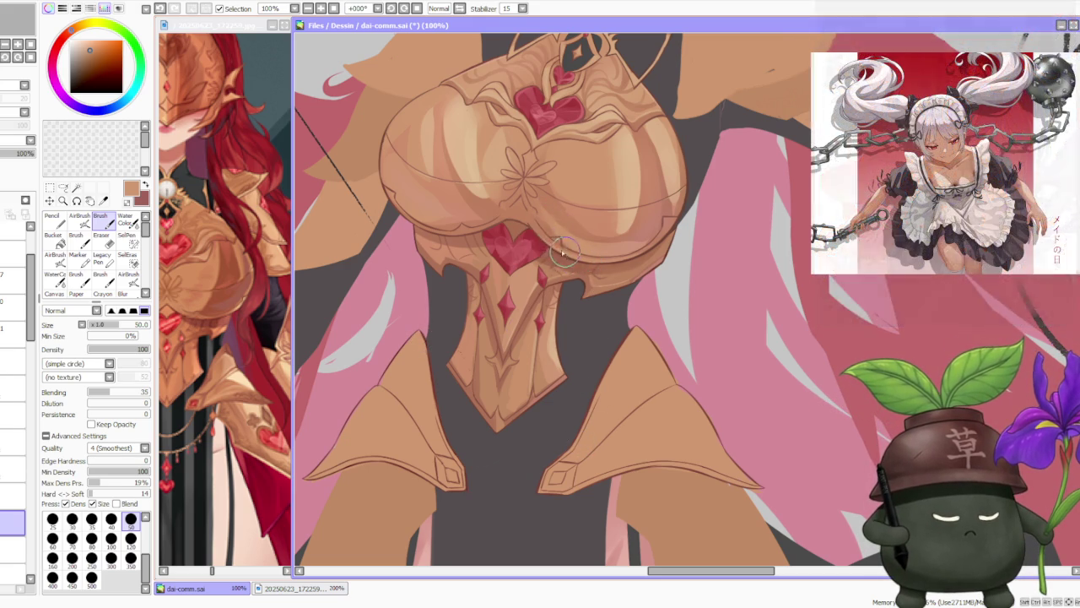
pyautogui.scroll(-2, 574, 261)
pyautogui.scroll(2, 632, 405)
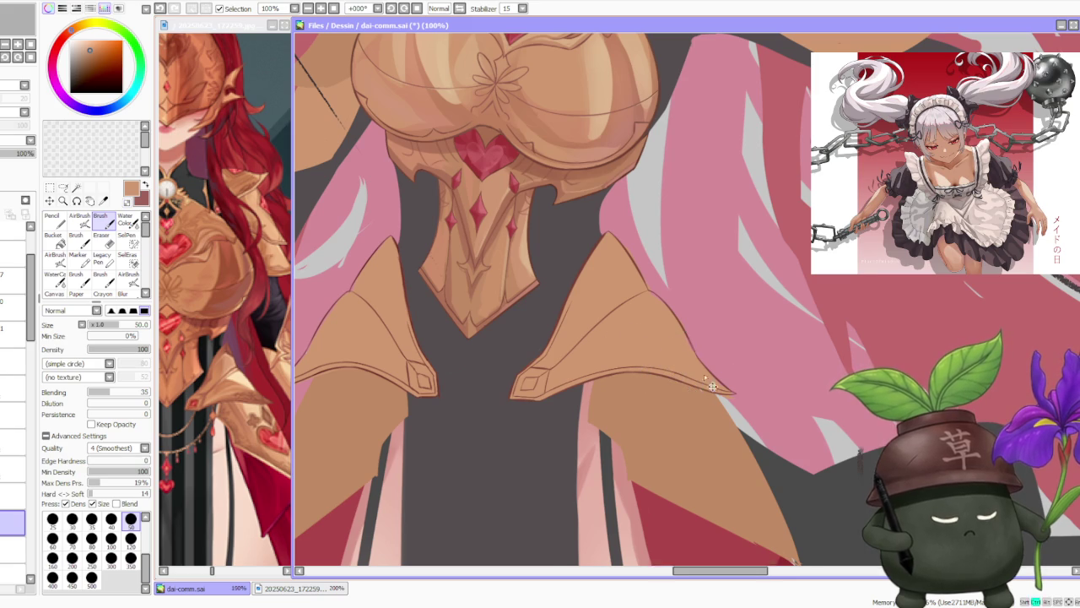
pyautogui.scroll(1, 694, 364)
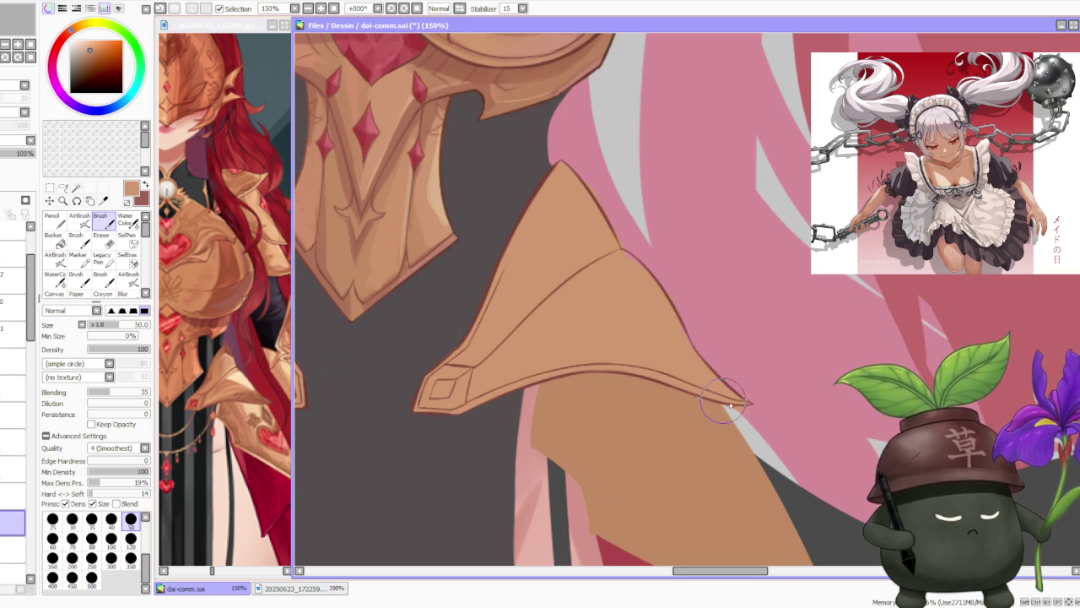
pyautogui.scroll(2, 692, 337)
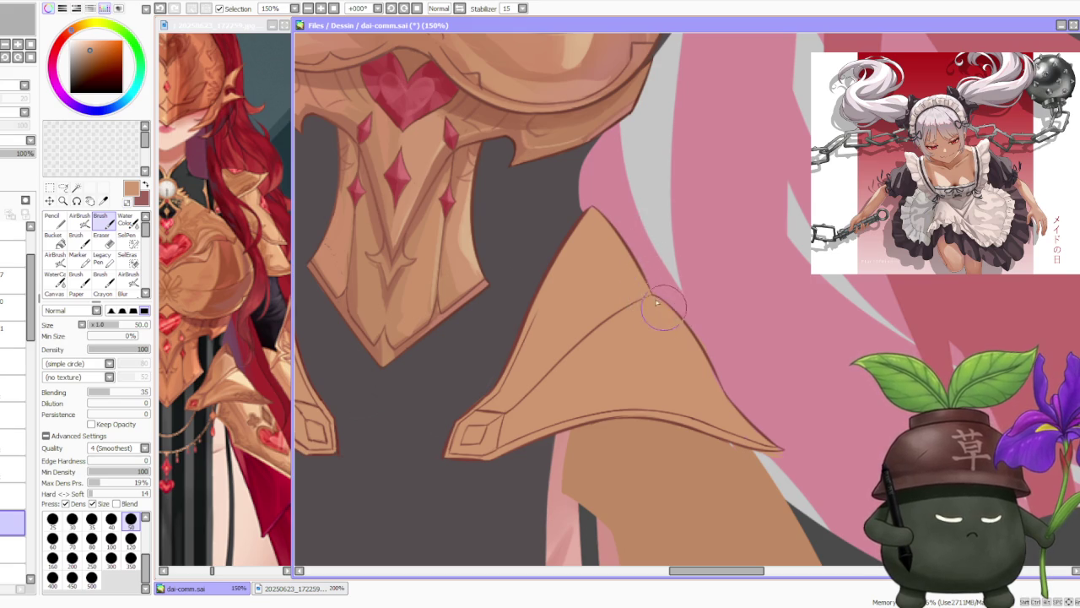
pyautogui.scroll(-2, 658, 308)
pyautogui.scroll(2, 571, 287)
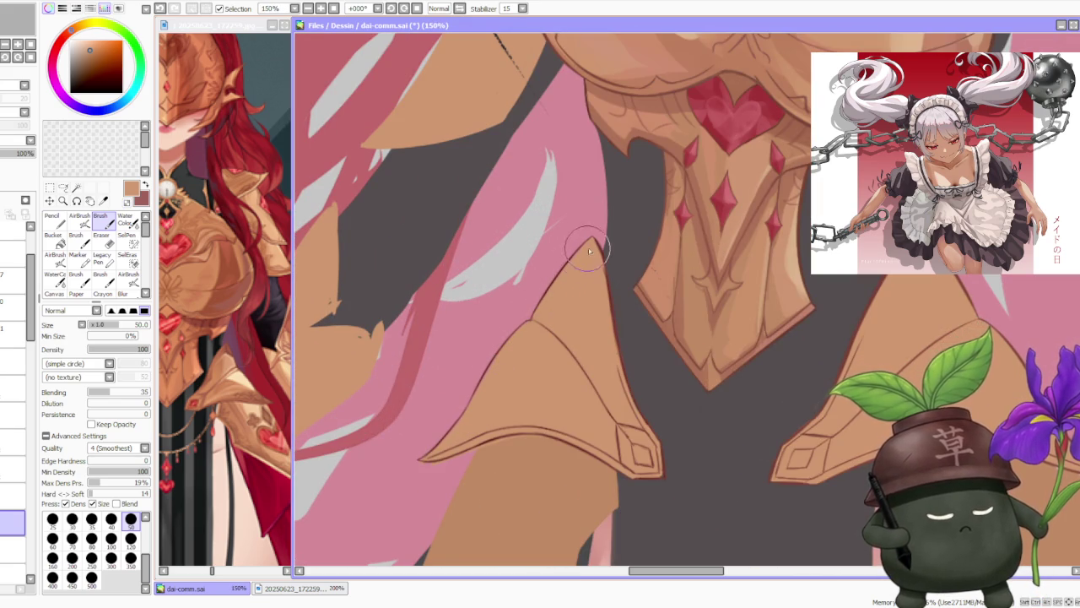
pyautogui.scroll(-2, 582, 261)
pyautogui.scroll(-2, 667, 287)
pyautogui.scroll(-1, 665, 285)
pyautogui.scroll(-1, 696, 244)
pyautogui.scroll(3, 732, 192)
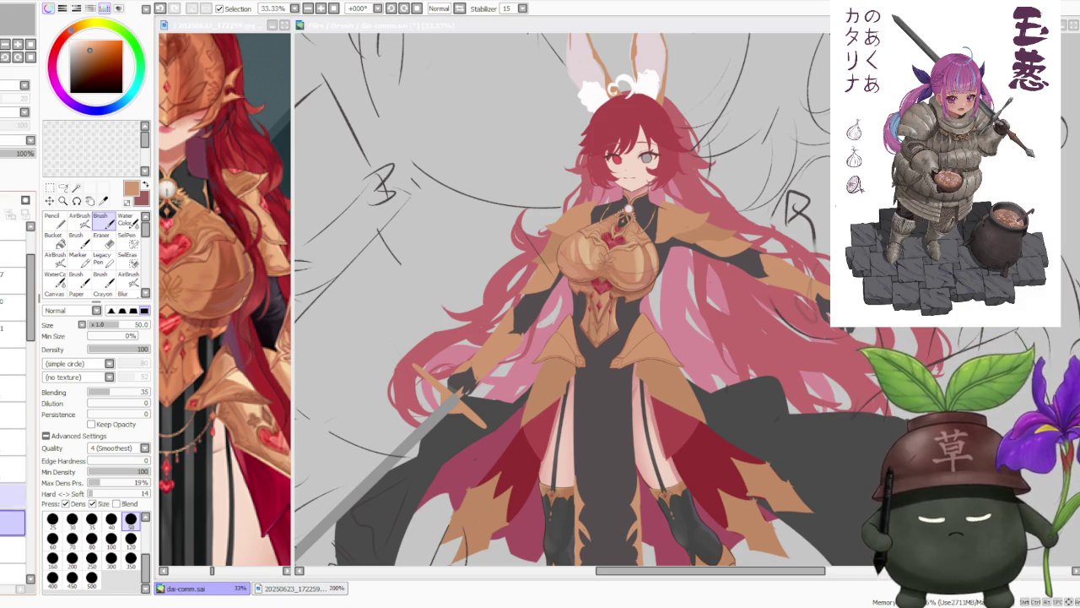
# Sample an armour colour and enlarge the brush via presets 120 then 300.
pyautogui.hotkey('alt', 'Tab')
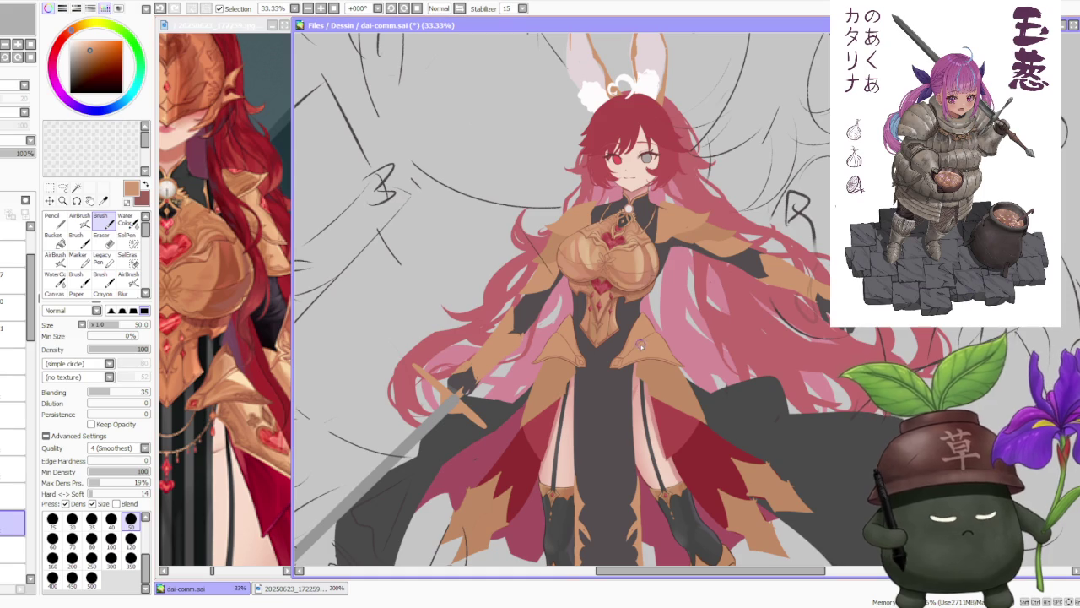
pyautogui.scroll(-2, 639, 346)
pyautogui.scroll(2, 633, 304)
pyautogui.rightClick(628, 279)
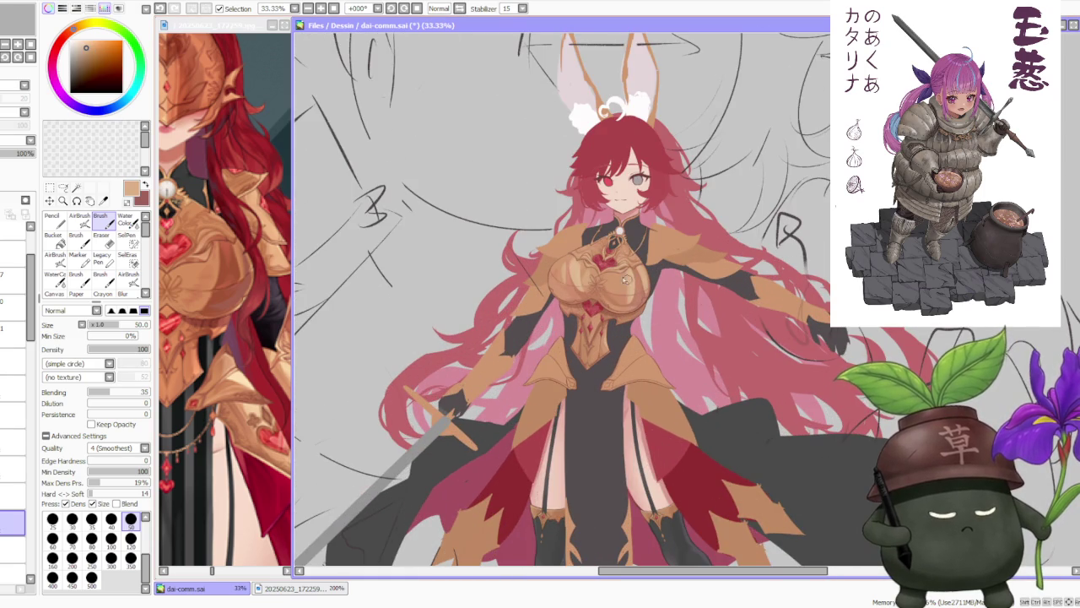
pyautogui.click(131, 539)
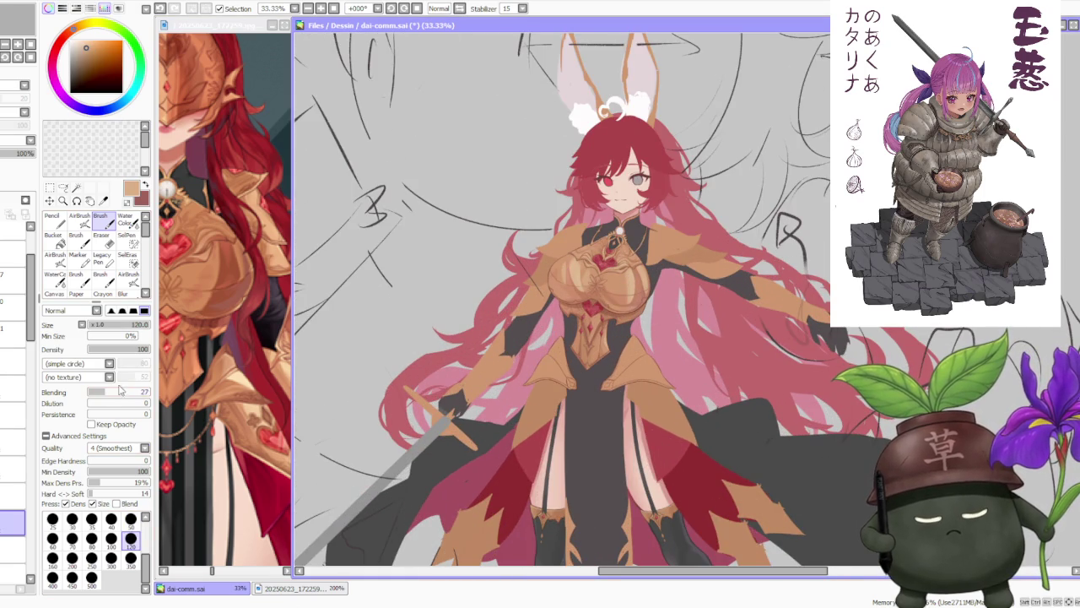
pyautogui.click(111, 557)
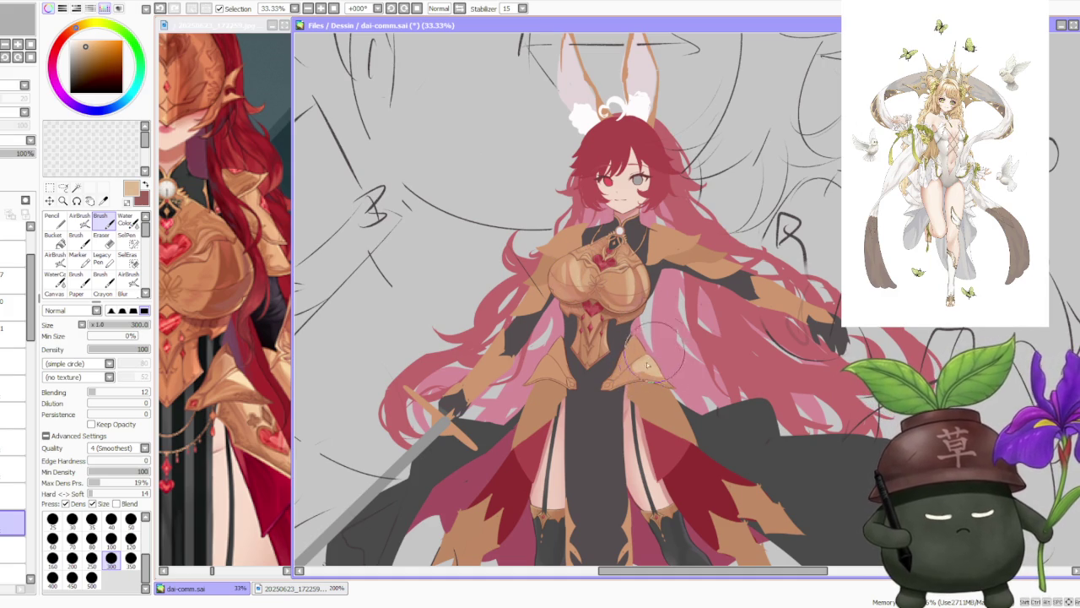
# Sample a darker chest-armour tone and lay a faint shading stroke on the armour.
pyautogui.rightClick(633, 279)
pyautogui.rightClick(589, 279)
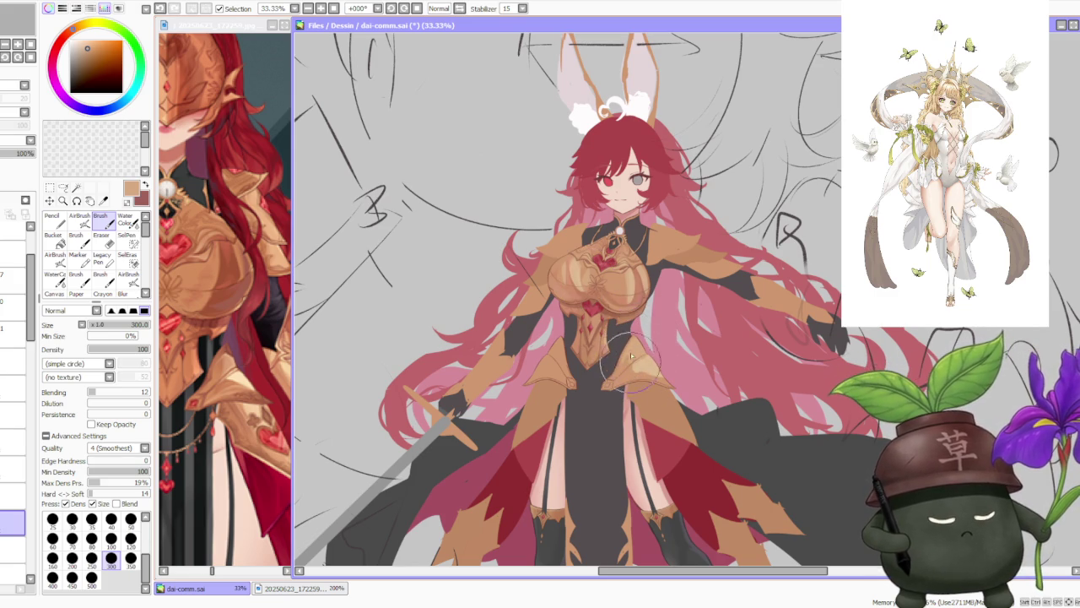
pyautogui.rightClick(552, 261)
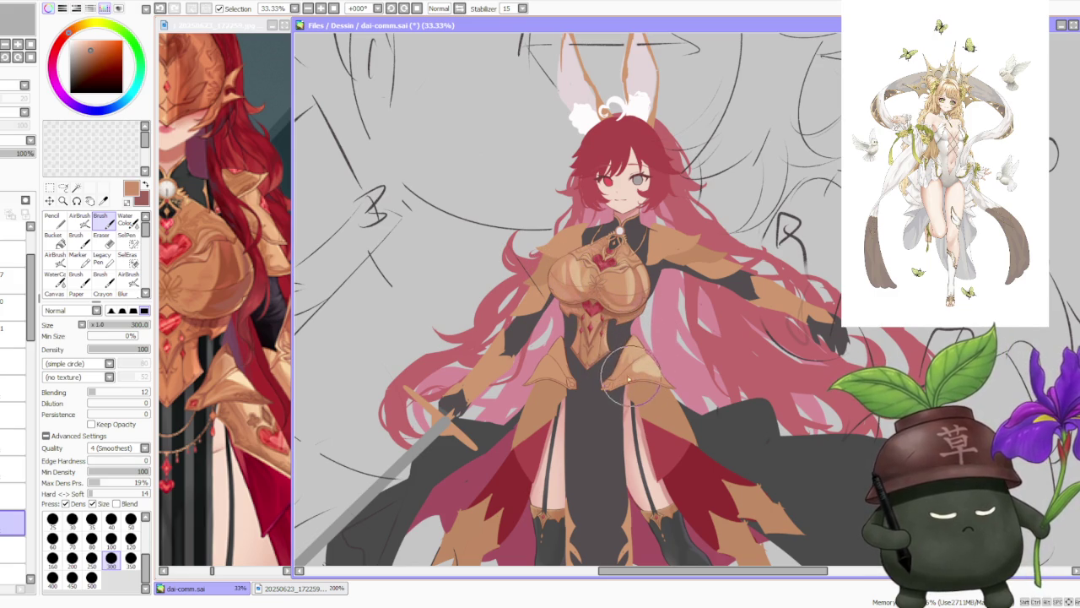
pyautogui.moveTo(625, 384); pyautogui.dragTo(618, 387)
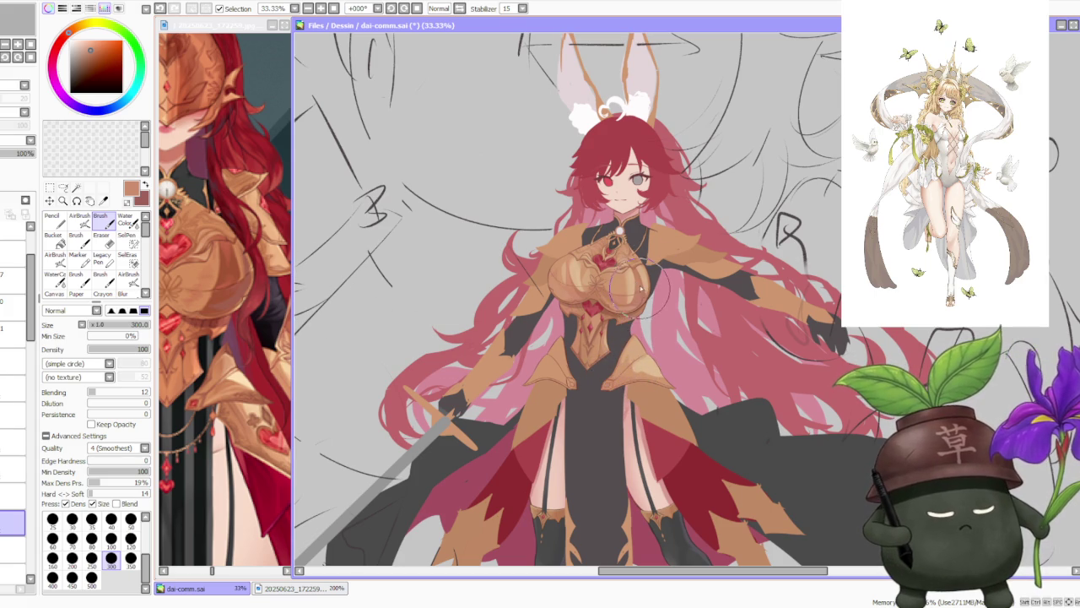
# Set the airbrush to size 350 and pick the armour tan as paint colour.
pyautogui.press('v')
pyautogui.click(91, 550)
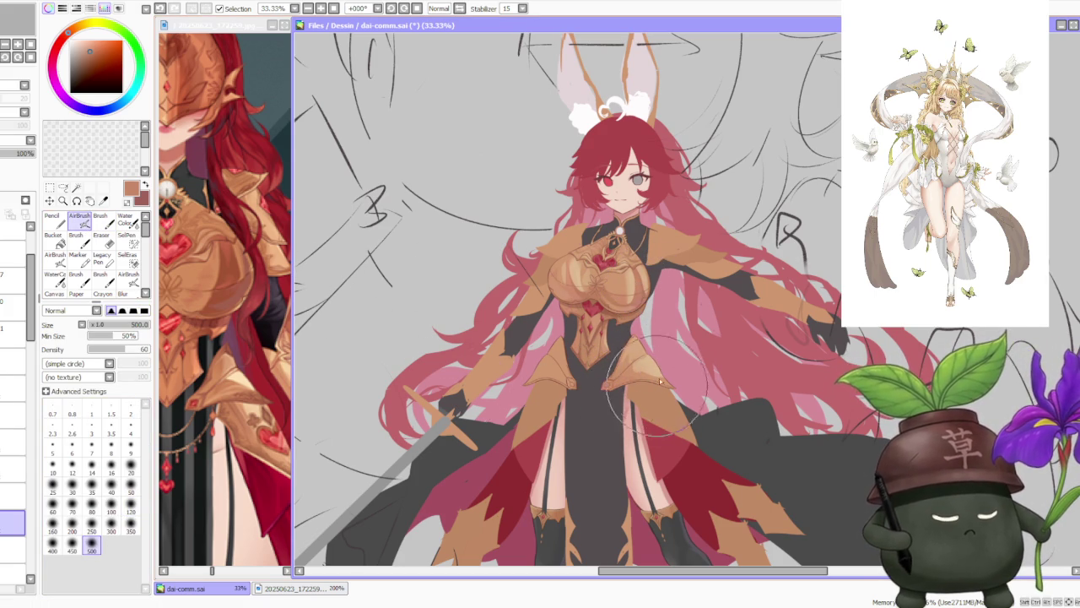
pyautogui.click(131, 525)
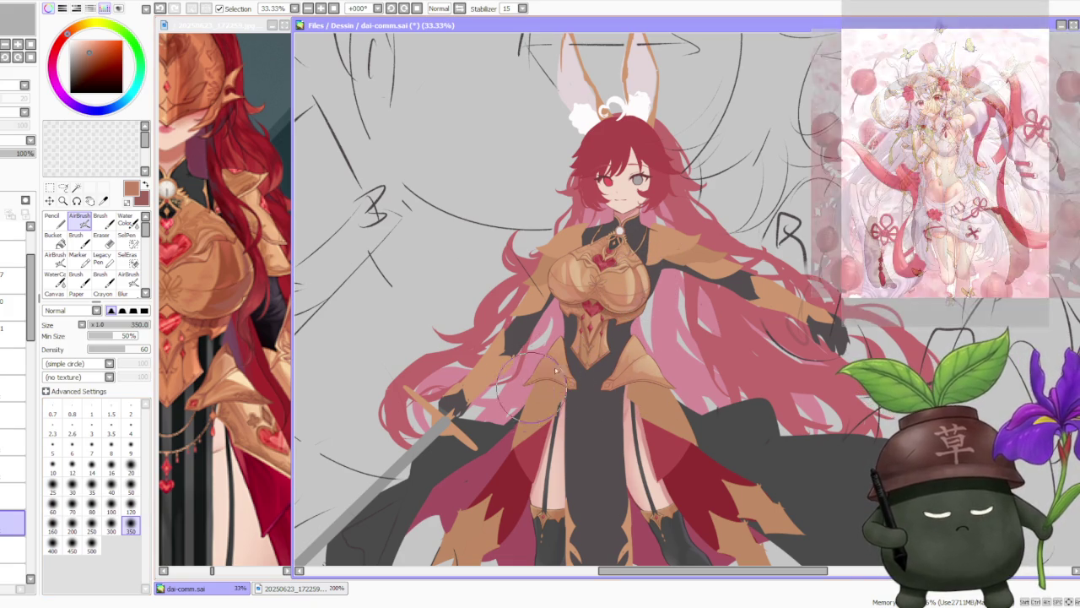
pyautogui.keyDown('alt'); pyautogui.click(646, 358); pyautogui.keyUp('alt')
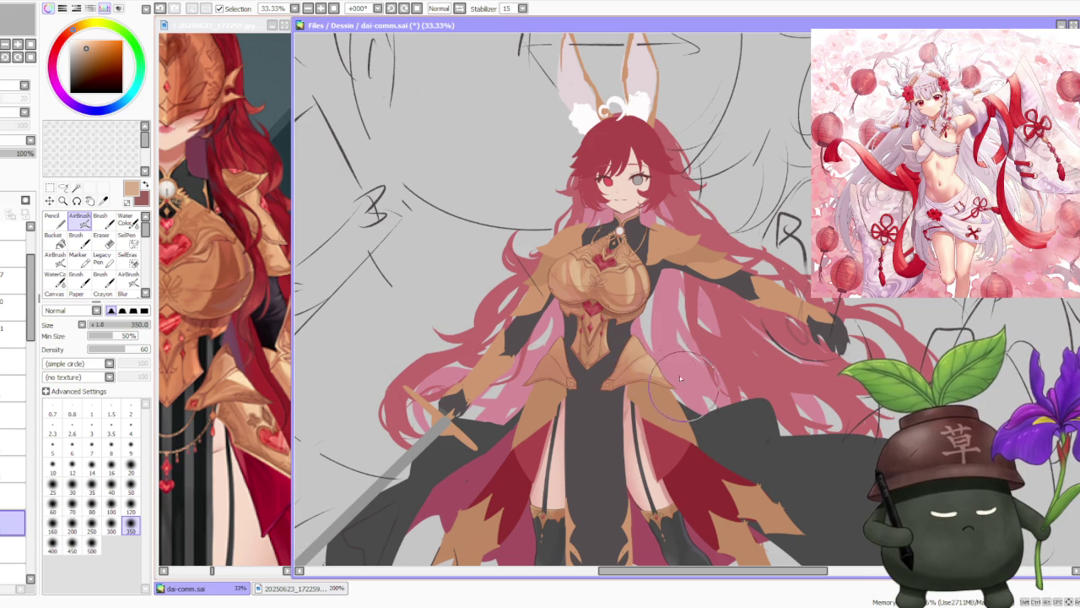
pyautogui.scroll(-1, 685, 386)
pyautogui.scroll(2, 590, 380)
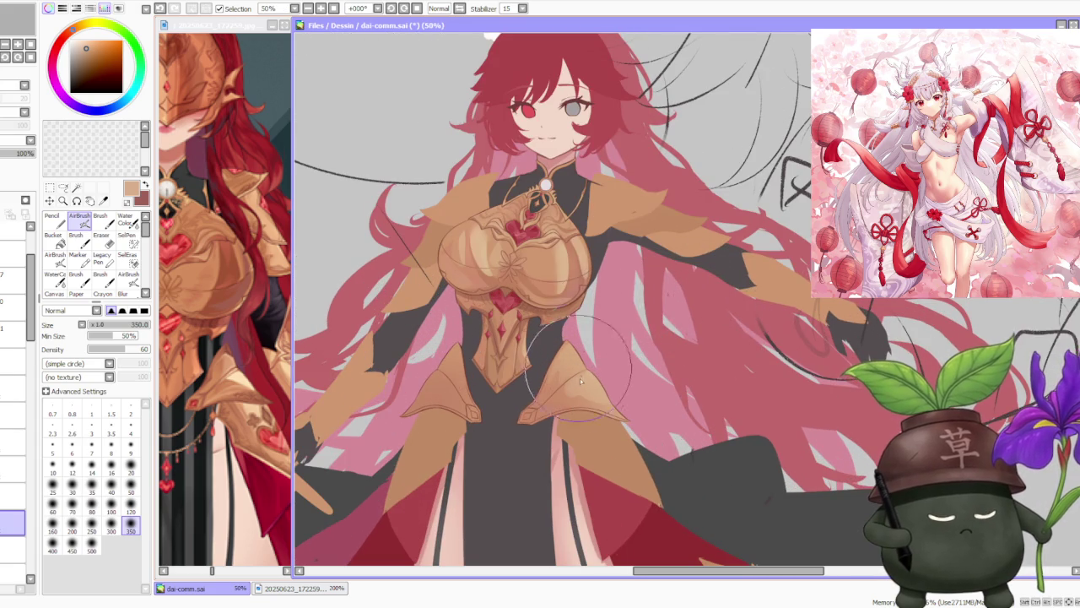
pyautogui.press('b')
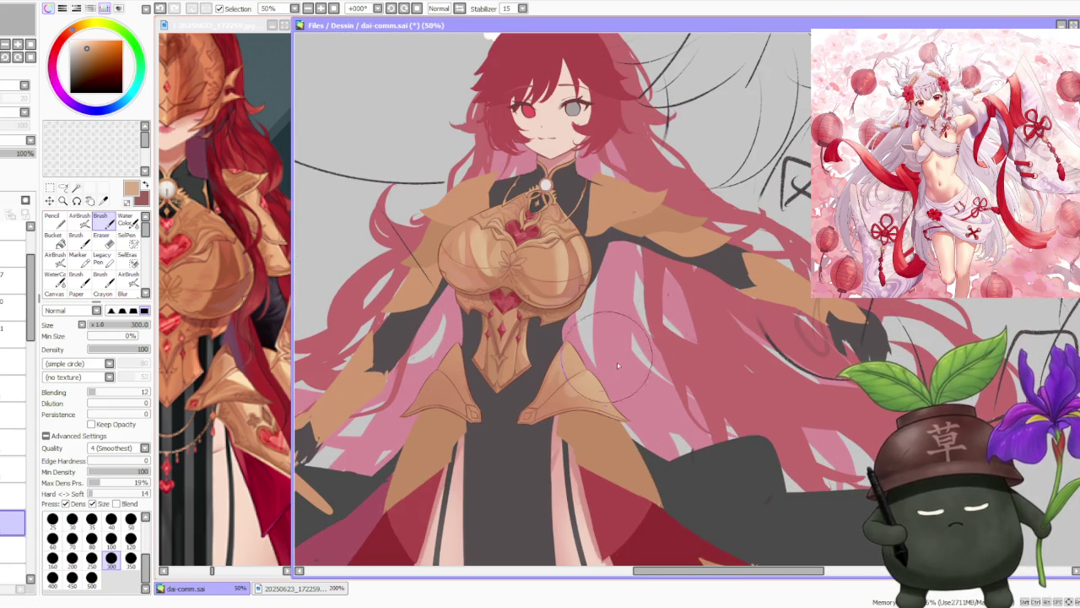
# Shade the lower chest armour with brush tones sampled from the gold armour.
pyautogui.keyDown('alt'); pyautogui.click(561, 398); pyautogui.keyUp('alt')
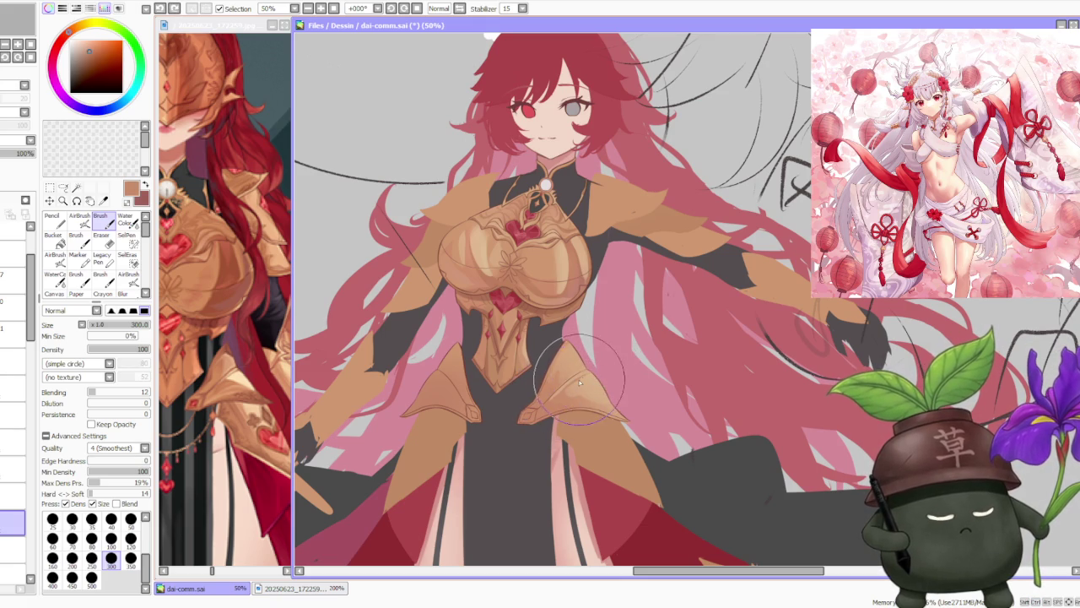
pyautogui.keyDown('alt'); pyautogui.click(572, 371); pyautogui.keyUp('alt')
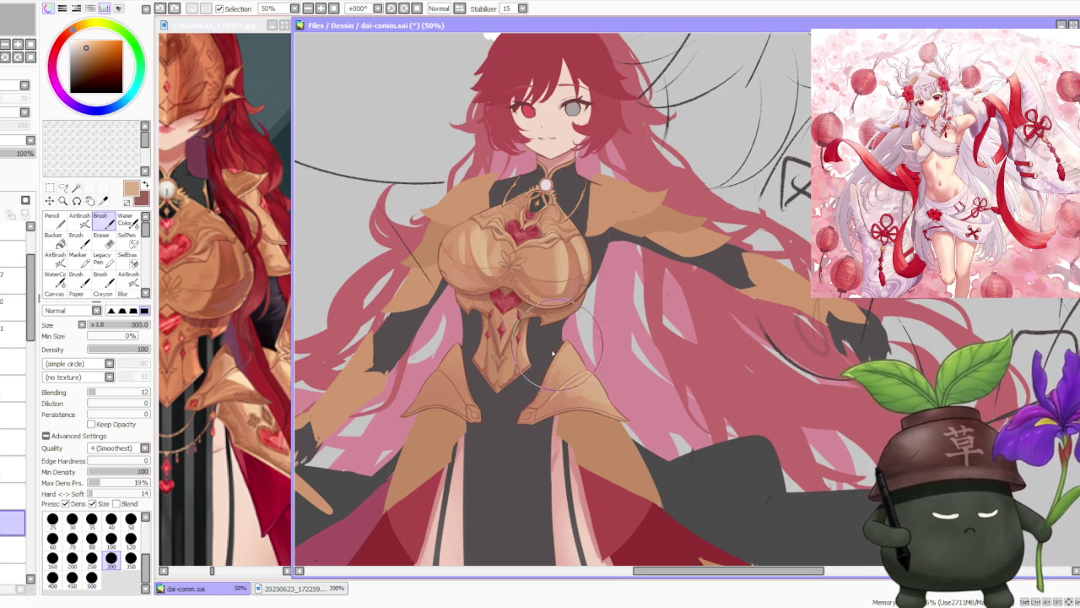
pyautogui.keyDown('alt'); pyautogui.click(532, 393); pyautogui.keyUp('alt')
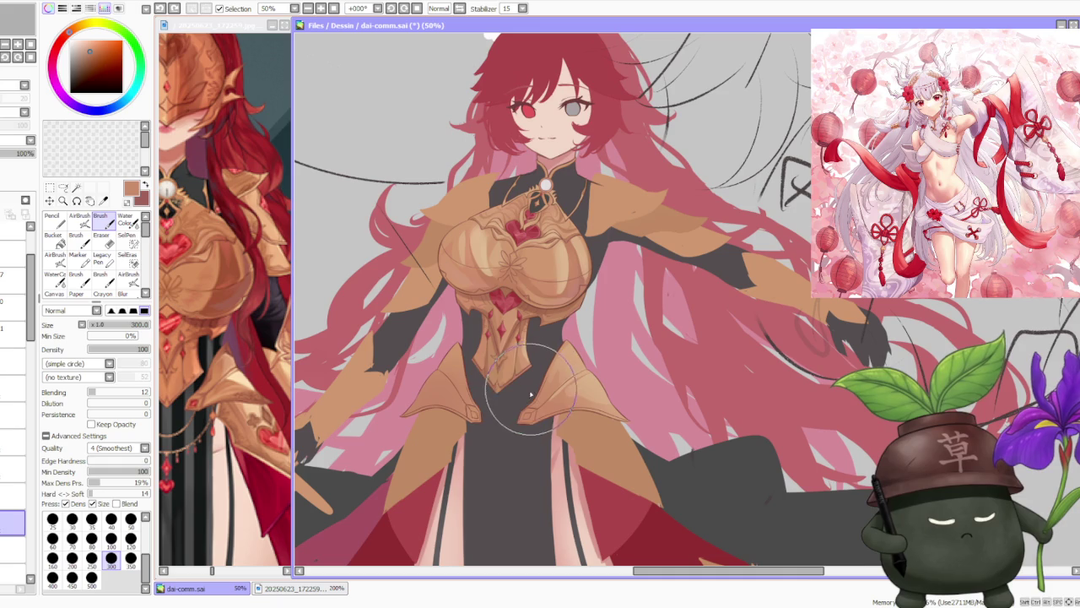
pyautogui.moveTo(498, 283); pyautogui.dragTo(570, 291)
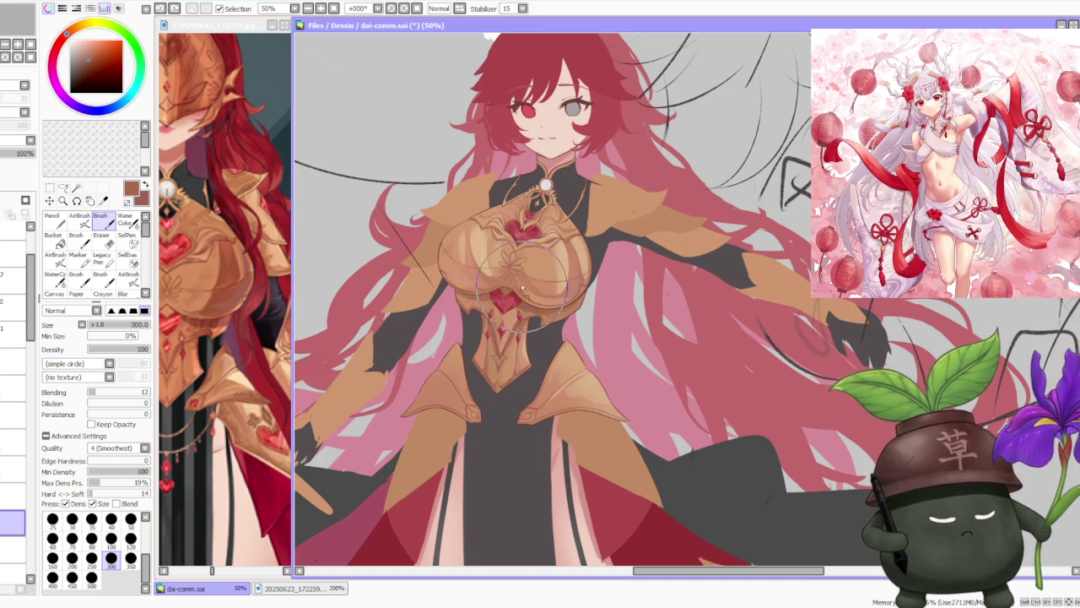
pyautogui.keyDown('alt'); pyautogui.click(492, 295); pyautogui.keyUp('alt')
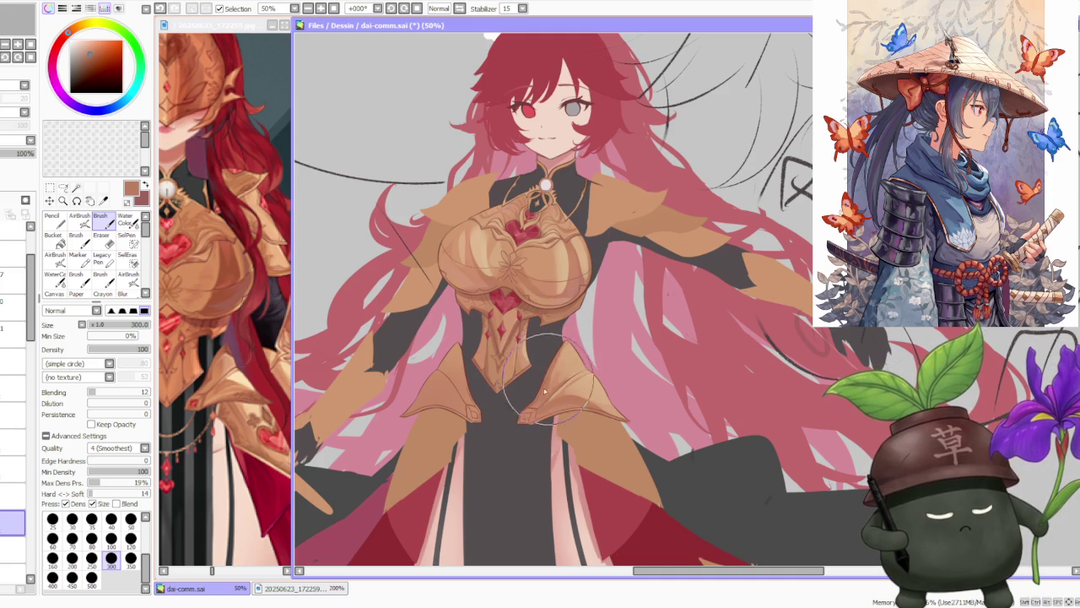
# Sample light peach, tan and darker brown armour tones for the right hip plate.
pyautogui.scroll(-2, 546, 385)
pyautogui.scroll(2, 596, 329)
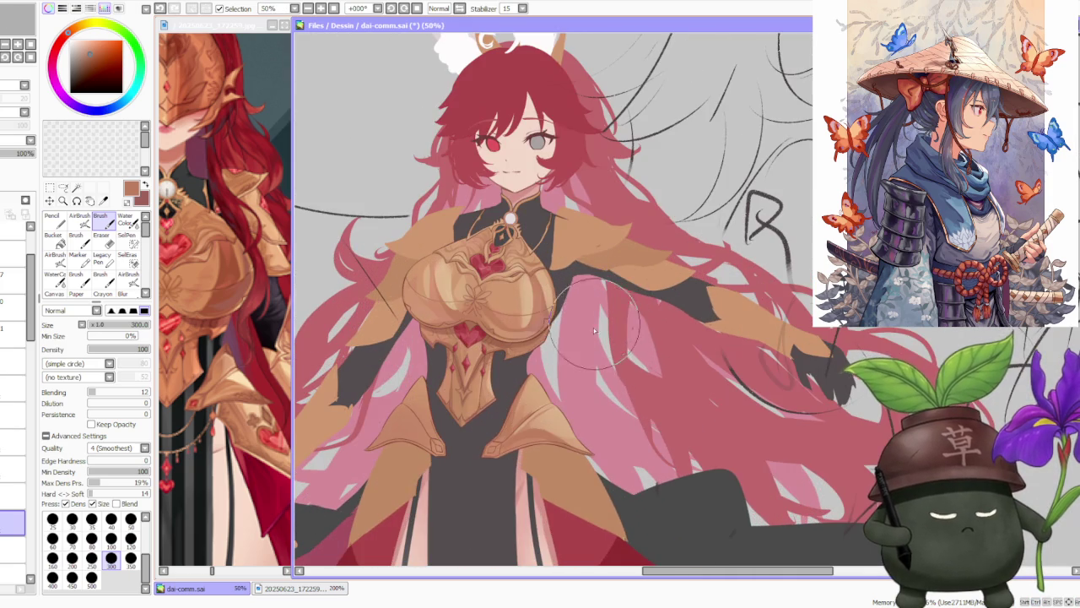
pyautogui.keyDown('alt'); pyautogui.click(529, 393); pyautogui.keyUp('alt')
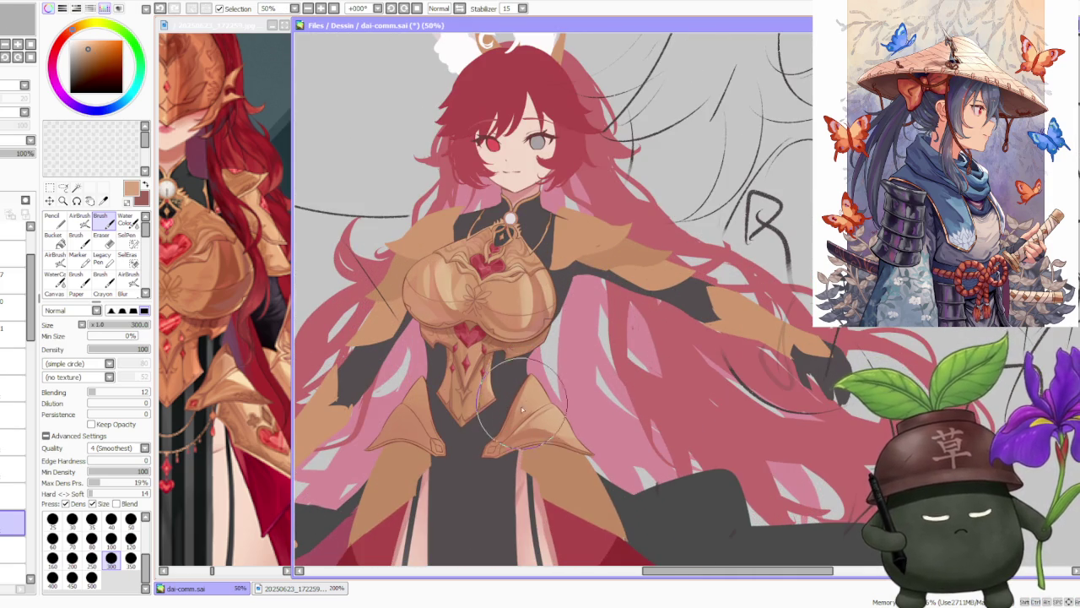
pyautogui.keyDown('alt'); pyautogui.click(523, 403); pyautogui.keyUp('alt')
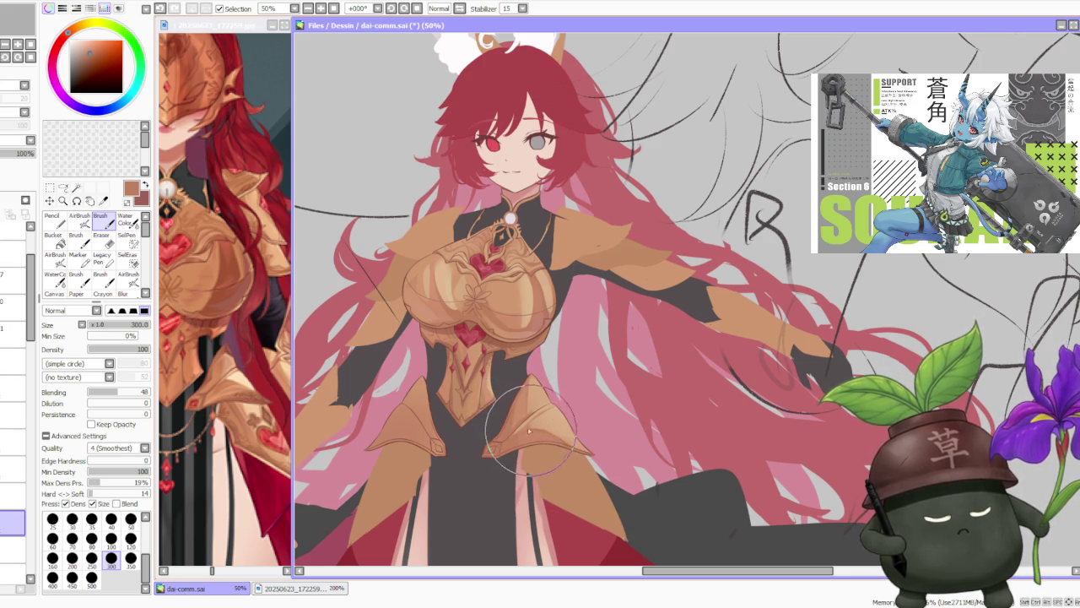
pyautogui.keyDown('alt'); pyautogui.click(525, 425); pyautogui.keyUp('alt')
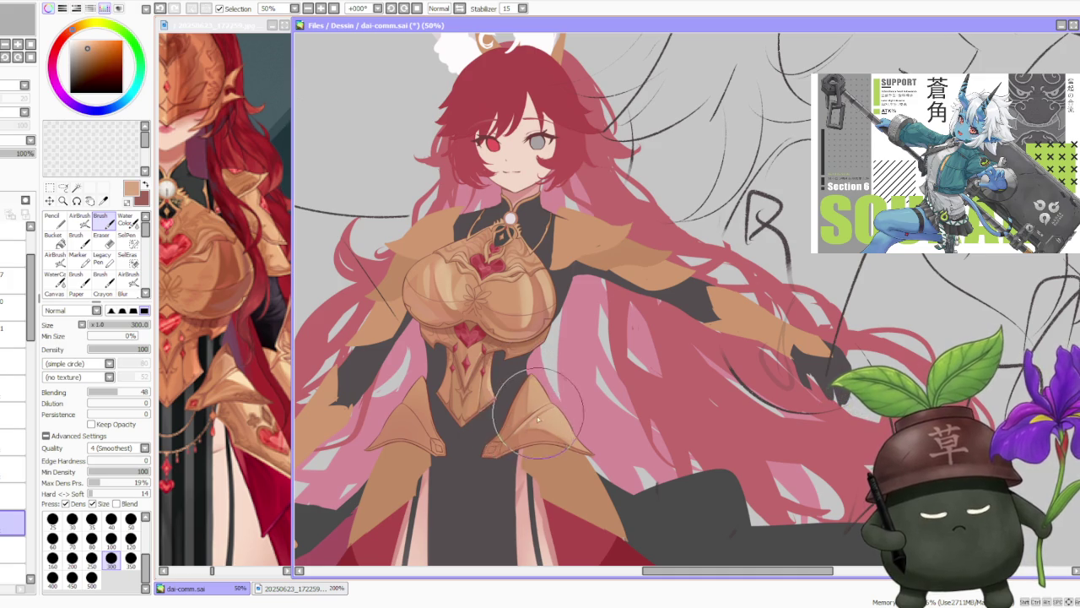
pyautogui.keyDown('alt'); pyautogui.click(515, 437); pyautogui.keyUp('alt')
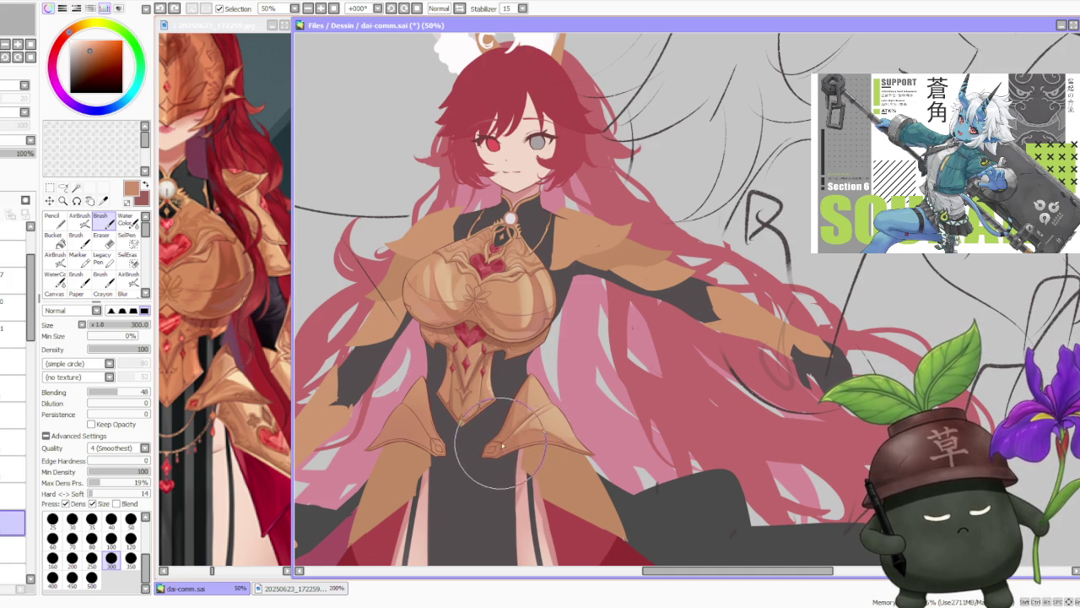
pyautogui.keyDown('alt'); pyautogui.click(566, 420); pyautogui.keyUp('alt')
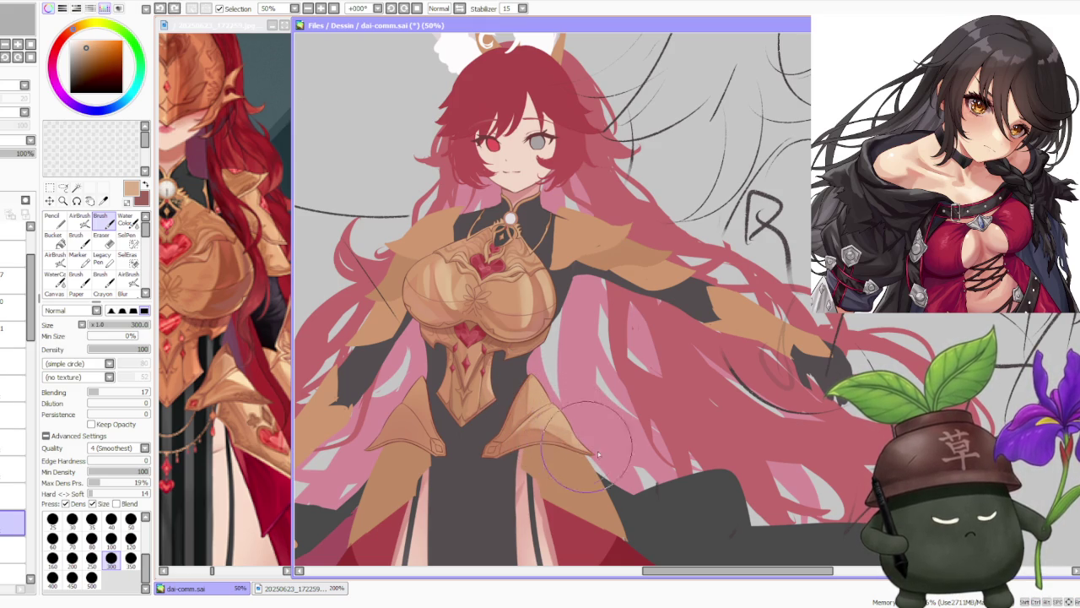
# Zoom out and sample a darker brown from the chest armour.
pyautogui.hotkey('ctrl', '-')
pyautogui.scroll(1, 544, 361)
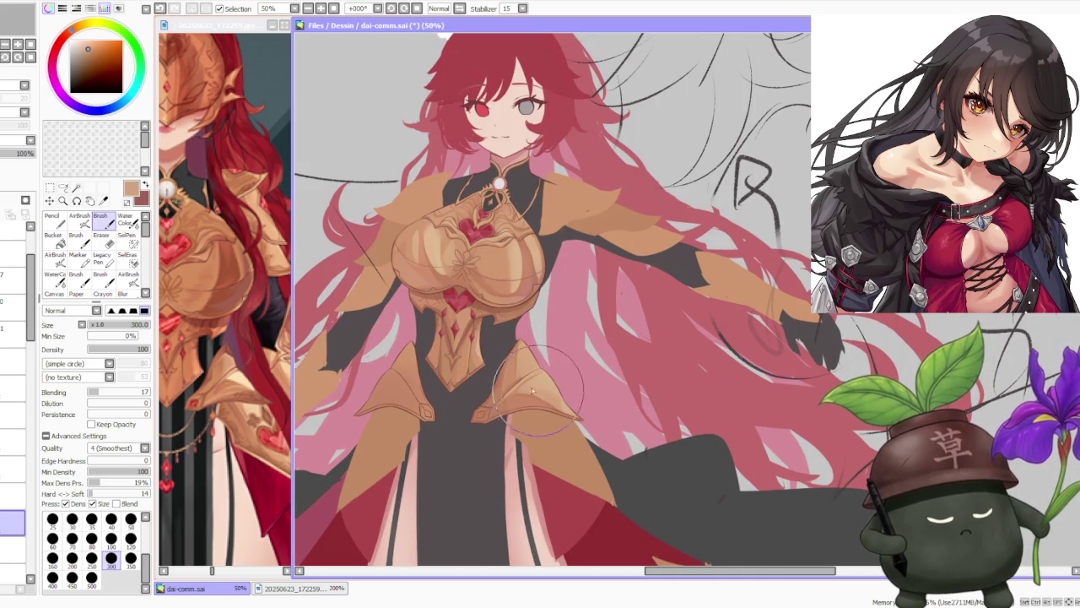
pyautogui.scroll(1, 527, 390)
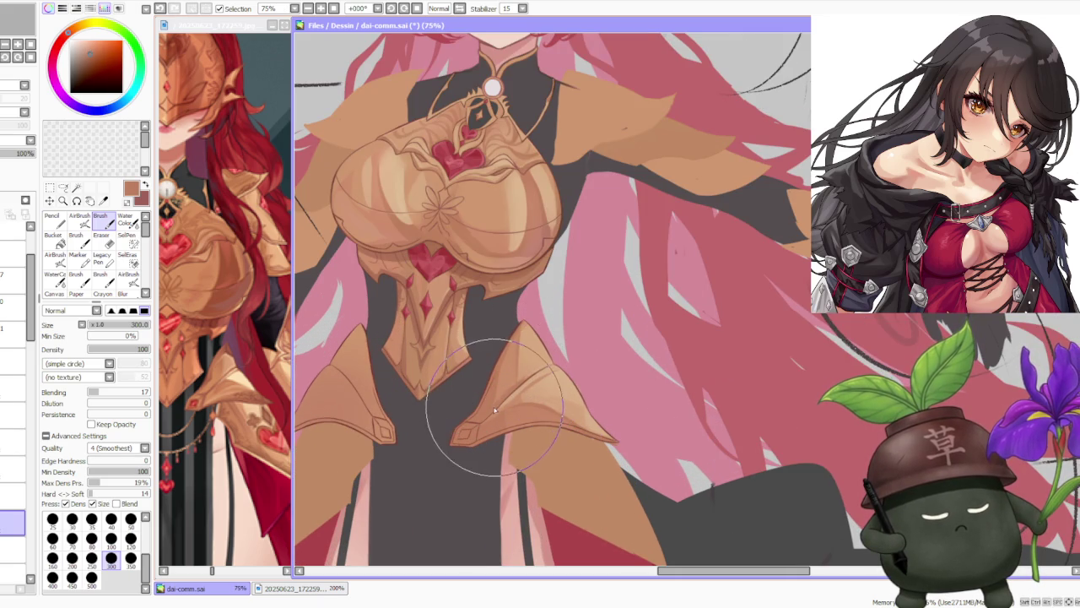
pyautogui.scroll(-3, 596, 340)
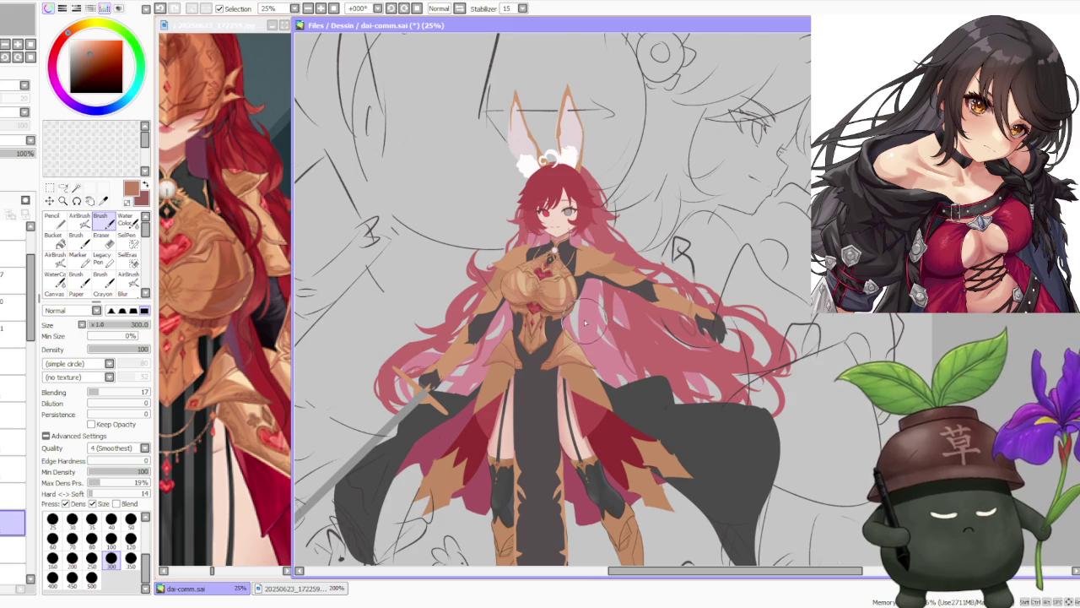
pyautogui.scroll(1, 591, 303)
pyautogui.scroll(1, 595, 295)
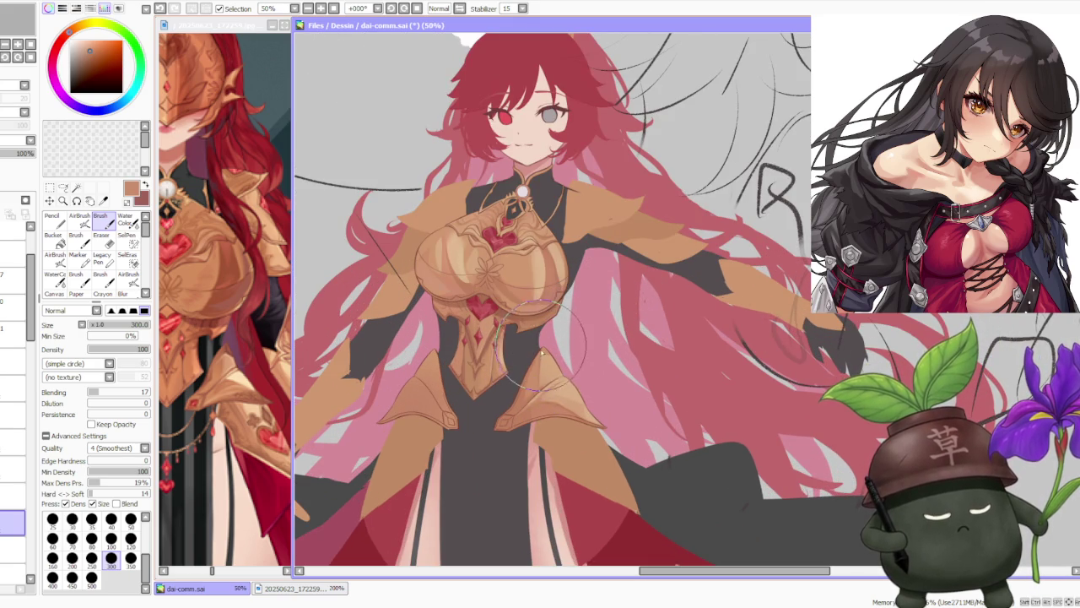
pyautogui.keyDown('alt'); pyautogui.click(517, 315); pyautogui.keyUp('alt')
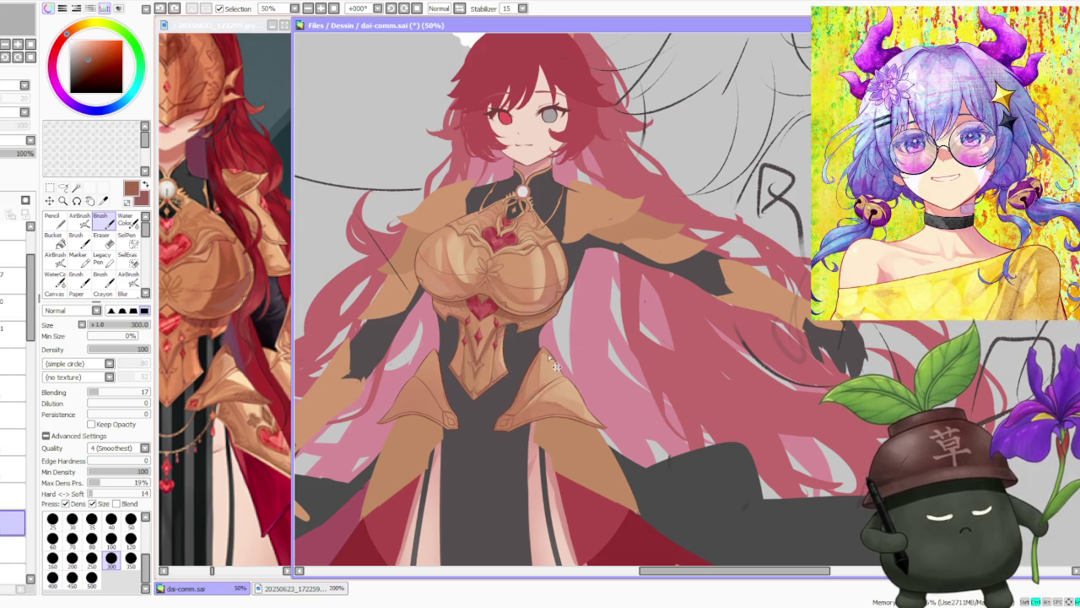
# Raise brush blending and re-pick the light armour tan for the right hip plate.
pyautogui.click(119, 392)
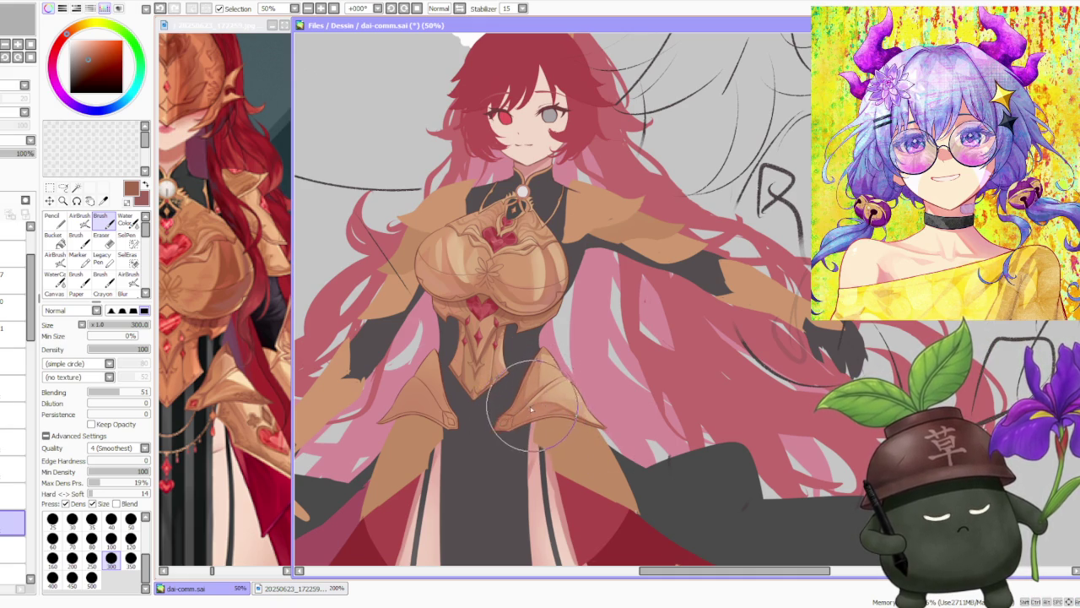
pyautogui.scroll(-2, 608, 364)
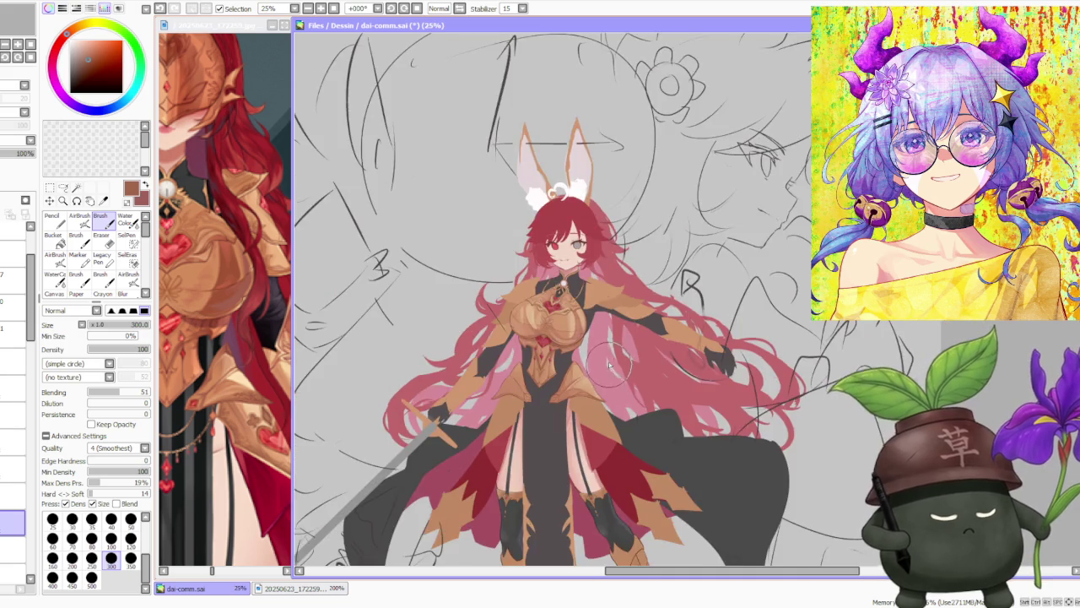
pyautogui.scroll(2, 607, 363)
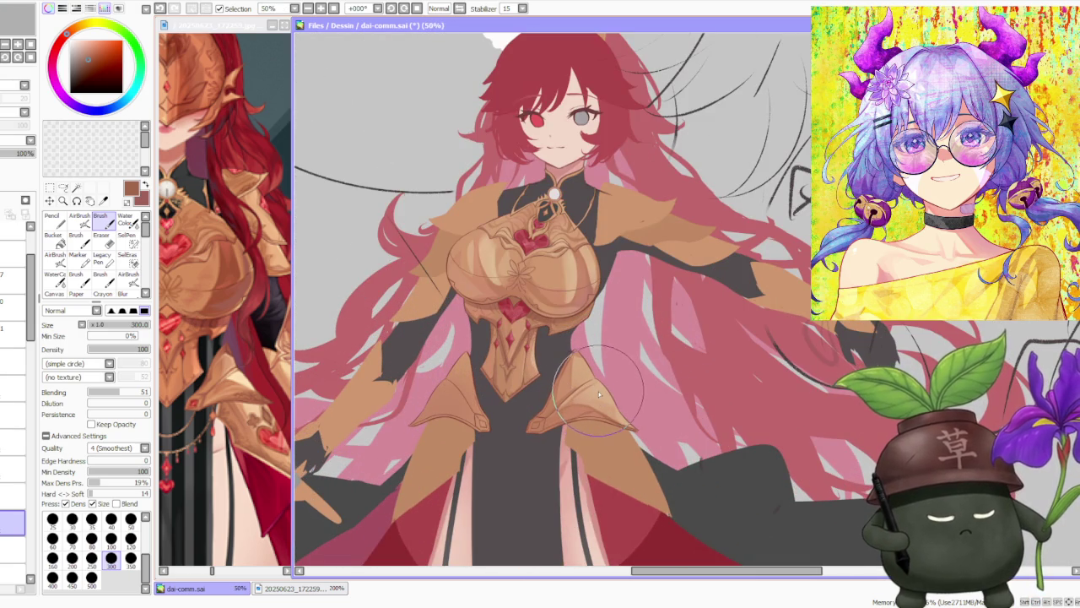
pyautogui.keyDown('alt'); pyautogui.click(602, 390); pyautogui.keyUp('alt')
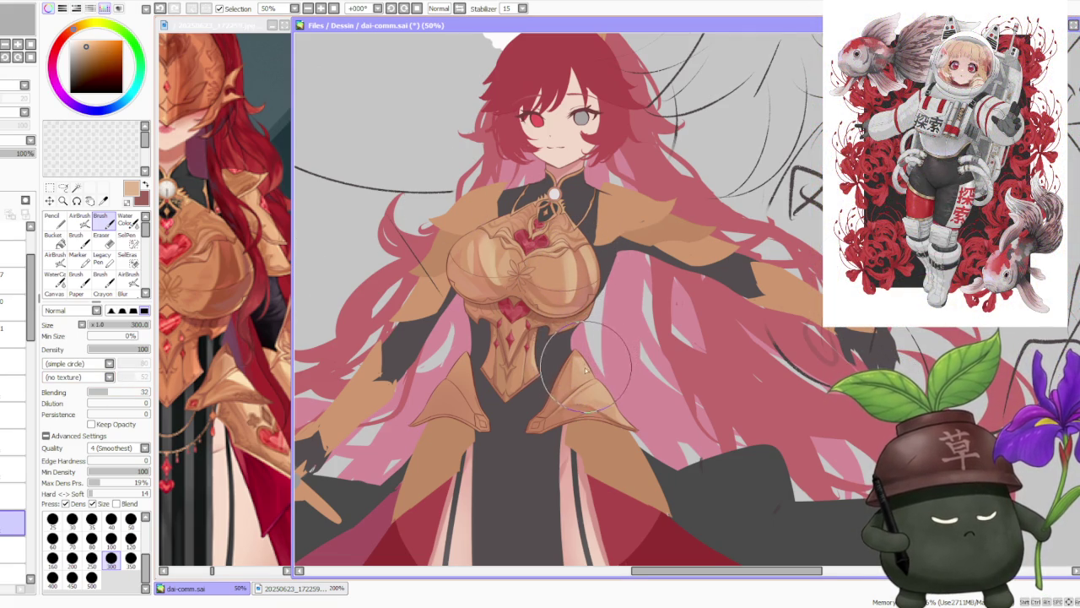
pyautogui.scroll(-1, 590, 363)
pyautogui.scroll(-1, 590, 363)
pyautogui.scroll(-1, 590, 362)
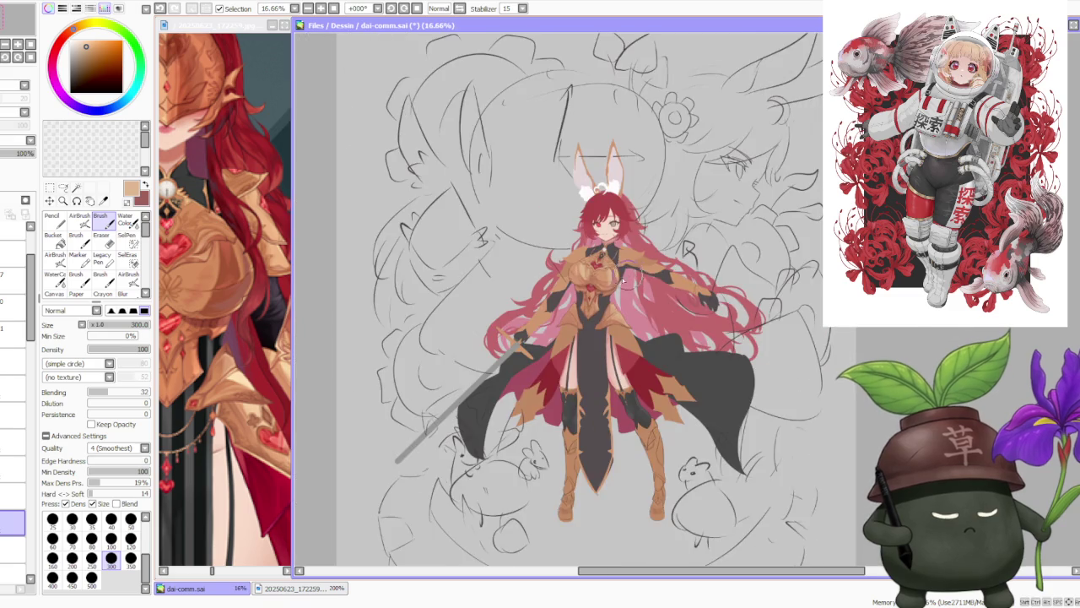
# Lighten the right hip armour plate with a peach tone from the chest armour.
pyautogui.scroll(4, 626, 311)
pyautogui.scroll(-3, 627, 309)
pyautogui.scroll(2, 650, 284)
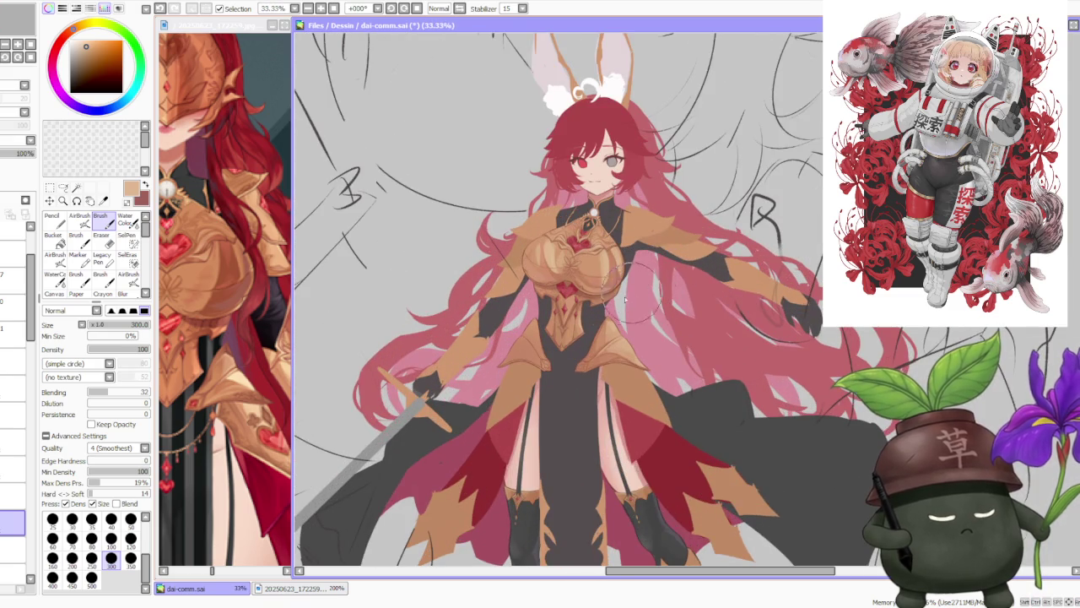
pyautogui.scroll(1, 632, 295)
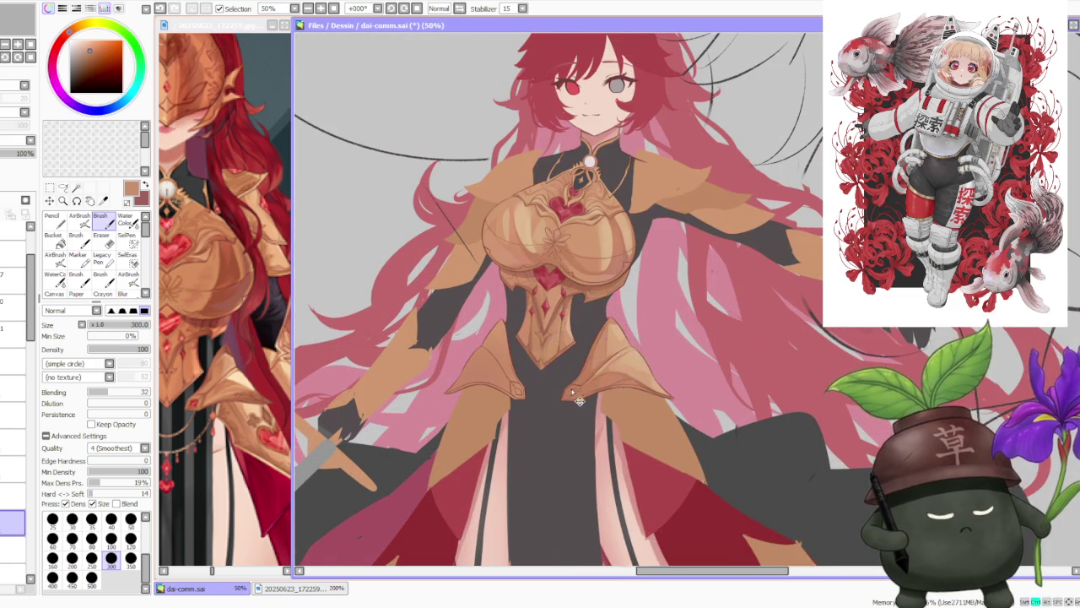
pyautogui.scroll(1, 573, 389)
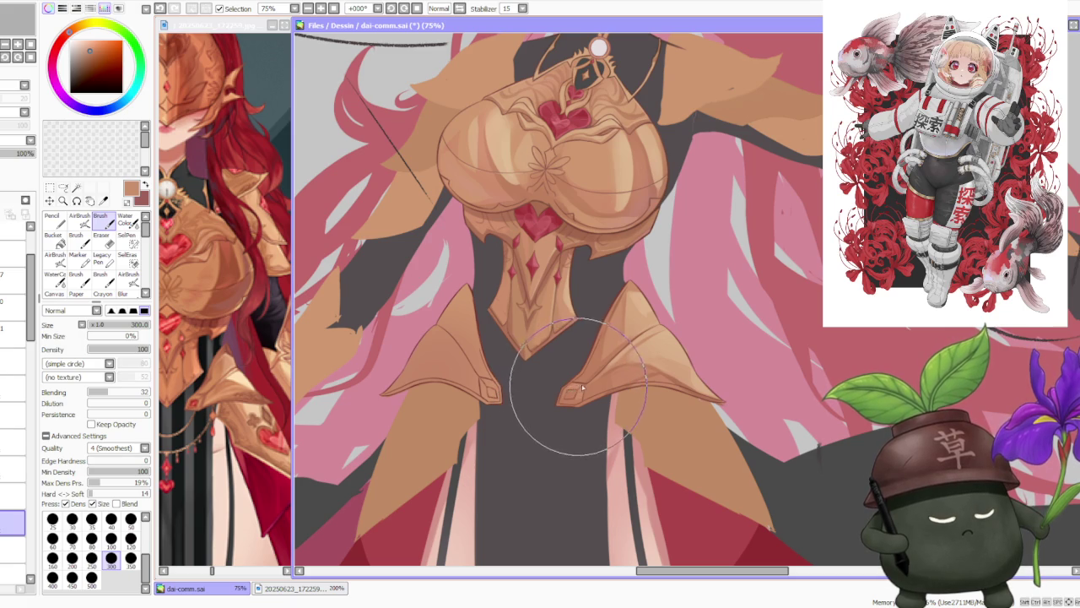
pyautogui.scroll(-2, 629, 365)
pyautogui.scroll(2, 641, 383)
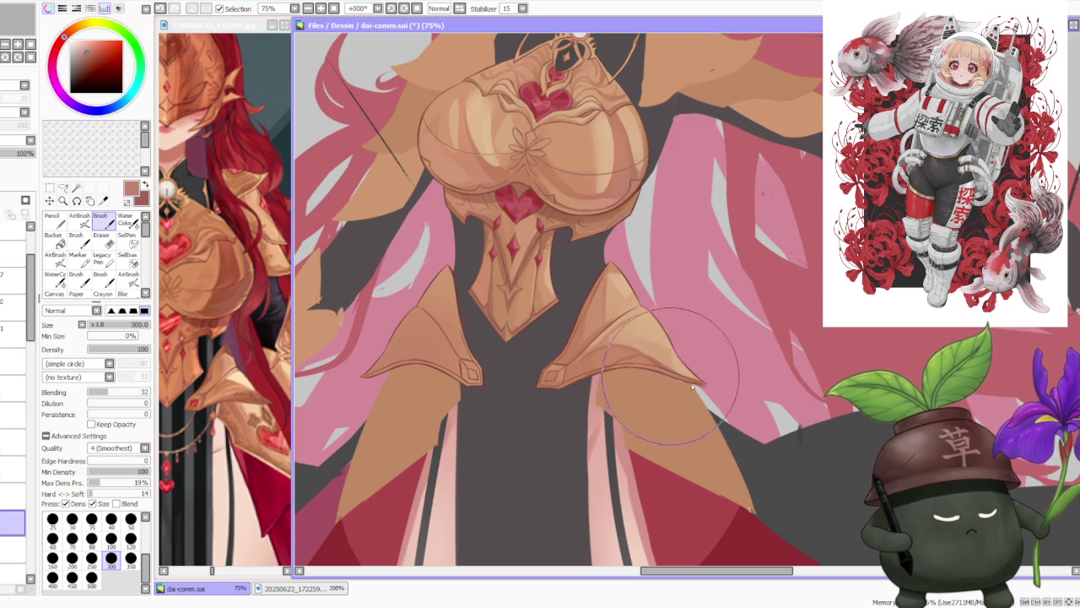
pyautogui.scroll(-1, 633, 291)
pyautogui.scroll(2, 582, 358)
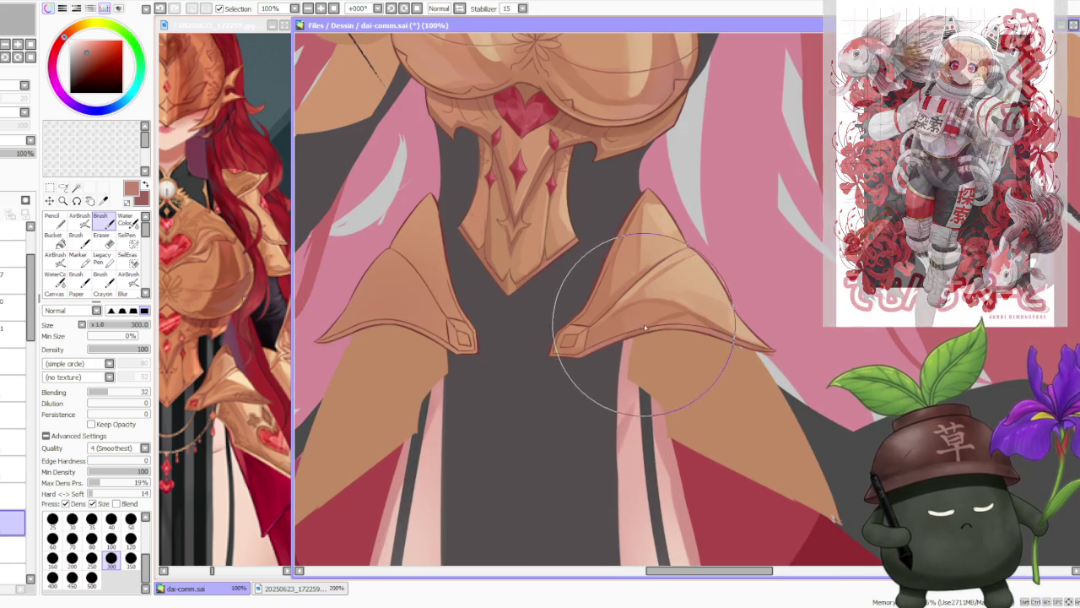
pyautogui.scroll(-2, 645, 327)
pyautogui.scroll(1, 700, 267)
pyautogui.scroll(1, 688, 263)
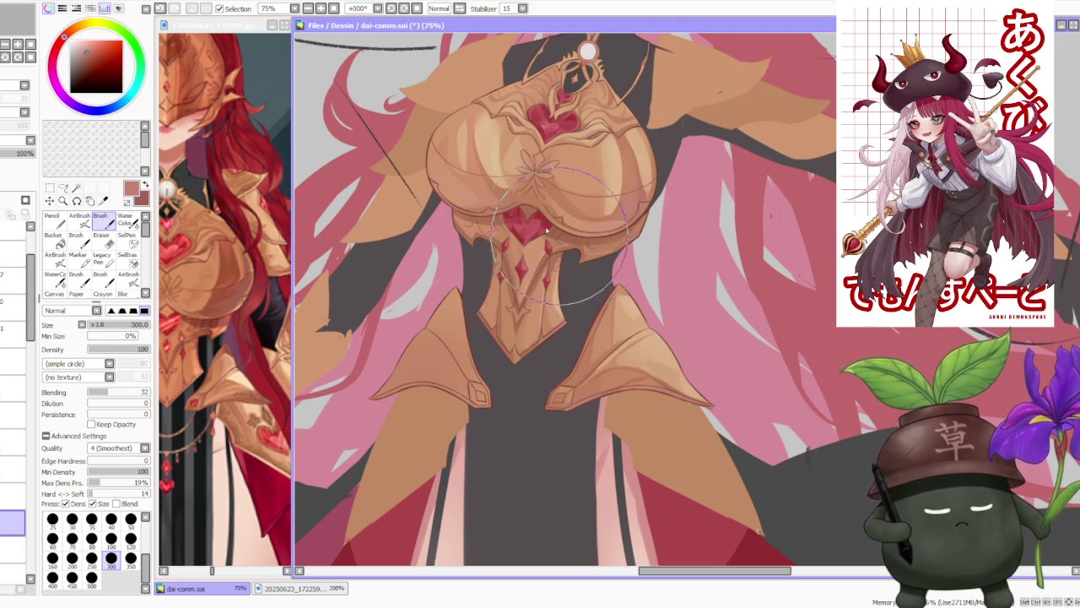
pyautogui.keyDown('alt'); pyautogui.click(488, 237); pyautogui.keyUp('alt')
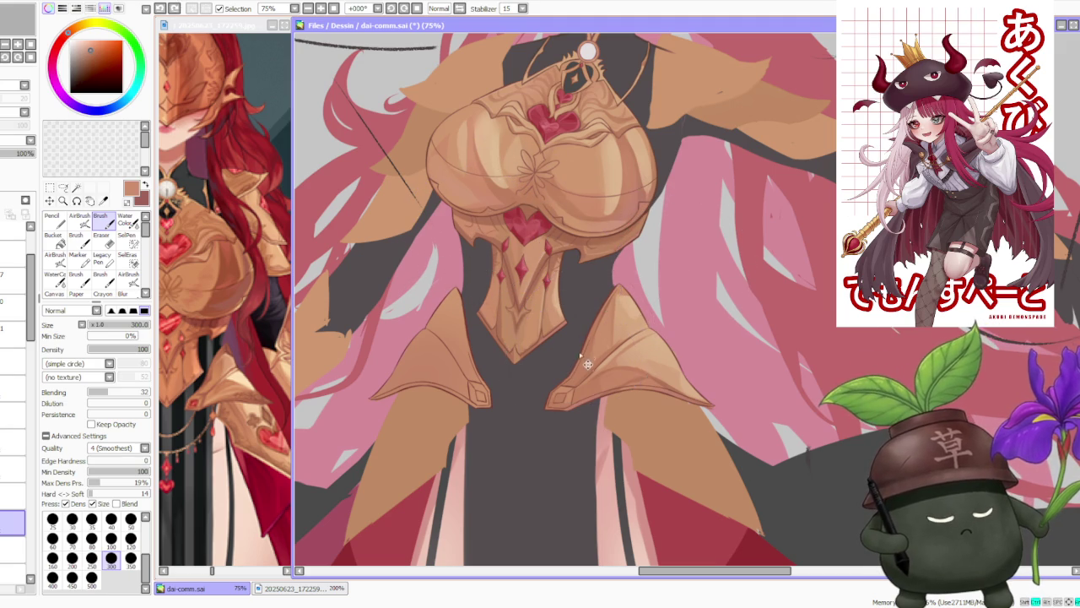
pyautogui.moveTo(595, 346); pyautogui.dragTo(601, 319)
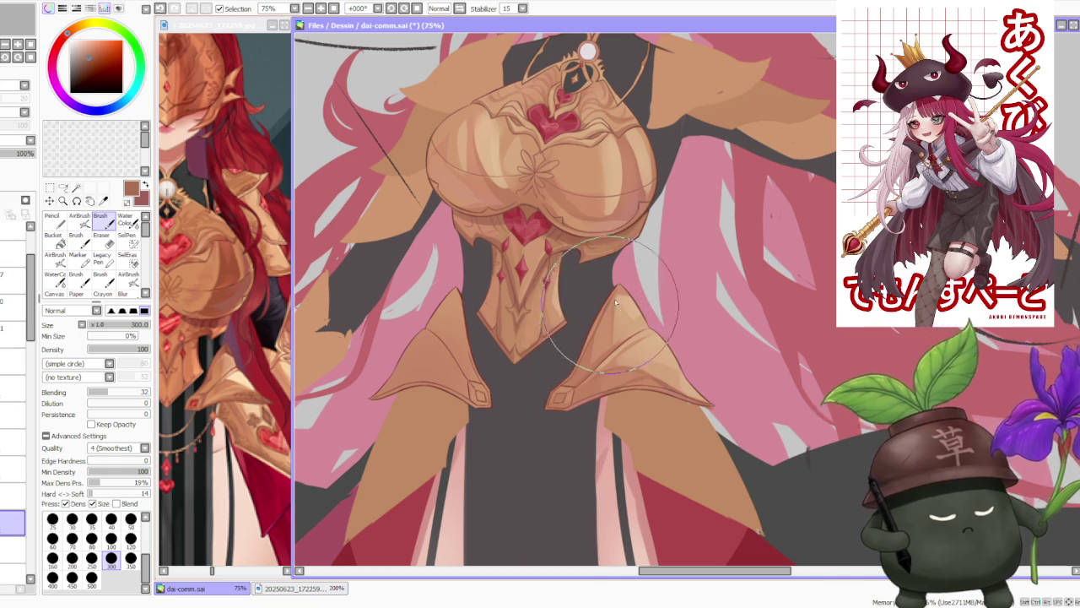
# Paint darker orange shading along the top of the left hip armour plate.
pyautogui.scroll(-5, 664, 287)
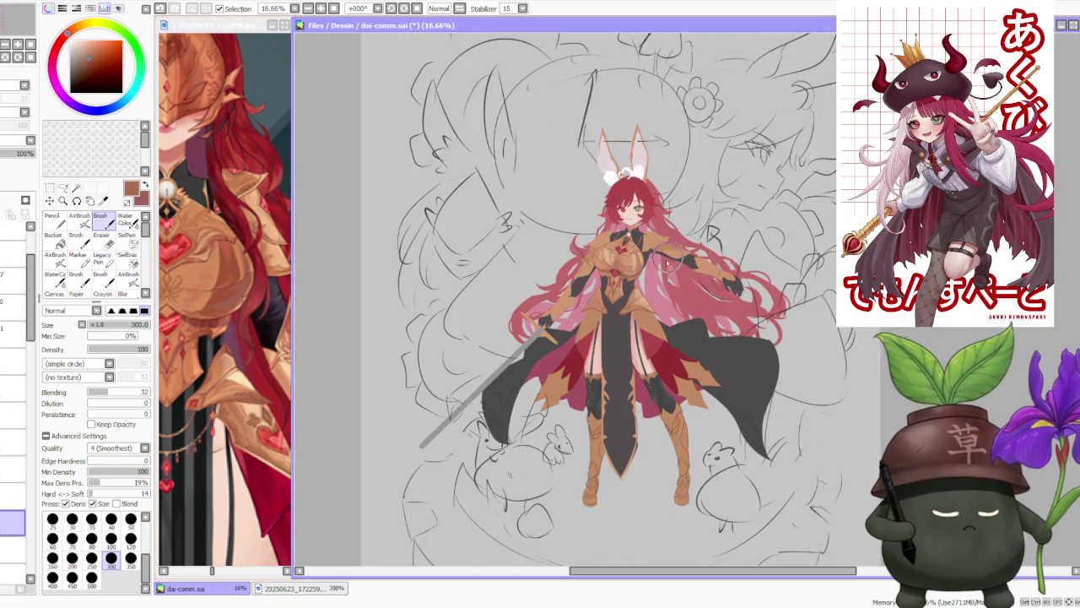
pyautogui.scroll(1, 670, 256)
pyautogui.scroll(1, 642, 278)
pyautogui.scroll(3, 627, 301)
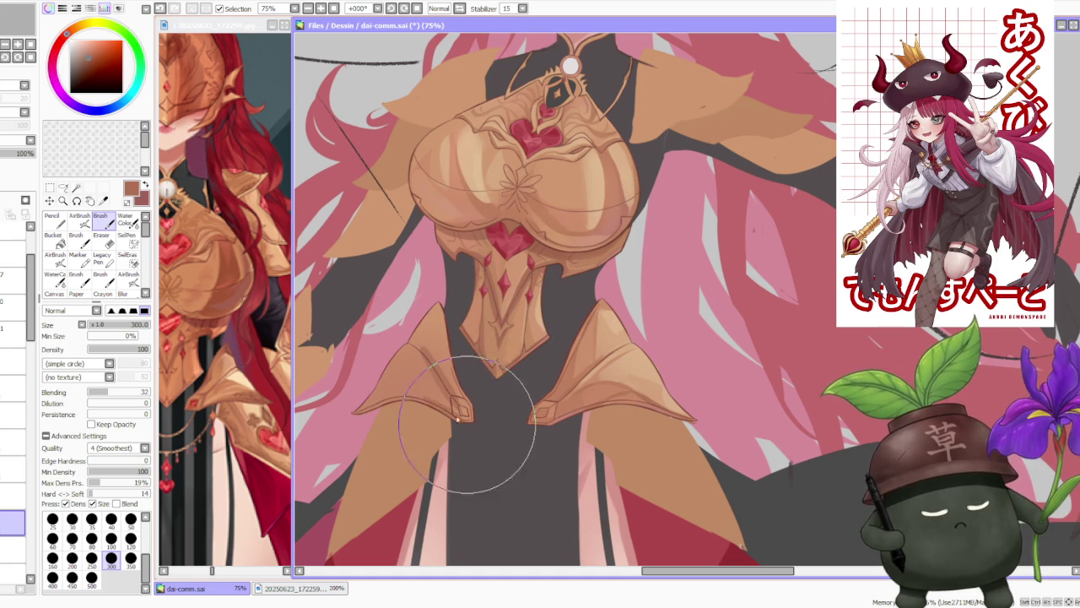
pyautogui.moveTo(445, 417); pyautogui.dragTo(377, 408)
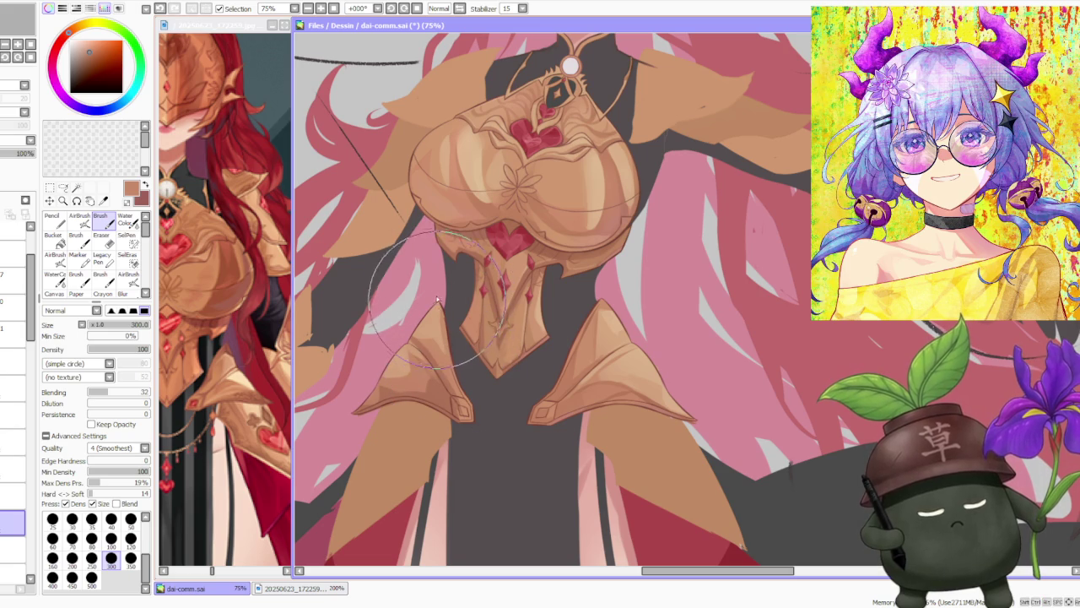
pyautogui.scroll(-5, 452, 371)
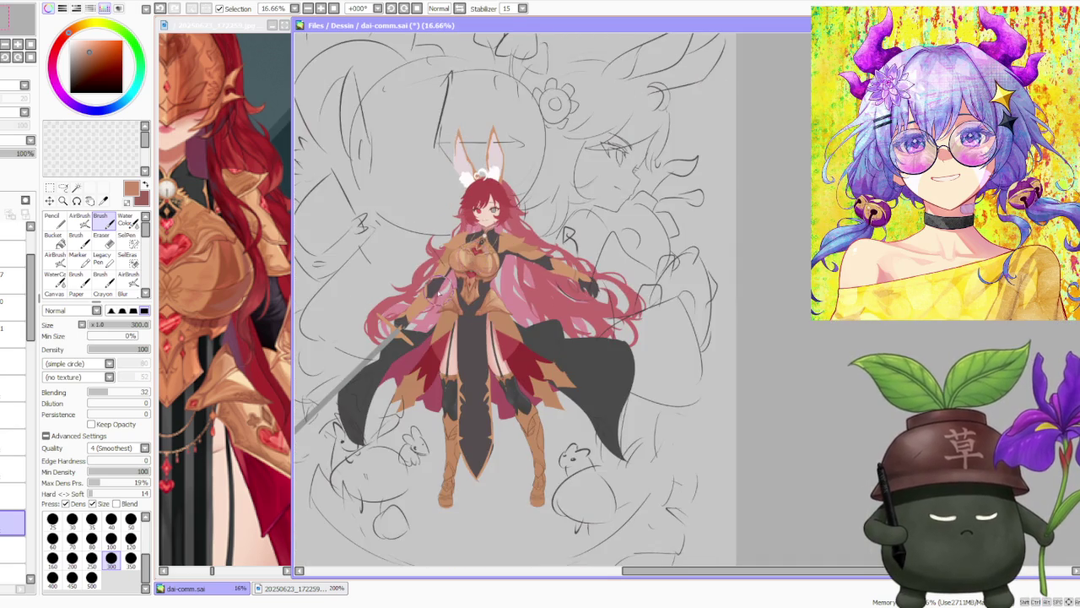
pyautogui.scroll(3, 575, 237)
pyautogui.scroll(-1, 575, 237)
pyautogui.scroll(-1, 575, 237)
pyautogui.scroll(2, 574, 237)
pyautogui.scroll(2, 528, 333)
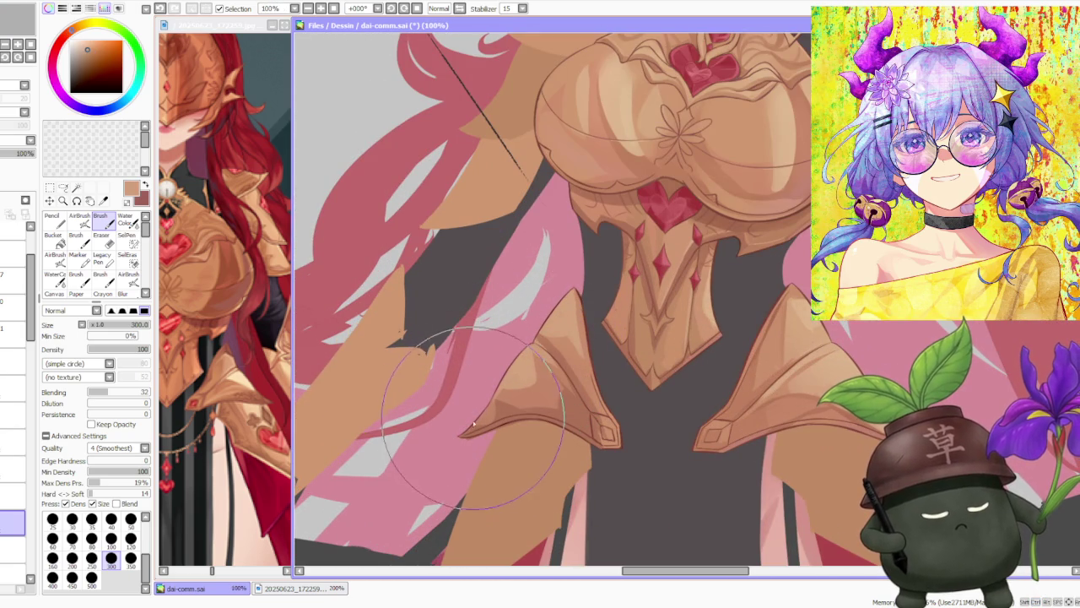
pyautogui.scroll(-1, 570, 380)
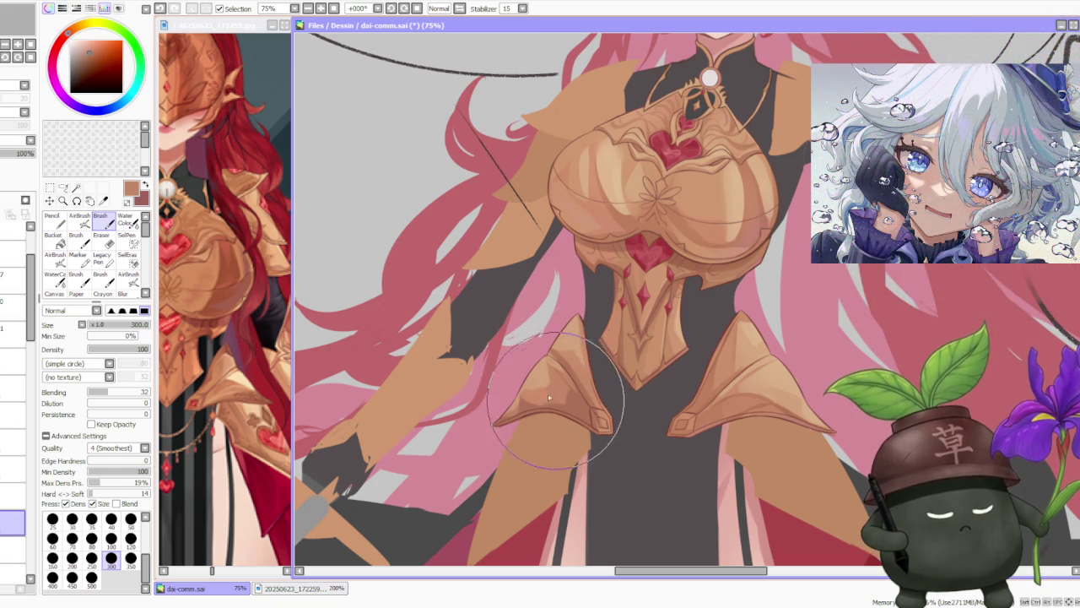
# Set the brush blending to 56 and the brush size to 120.
pyautogui.click(124, 391)
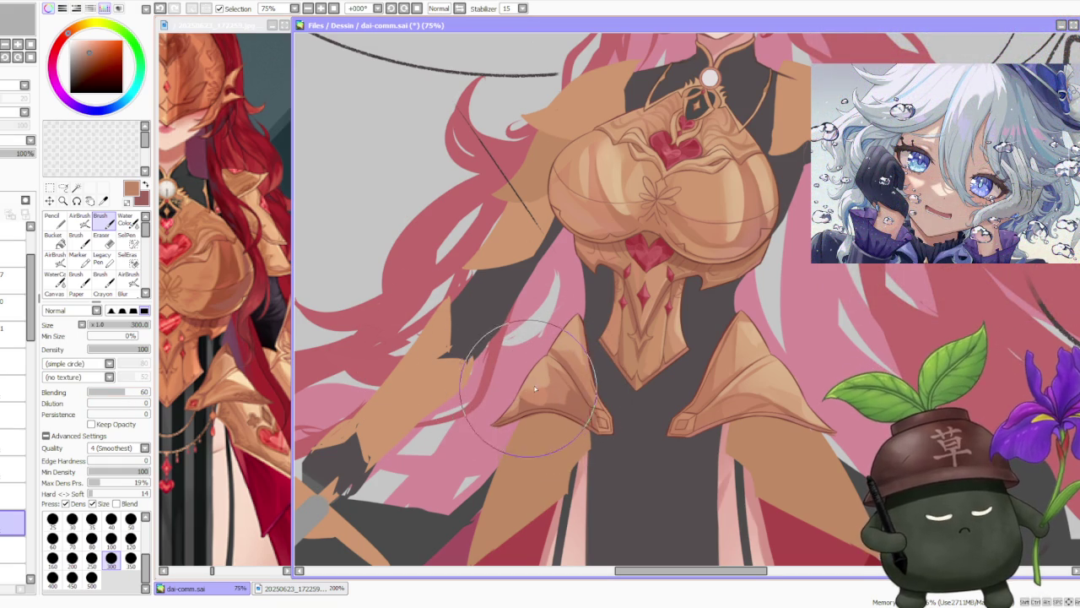
pyautogui.click(122, 392)
pyautogui.click(131, 539)
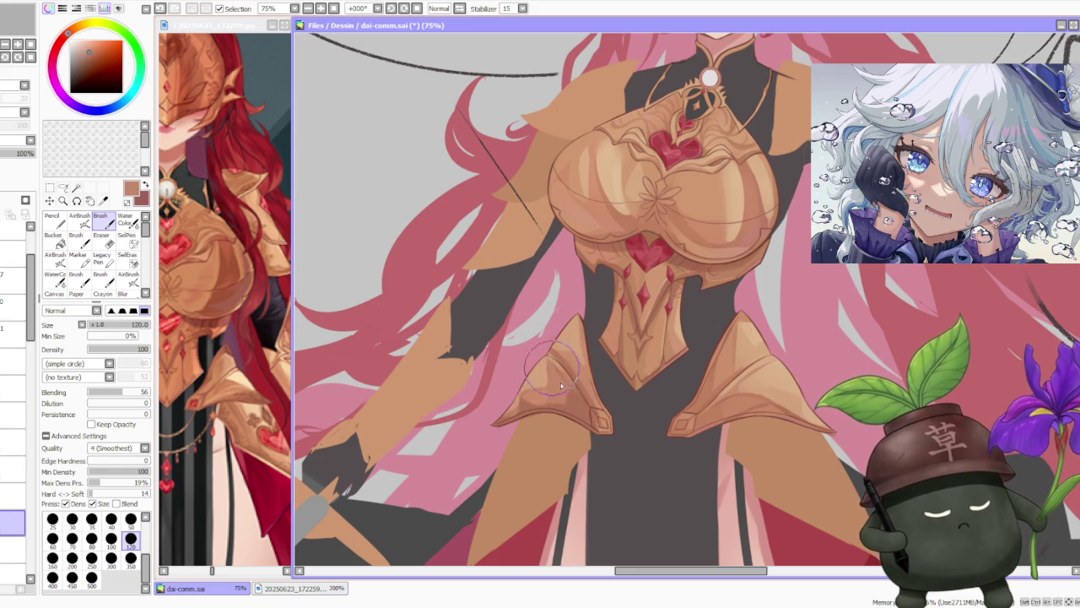
pyautogui.scroll(-1, 546, 340)
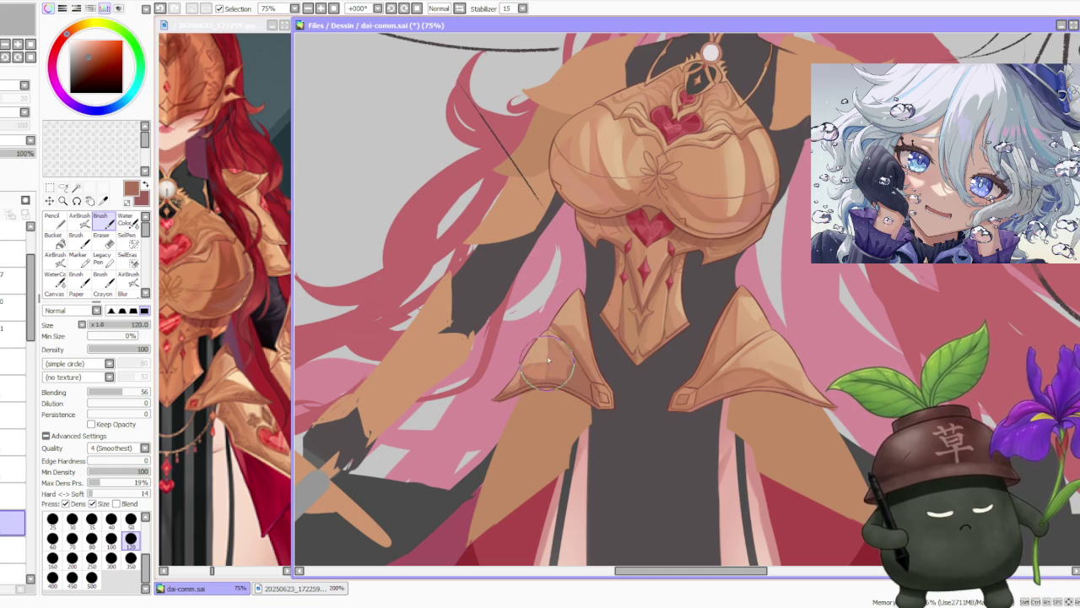
pyautogui.scroll(-3, 548, 380)
pyautogui.scroll(-1, 591, 320)
pyautogui.scroll(4, 646, 267)
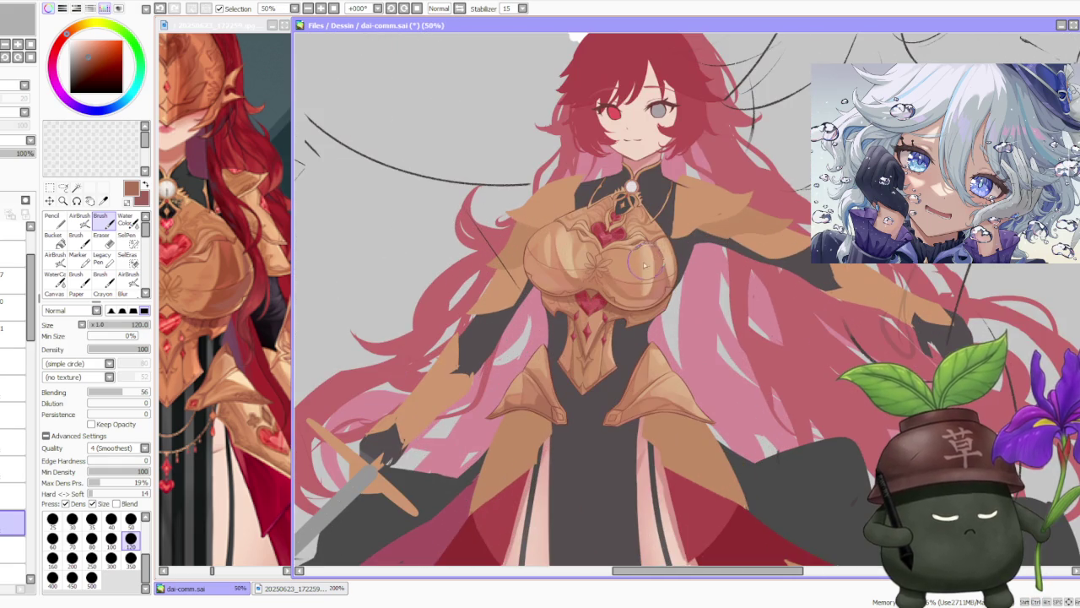
pyautogui.scroll(1, 529, 357)
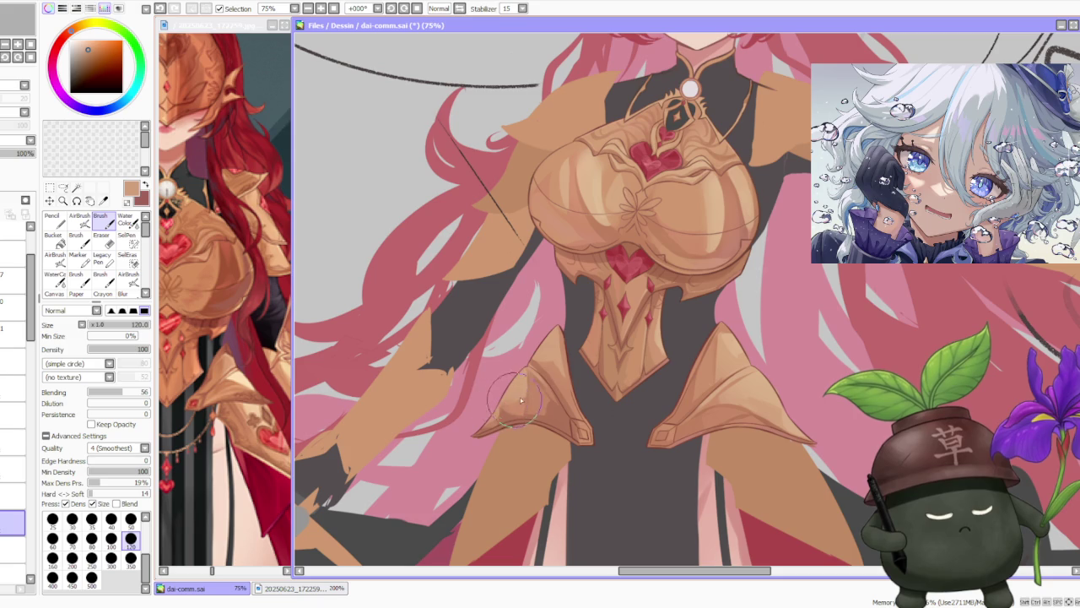
# Pick a dark reddish-brown for the left hip plate and zoom out to review.
pyautogui.scroll(-2, 536, 311)
pyautogui.scroll(2, 548, 321)
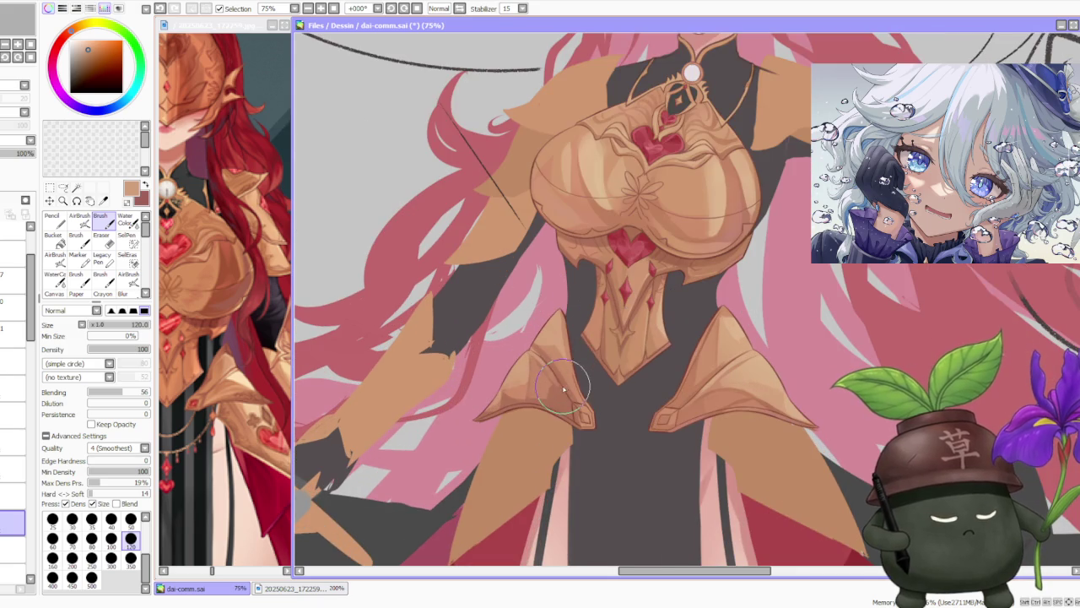
pyautogui.keyDown('alt'); pyautogui.click(562, 328); pyautogui.keyUp('alt')
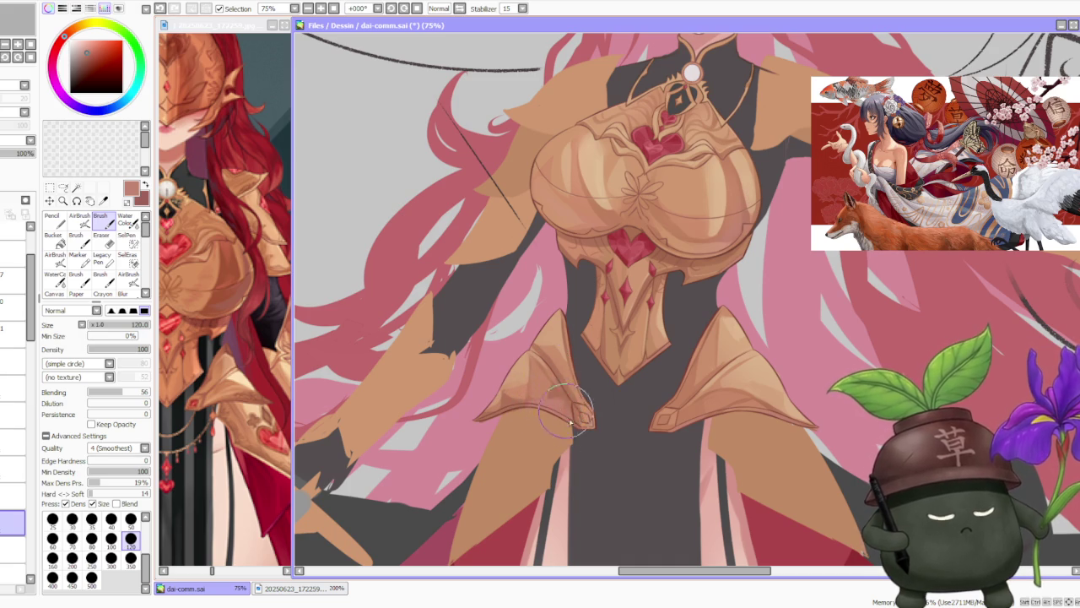
pyautogui.scroll(-1, 569, 416)
pyautogui.scroll(-1, 569, 416)
pyautogui.scroll(1, 634, 304)
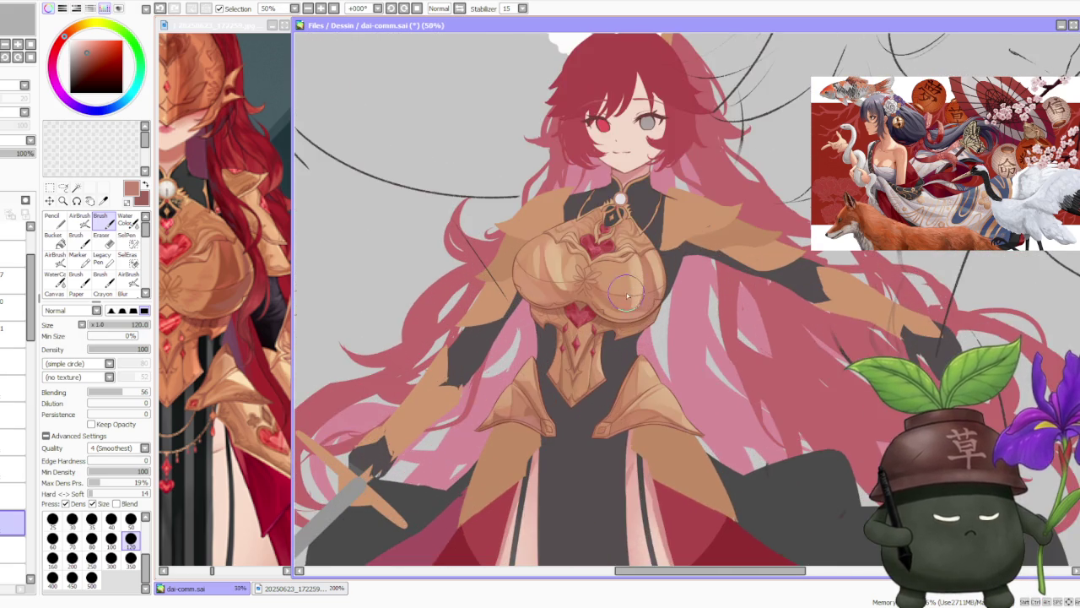
# Shade the left hip plate alternating darker brown and light tan from the armour.
pyautogui.scroll(1, 635, 303)
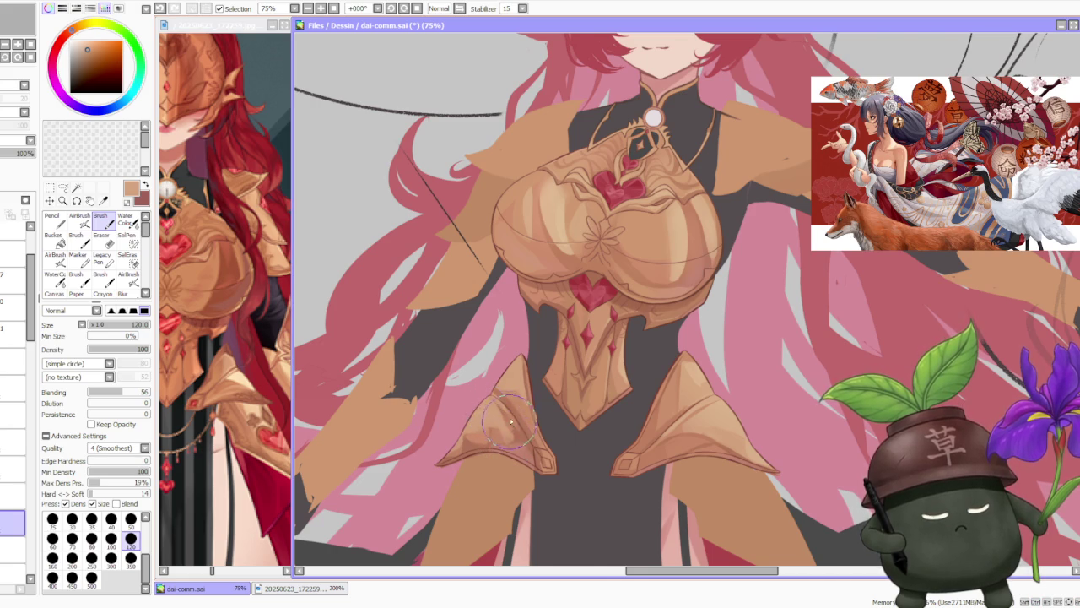
pyautogui.scroll(-3, 510, 425)
pyautogui.scroll(3, 434, 458)
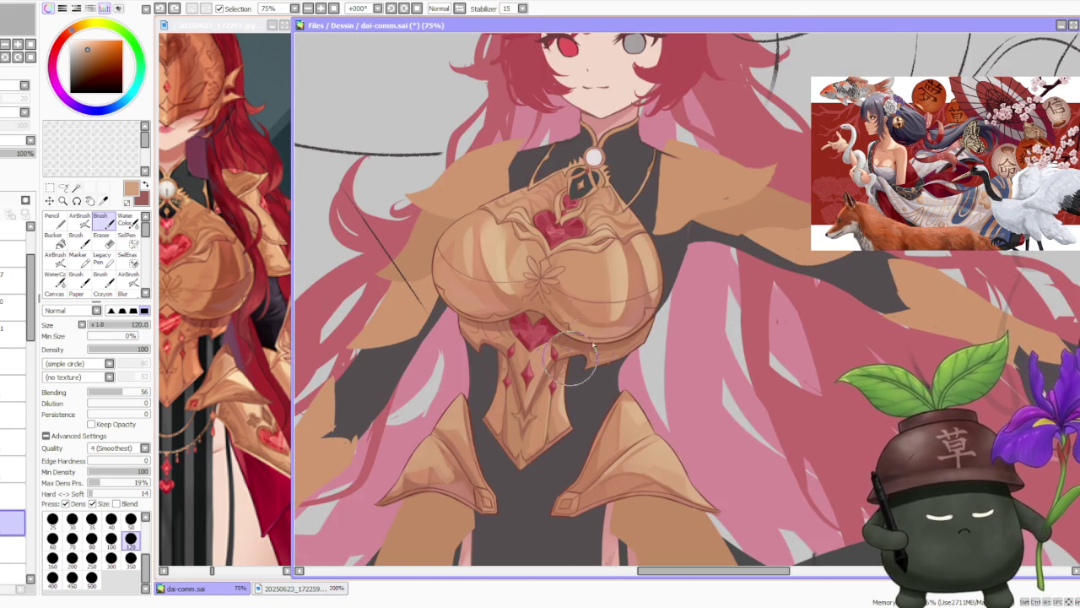
pyautogui.keyDown('alt'); pyautogui.click(435, 451); pyautogui.keyUp('alt')
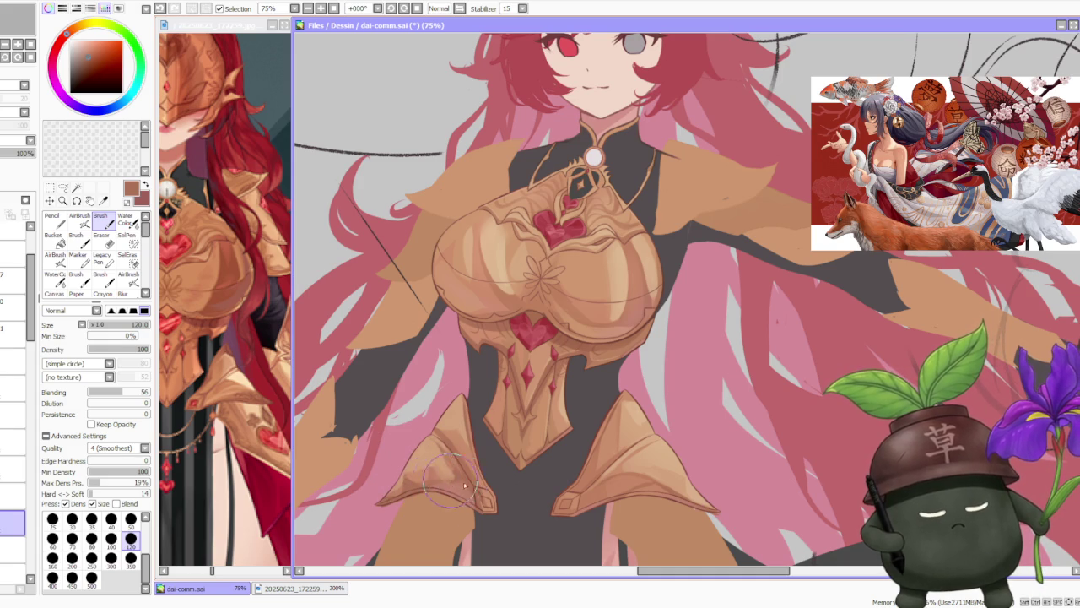
pyautogui.keyDown('alt'); pyautogui.click(433, 459); pyautogui.keyUp('alt')
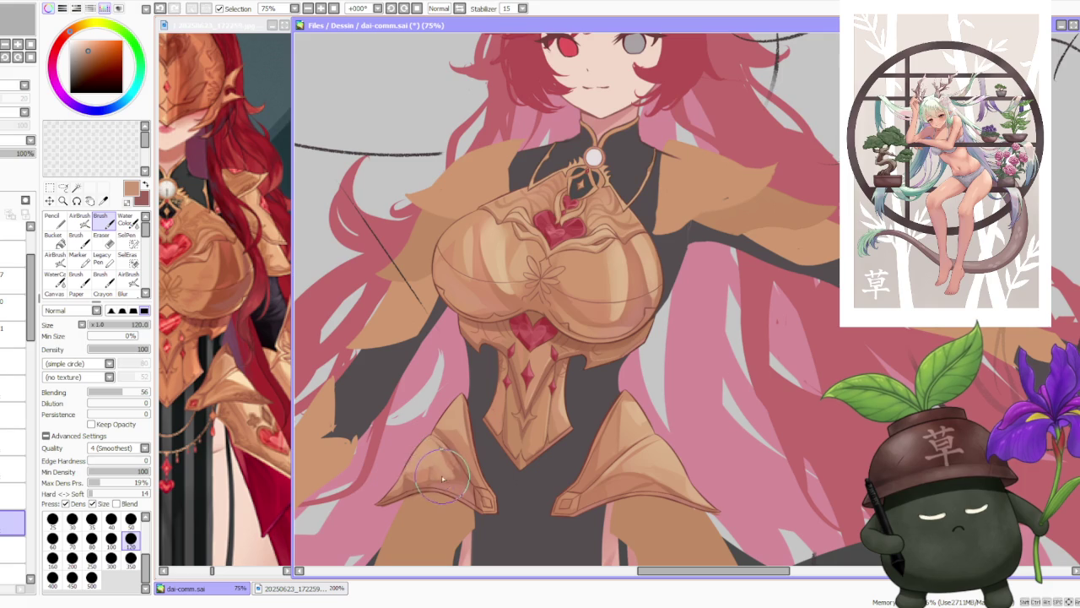
pyautogui.scroll(-3, 455, 413)
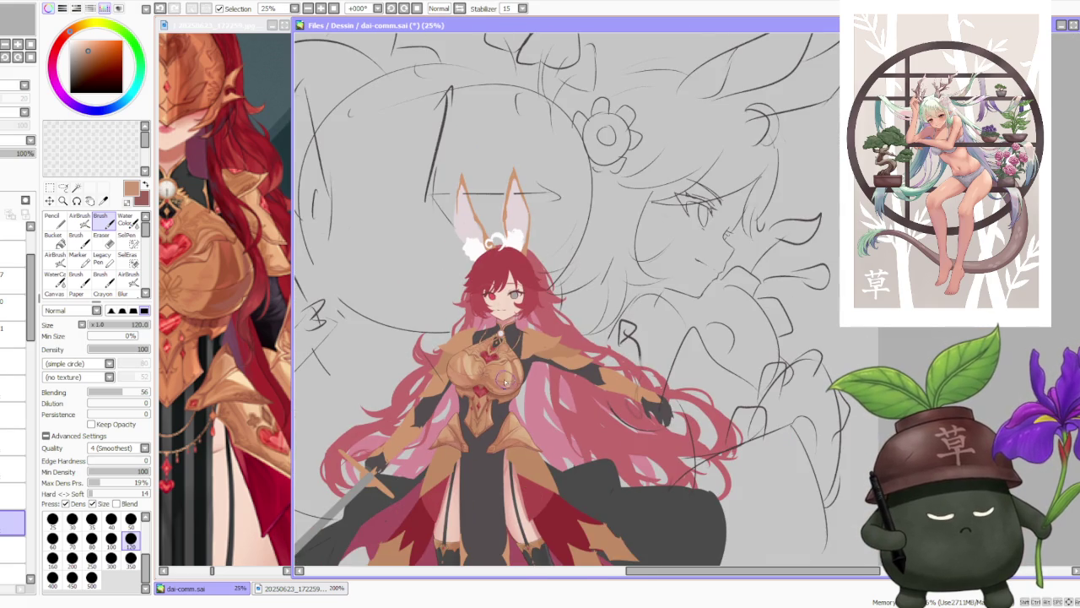
pyautogui.scroll(3, 473, 382)
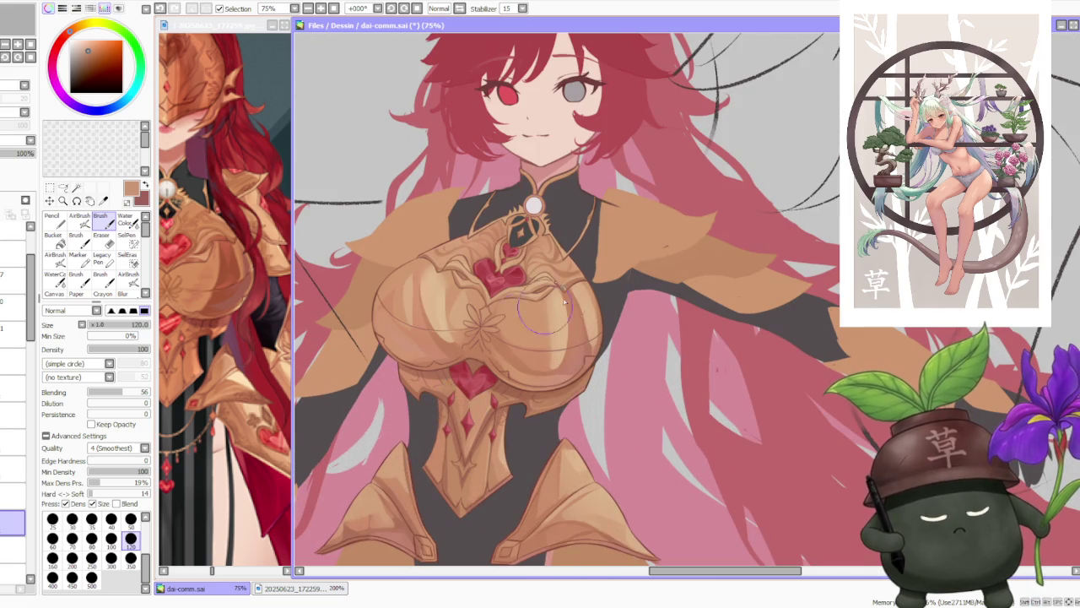
pyautogui.keyDown('alt'); pyautogui.click(402, 500); pyautogui.keyUp('alt')
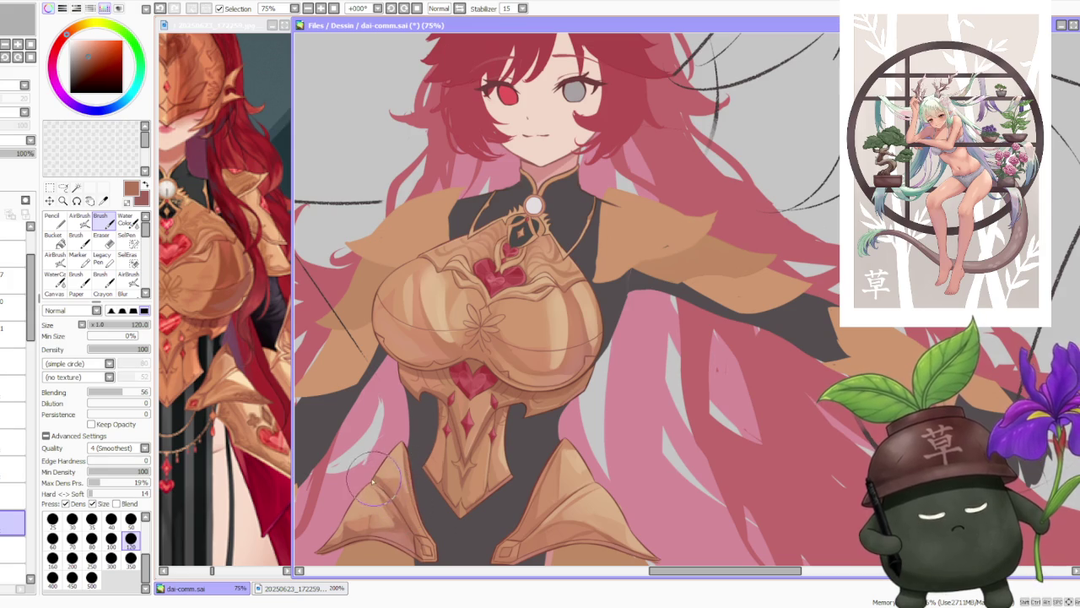
pyautogui.keyDown('alt'); pyautogui.click(384, 482); pyautogui.keyUp('alt')
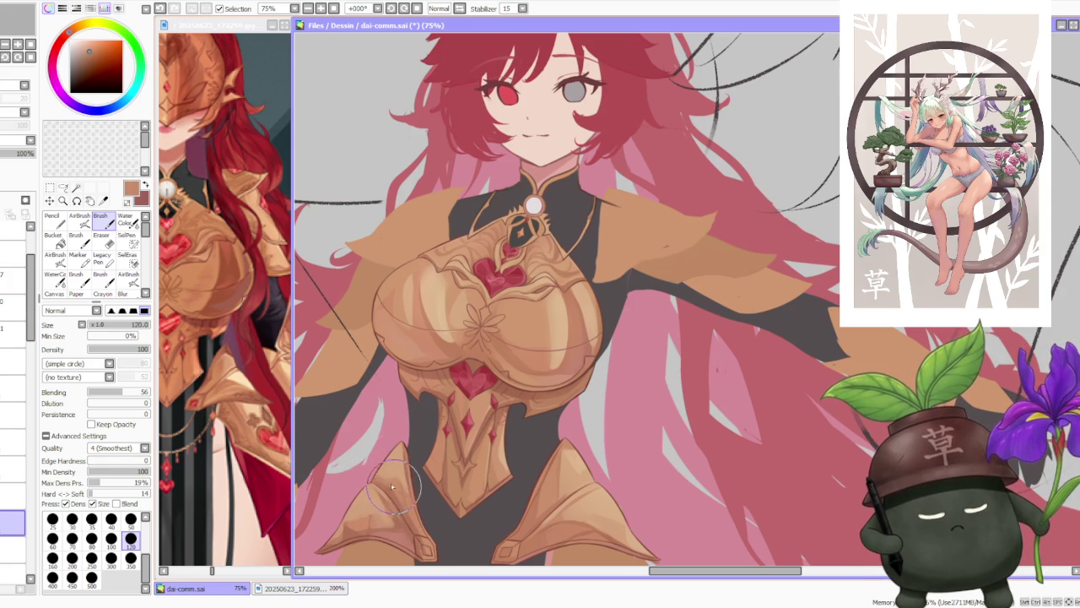
# Continue building brown and tan shading down the lower part of the left hip plate.
pyautogui.scroll(-4, 403, 481)
pyautogui.scroll(5, 398, 485)
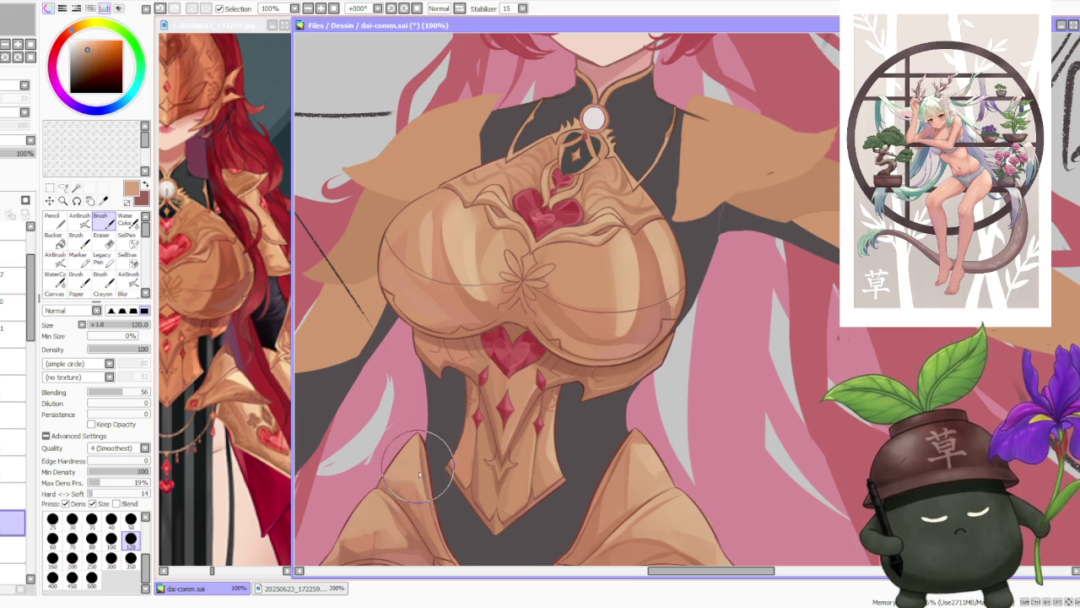
pyautogui.scroll(-1, 405, 473)
pyautogui.scroll(1, 402, 467)
pyautogui.keyDown('alt'); pyautogui.click(403, 501); pyautogui.keyUp('alt')
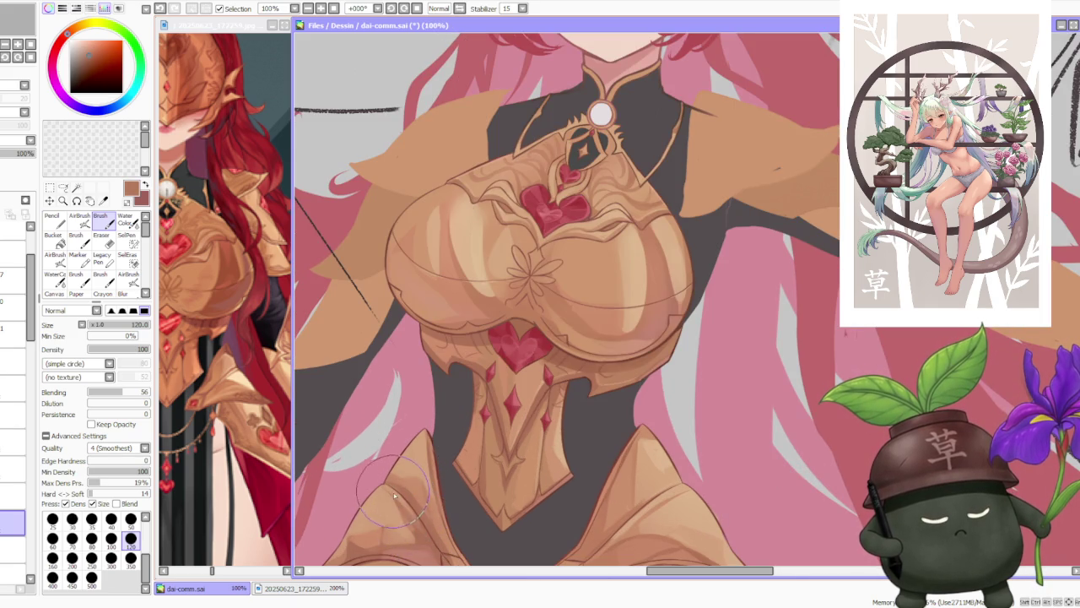
pyautogui.keyDown('alt'); pyautogui.click(403, 526); pyautogui.keyUp('alt')
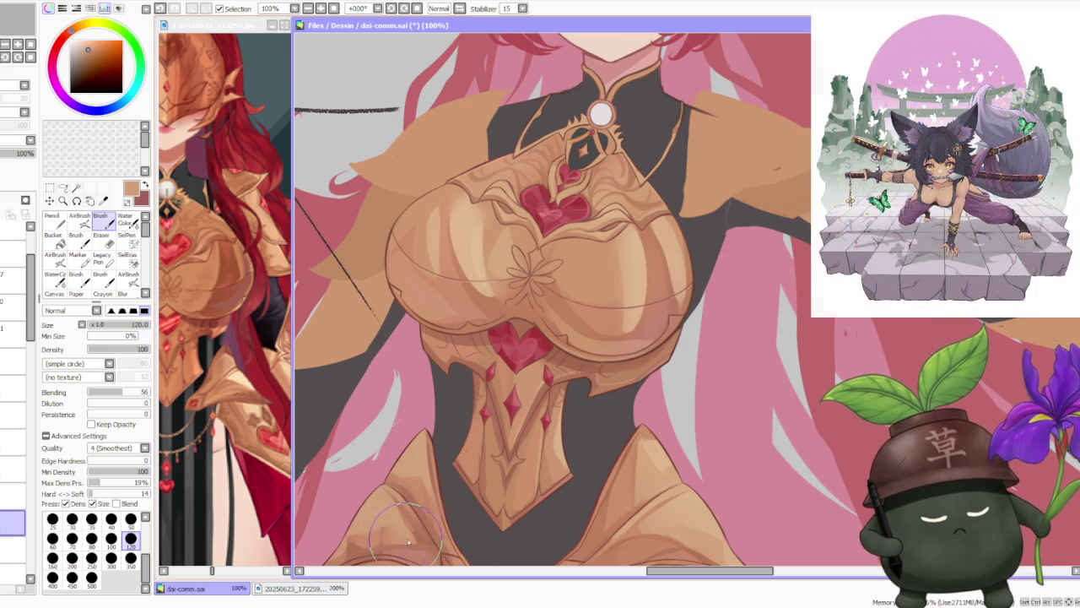
pyautogui.keyDown('alt'); pyautogui.click(404, 546); pyautogui.keyUp('alt')
pyautogui.scroll(-2, 447, 506)
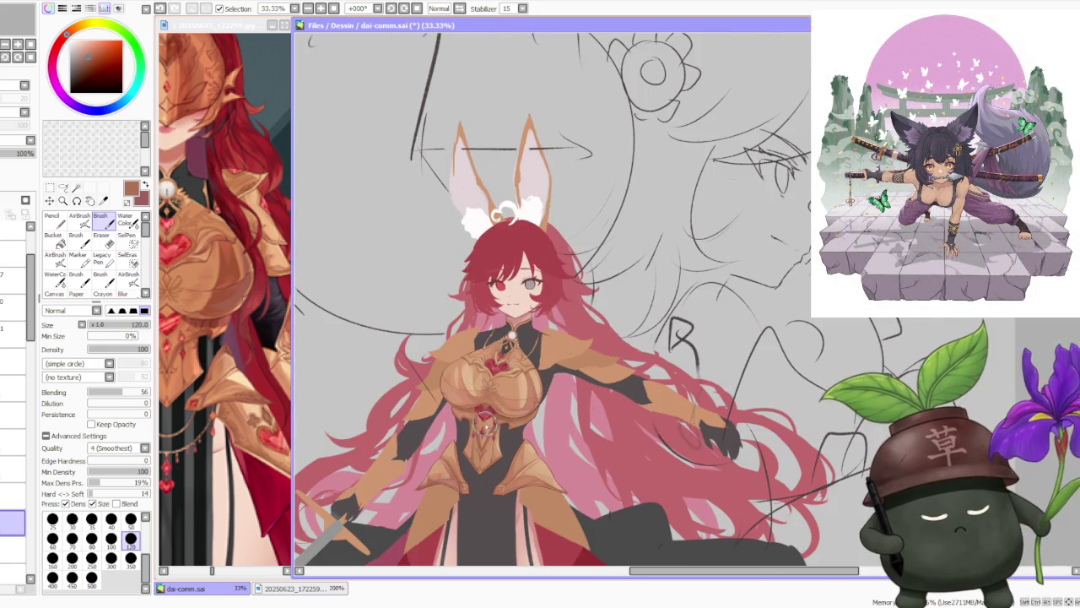
pyautogui.scroll(3, 463, 453)
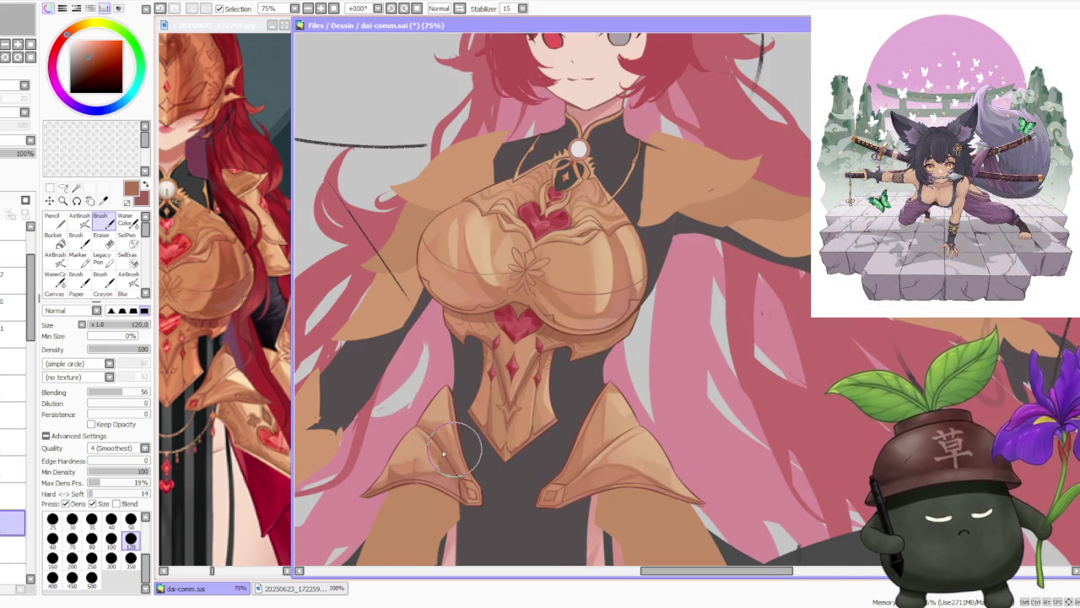
pyautogui.keyDown('alt'); pyautogui.click(432, 478); pyautogui.keyUp('alt')
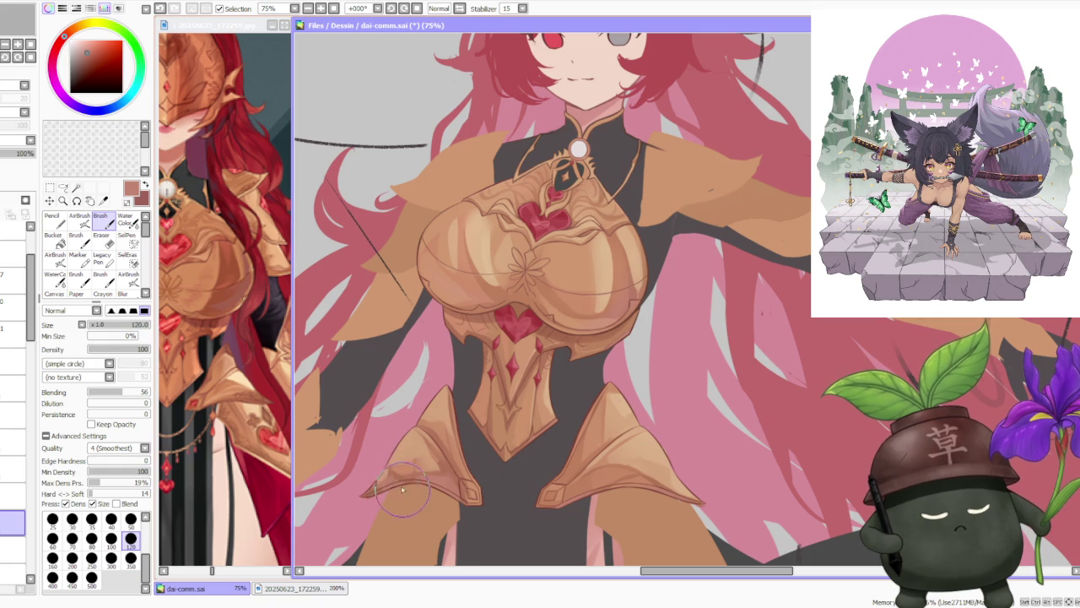
# Blend tan and slightly darker armour tones along the upper hip armour.
pyautogui.scroll(-3, 581, 356)
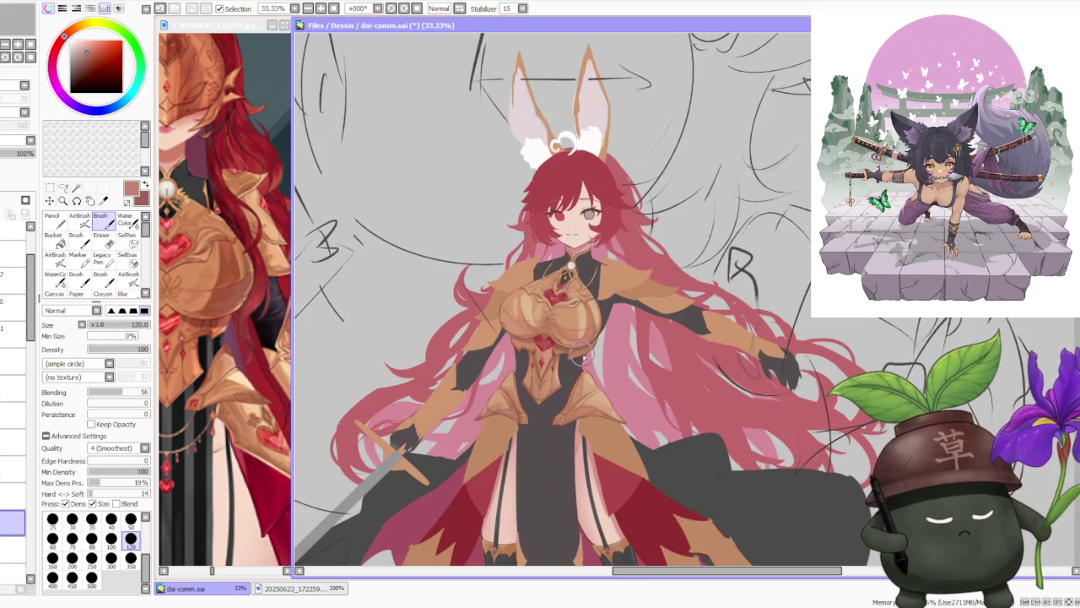
pyautogui.scroll(1, 557, 335)
pyautogui.scroll(2, 557, 334)
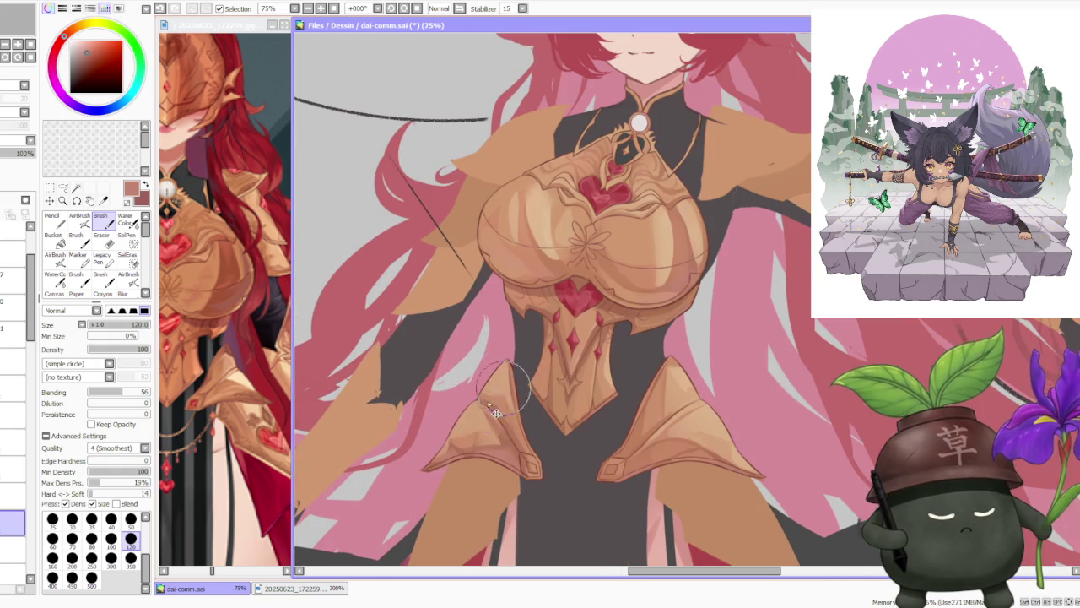
pyautogui.keyDown('alt'); pyautogui.click(464, 422); pyautogui.keyUp('alt')
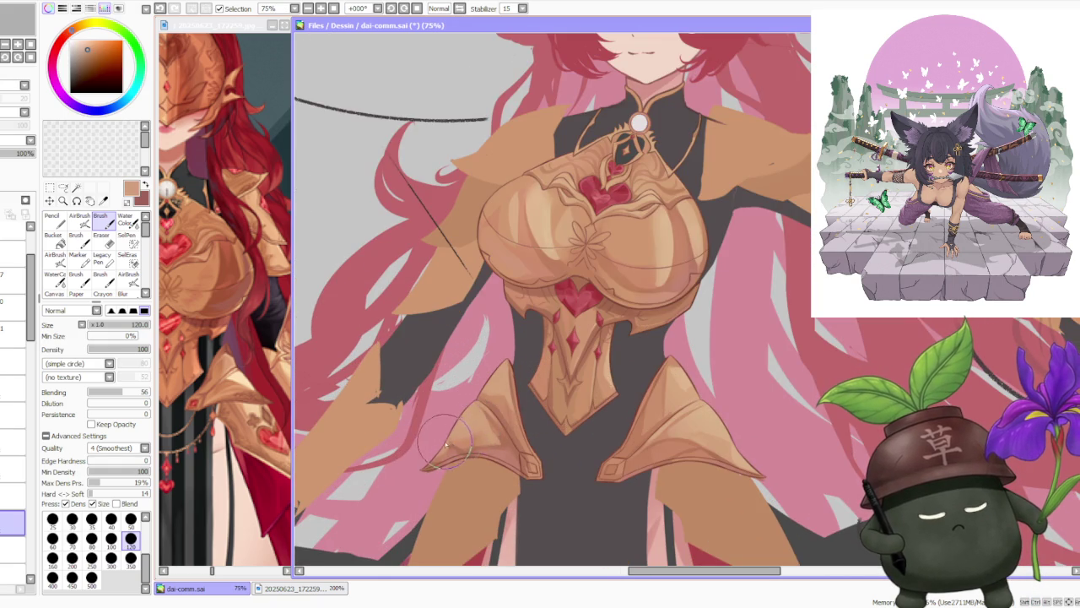
pyautogui.scroll(-3, 526, 393)
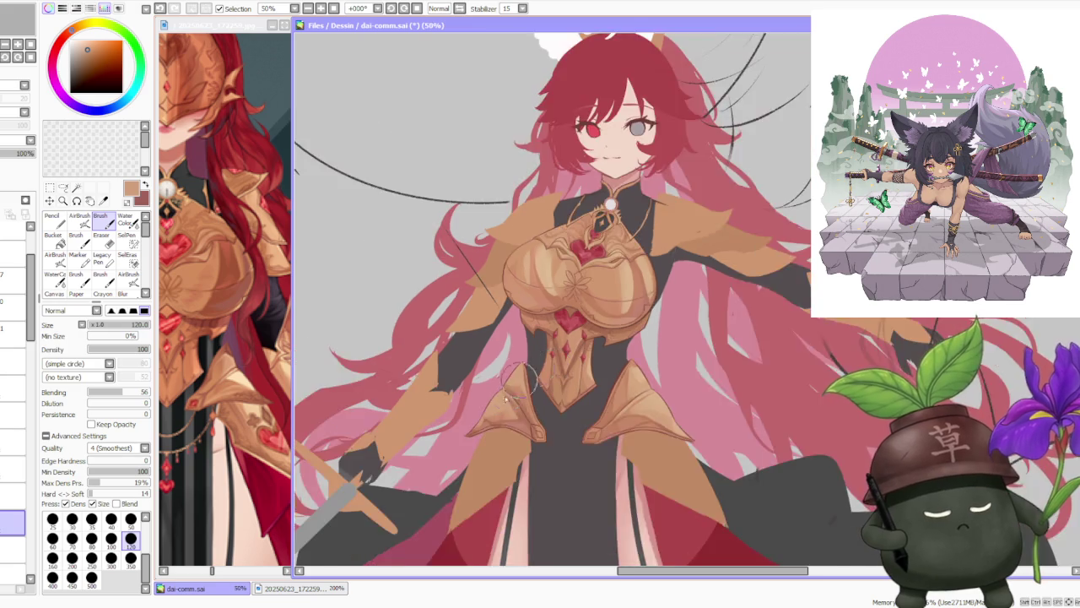
pyautogui.scroll(3, 515, 405)
pyautogui.keyDown('alt'); pyautogui.click(504, 421); pyautogui.keyUp('alt')
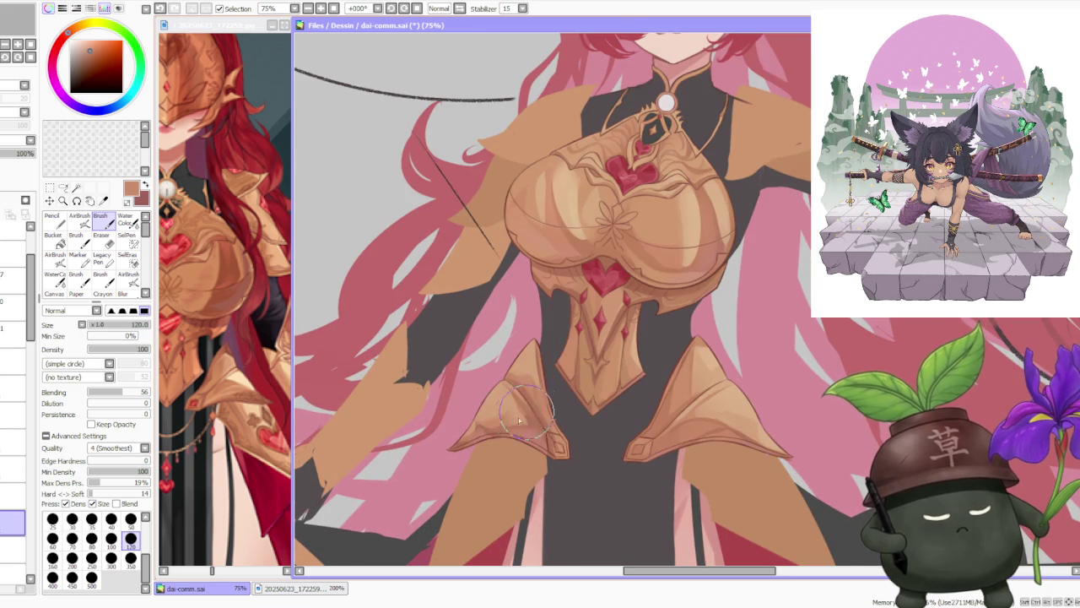
pyautogui.scroll(-3, 518, 425)
pyautogui.scroll(3, 510, 416)
pyautogui.keyDown('alt'); pyautogui.click(493, 422); pyautogui.keyUp('alt')
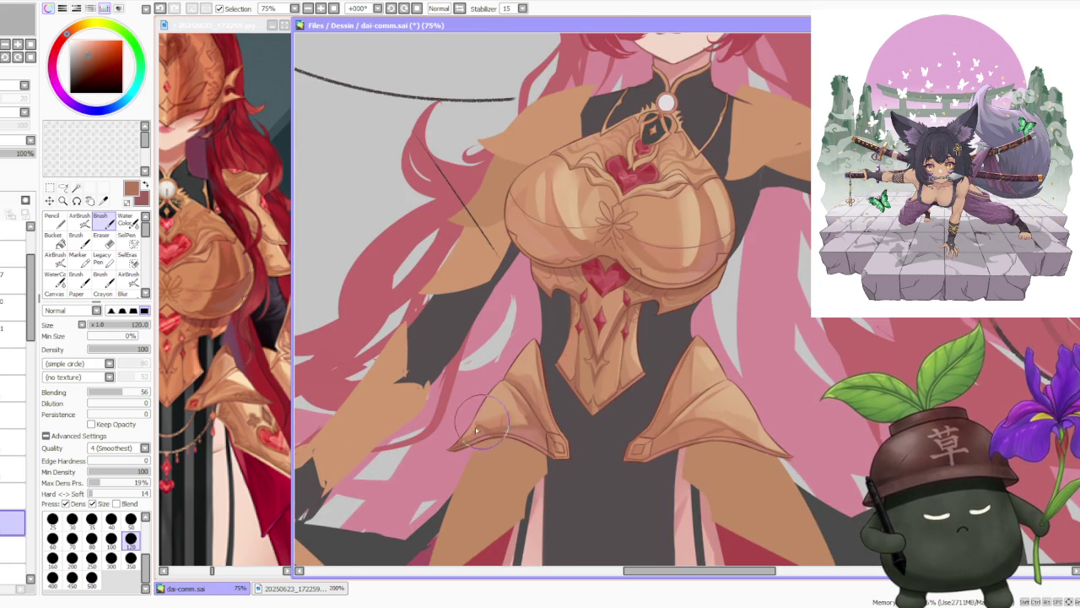
# Undo a bad shading stroke, re-sample the armour tan, and rotate the view.
pyautogui.hotkey('ctrl', 'z')
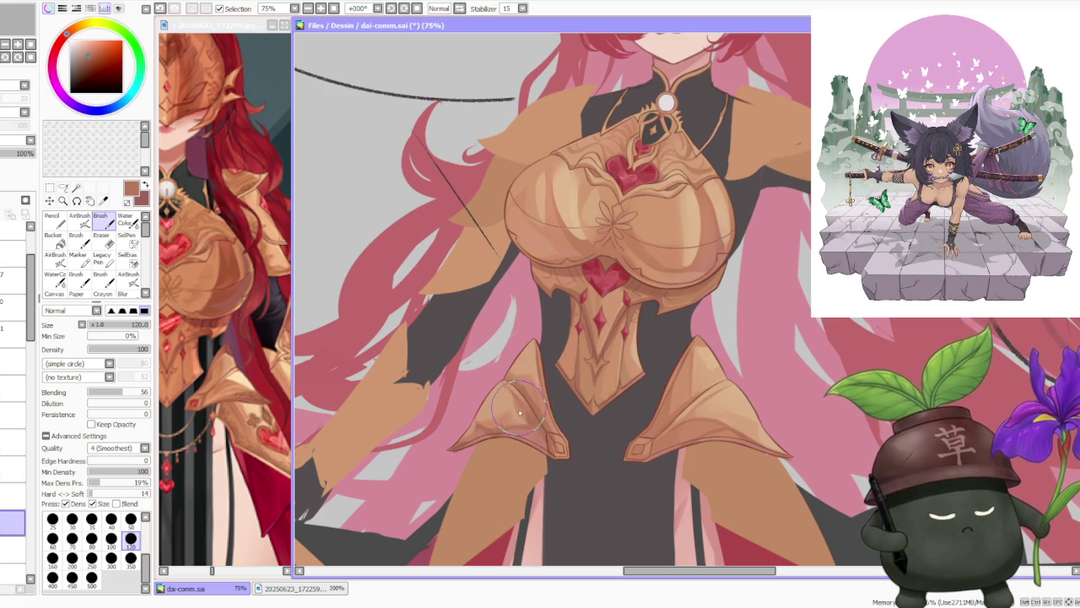
pyautogui.scroll(-3, 598, 358)
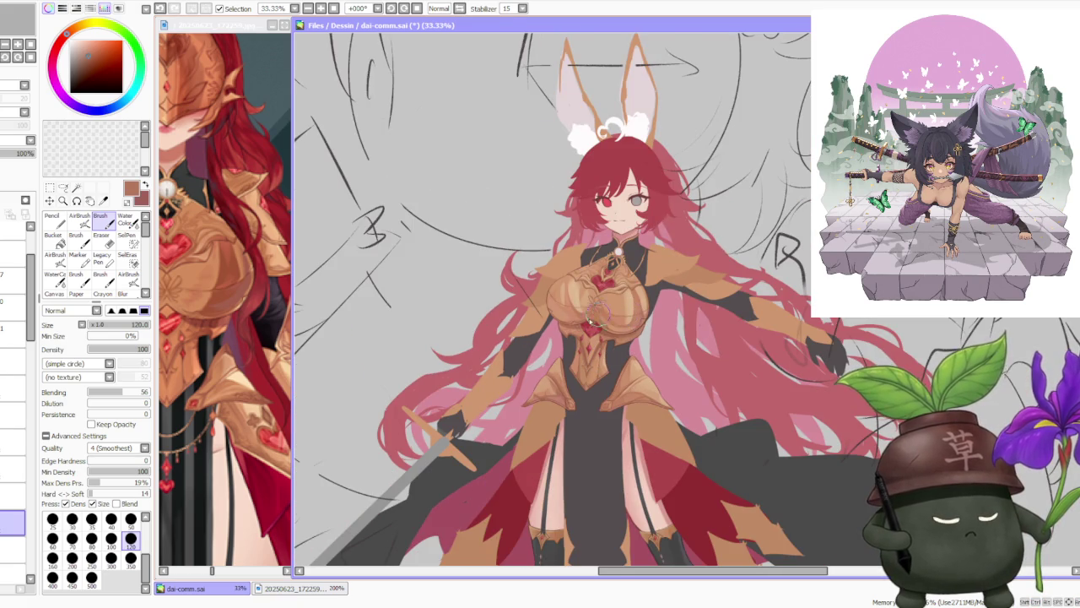
pyautogui.scroll(3, 605, 311)
pyautogui.keyDown('alt'); pyautogui.click(519, 413); pyautogui.keyUp('alt')
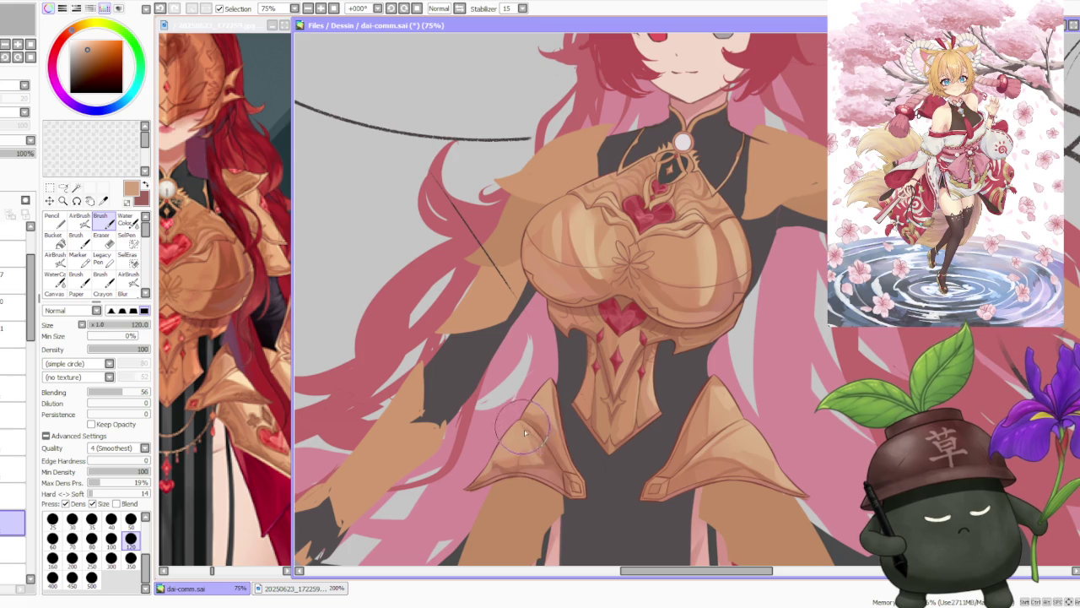
pyautogui.scroll(-2, 610, 386)
pyautogui.scroll(-1, 609, 387)
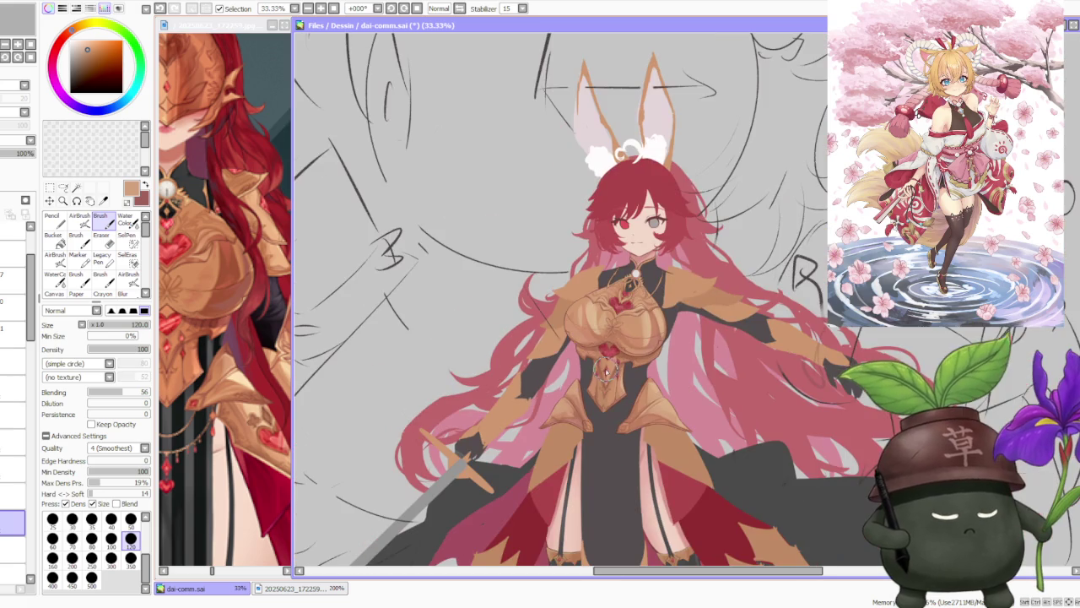
pyautogui.scroll(3, 596, 326)
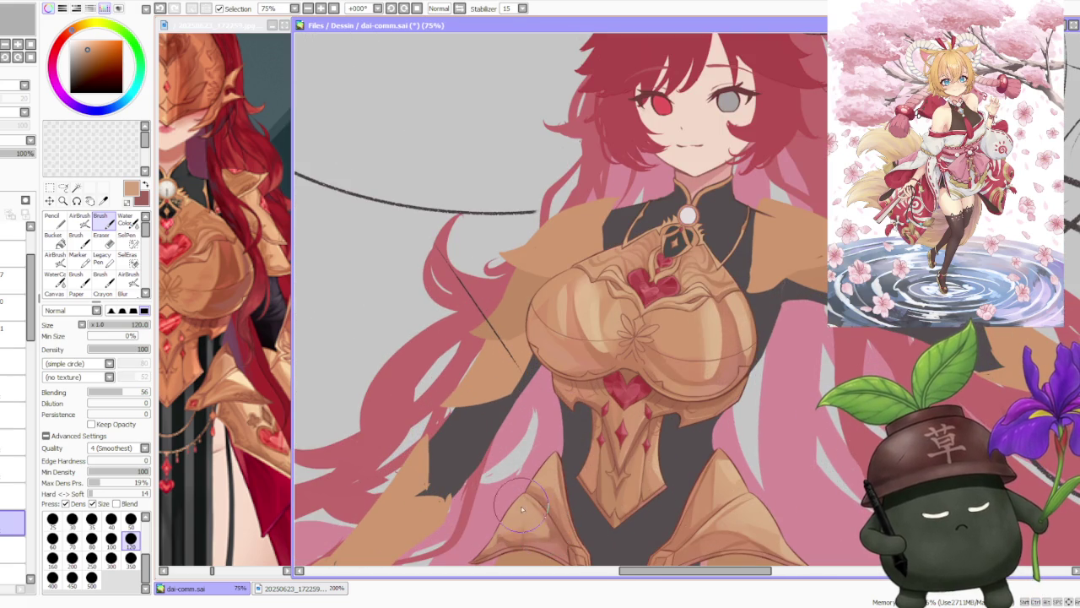
pyautogui.scroll(-3, 527, 519)
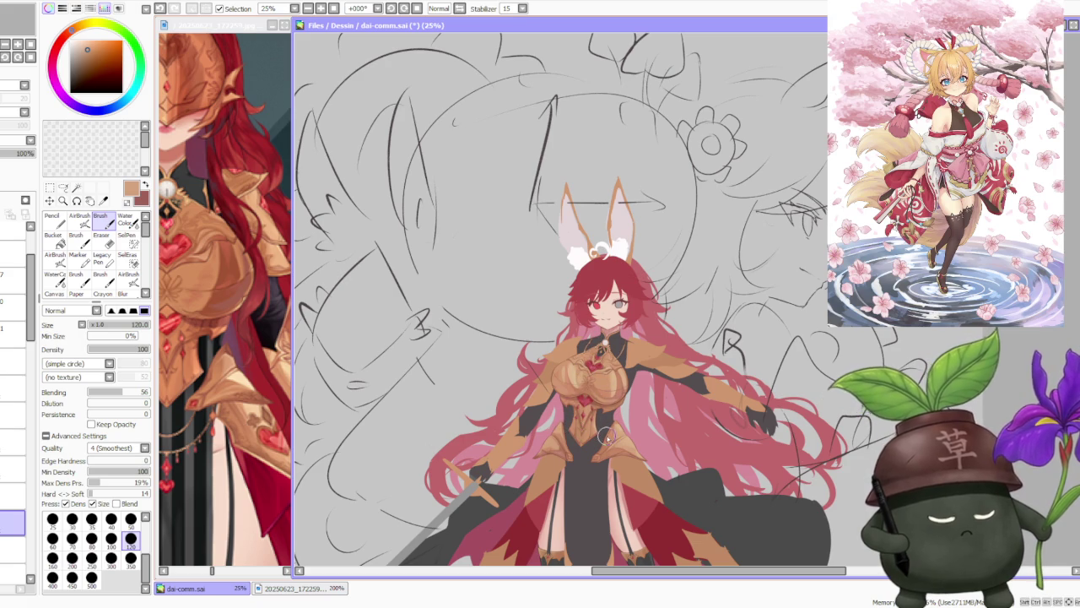
pyautogui.scroll(1, 563, 416)
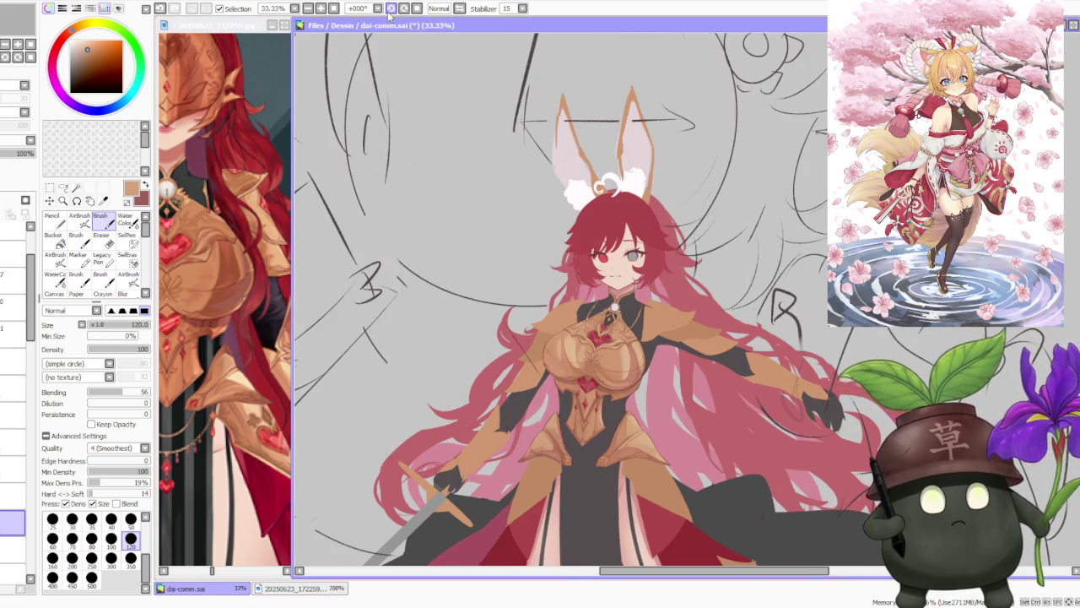
pyautogui.scroll(-2, 522, 189)
pyautogui.moveTo(521, 189); pyautogui.dragTo(690, 329)
# Paint soft light tan shading on the hip plate using tans sampled from the armour.
pyautogui.scroll(4, 691, 328)
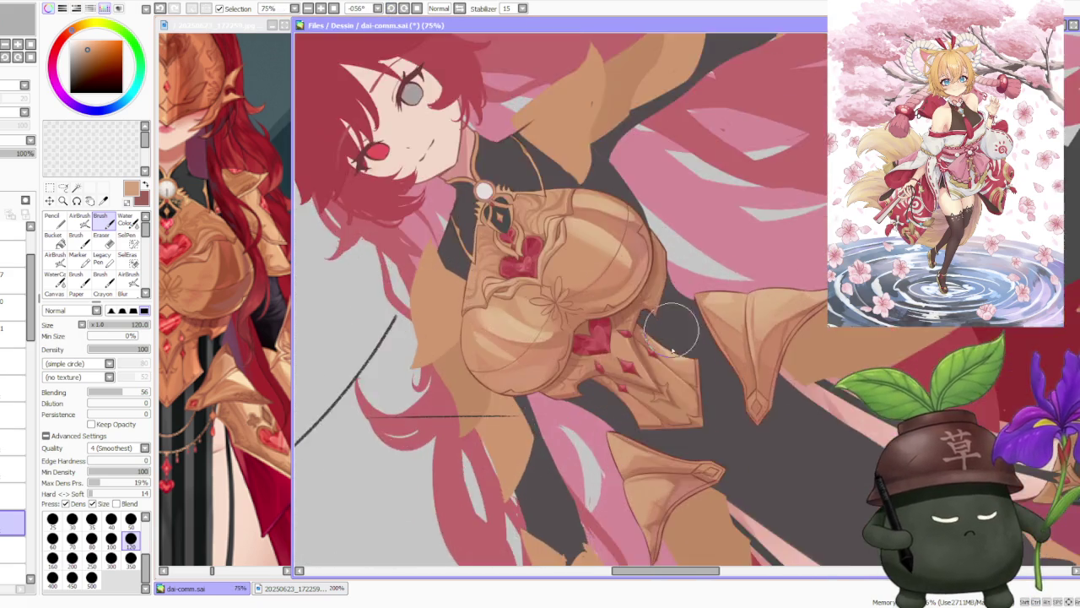
pyautogui.scroll(-3, 692, 328)
pyautogui.scroll(4, 700, 320)
pyautogui.scroll(-1, 720, 310)
pyautogui.scroll(2, 719, 310)
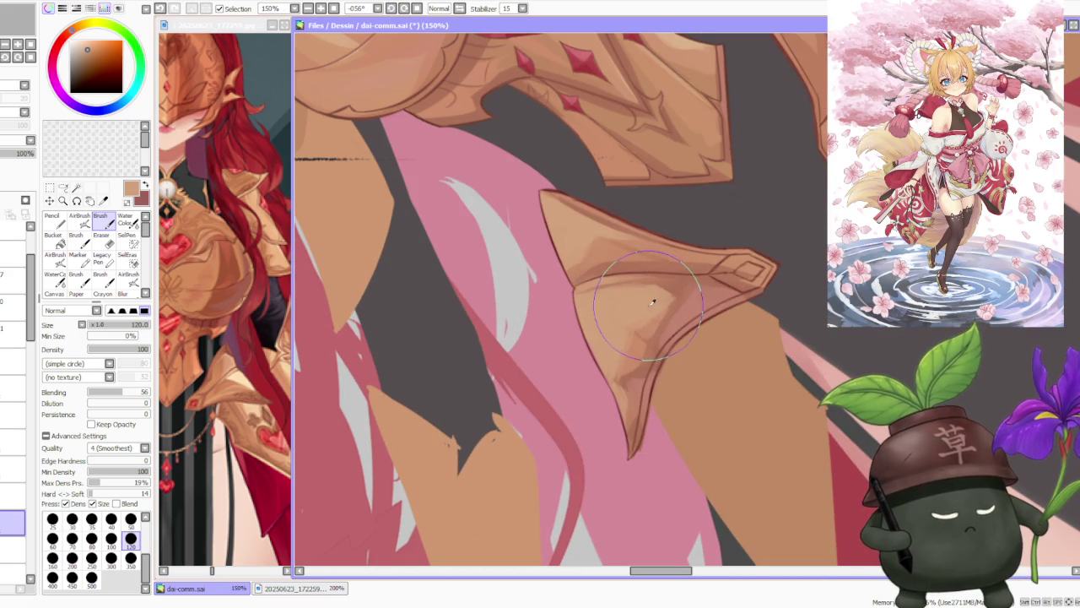
pyautogui.moveTo(644, 315)
pyautogui.mouseDown()
pyautogui.moveTo(599, 363)
pyautogui.moveTo(642, 352)
pyautogui.moveTo(664, 308)
pyautogui.moveTo(682, 304)
pyautogui.mouseUp()
pyautogui.keyDown('alt'); pyautogui.click(634, 359); pyautogui.keyUp('alt')
pyautogui.keyDown('alt'); pyautogui.click(439, 110); pyautogui.keyUp('alt')
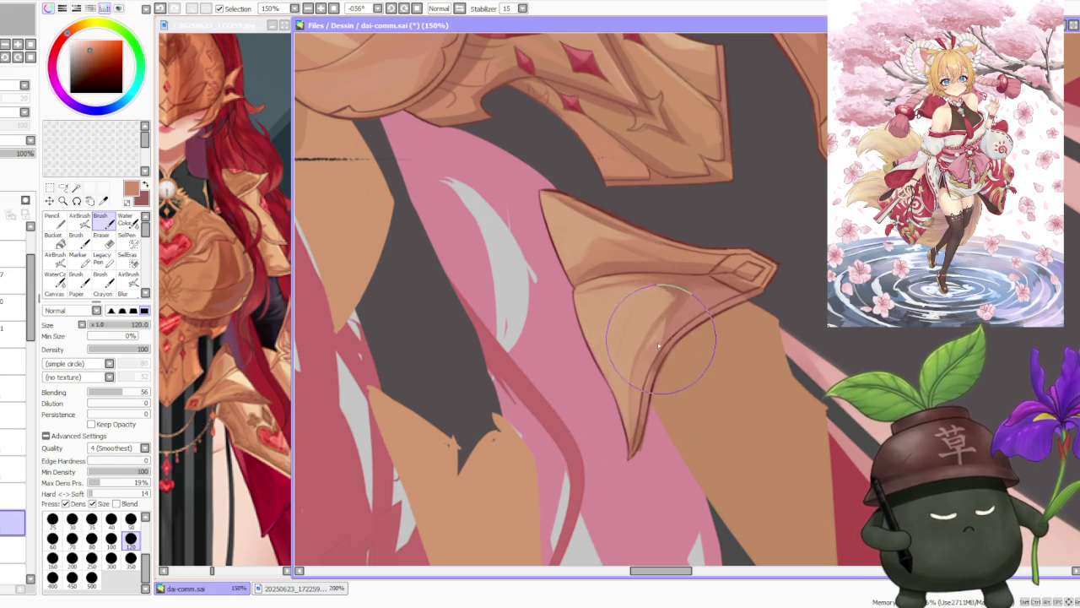
# Deepen and blend a darker shadow along the plate's inner curve toward its tip.
pyautogui.keyDown('alt'); pyautogui.click(670, 311); pyautogui.keyUp('alt')
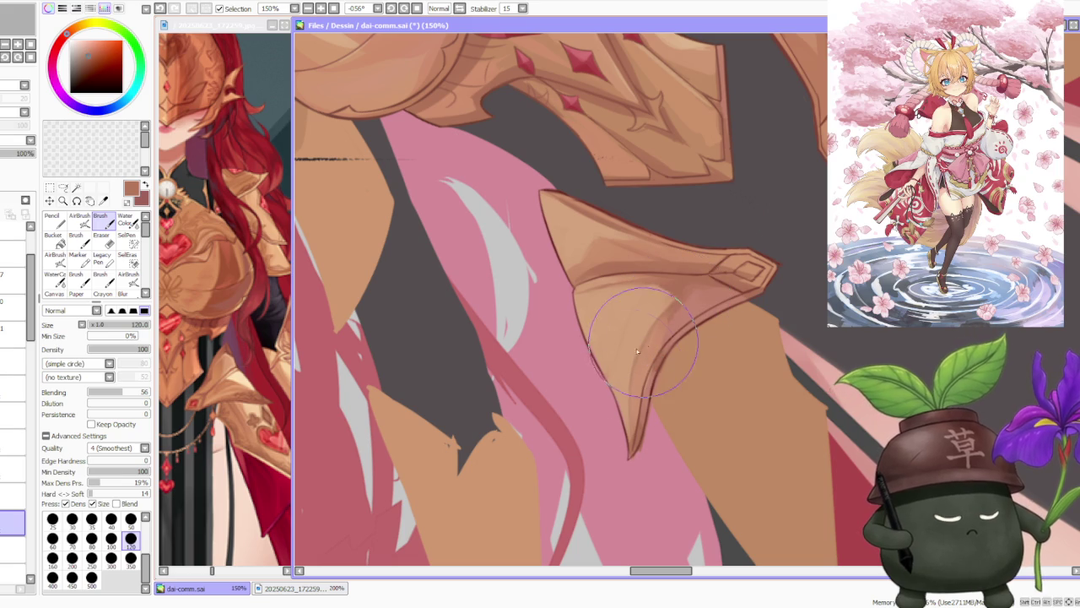
pyautogui.keyDown('alt'); pyautogui.click(623, 416); pyautogui.keyUp('alt')
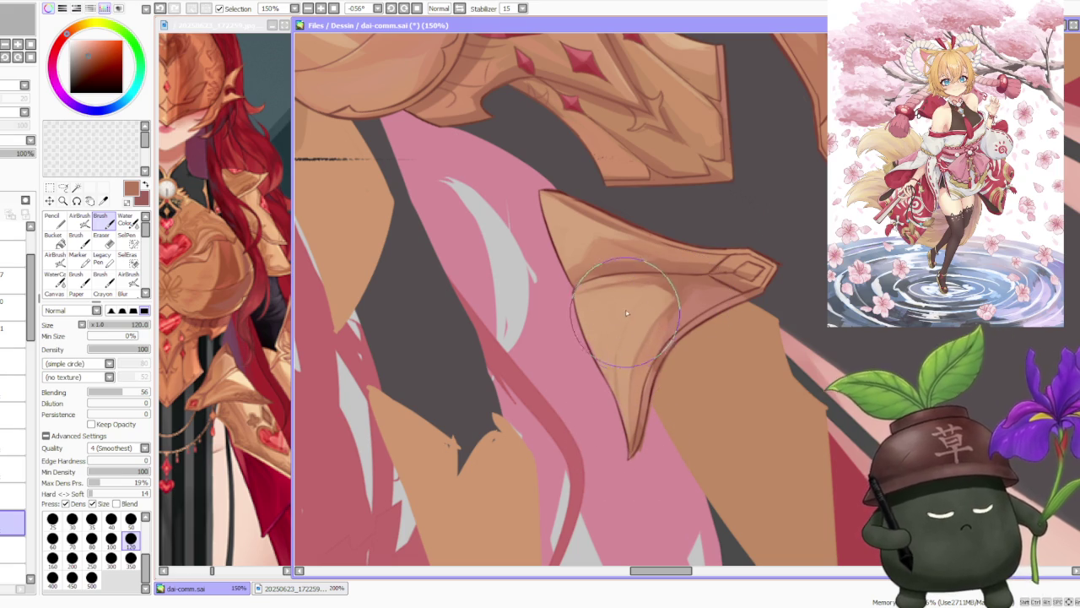
pyautogui.moveTo(591, 337); pyautogui.dragTo(650, 279)
pyautogui.moveTo(630, 368)
pyautogui.mouseDown()
pyautogui.moveTo(595, 321)
pyautogui.moveTo(634, 305)
pyautogui.moveTo(635, 293)
pyautogui.moveTo(662, 295)
pyautogui.moveTo(666, 309)
pyautogui.mouseUp()
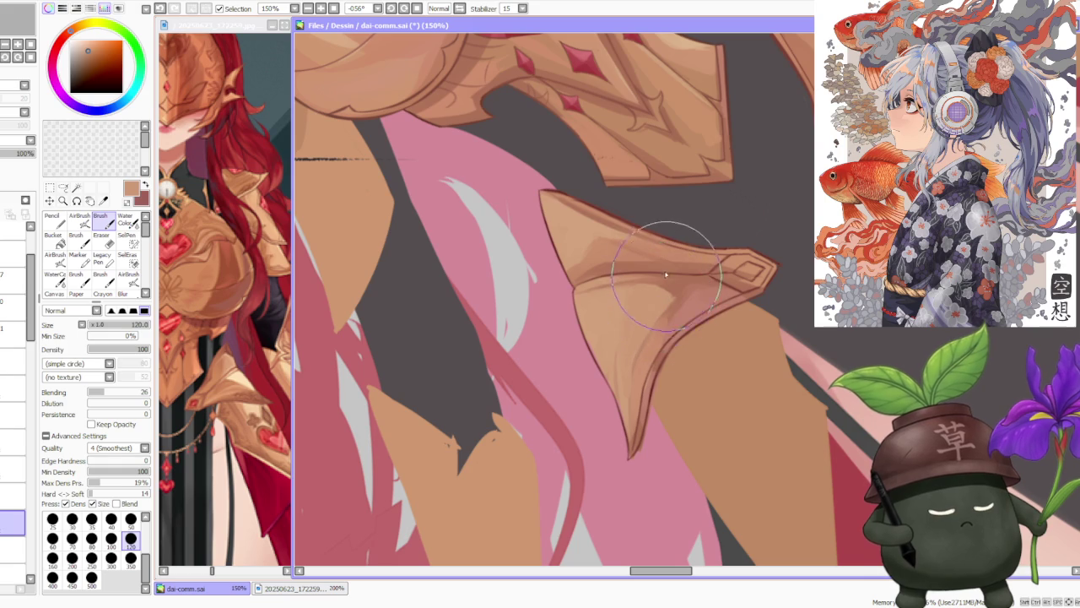
pyautogui.moveTo(666, 308)
pyautogui.mouseDown()
pyautogui.moveTo(662, 285)
pyautogui.moveTo(682, 279)
pyautogui.moveTo(646, 272)
pyautogui.moveTo(651, 289)
pyautogui.moveTo(673, 299)
pyautogui.moveTo(644, 282)
pyautogui.moveTo(658, 295)
pyautogui.moveTo(636, 373)
pyautogui.moveTo(650, 340)
pyautogui.moveTo(615, 422)
pyautogui.moveTo(636, 372)
pyautogui.moveTo(629, 405)
pyautogui.moveTo(638, 434)
pyautogui.moveTo(645, 338)
pyautogui.moveTo(631, 384)
pyautogui.moveTo(648, 338)
pyautogui.moveTo(627, 385)
pyautogui.moveTo(631, 395)
pyautogui.moveTo(656, 334)
pyautogui.moveTo(629, 380)
pyautogui.moveTo(673, 300)
pyautogui.moveTo(664, 336)
pyautogui.moveTo(632, 343)
pyautogui.moveTo(675, 299)
pyautogui.mouseUp()
pyautogui.scroll(-3, 675, 299)
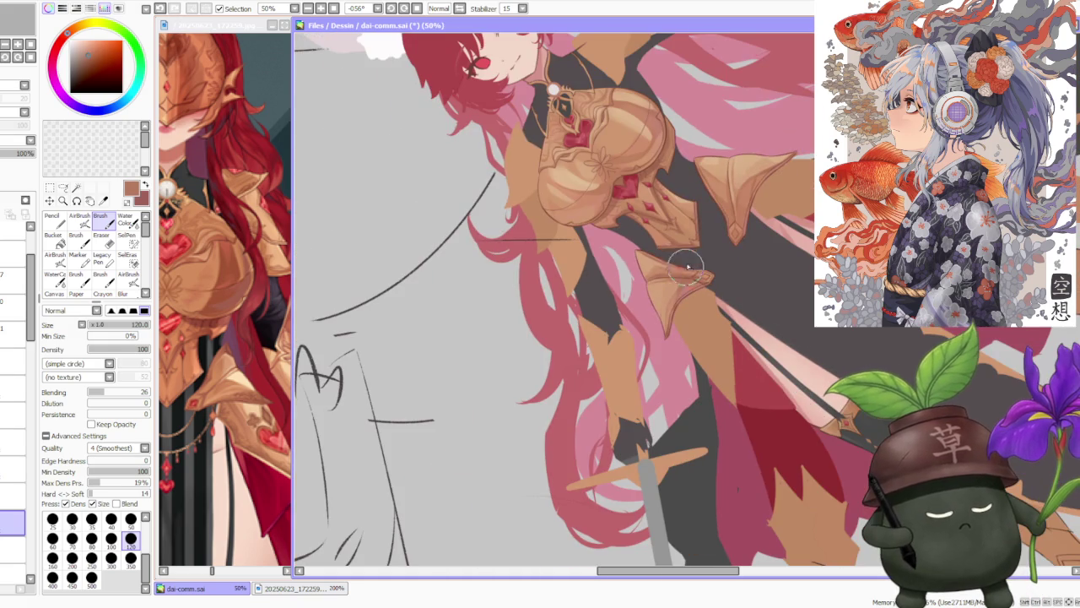
pyautogui.click(417, 9)
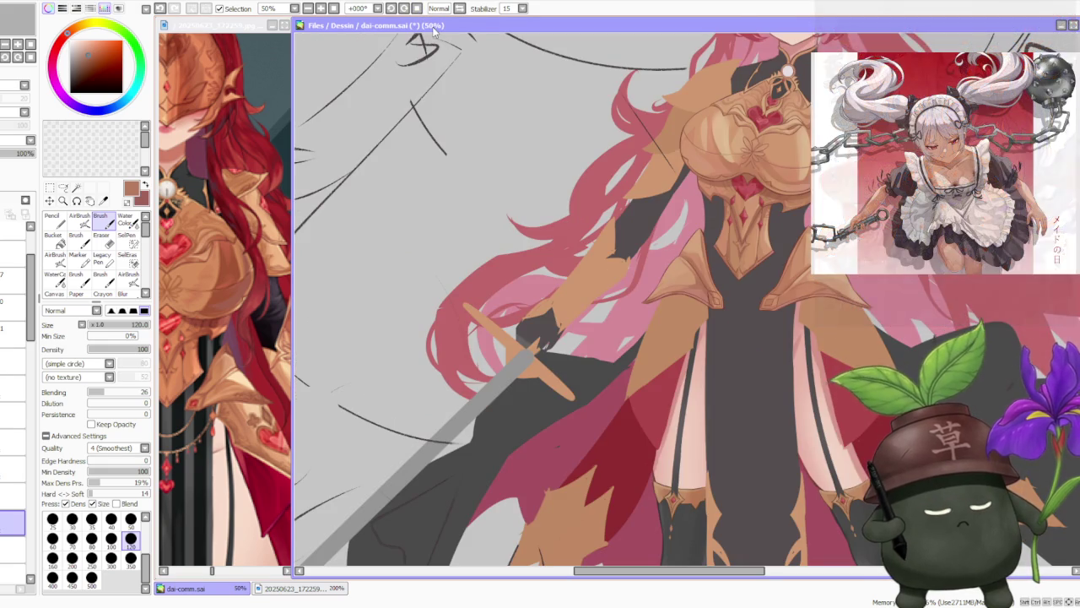
pyautogui.scroll(-1, 618, 289)
pyautogui.scroll(-1, 619, 289)
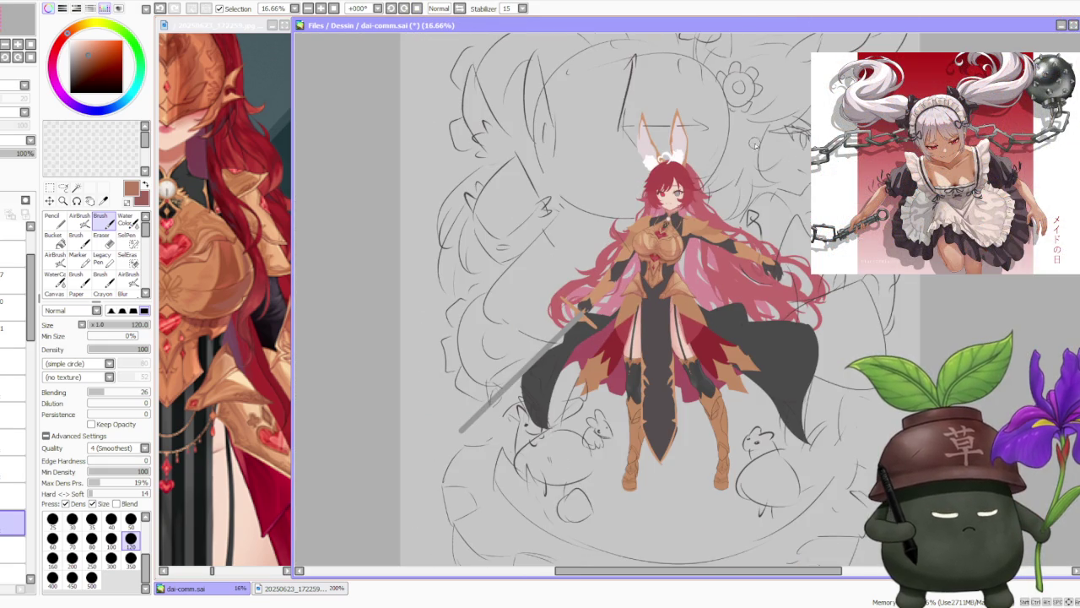
pyautogui.scroll(1, 768, 178)
pyautogui.scroll(-3, 233, 290)
pyautogui.scroll(-2, 245, 270)
pyautogui.scroll(-2, 267, 237)
pyautogui.scroll(1, 267, 244)
pyautogui.scroll(1, 267, 245)
pyautogui.scroll(-1, 266, 245)
pyautogui.scroll(2, 268, 248)
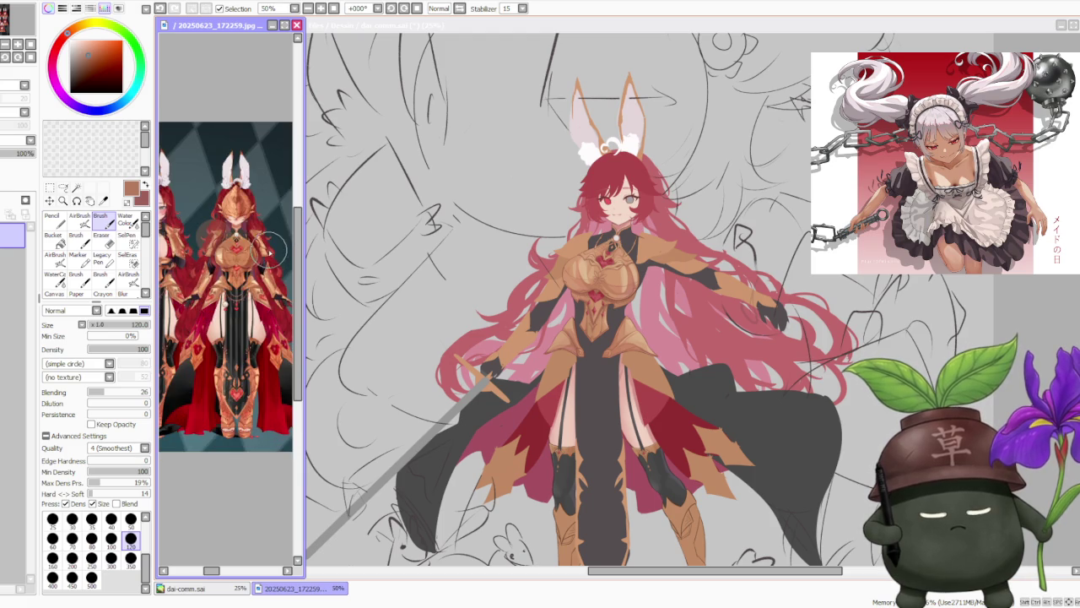
pyautogui.scroll(-3, 269, 247)
pyautogui.scroll(2, 254, 255)
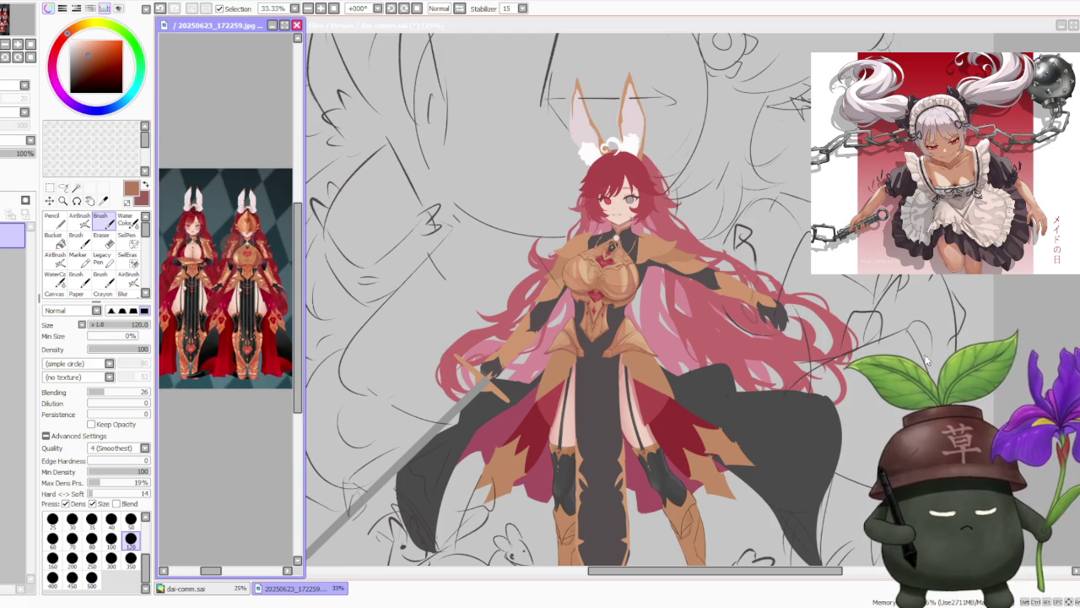
pyautogui.scroll(-1, 1026, 287)
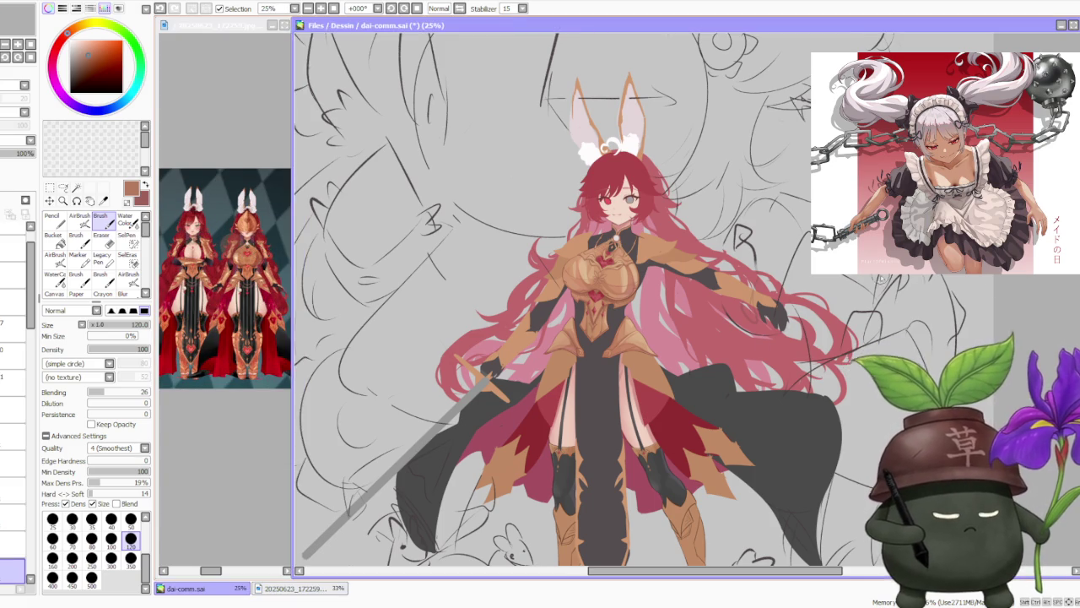
pyautogui.scroll(3, 622, 319)
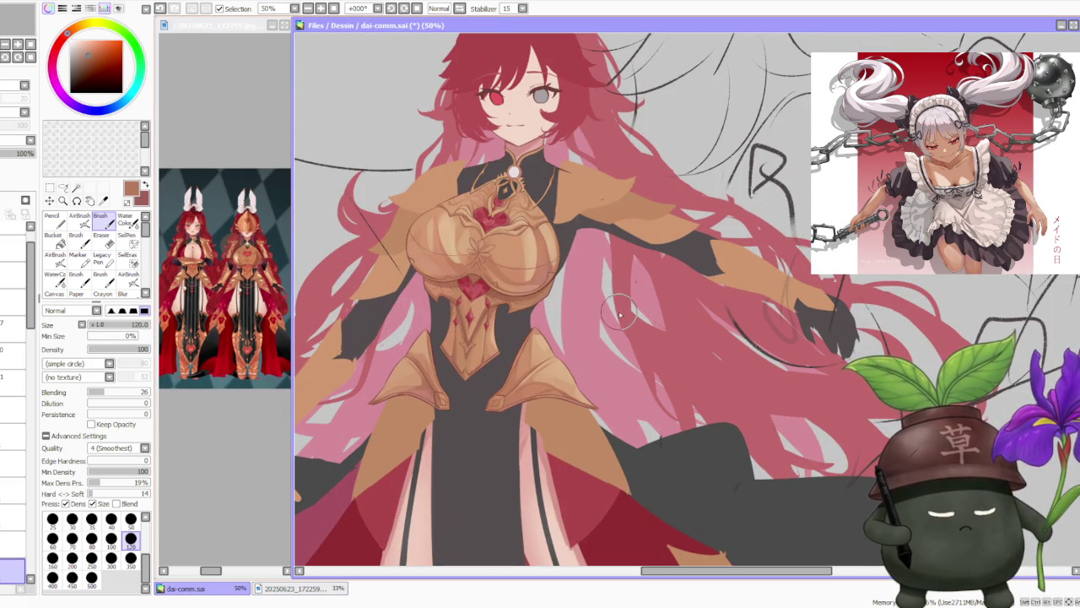
pyautogui.click(225, 447)
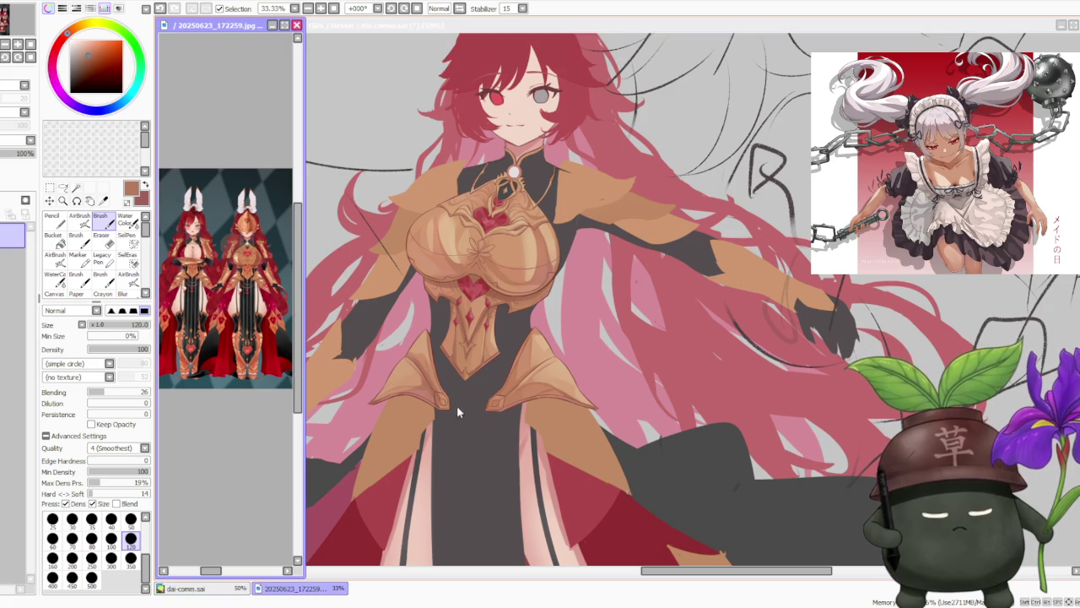
pyautogui.click(537, 334)
pyautogui.scroll(2, 523, 331)
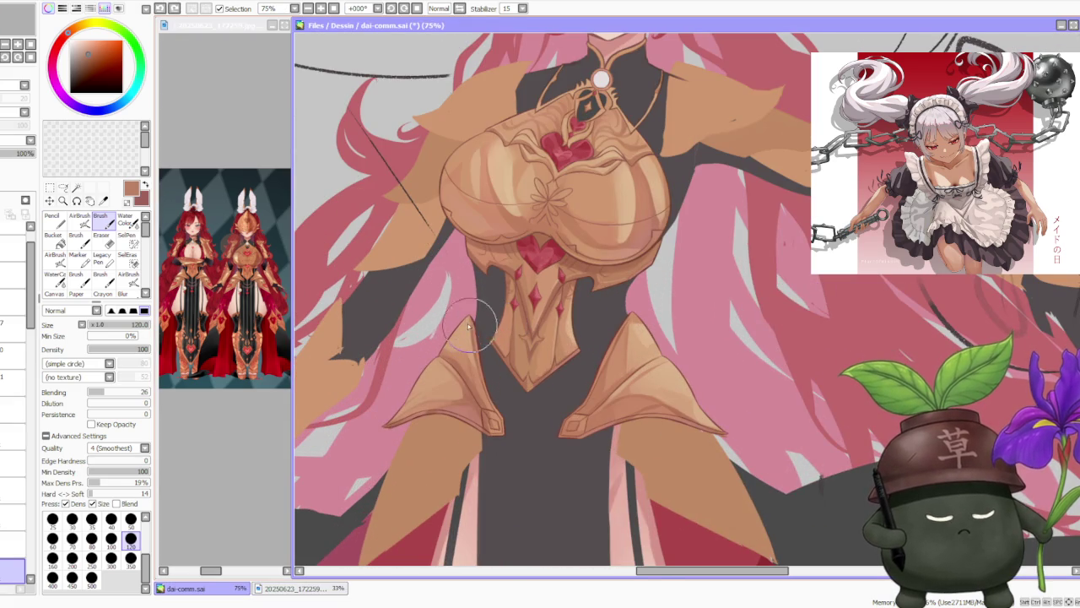
pyautogui.scroll(-3, 490, 228)
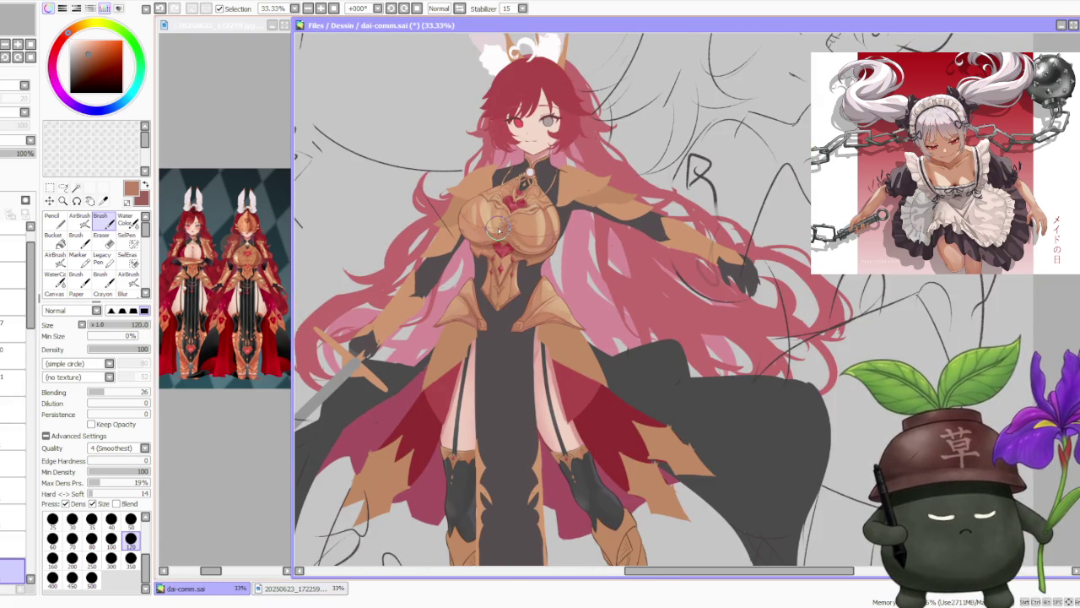
pyautogui.scroll(3, 499, 240)
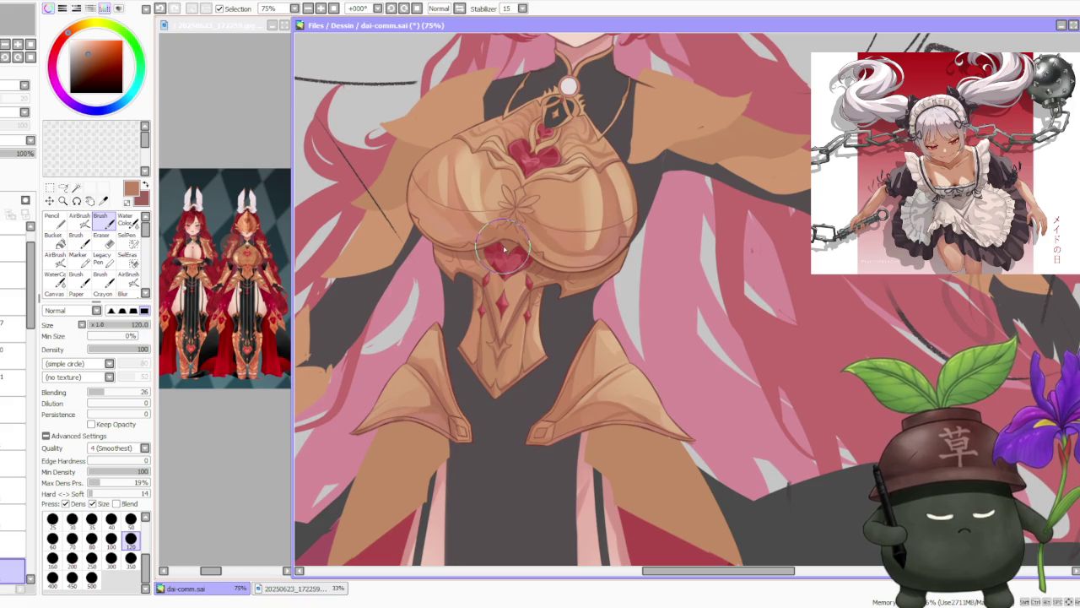
pyautogui.click(245, 414)
pyautogui.scroll(2, 254, 354)
pyautogui.scroll(1, 261, 304)
pyautogui.scroll(1, 253, 295)
pyautogui.scroll(1, 227, 281)
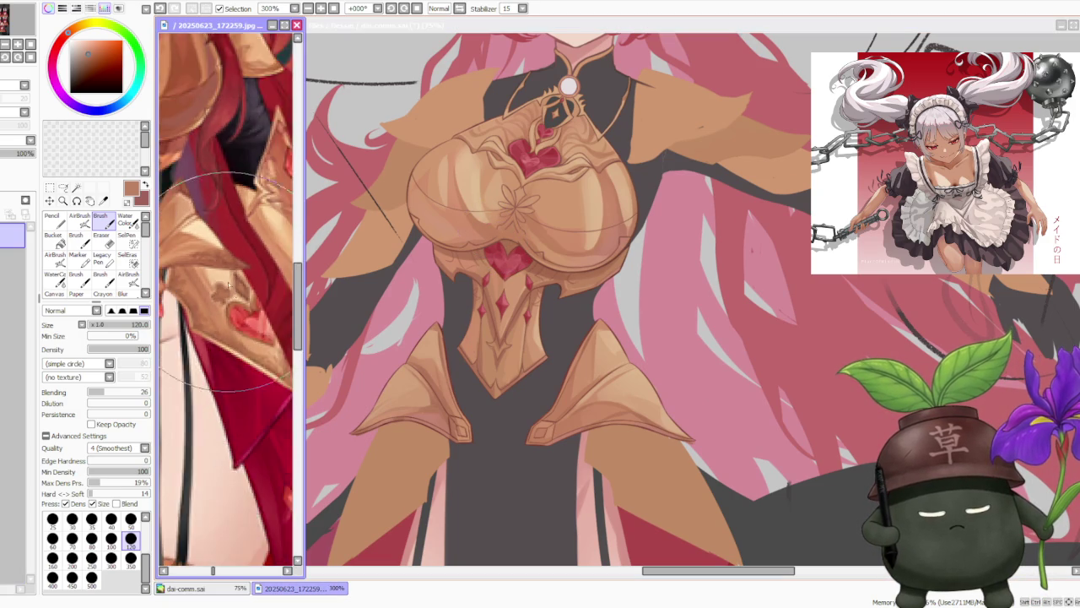
pyautogui.scroll(-2, 233, 290)
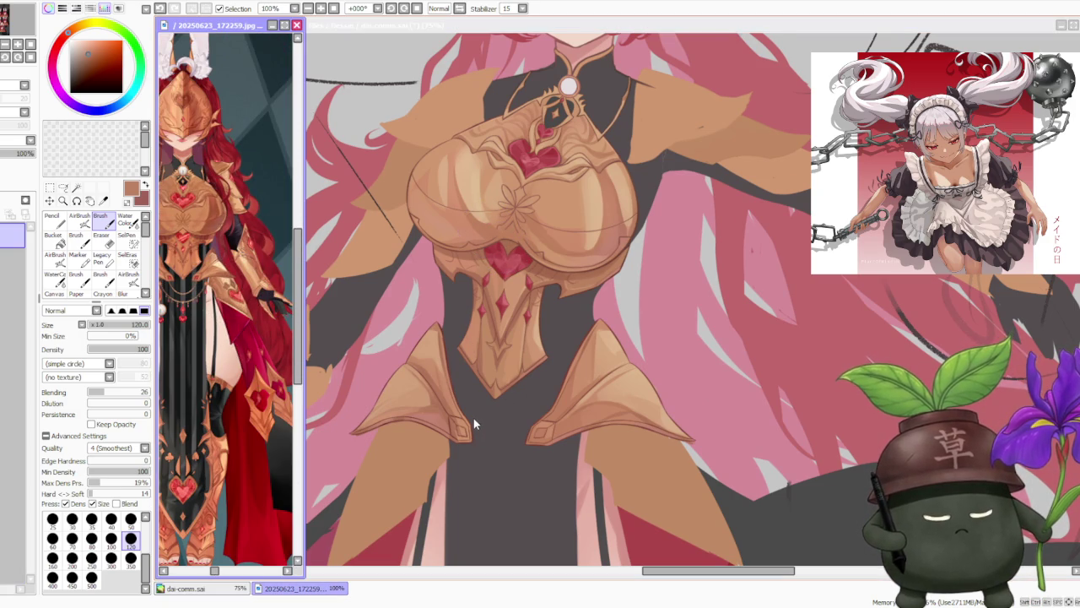
pyautogui.scroll(-2, 475, 422)
pyautogui.scroll(-2, 549, 380)
pyautogui.scroll(-1, 651, 347)
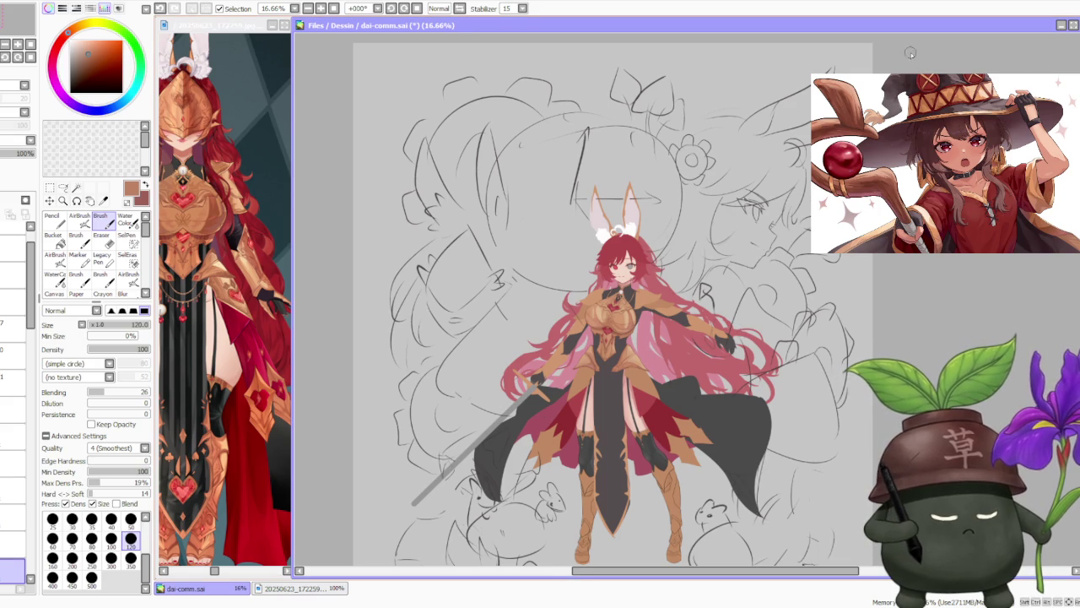
# Scroll through the reference image to inspect the armor details.
pyautogui.scroll(-1, 869, 102)
pyautogui.scroll(-1, 751, 334)
pyautogui.scroll(1, 810, 314)
pyautogui.scroll(1, 808, 293)
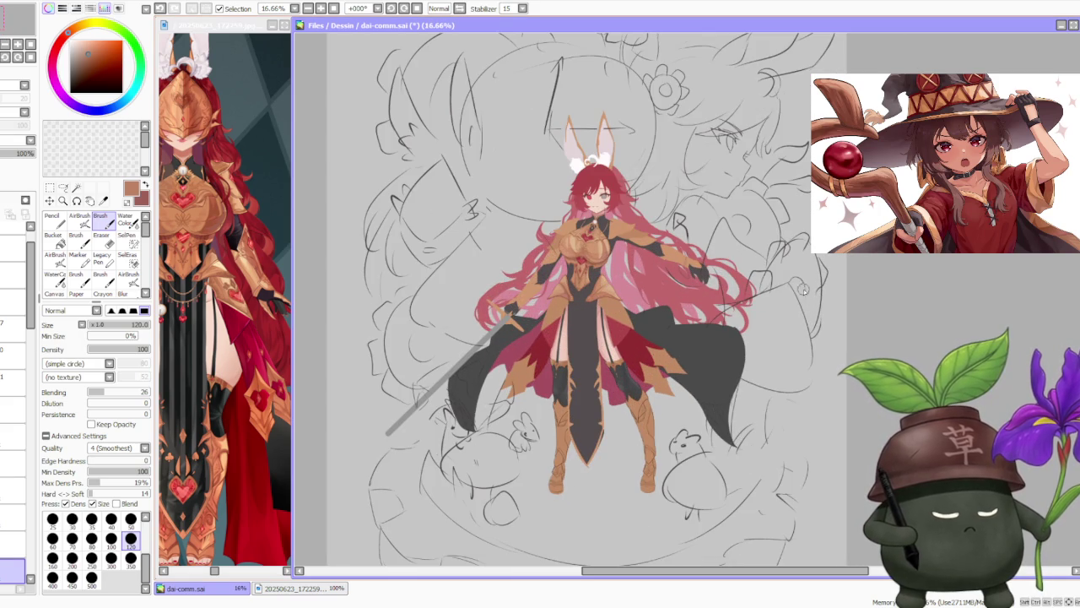
pyautogui.scroll(1, 696, 259)
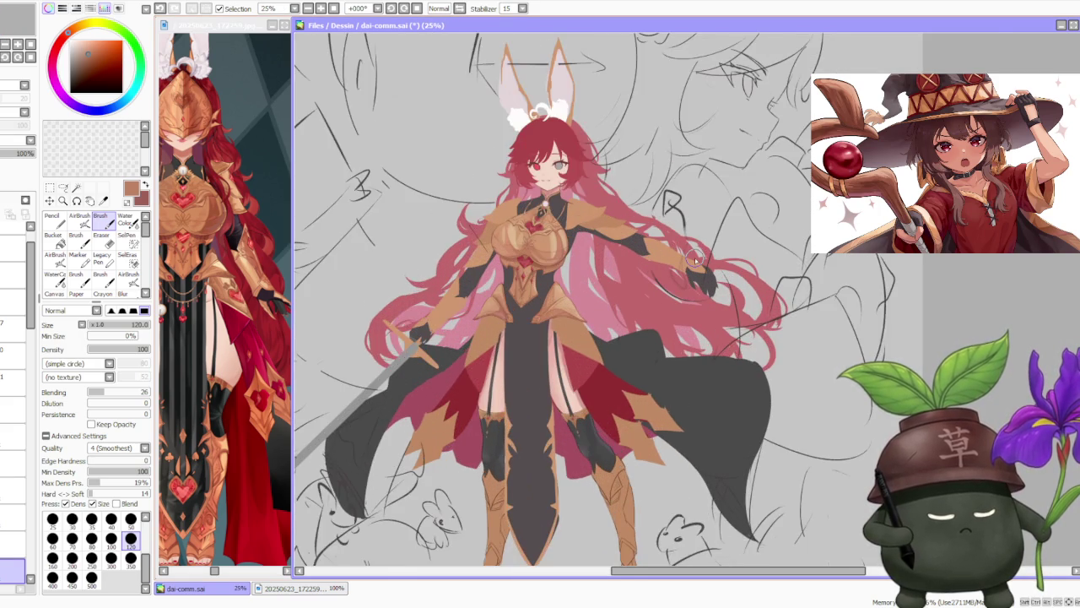
pyautogui.scroll(1, 696, 260)
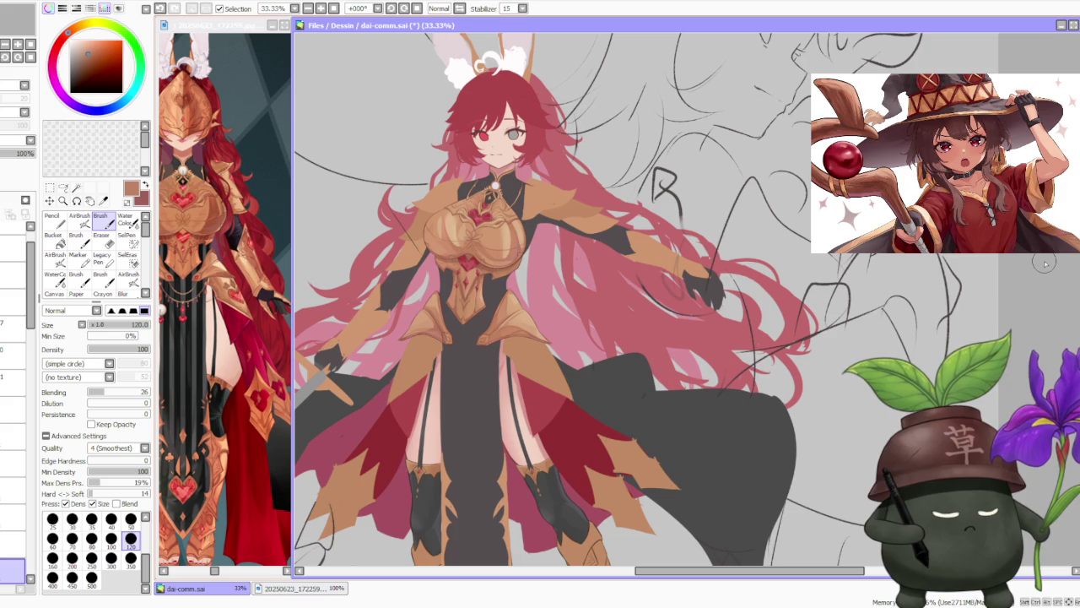
pyautogui.scroll(1, 464, 302)
pyautogui.scroll(1, 462, 301)
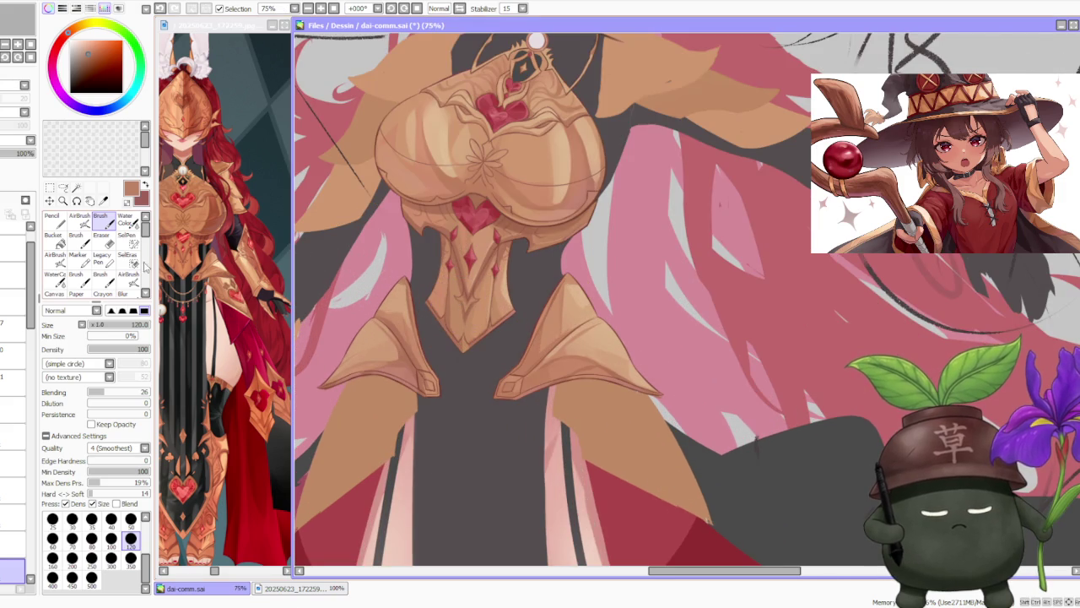
pyautogui.click(218, 263)
pyautogui.scroll(2, 221, 278)
pyautogui.scroll(2, 224, 295)
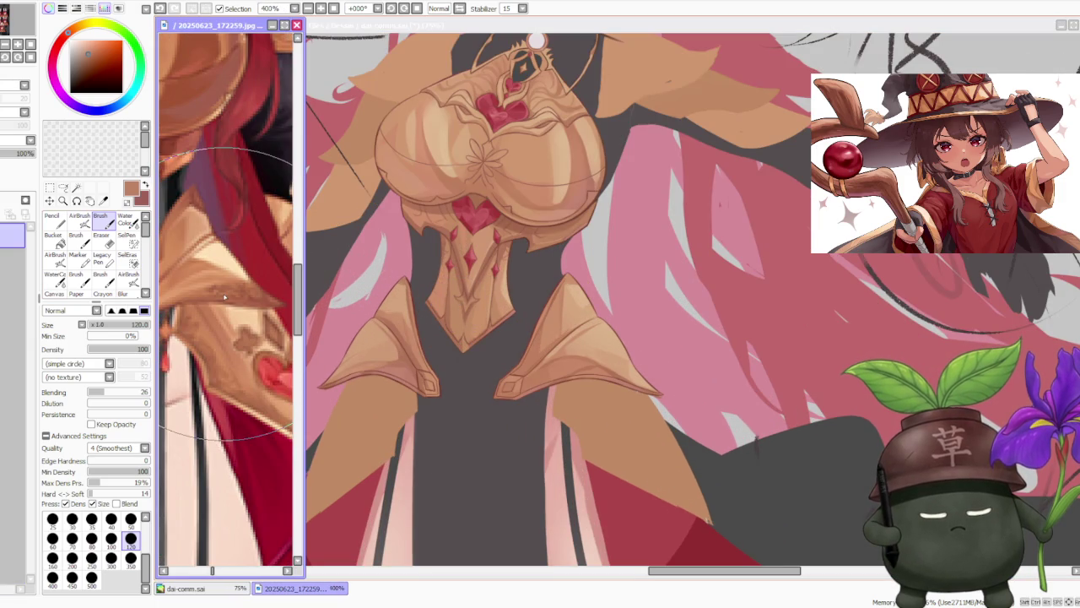
pyautogui.scroll(-4, 224, 295)
# Back on the main canvas, set brush size 50 and zoom to 150% on the right hip plate.
pyautogui.click(635, 332)
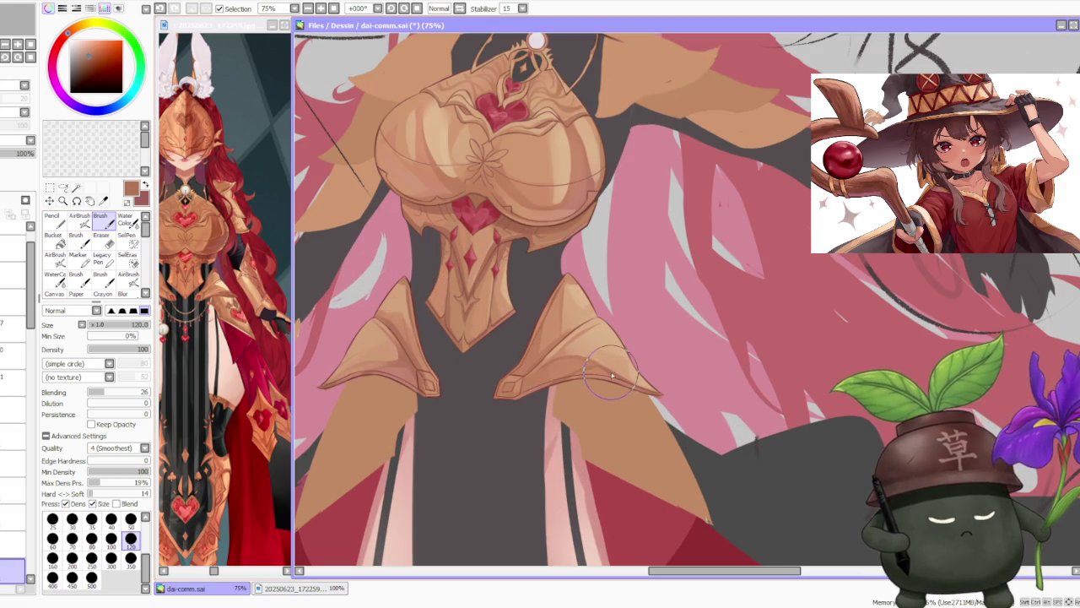
pyautogui.click(133, 520)
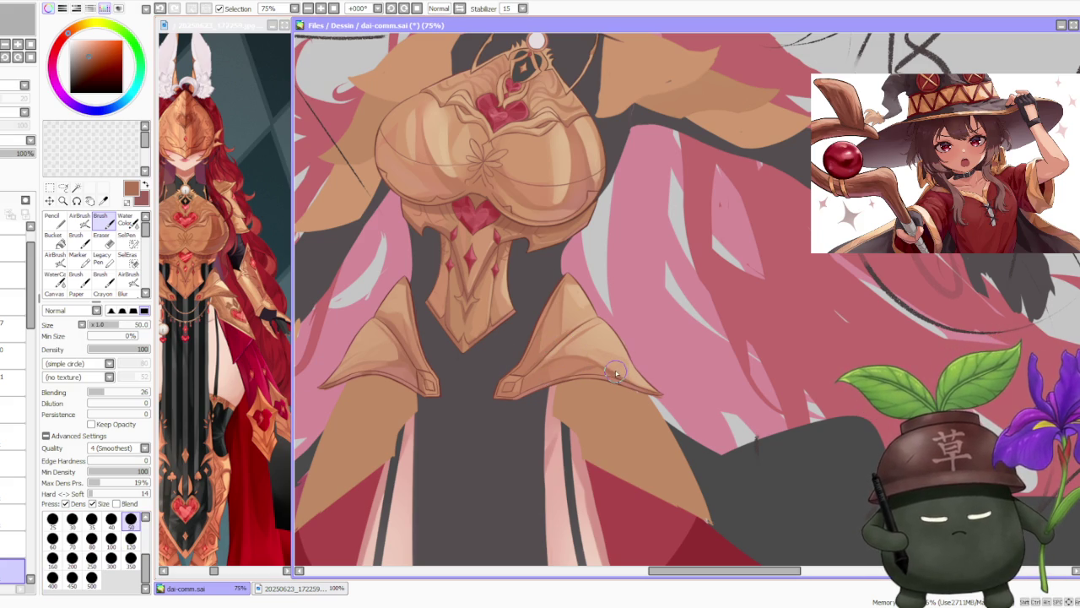
pyautogui.scroll(3, 249, 316)
pyautogui.scroll(2, 635, 361)
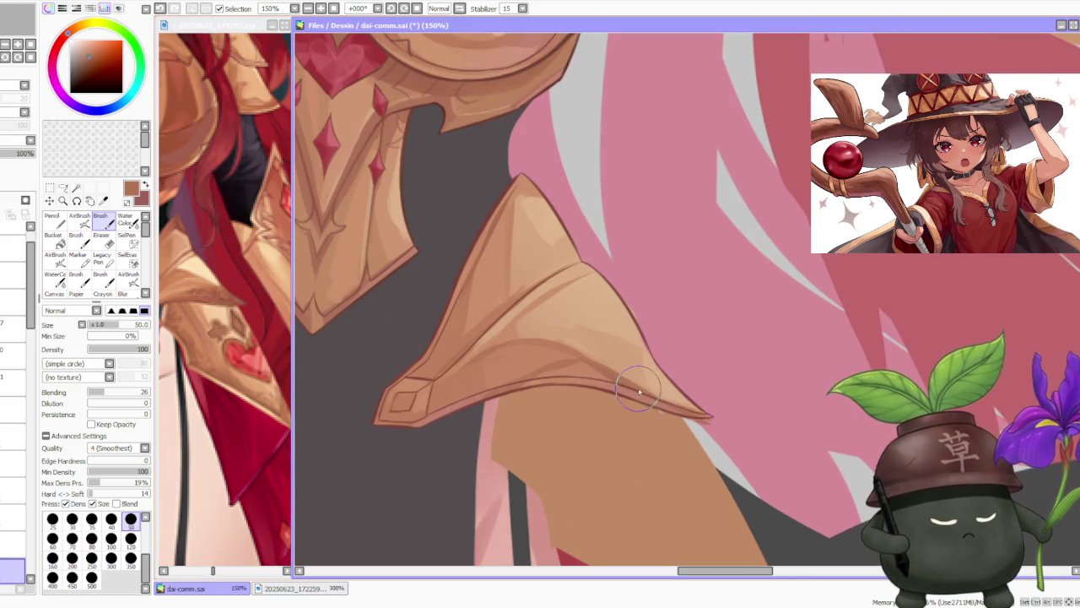
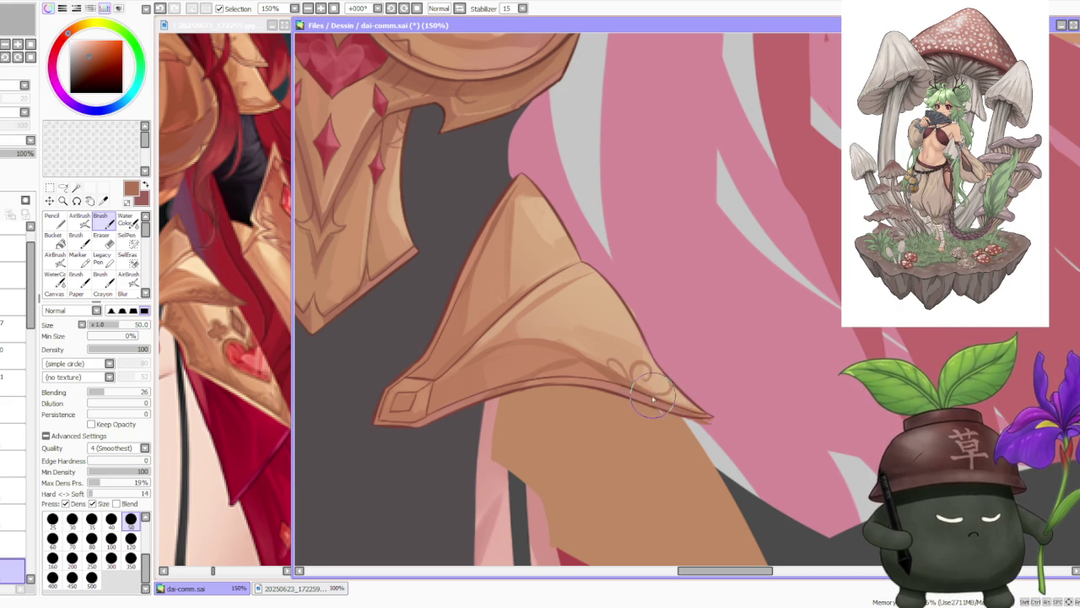
# Draw fine engraving lines along the left tasset edge and flip the view to check them.
pyautogui.moveTo(652, 398); pyautogui.dragTo(702, 413)
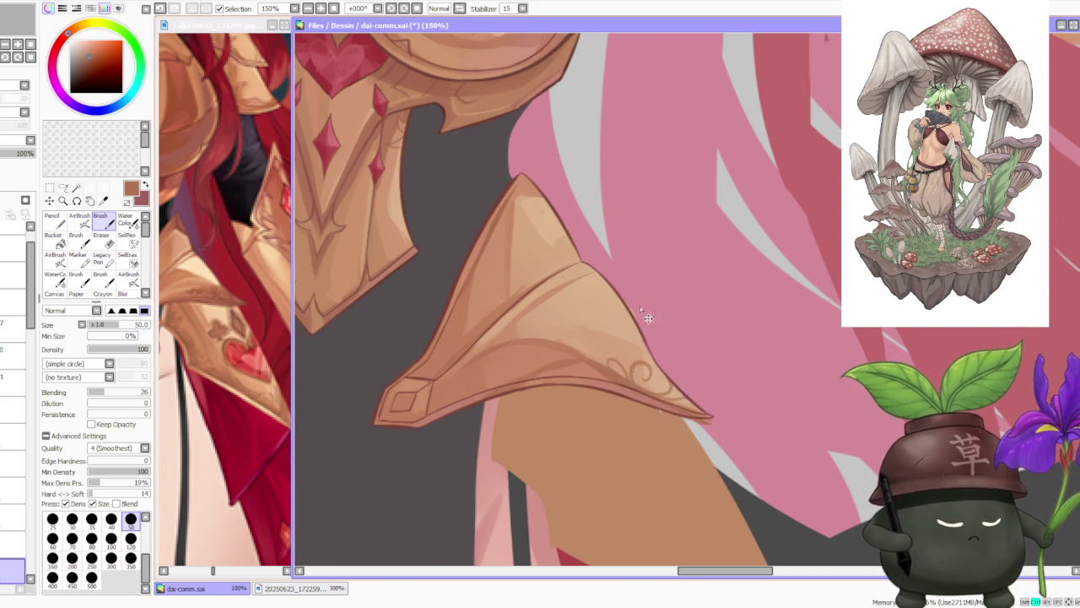
pyautogui.scroll(-3, 641, 310)
pyautogui.scroll(-1, 515, 243)
pyautogui.press('h')
pyautogui.scroll(3, 495, 277)
pyautogui.scroll(2, 499, 381)
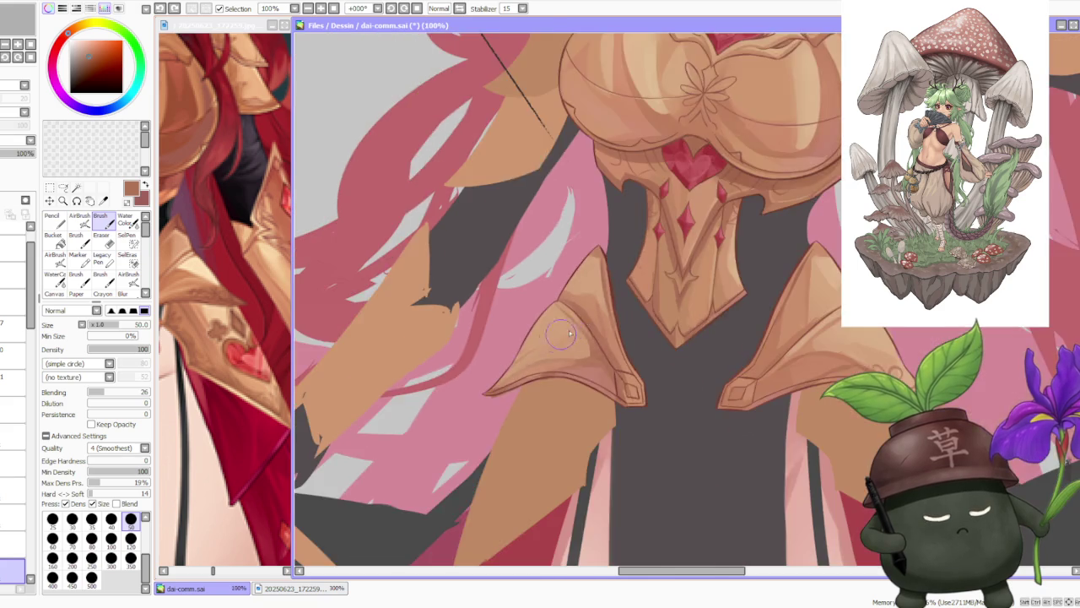
pyautogui.scroll(-3, 626, 296)
pyautogui.scroll(2, 561, 324)
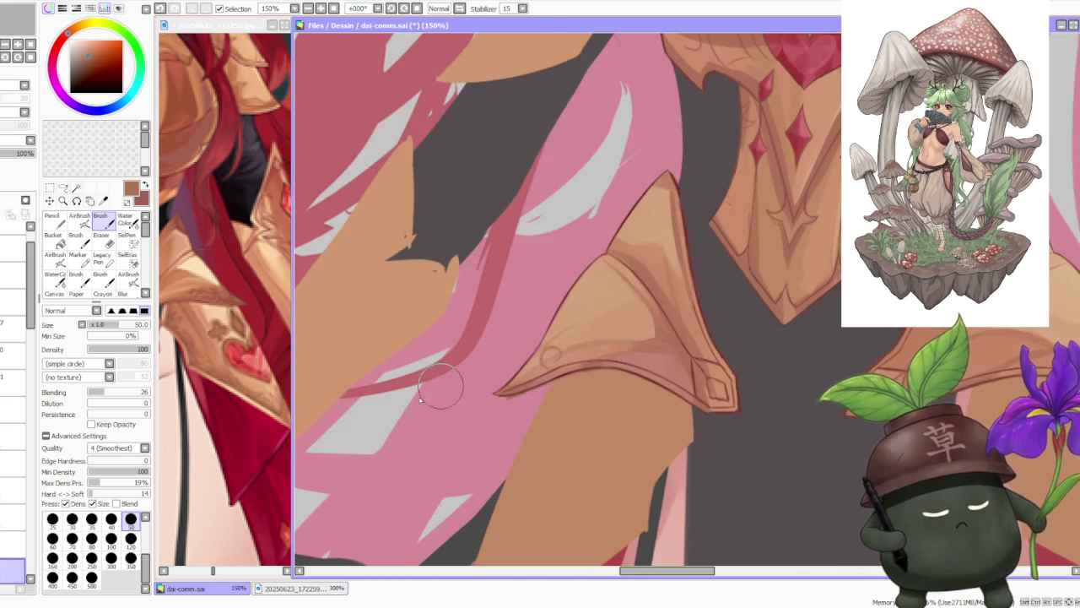
pyautogui.scroll(-1, 455, 382)
# Undo two unwanted strokes near the tasset edge, then sample the red gem colour.
pyautogui.hotkey('ctrl', 'z')
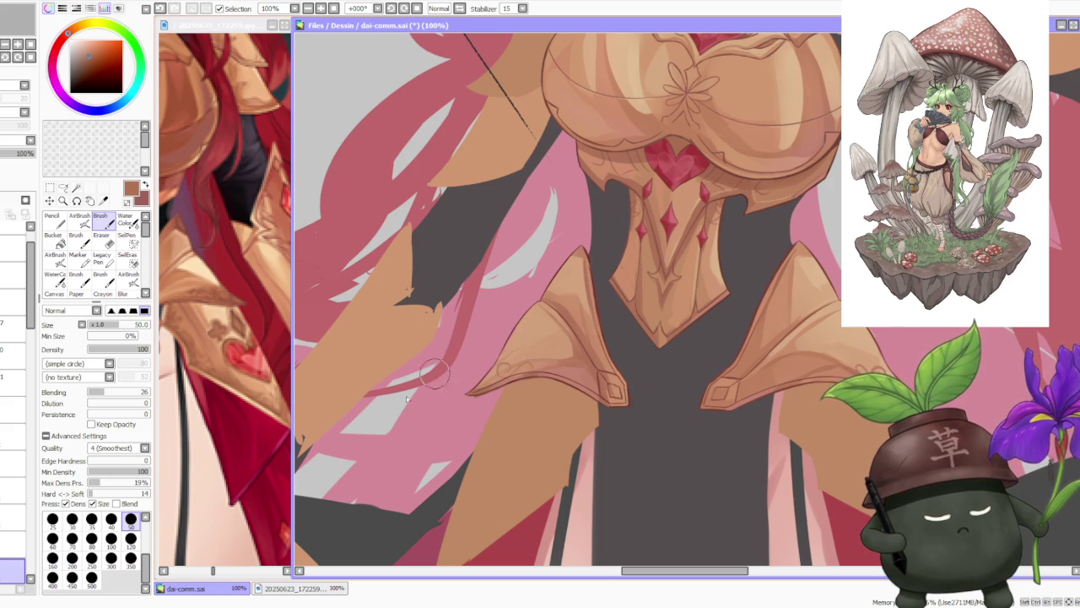
pyautogui.hotkey('ctrl', 'z')
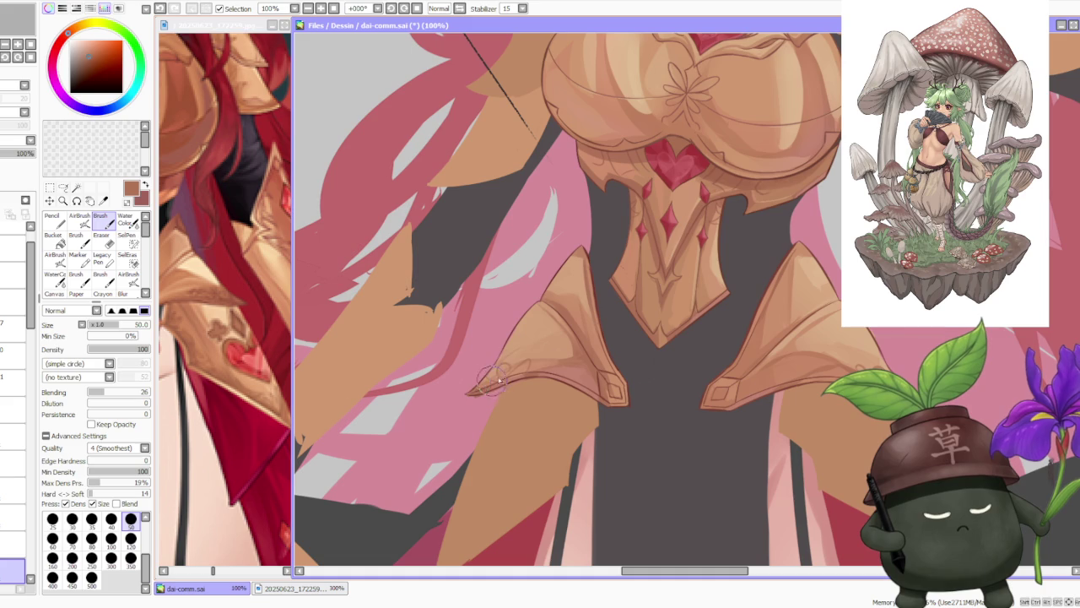
pyautogui.scroll(-5, 535, 346)
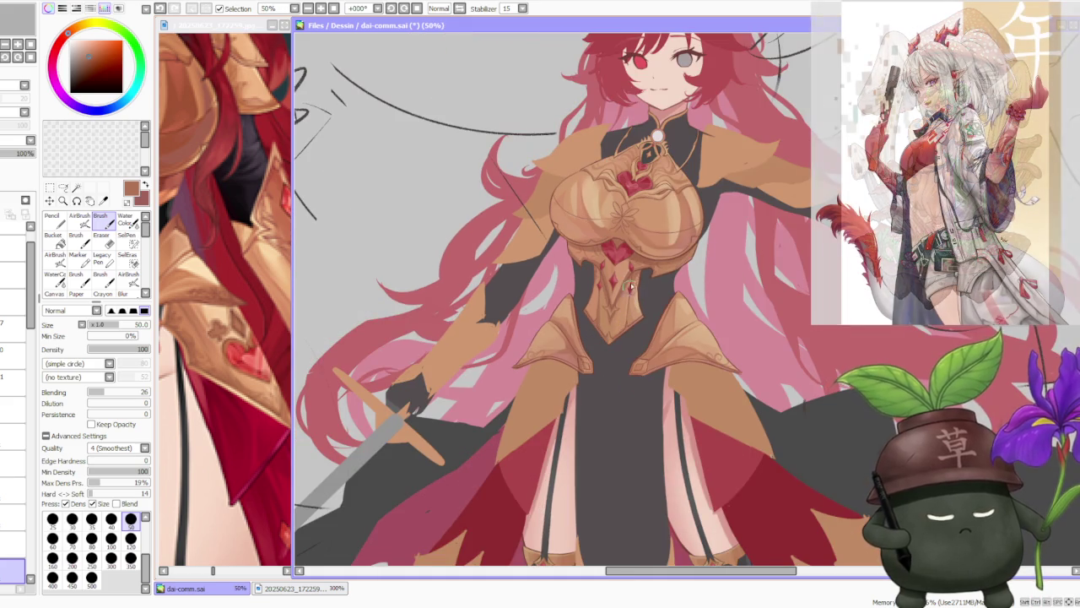
pyautogui.scroll(3, 543, 340)
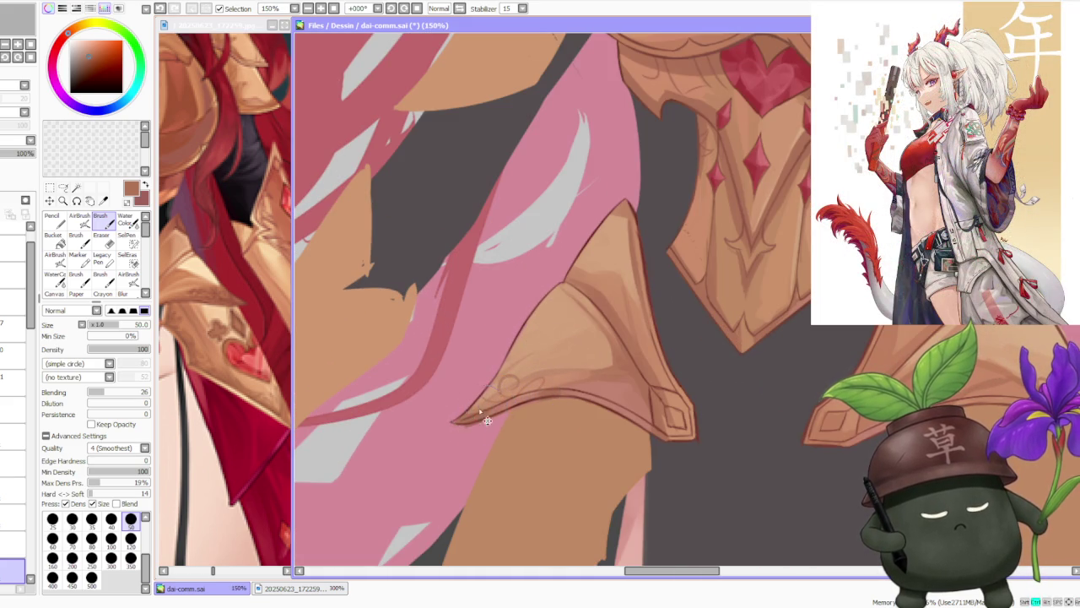
pyautogui.scroll(-3, 565, 363)
pyautogui.scroll(-2, 566, 363)
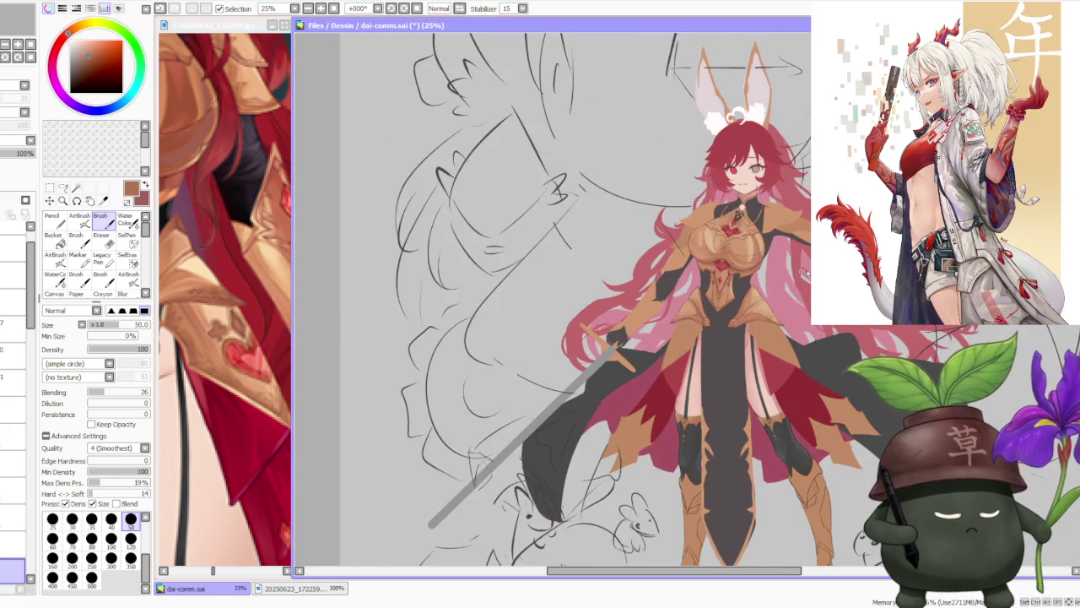
pyautogui.scroll(2, 804, 273)
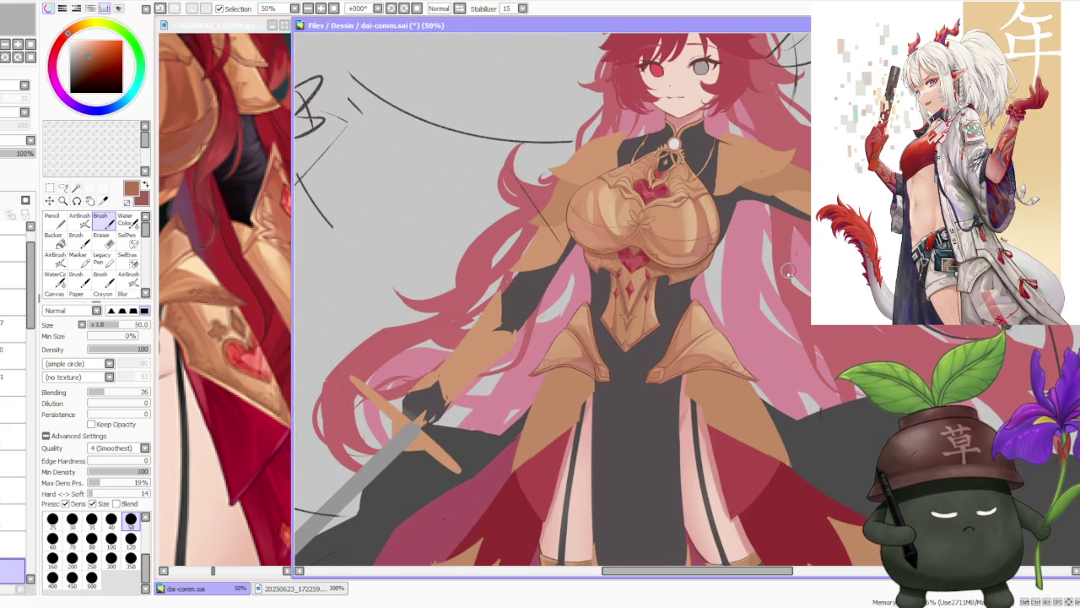
pyautogui.scroll(2, 549, 354)
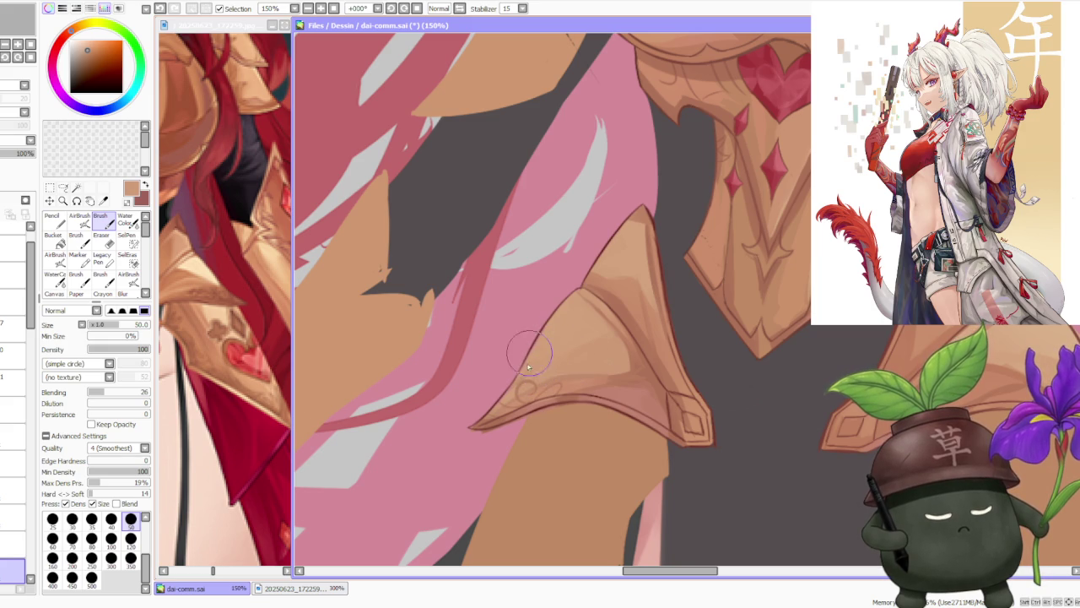
pyautogui.scroll(-4, 622, 329)
pyautogui.scroll(-2, 621, 329)
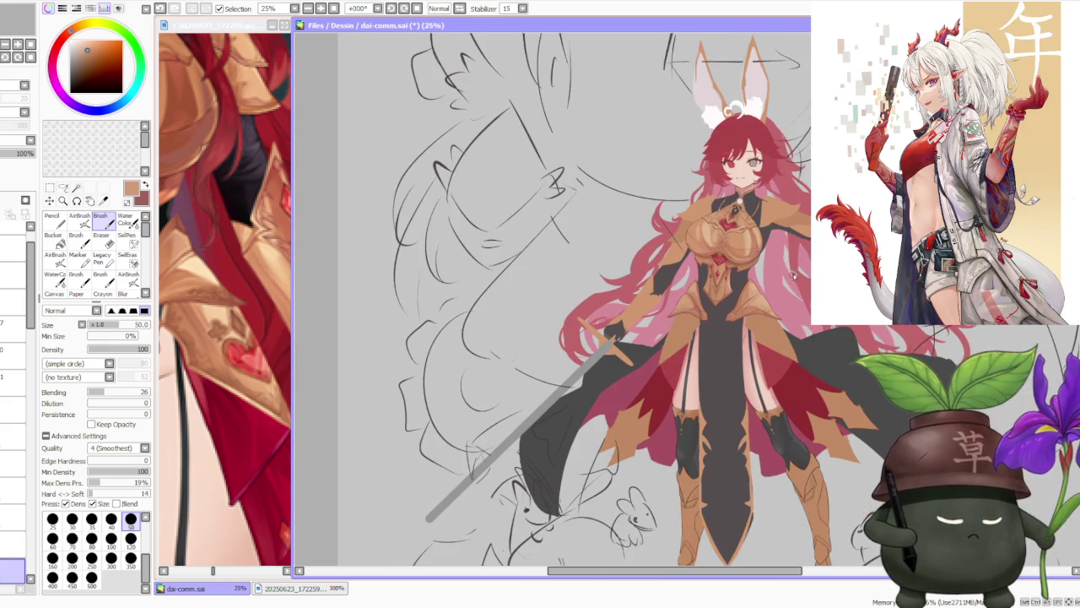
pyautogui.scroll(-1, 622, 329)
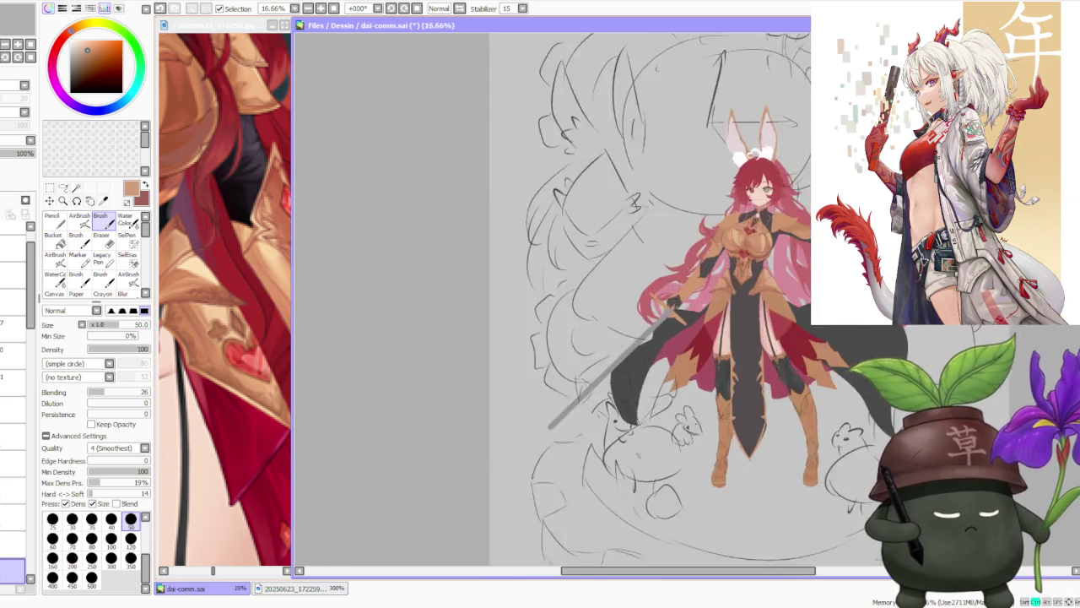
pyautogui.scroll(2, 622, 330)
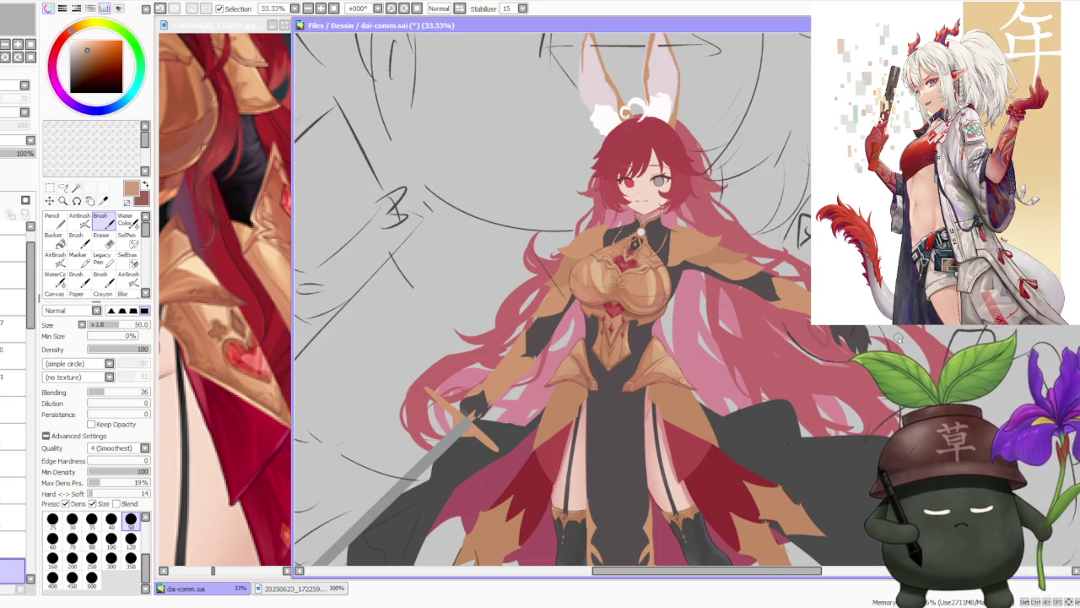
pyautogui.scroll(4, 630, 310)
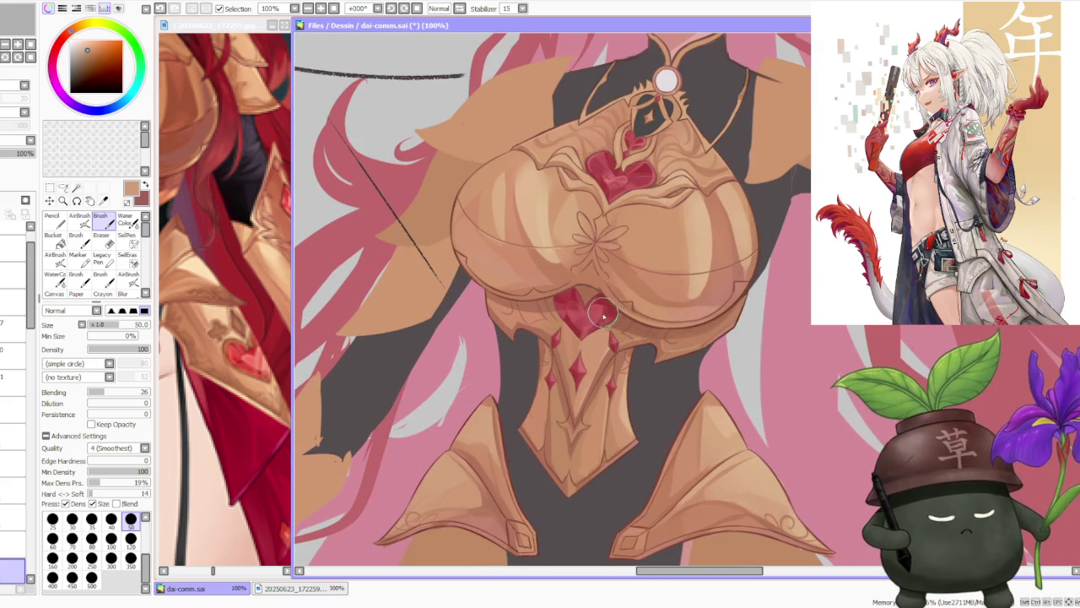
pyautogui.keyDown('alt'); pyautogui.click(602, 317); pyautogui.keyUp('alt')
pyautogui.scroll(-2, 602, 317)
# Select the gem layer and fill the left tasset tip's diamond with red.
pyautogui.scroll(1, 643, 372)
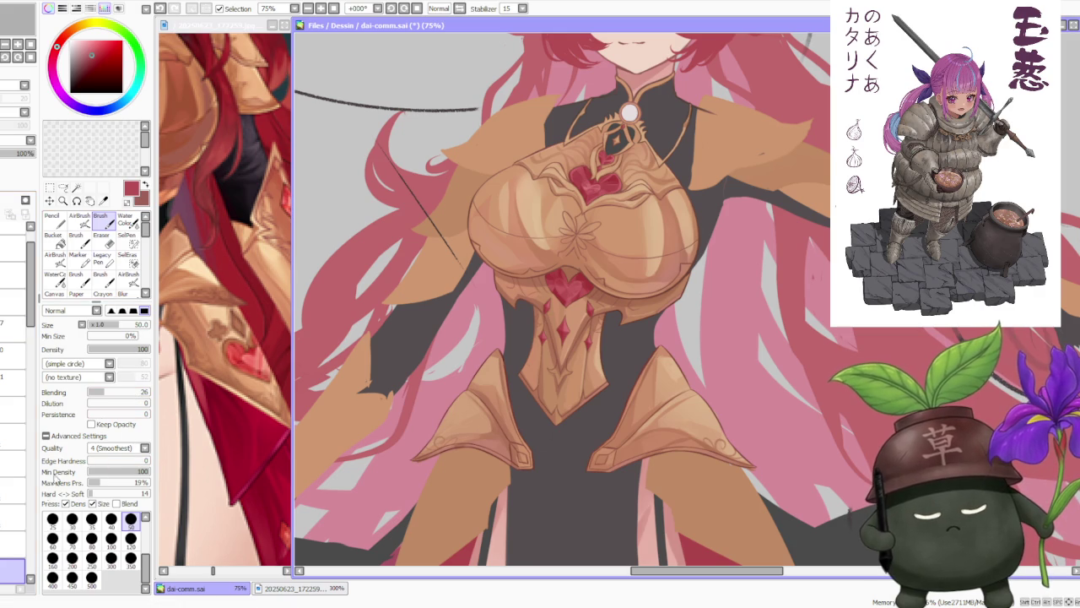
pyautogui.click(12, 544)
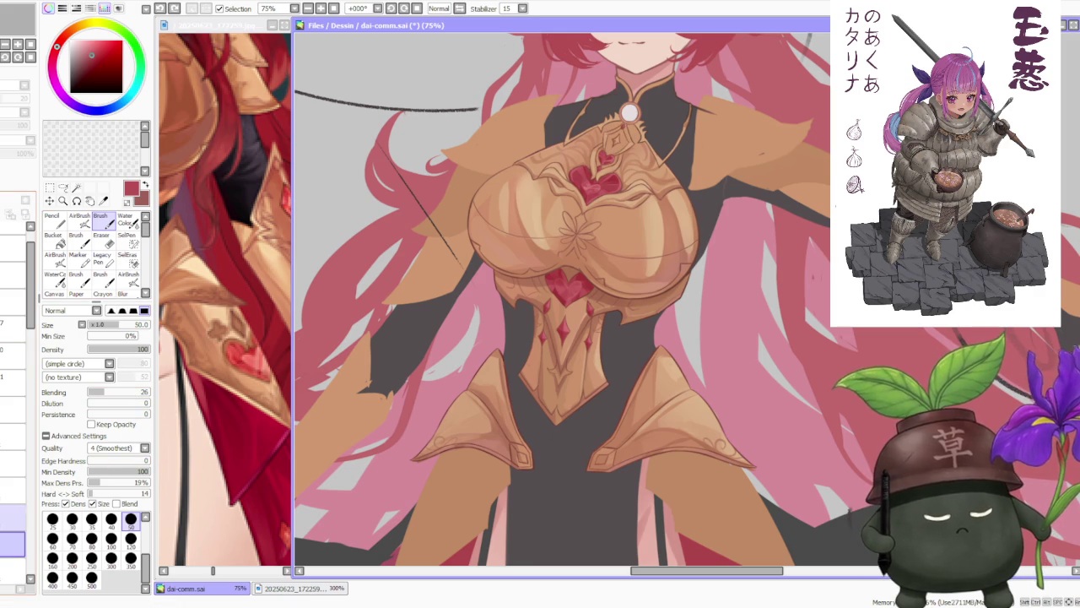
pyautogui.click(12, 517)
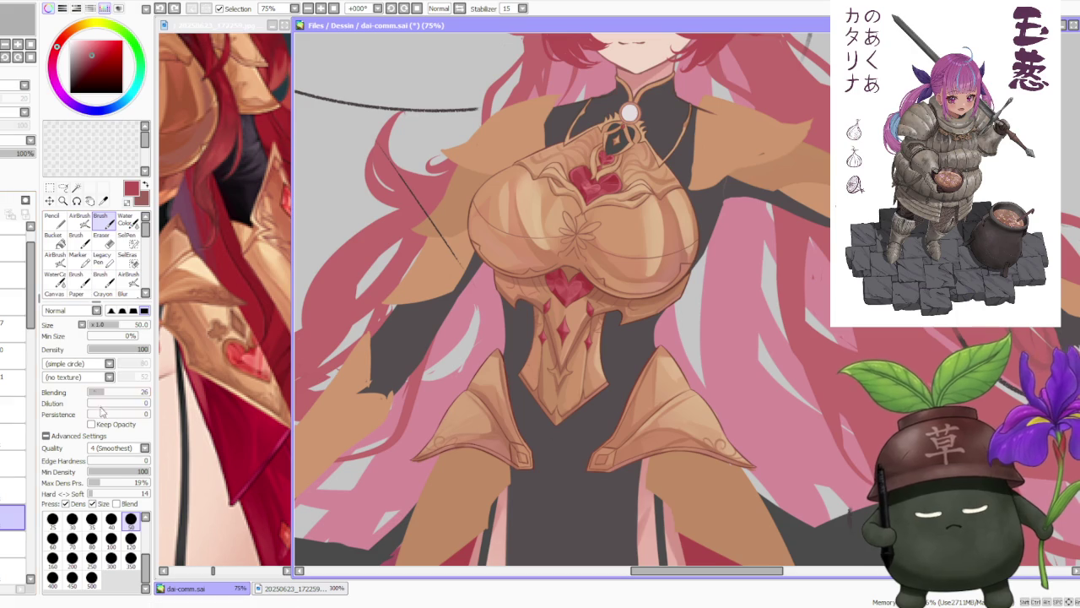
pyautogui.scroll(3, 510, 451)
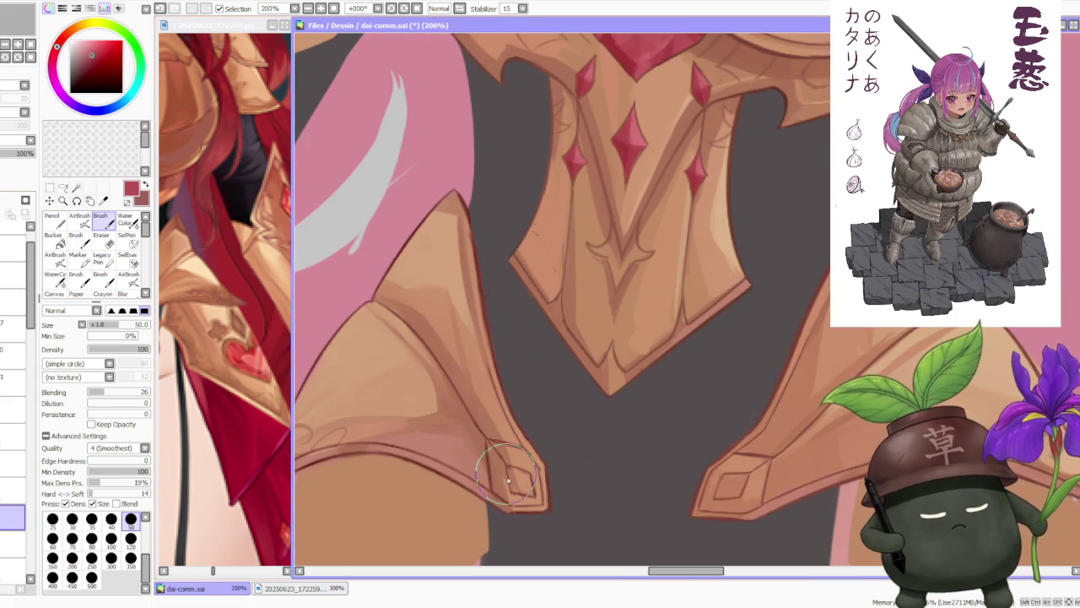
pyautogui.moveTo(510, 469)
pyautogui.mouseDown()
pyautogui.moveTo(523, 474)
pyautogui.moveTo(507, 460)
pyautogui.moveTo(540, 498)
pyautogui.moveTo(514, 477)
pyautogui.moveTo(531, 498)
pyautogui.moveTo(527, 481)
pyautogui.mouseUp()
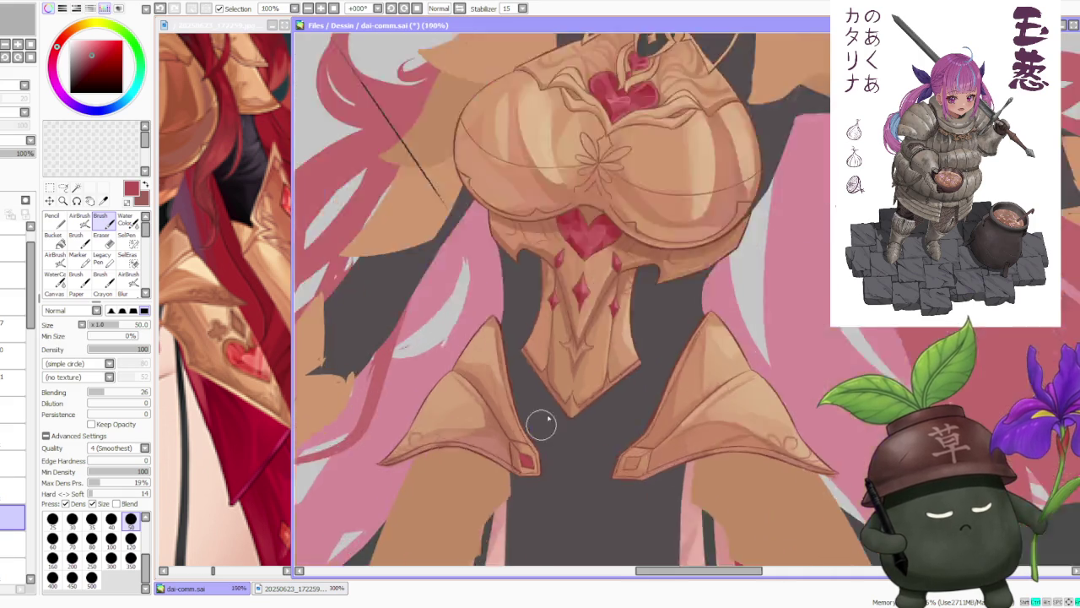
# Paint red into the other tasset tip's diamond and review both gems.
pyautogui.scroll(-3, 531, 476)
pyautogui.scroll(3, 612, 430)
pyautogui.moveTo(580, 417)
pyautogui.mouseDown()
pyautogui.moveTo(580, 407)
pyautogui.moveTo(597, 411)
pyautogui.moveTo(561, 422)
pyautogui.moveTo(592, 428)
pyautogui.moveTo(582, 418)
pyautogui.moveTo(600, 397)
pyautogui.moveTo(569, 431)
pyautogui.moveTo(579, 410)
pyautogui.moveTo(574, 426)
pyautogui.moveTo(598, 417)
pyautogui.mouseUp()
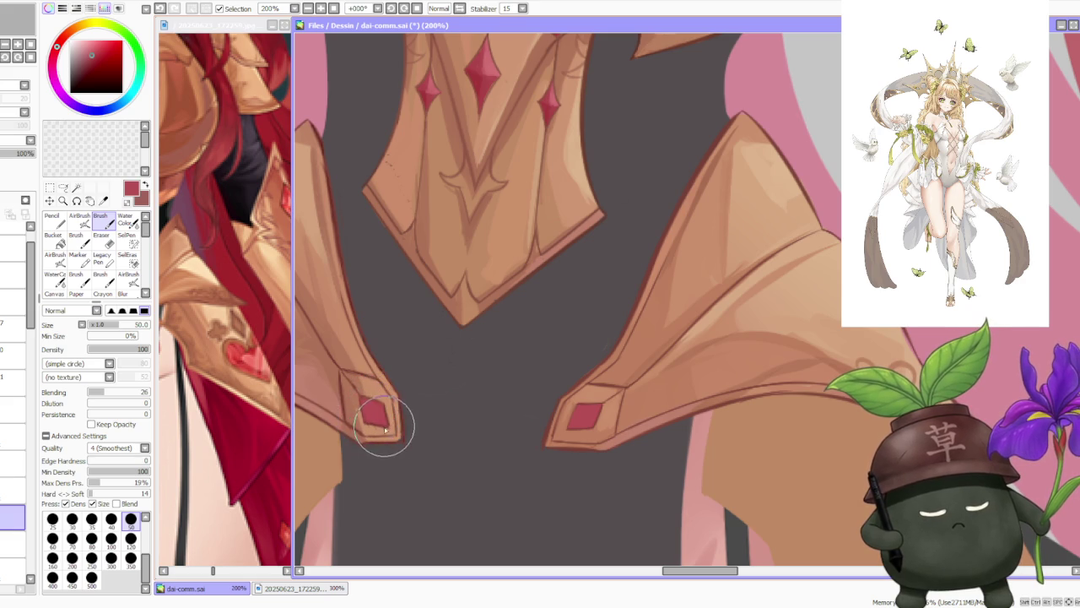
pyautogui.scroll(-3, 509, 316)
pyautogui.scroll(-2, 508, 316)
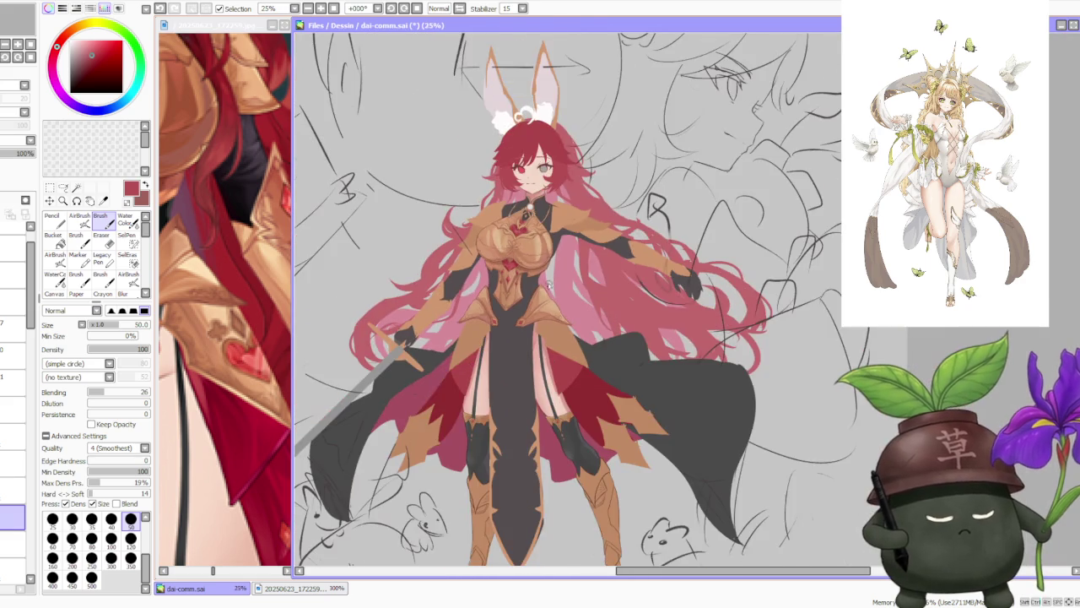
pyautogui.scroll(-1, 552, 245)
pyautogui.scroll(1, 557, 235)
pyautogui.scroll(2, 557, 235)
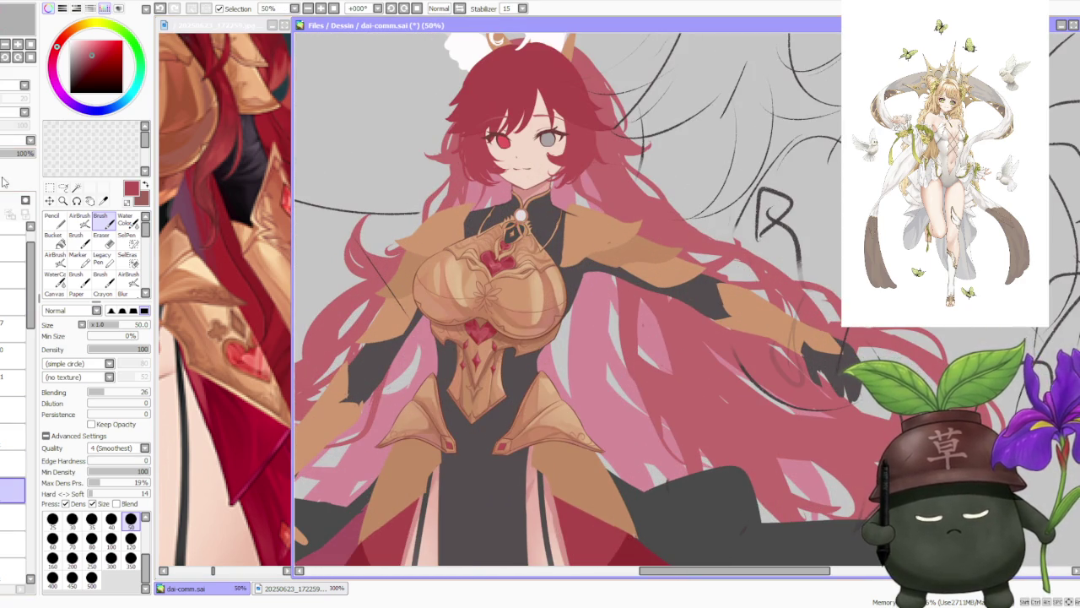
pyautogui.scroll(3, 455, 451)
pyautogui.scroll(2, 456, 451)
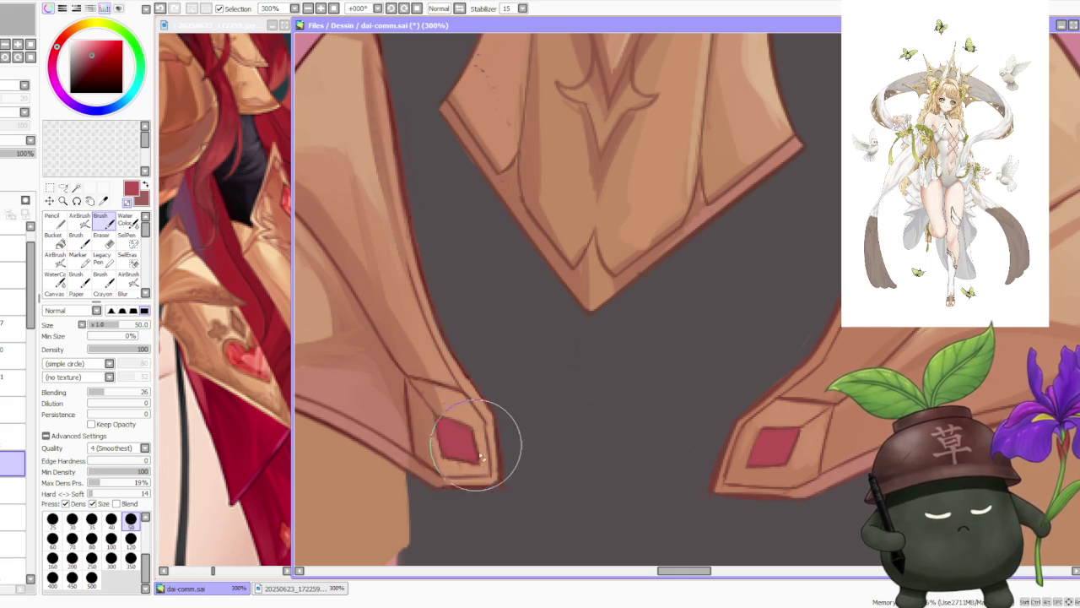
pyautogui.scroll(-1, 483, 409)
pyautogui.scroll(-1, 483, 409)
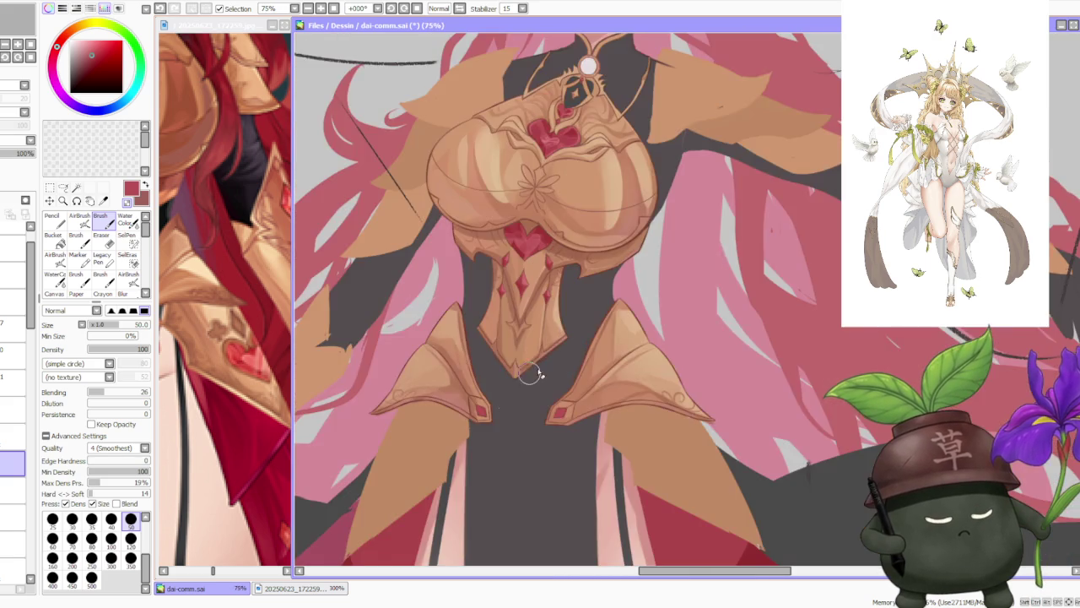
pyautogui.scroll(-1, 620, 317)
pyautogui.scroll(-1, 633, 305)
pyautogui.scroll(2, 633, 305)
pyautogui.scroll(3, 621, 324)
pyautogui.scroll(1, 616, 335)
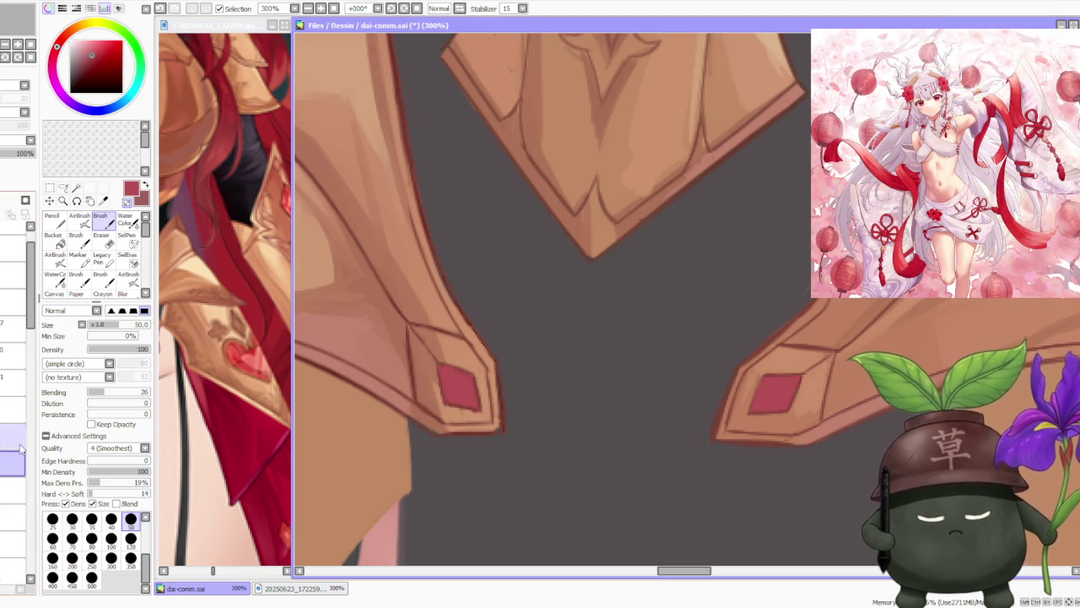
# Sample a brown and then a light tan colour from the armour.
pyautogui.scroll(-3, 17, 354)
pyautogui.scroll(-3, 17, 355)
pyautogui.scroll(3, 28, 354)
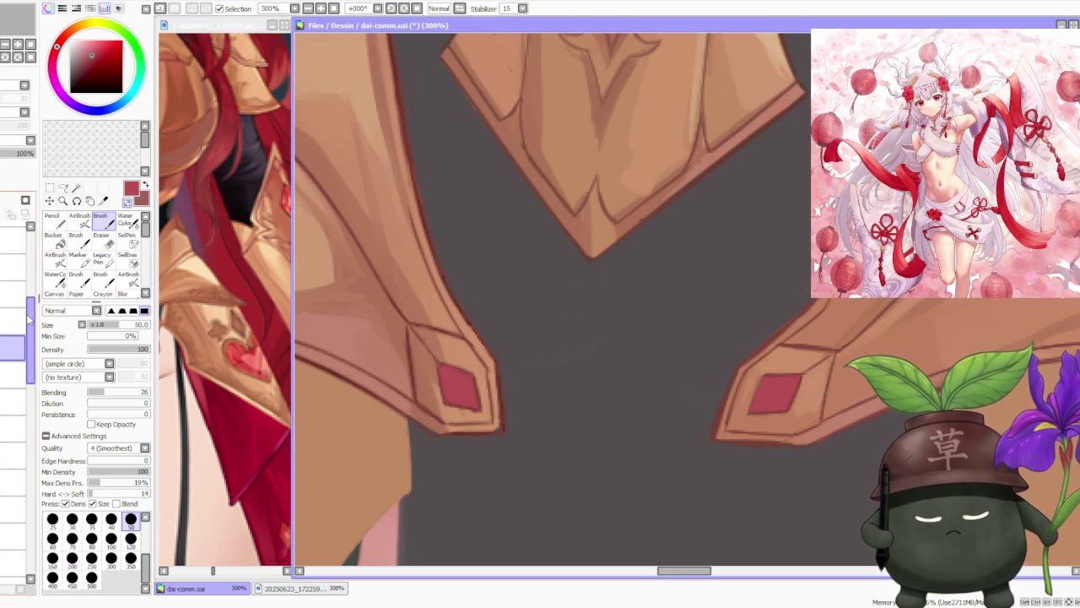
pyautogui.keyDown('alt'); pyautogui.click(434, 422); pyautogui.keyUp('alt')
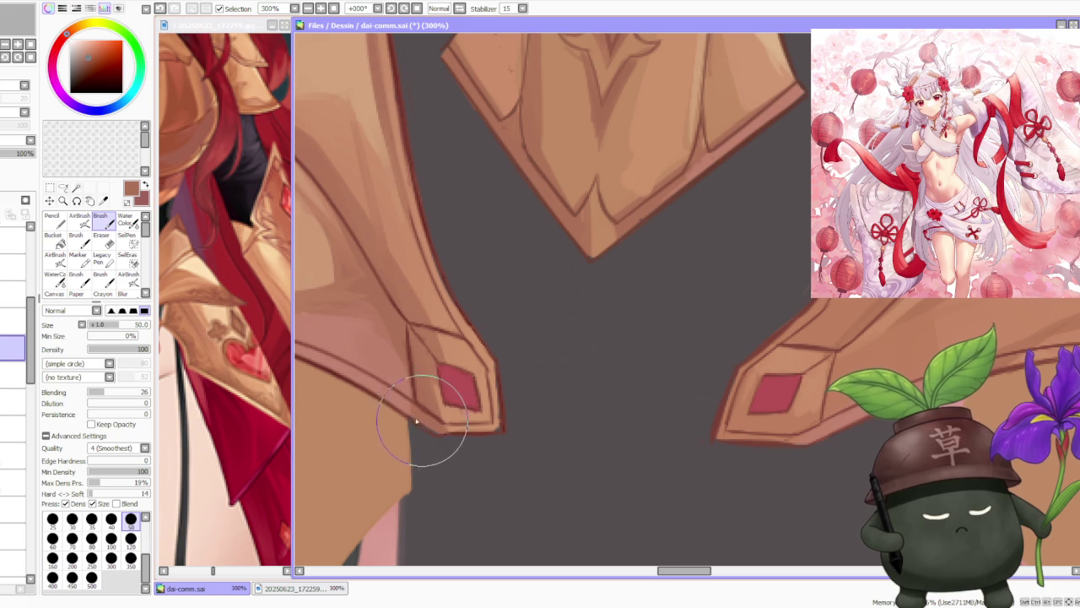
pyautogui.keyDown('alt'); pyautogui.click(445, 422); pyautogui.keyUp('alt')
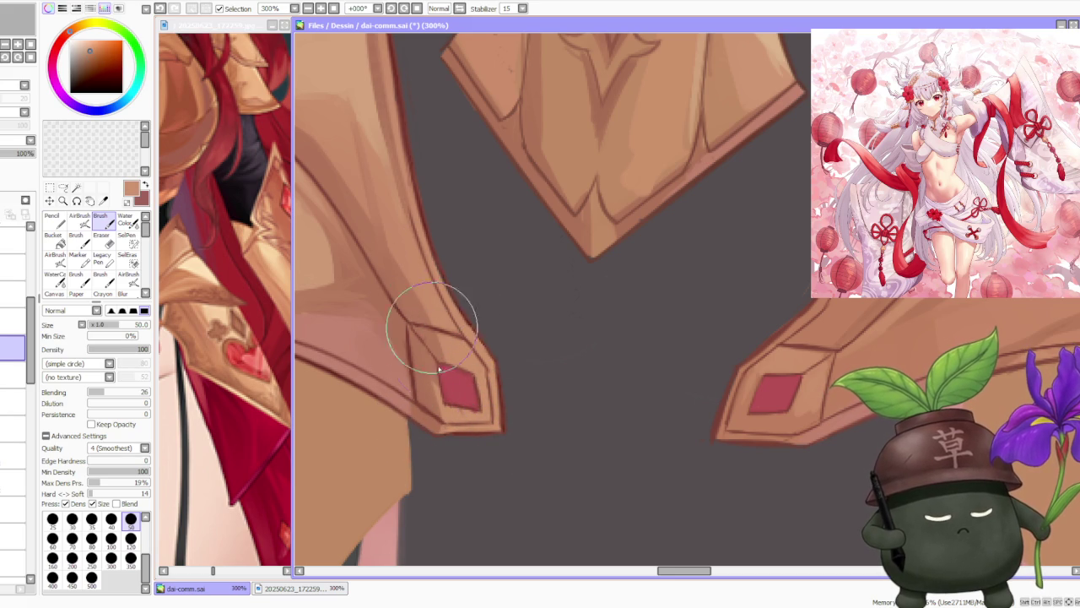
# Mirror the canvas view horizontally so the view mode reads Inv.
pyautogui.scroll(-3, 464, 396)
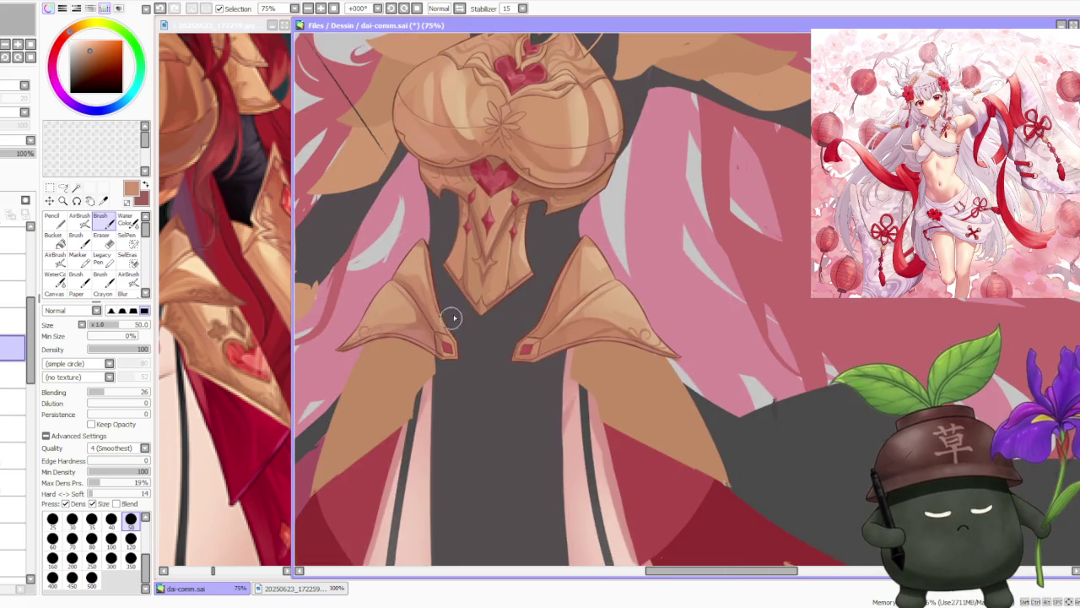
pyautogui.scroll(-2, 452, 315)
pyautogui.scroll(-1, 502, 268)
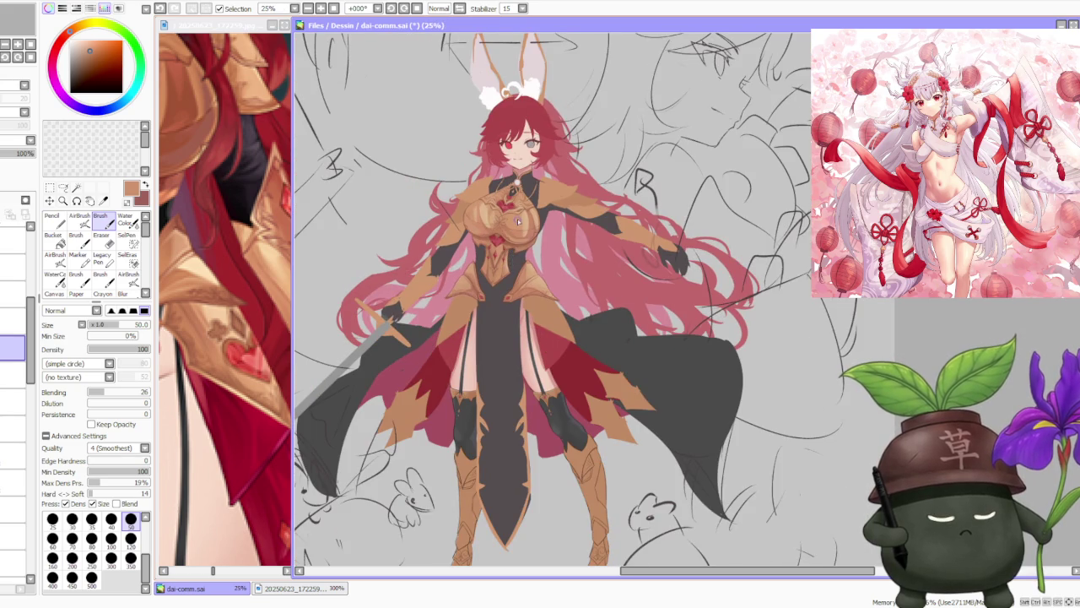
pyautogui.scroll(-2, 517, 224)
pyautogui.scroll(4, 496, 226)
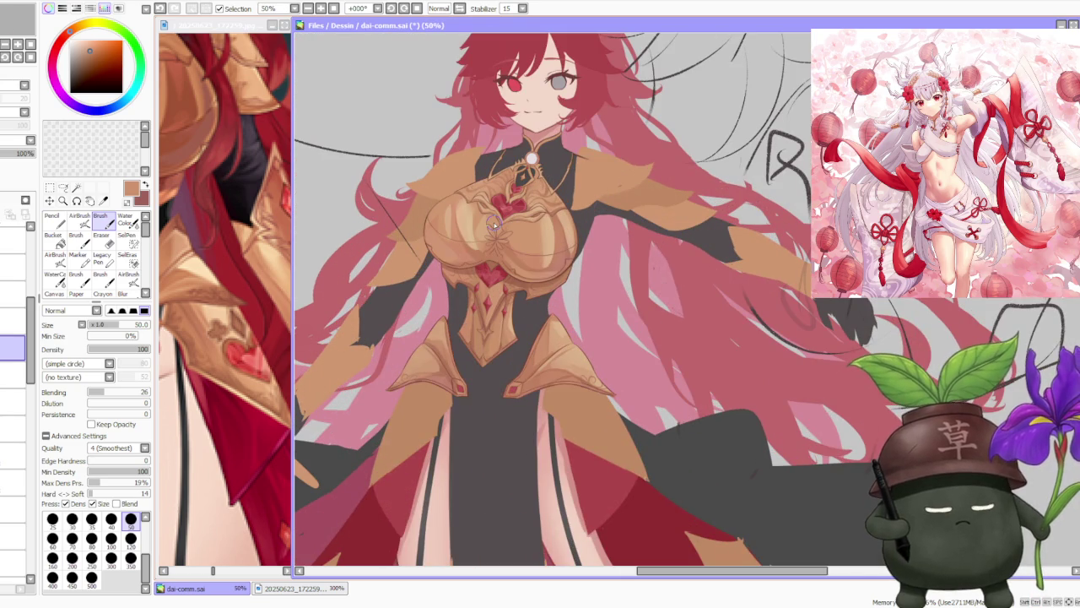
pyautogui.scroll(-1, 506, 229)
pyautogui.scroll(1, 586, 332)
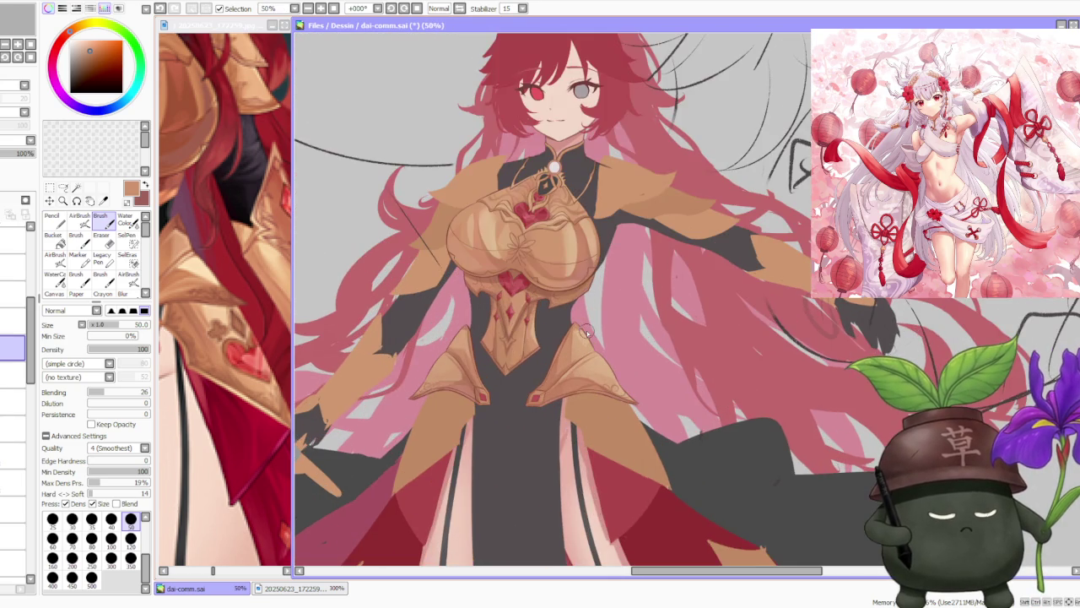
pyautogui.scroll(-1, 540, 359)
pyautogui.click(460, 8)
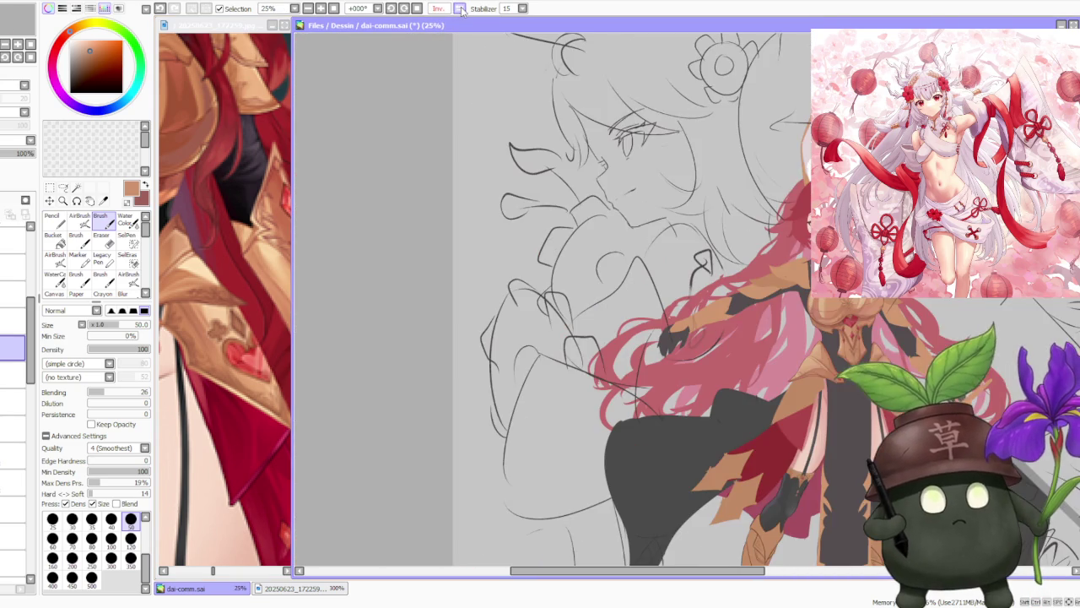
# Restore normal canvas orientation and zoom the reference window out to the full figure.
pyautogui.scroll(-1, 533, 308)
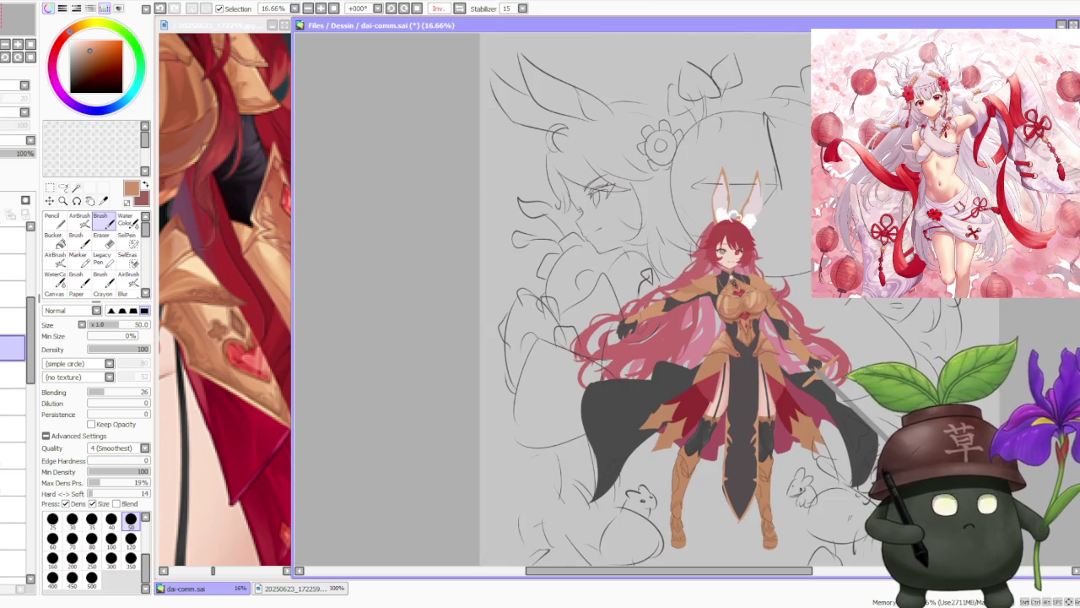
pyautogui.scroll(2, 549, 337)
pyautogui.scroll(-1, 549, 337)
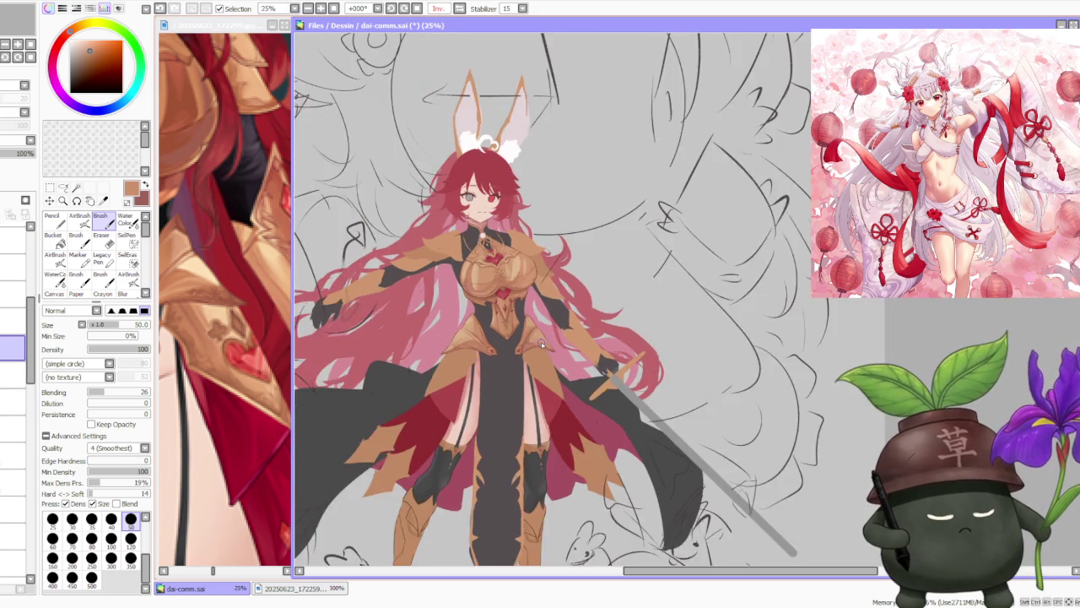
pyautogui.scroll(2, 530, 328)
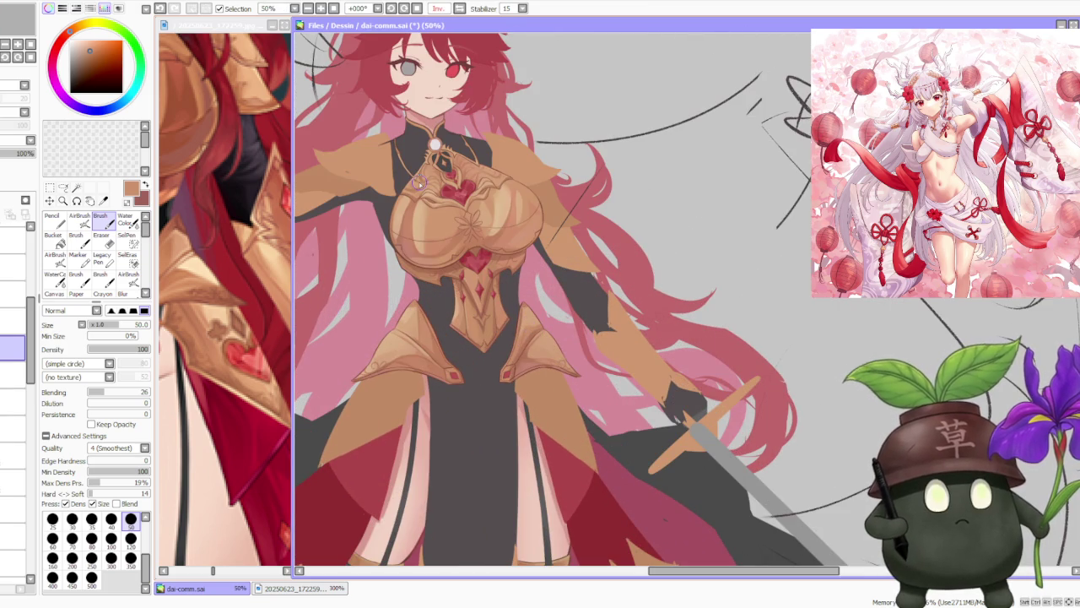
pyautogui.scroll(-1, 371, 244)
pyautogui.scroll(-3, 376, 271)
pyautogui.scroll(2, 553, 295)
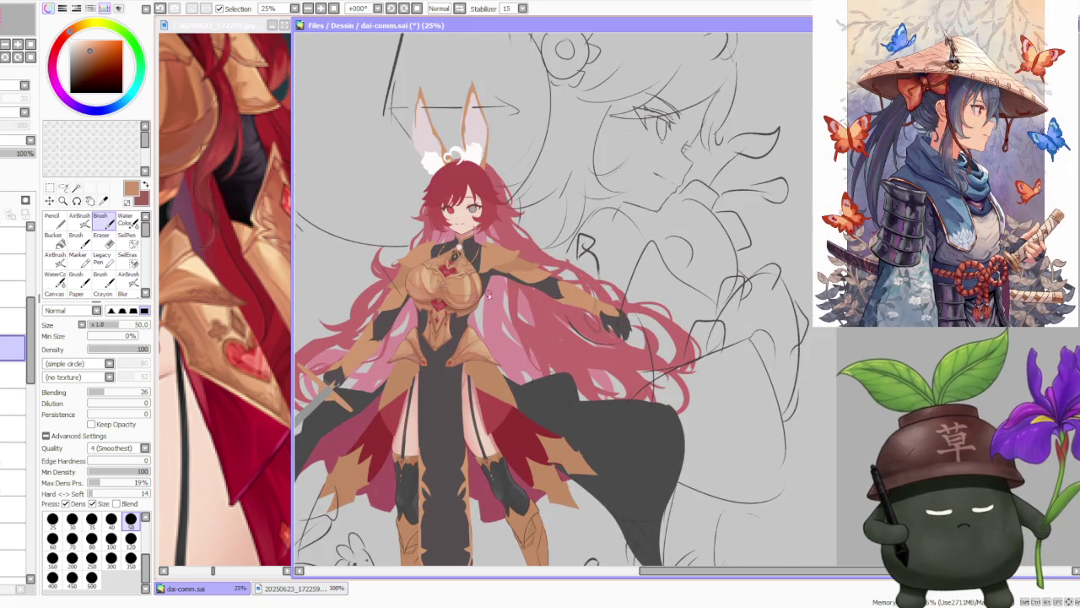
pyautogui.scroll(3, 425, 300)
pyautogui.scroll(-3, 447, 299)
pyautogui.scroll(3, 460, 308)
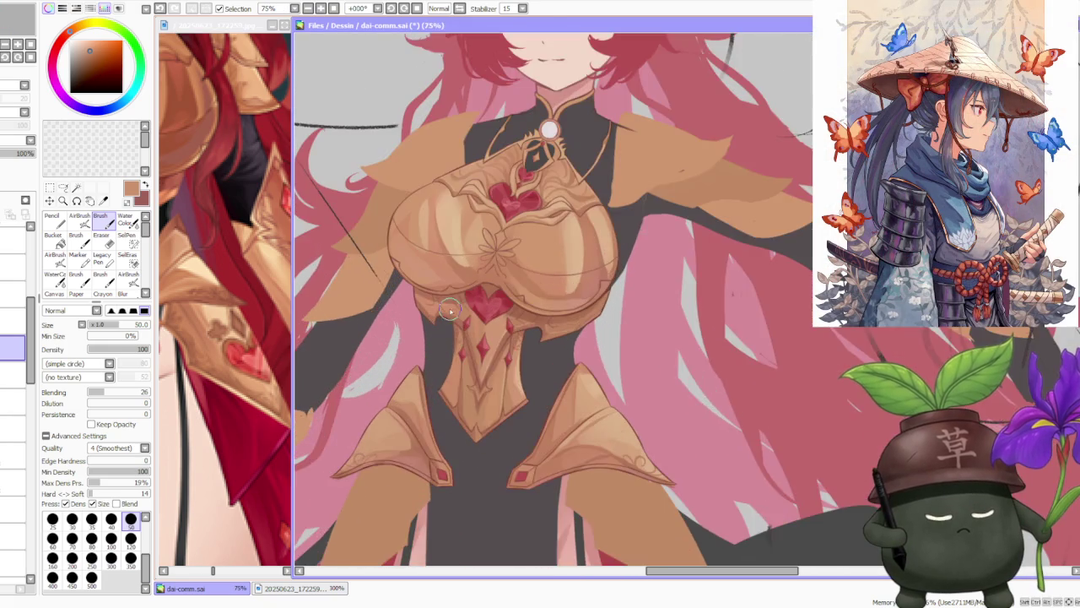
pyautogui.scroll(1, 450, 311)
pyautogui.scroll(-1, 454, 291)
pyautogui.scroll(-3, 464, 294)
pyautogui.scroll(-1, 473, 293)
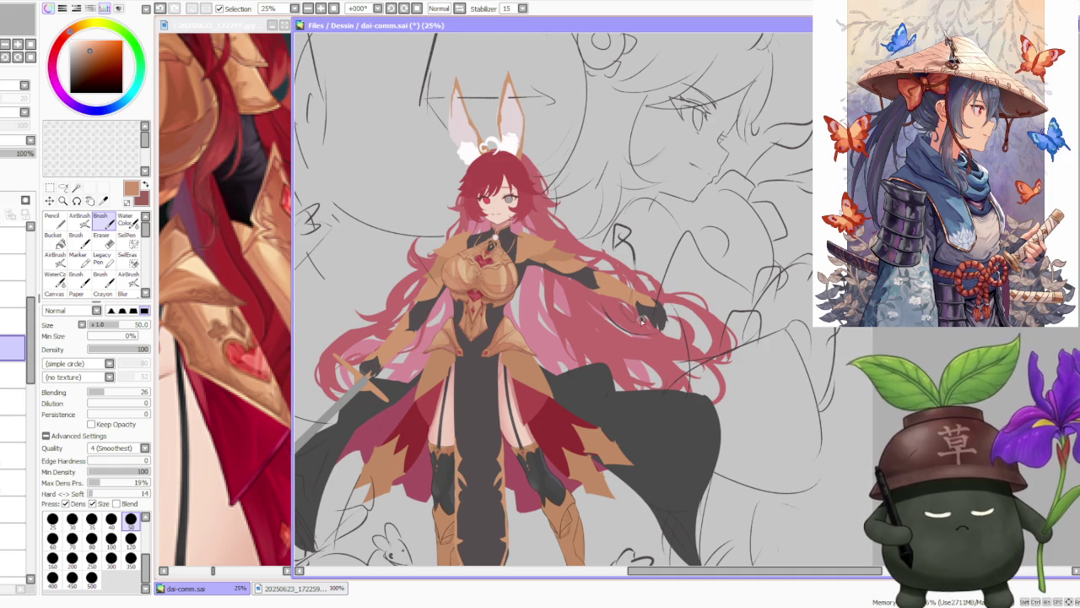
pyautogui.click(275, 317)
pyautogui.scroll(-2, 274, 316)
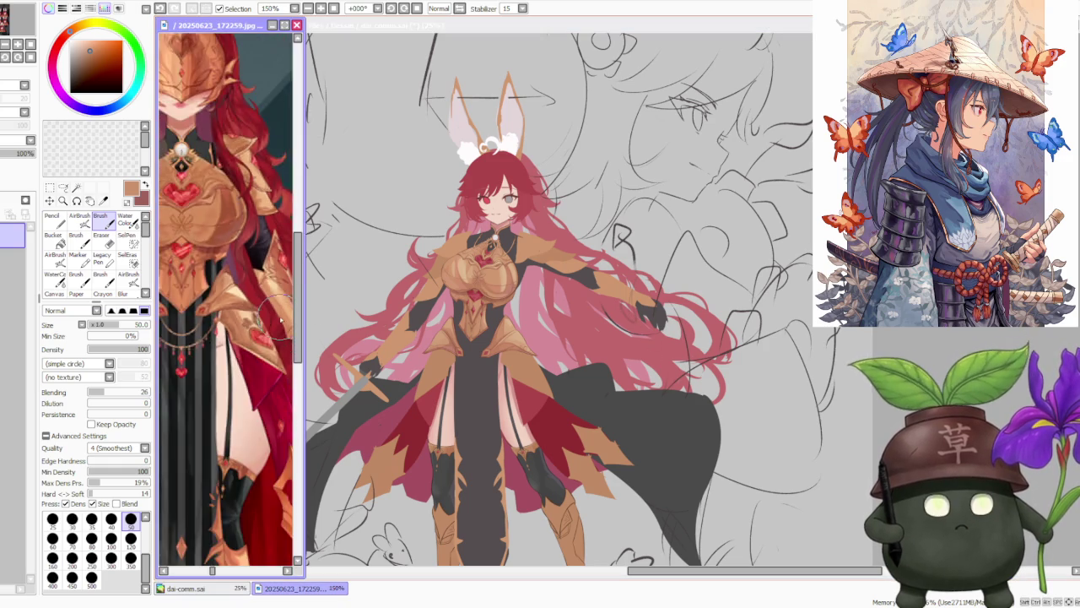
pyautogui.scroll(-2, 279, 317)
# Return to the main canvas and bring focus back to the drawing.
pyautogui.click(766, 249)
pyautogui.scroll(-1, 766, 249)
pyautogui.scroll(1, 678, 273)
pyautogui.scroll(1, 639, 293)
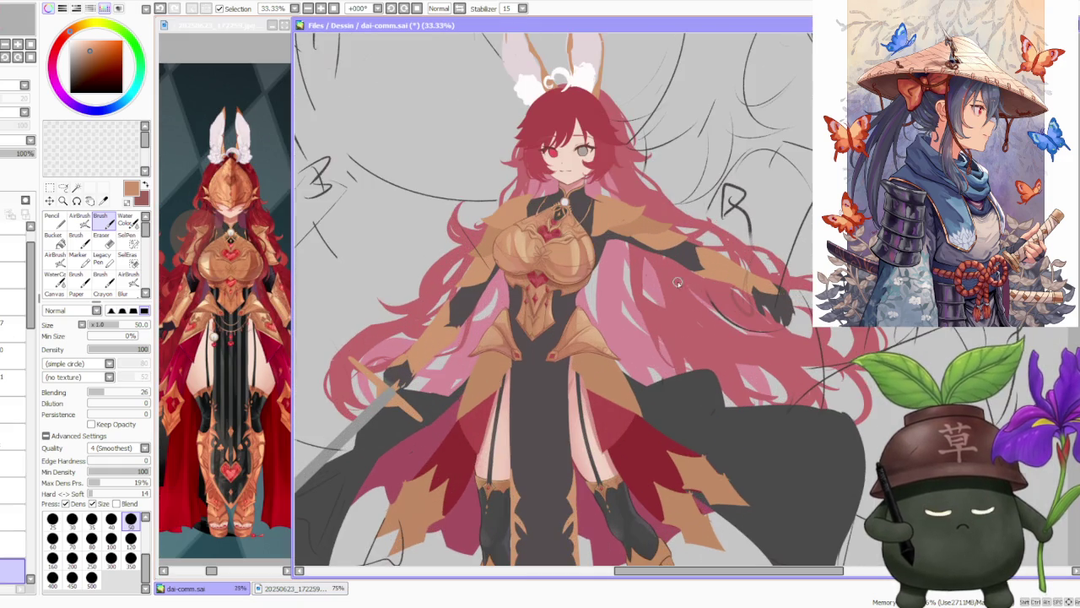
pyautogui.scroll(-2, 635, 294)
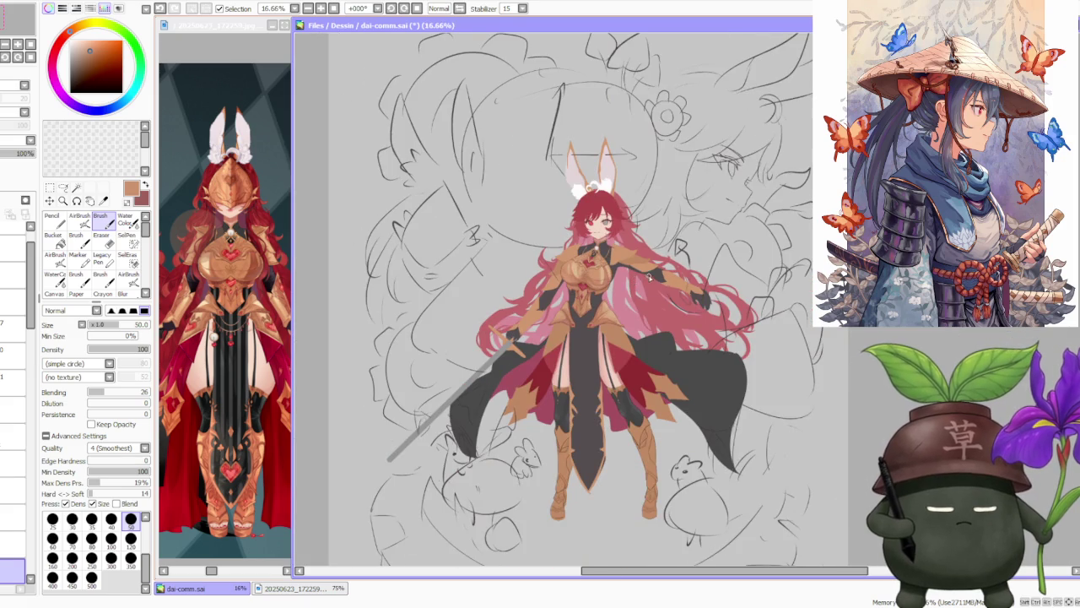
pyautogui.scroll(3, 600, 387)
pyautogui.scroll(-1, 578, 356)
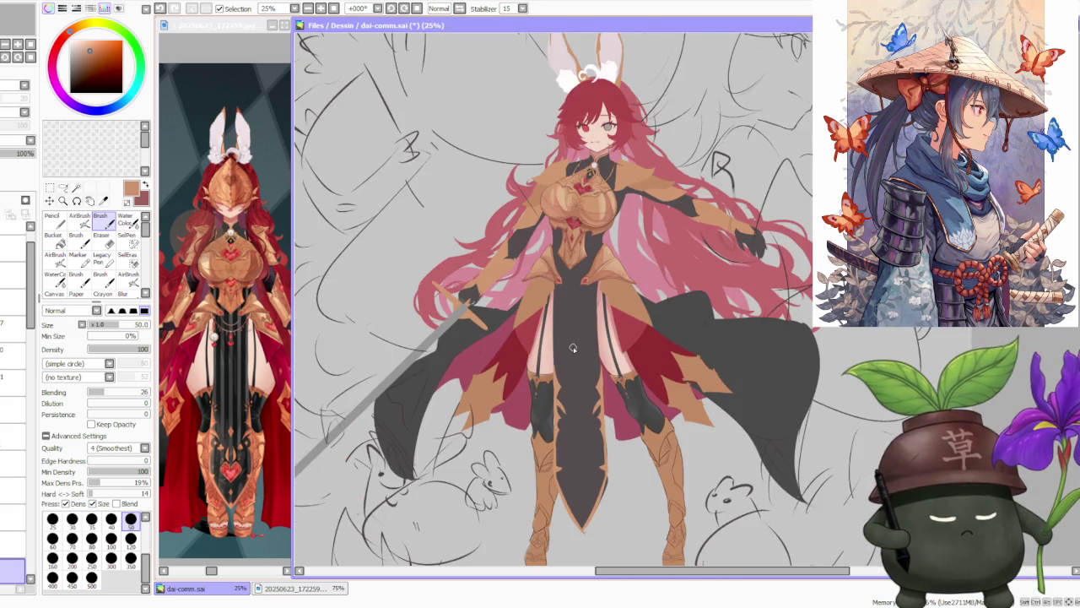
pyautogui.scroll(-1, 587, 295)
pyautogui.scroll(2, 574, 312)
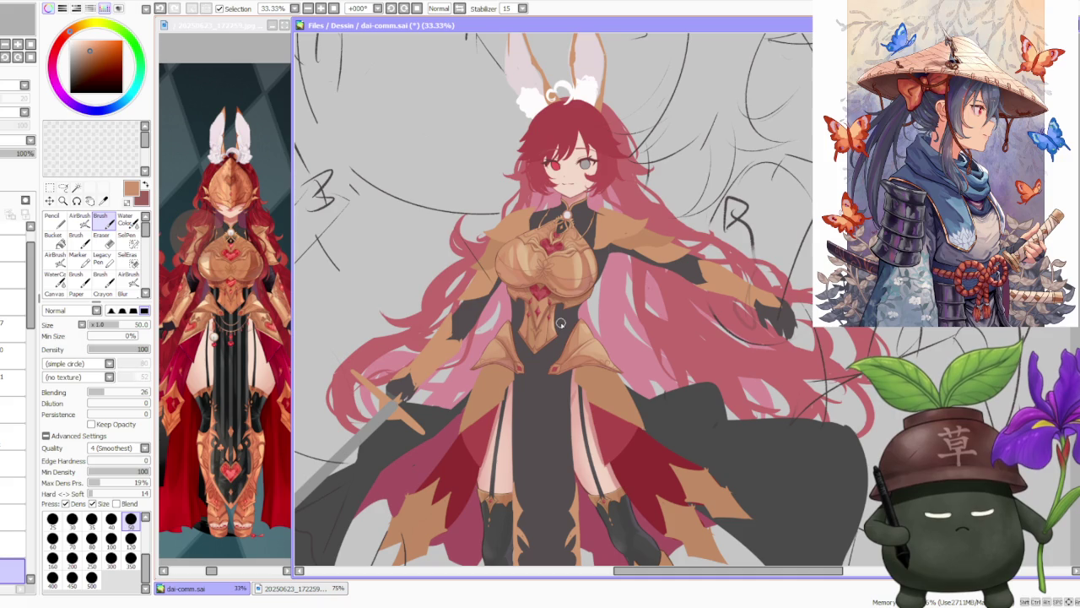
pyautogui.scroll(-1, 560, 321)
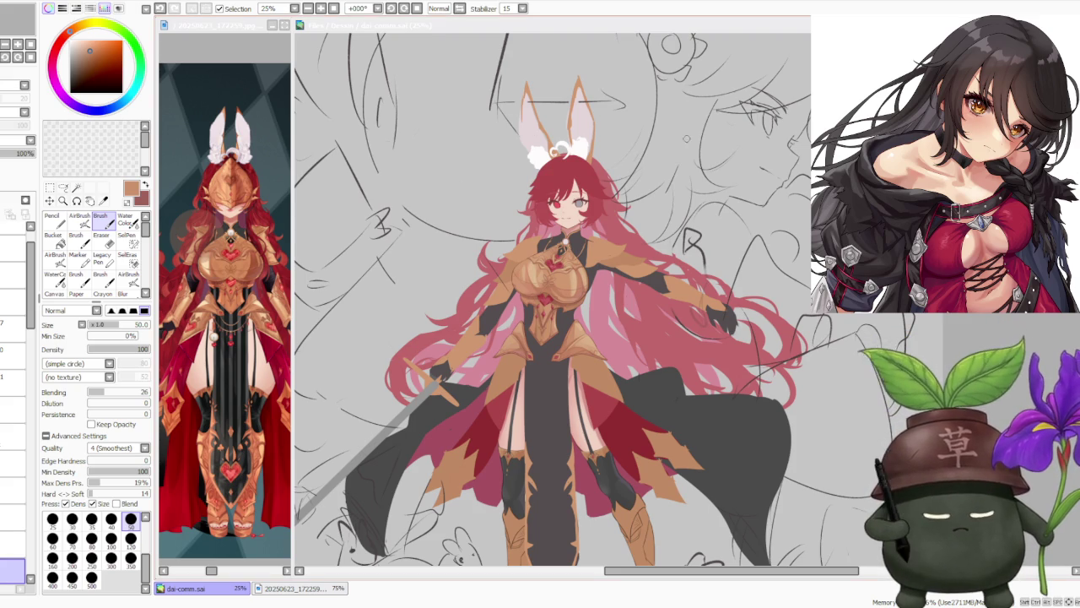
pyautogui.hotkey('alt', 'Tab')
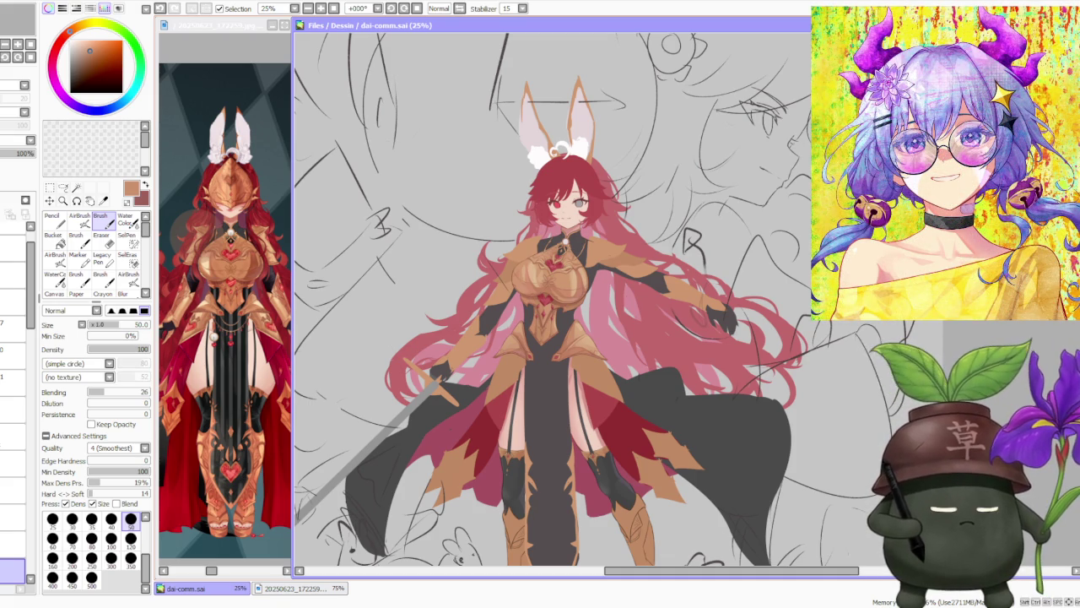
# Sample the chest gem red and repaint the hip plate gem with a size 40 brush.
pyautogui.scroll(2, 540, 319)
pyautogui.scroll(2, 540, 319)
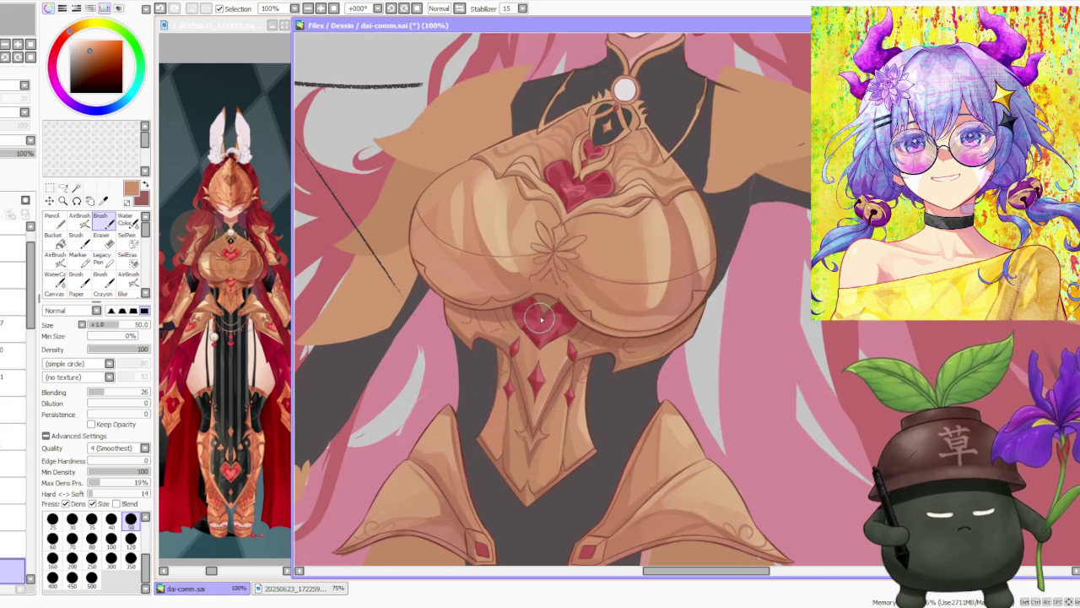
pyautogui.keyDown('alt'); pyautogui.click(542, 323); pyautogui.keyUp('alt')
pyautogui.scroll(-2, 540, 320)
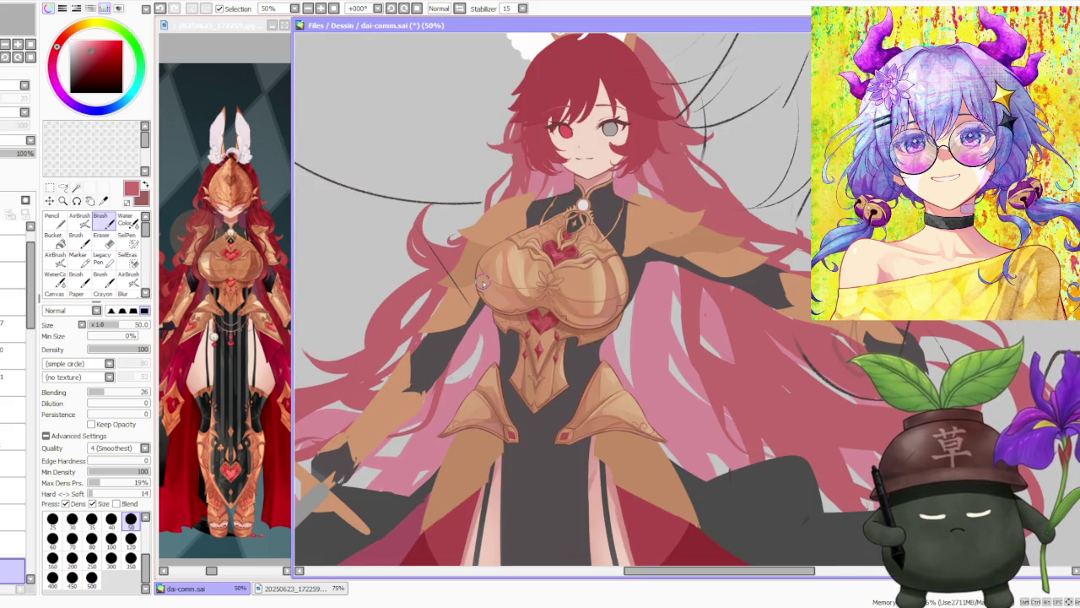
pyautogui.scroll(-2, 8, 422)
pyautogui.scroll(-3, 3, 409)
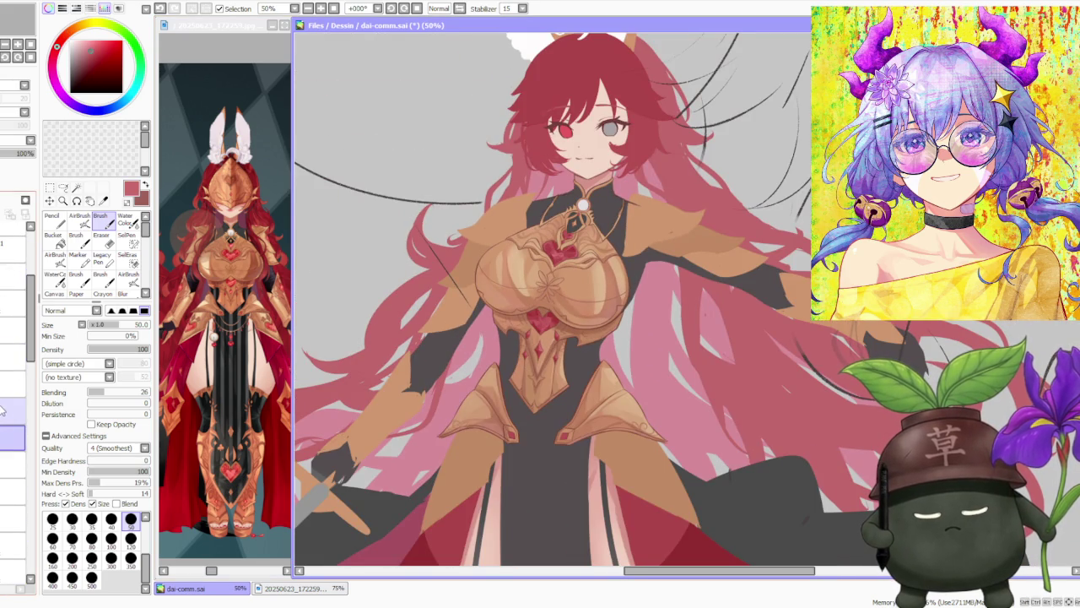
pyautogui.scroll(-1, 3, 409)
pyautogui.scroll(-1, 2, 409)
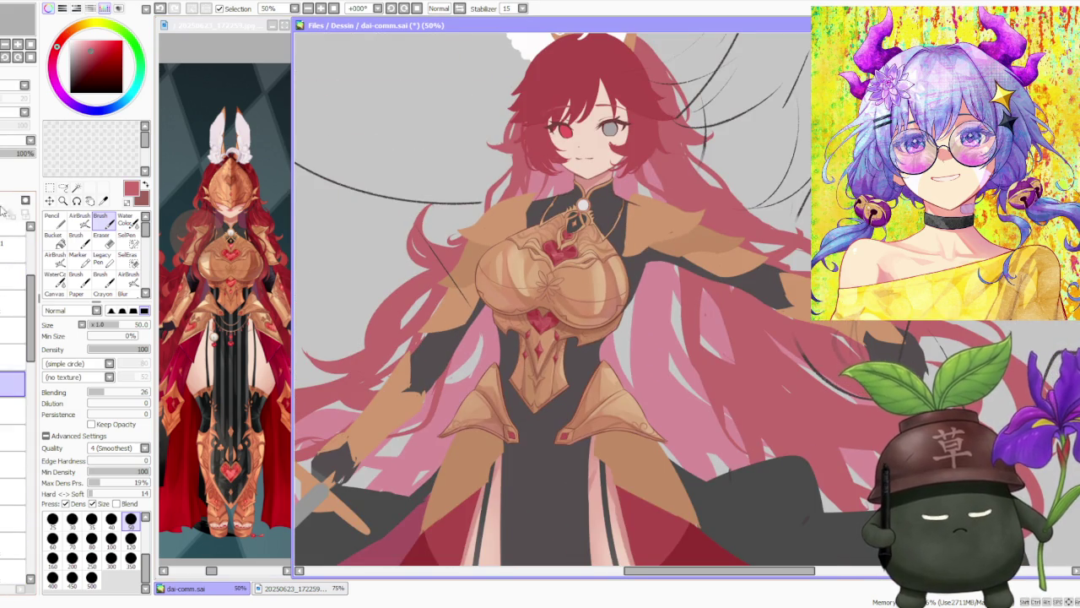
pyautogui.click(111, 519)
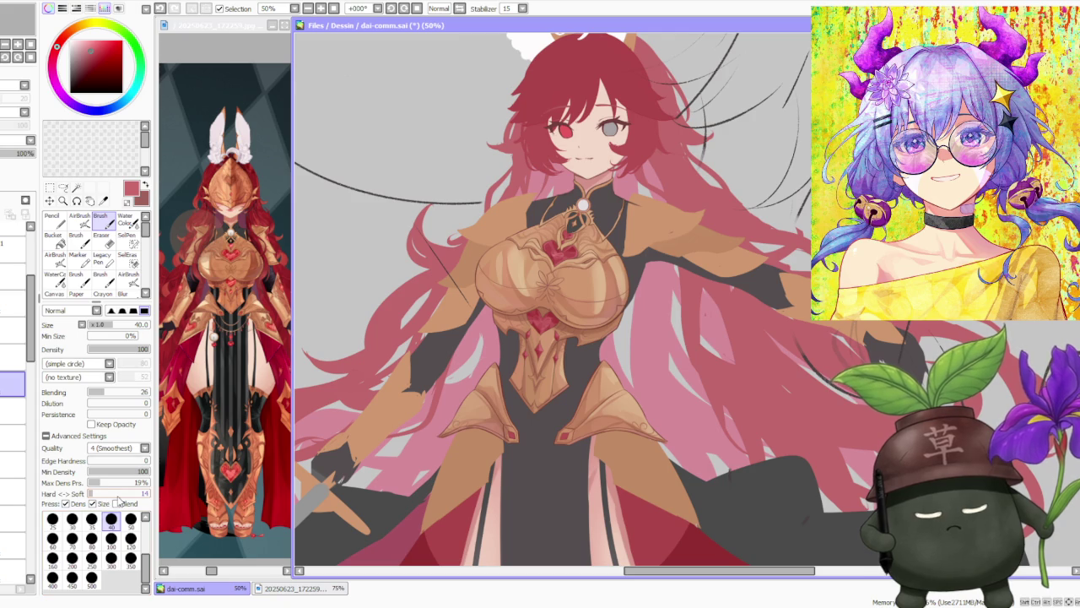
pyautogui.scroll(2, 515, 437)
pyautogui.scroll(2, 502, 452)
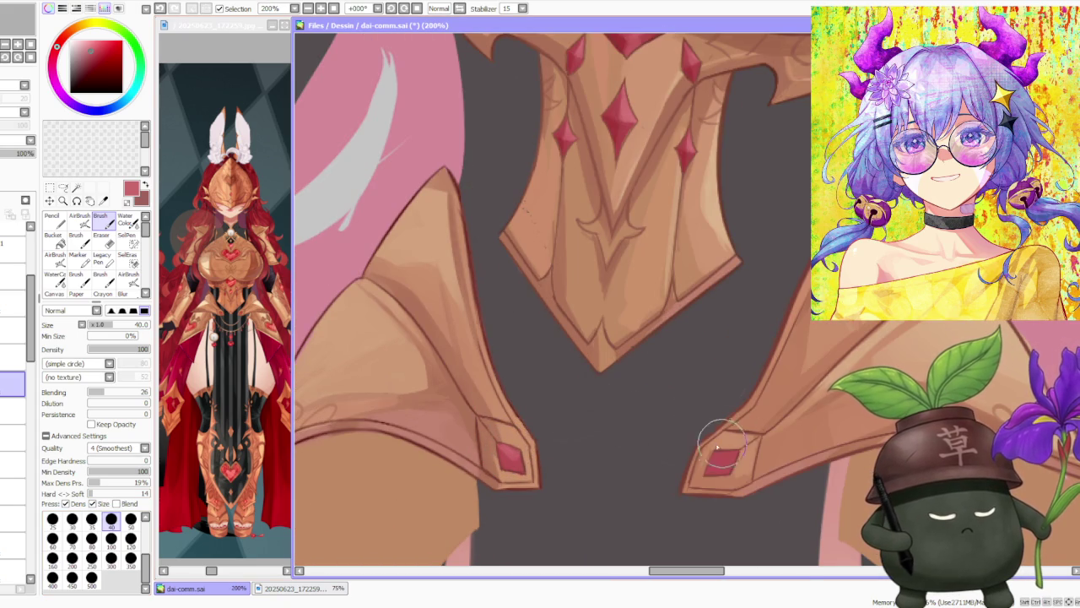
pyautogui.moveTo(721, 462); pyautogui.dragTo(720, 456)
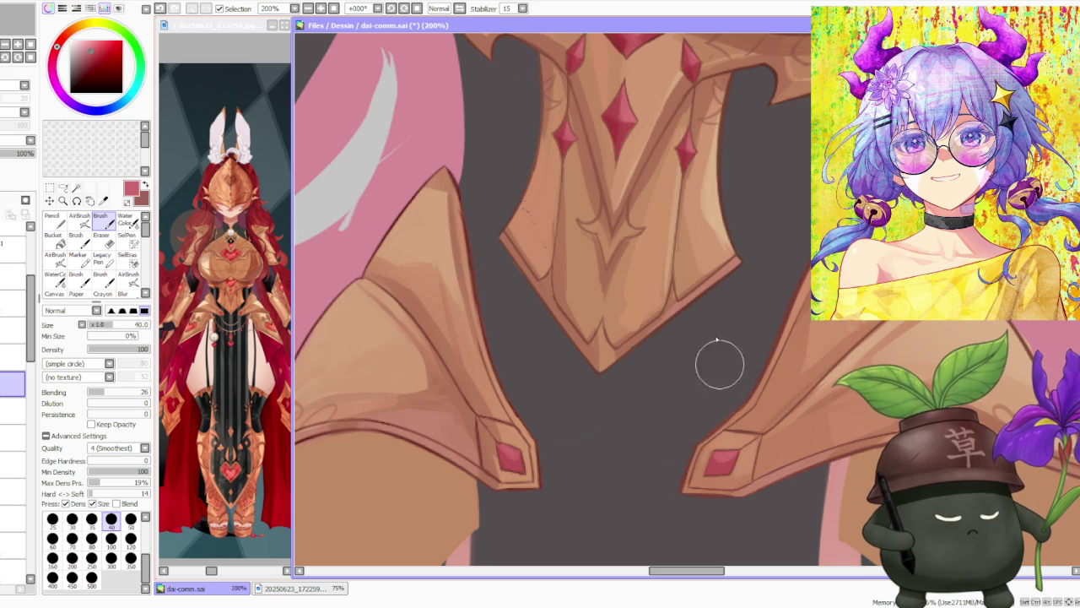
# Paint a darker red along the right hip plate tip and sample its gem colour.
pyautogui.keyDown('alt'); pyautogui.click(687, 155); pyautogui.keyUp('alt')
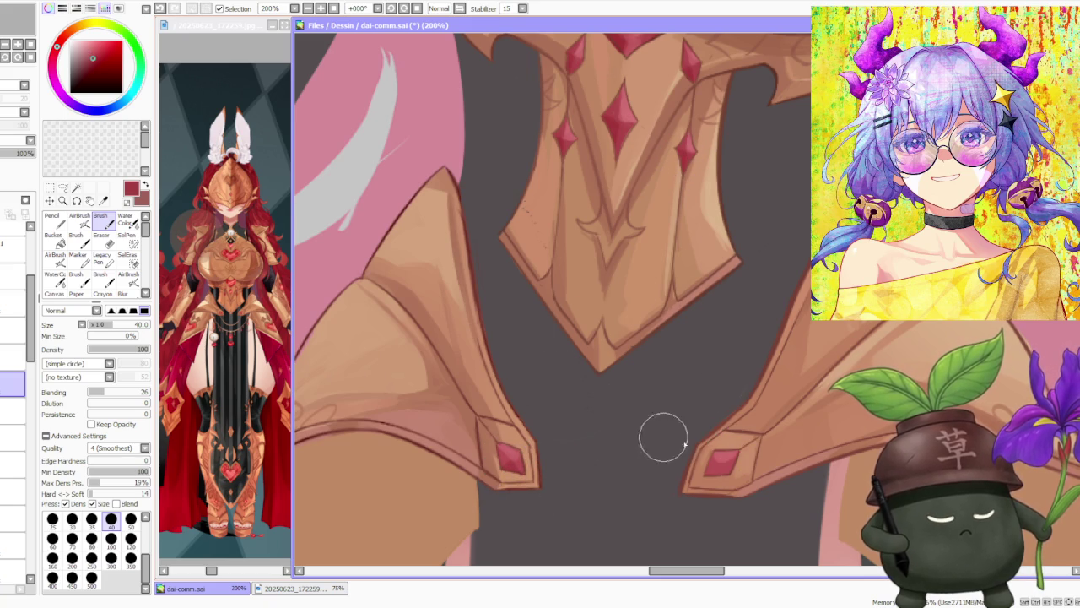
pyautogui.moveTo(702, 483); pyautogui.dragTo(685, 490)
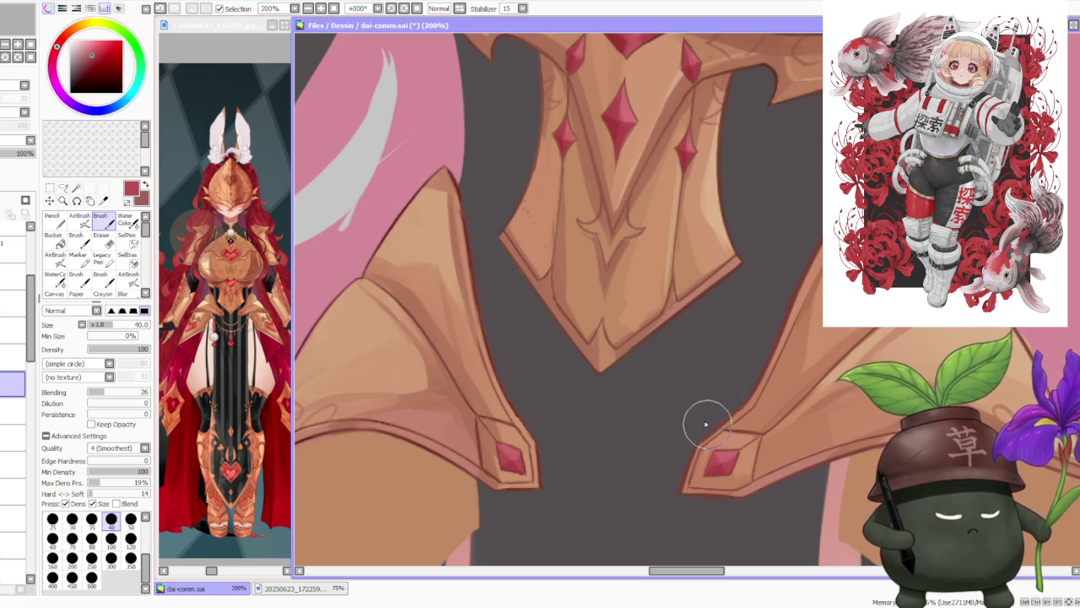
pyautogui.keyDown('alt'); pyautogui.click(713, 476); pyautogui.keyUp('alt')
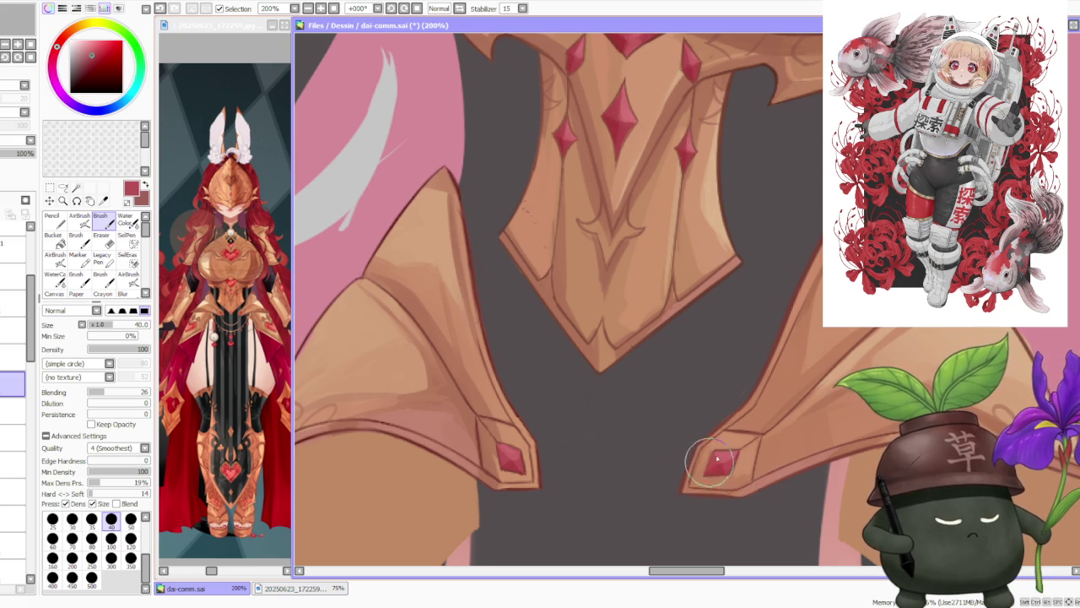
pyautogui.scroll(-6, 704, 475)
# Turn the gold breastplate layer's visibility back on.
pyautogui.scroll(-6, 706, 379)
pyautogui.scroll(-6, 789, 364)
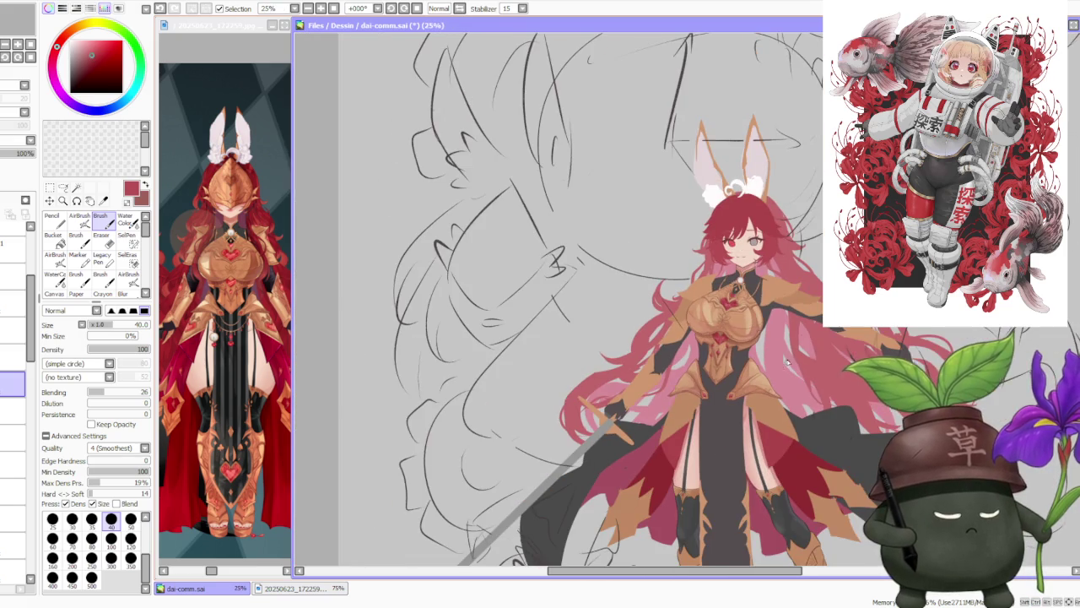
pyautogui.scroll(-1, 784, 372)
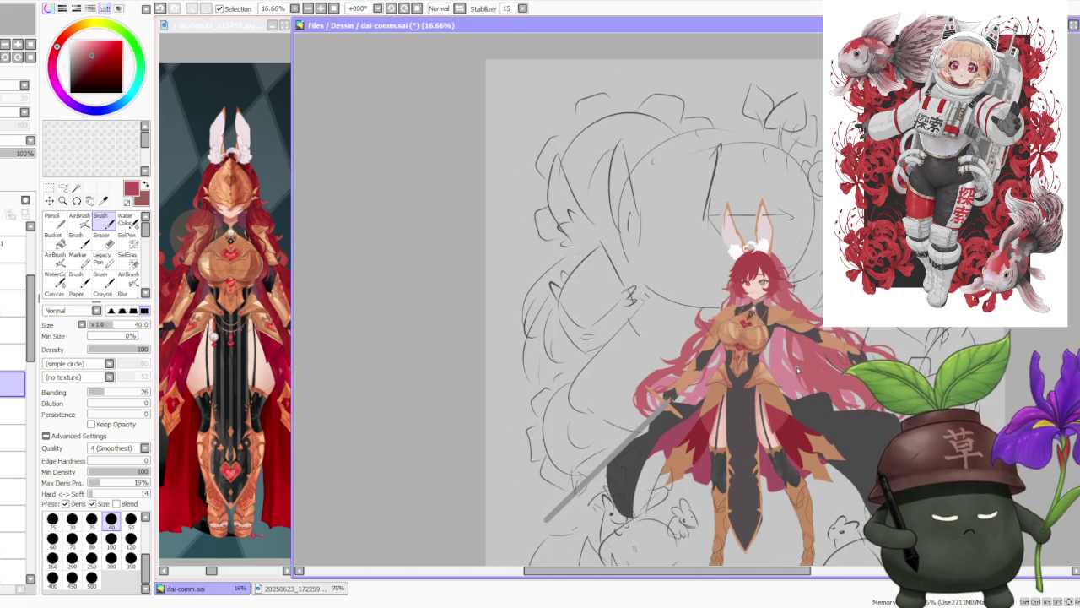
pyautogui.scroll(2, 851, 368)
pyautogui.scroll(-2, 850, 366)
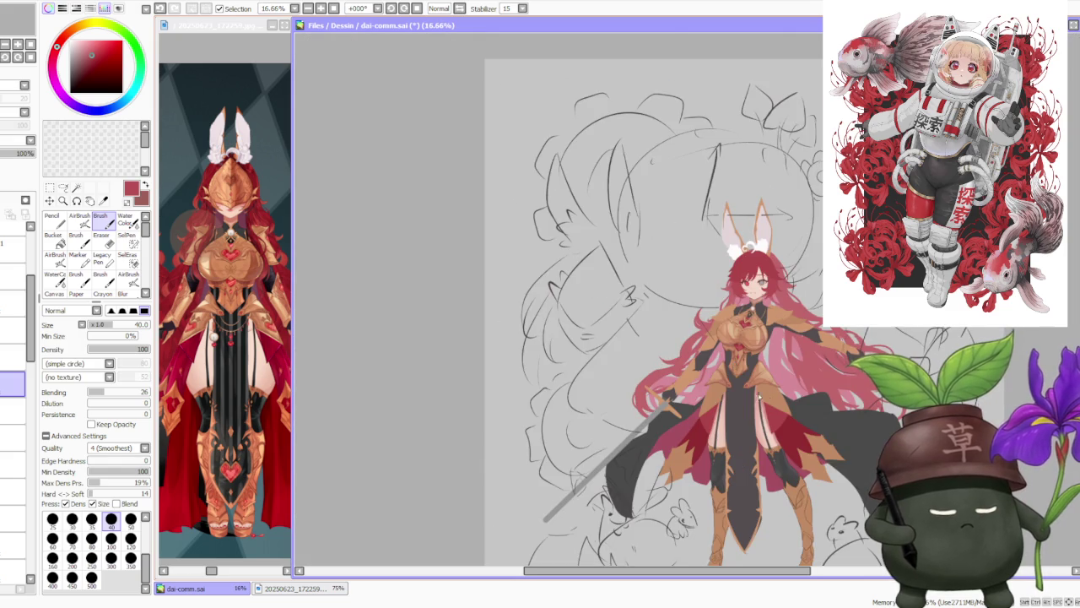
pyautogui.scroll(1, 851, 365)
pyautogui.scroll(2, 843, 330)
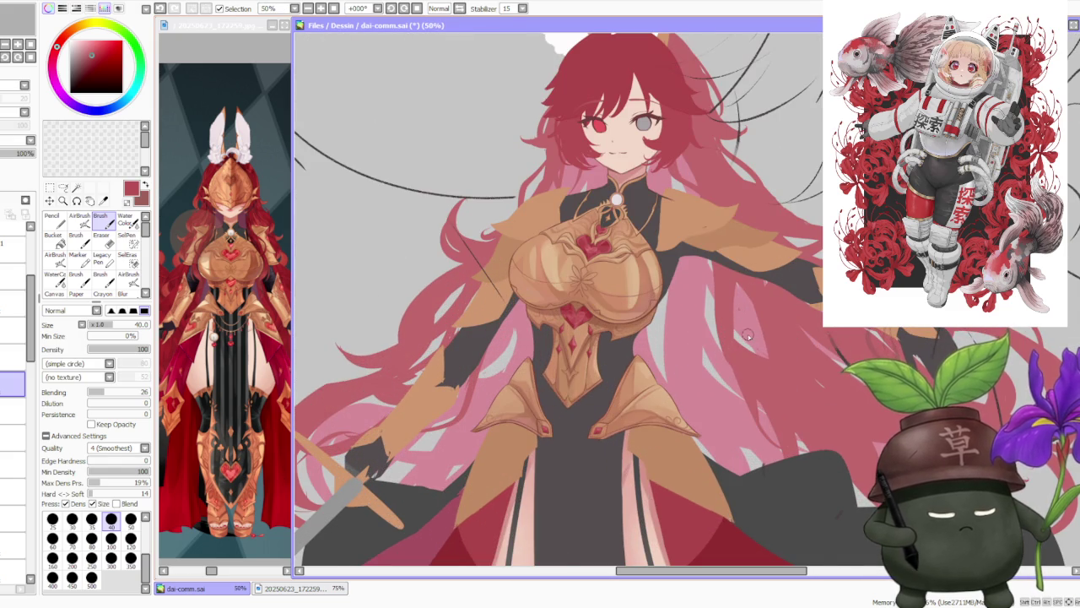
pyautogui.scroll(-1, 749, 336)
pyautogui.scroll(-1, 738, 342)
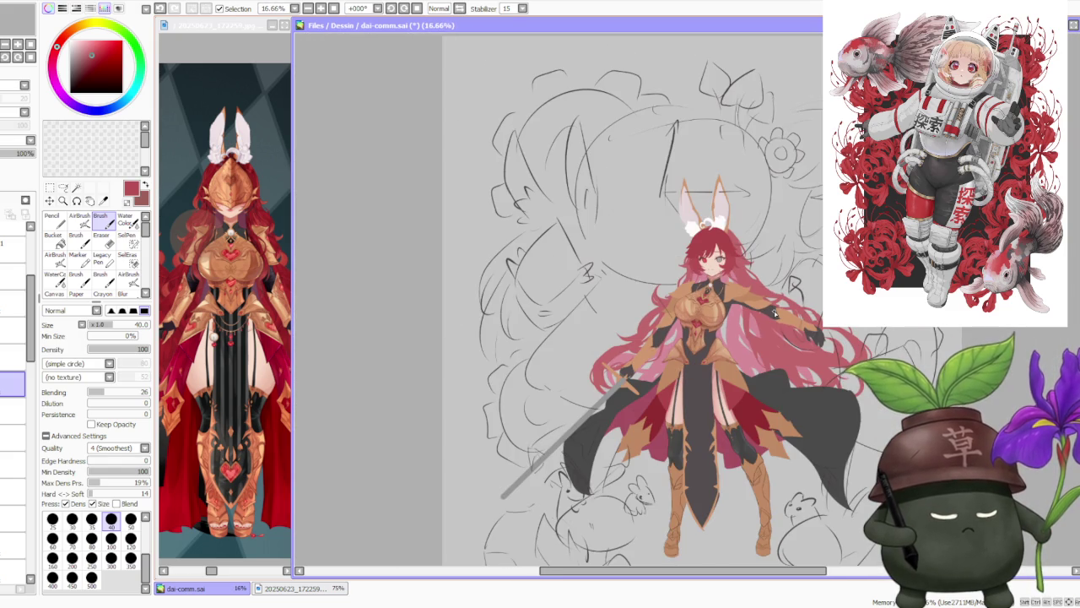
pyautogui.scroll(-1, 869, 359)
pyautogui.scroll(1, 908, 341)
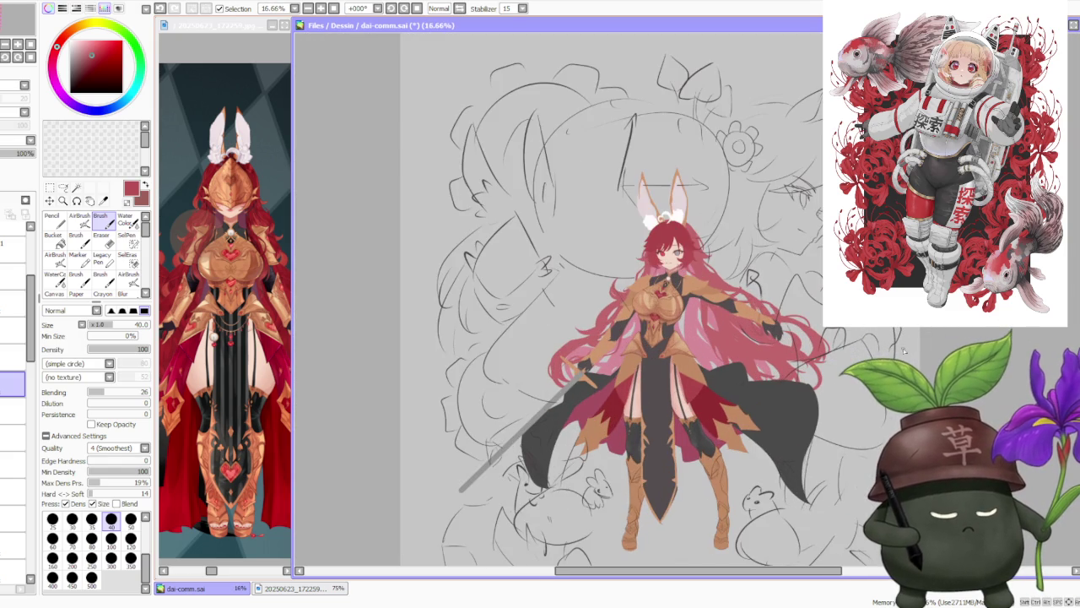
pyautogui.scroll(1, 854, 361)
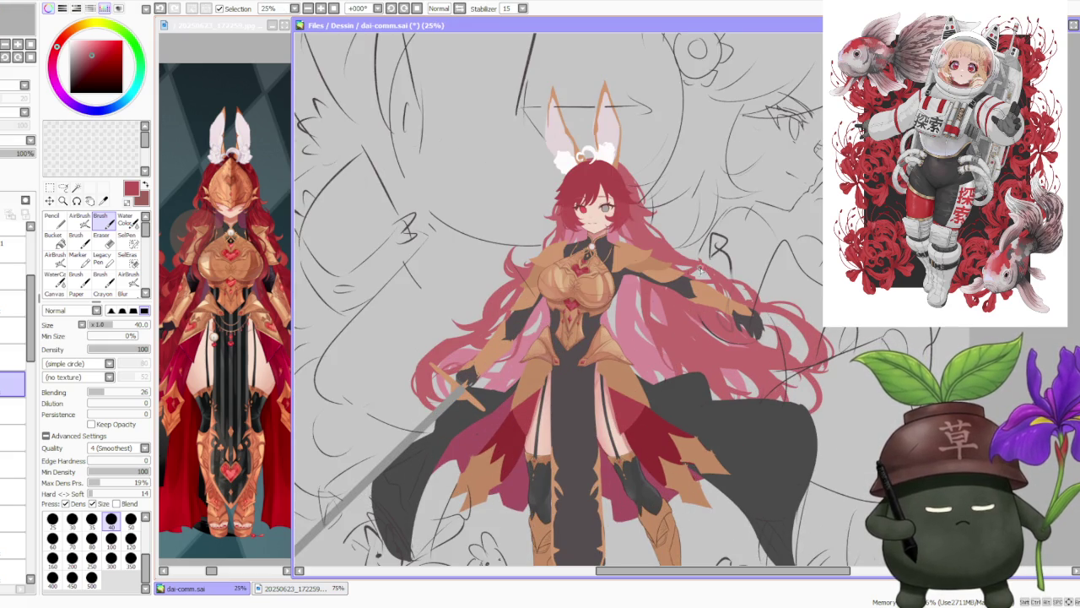
pyautogui.scroll(1, 682, 268)
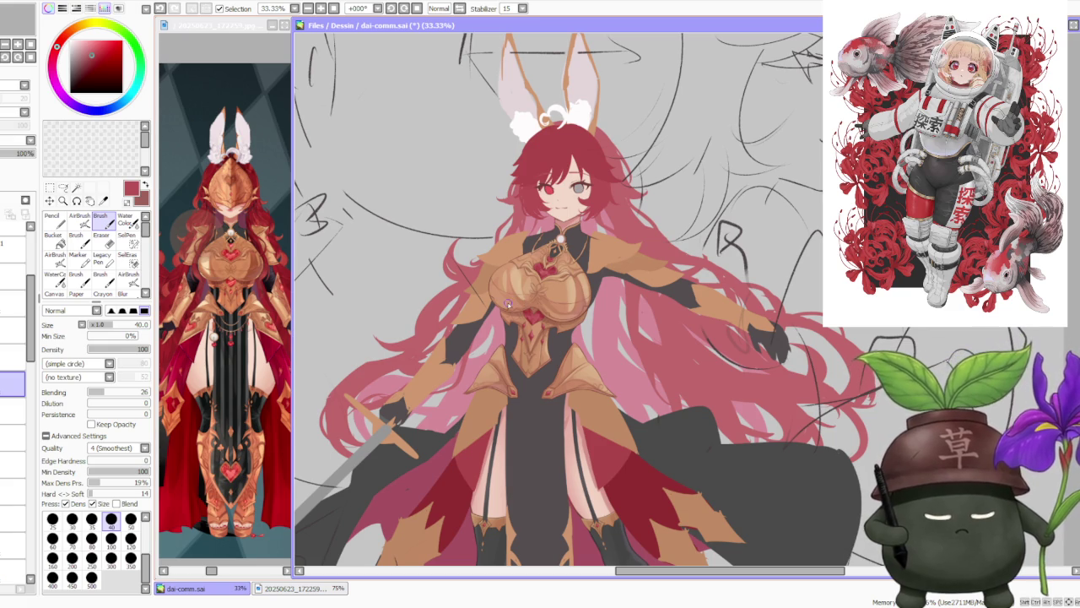
pyautogui.scroll(-1, 494, 301)
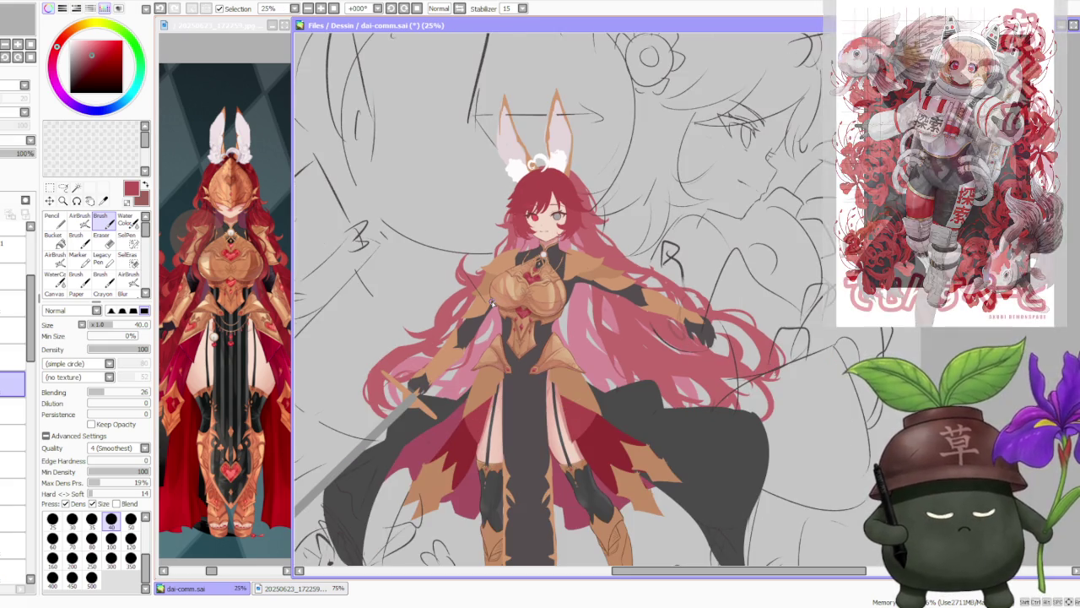
pyautogui.scroll(-1, 486, 308)
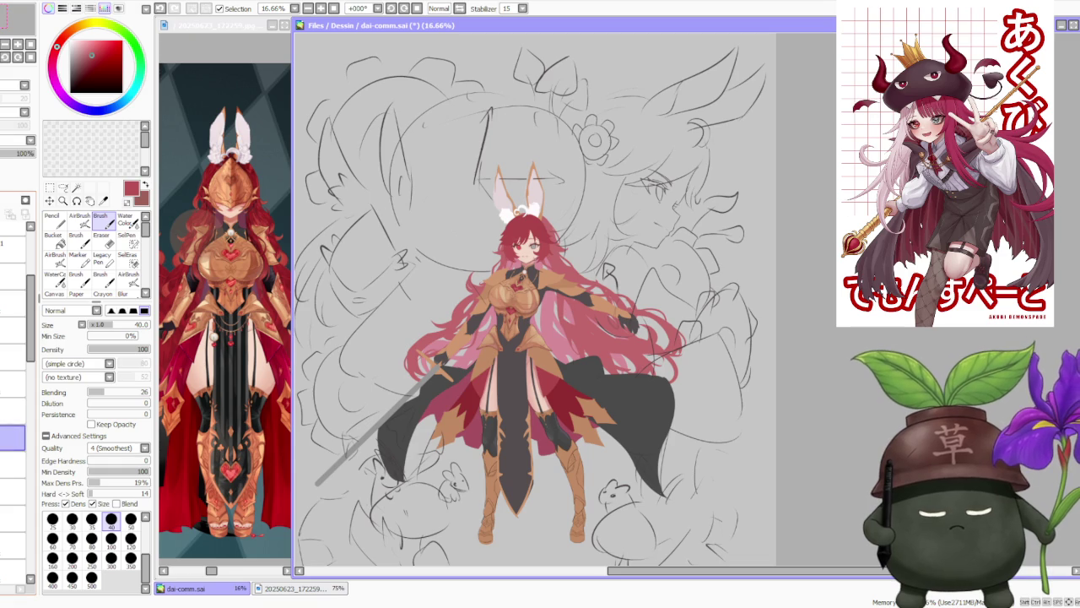
pyautogui.click(13, 436)
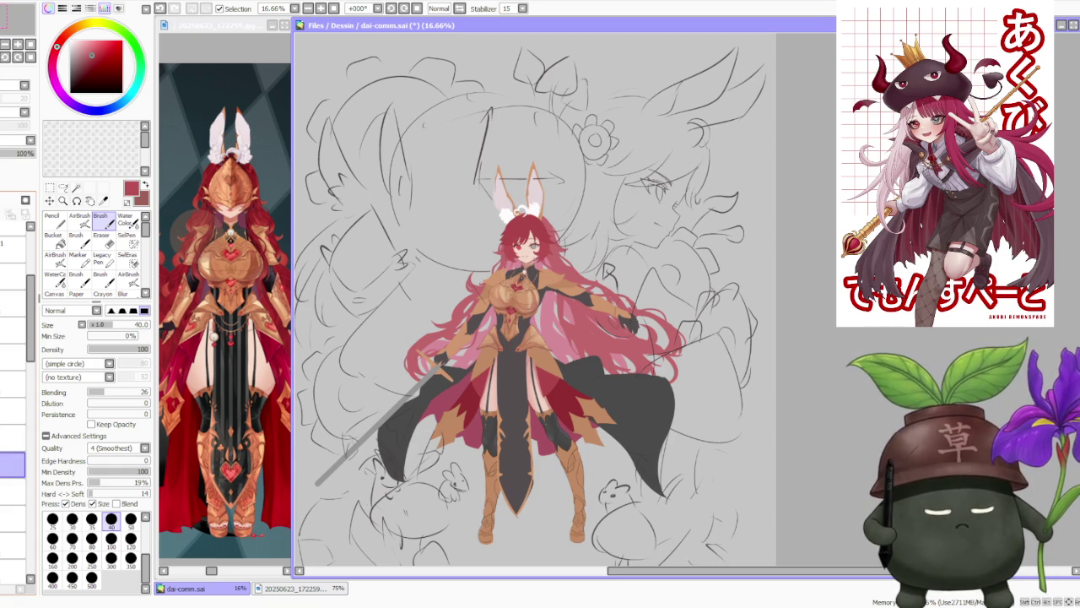
# Step down the layer list to select the hip armour layer.
pyautogui.click(13, 489)
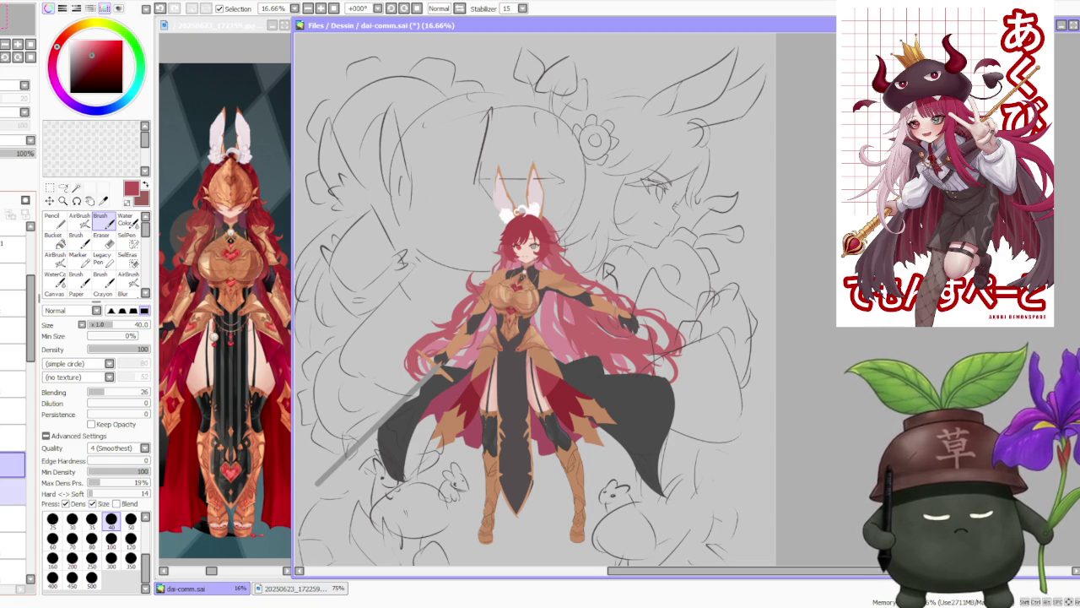
pyautogui.click(13, 517)
pyautogui.click(13, 544)
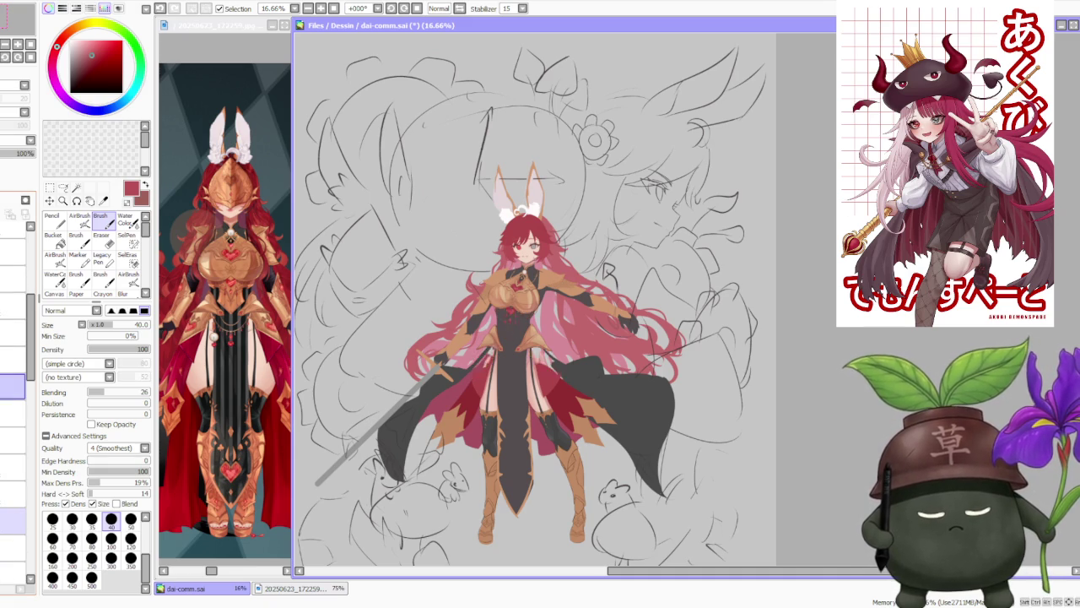
pyautogui.scroll(1, 547, 361)
pyautogui.scroll(1, 547, 361)
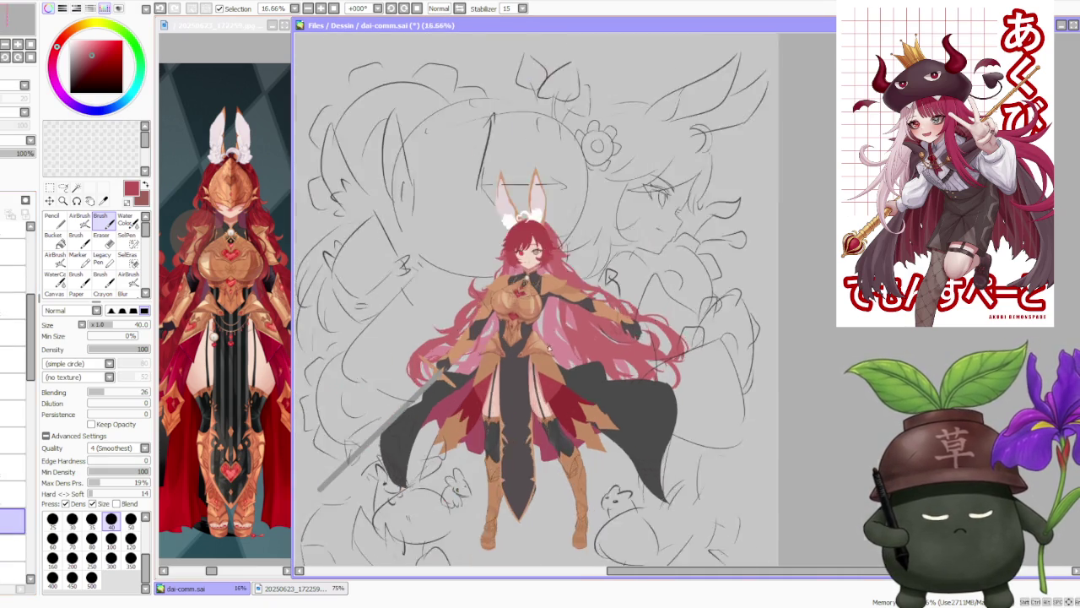
pyautogui.scroll(2, 546, 361)
pyautogui.scroll(1, 547, 361)
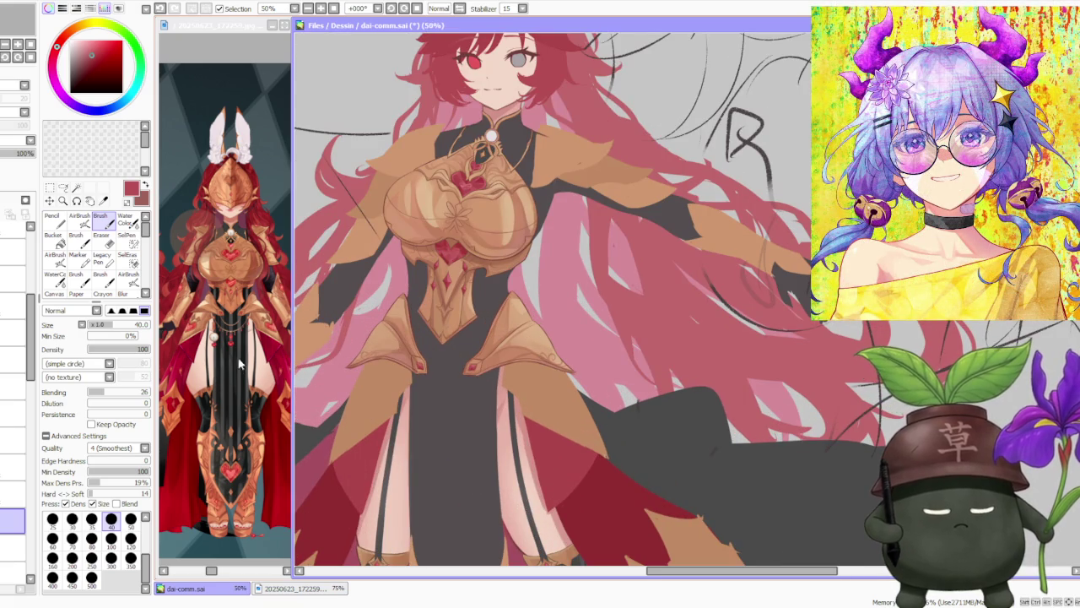
pyautogui.scroll(1, 237, 369)
pyautogui.scroll(1, 237, 366)
pyautogui.scroll(1, 234, 363)
pyautogui.scroll(-1, 234, 363)
pyautogui.scroll(-1, 505, 342)
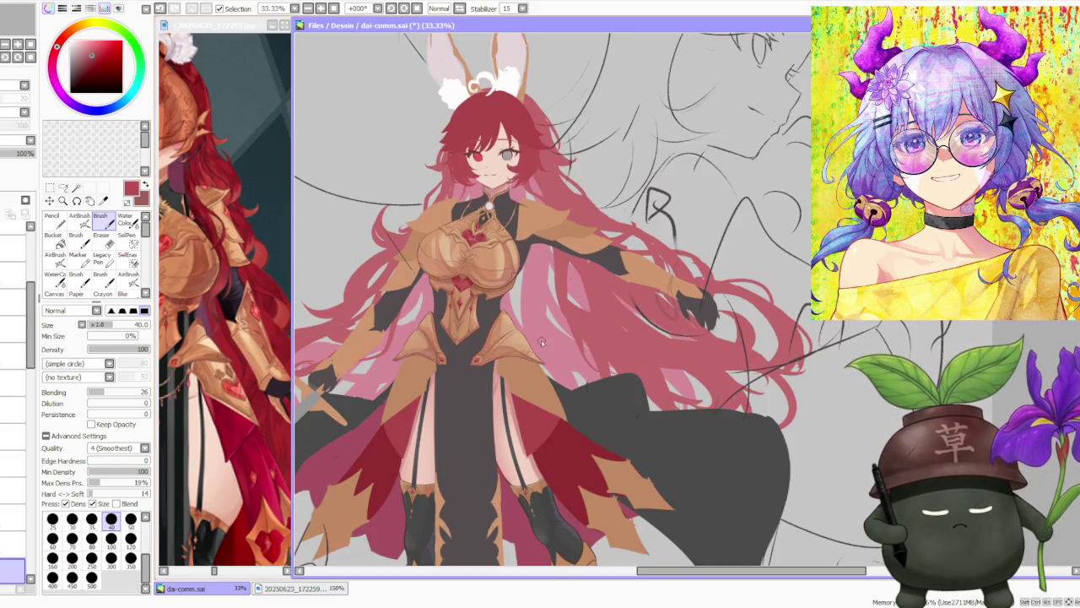
# Eyedrop the tan armour colour and try the AirBrush with a lighter tan.
pyautogui.scroll(1, 583, 336)
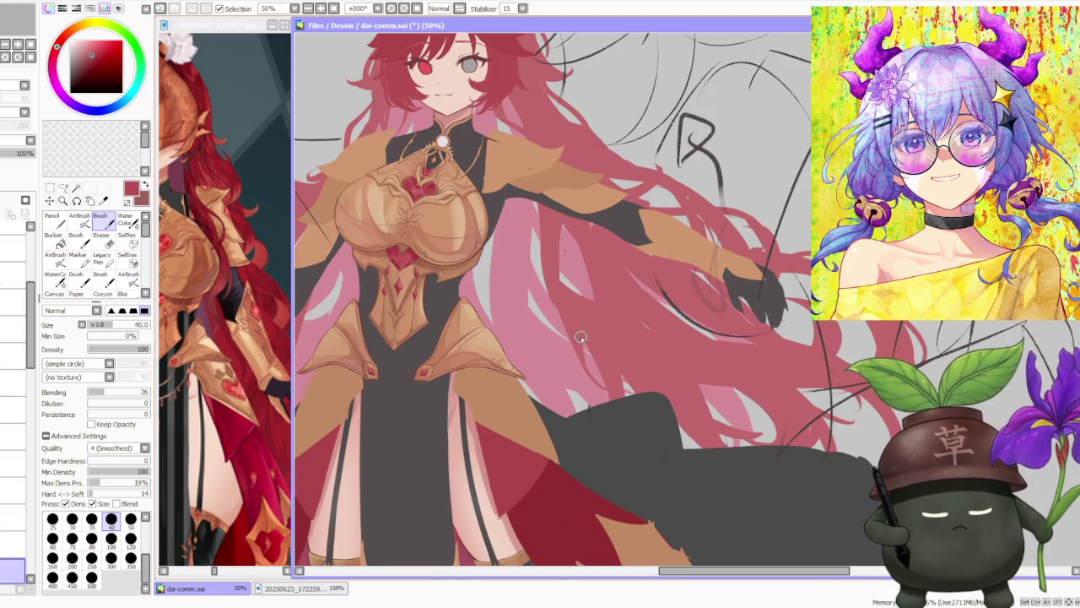
pyautogui.keyDown('alt'); pyautogui.click(474, 377); pyautogui.keyUp('alt')
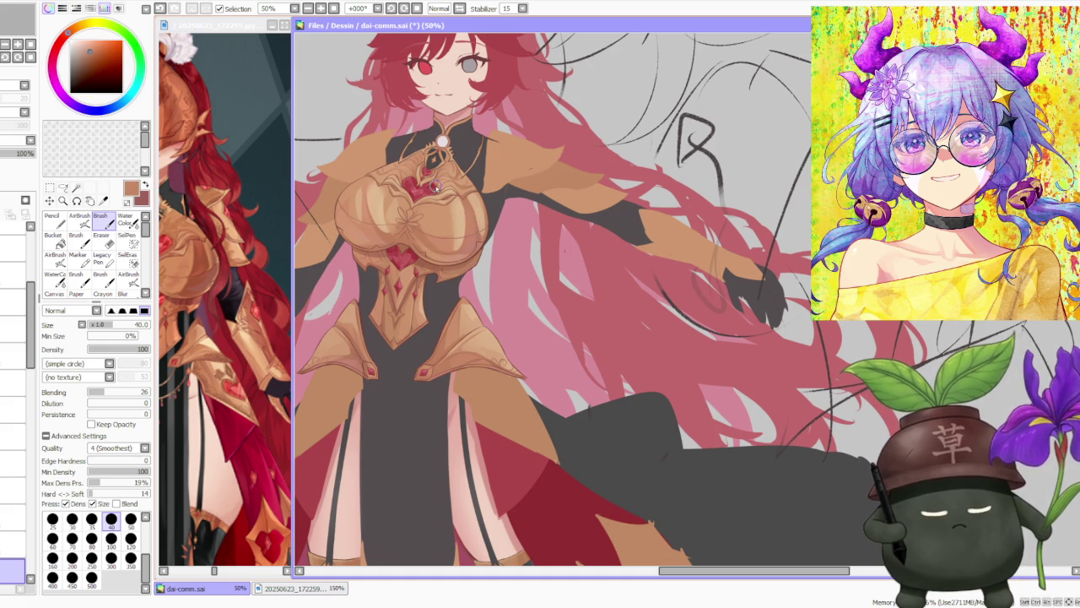
pyautogui.click(79, 220)
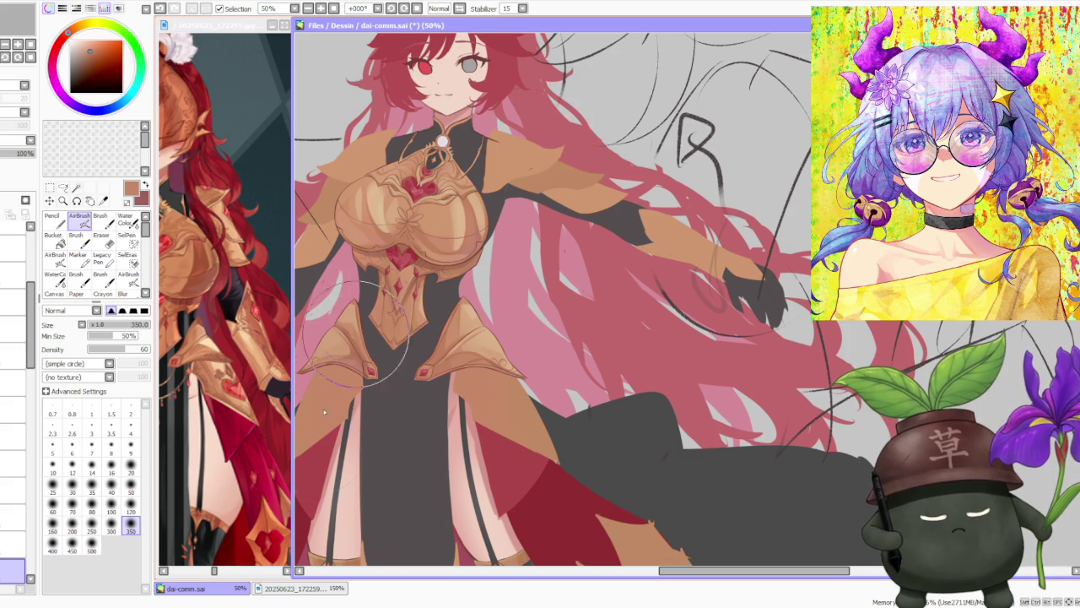
pyautogui.keyDown('alt'); pyautogui.click(483, 337); pyautogui.keyUp('alt')
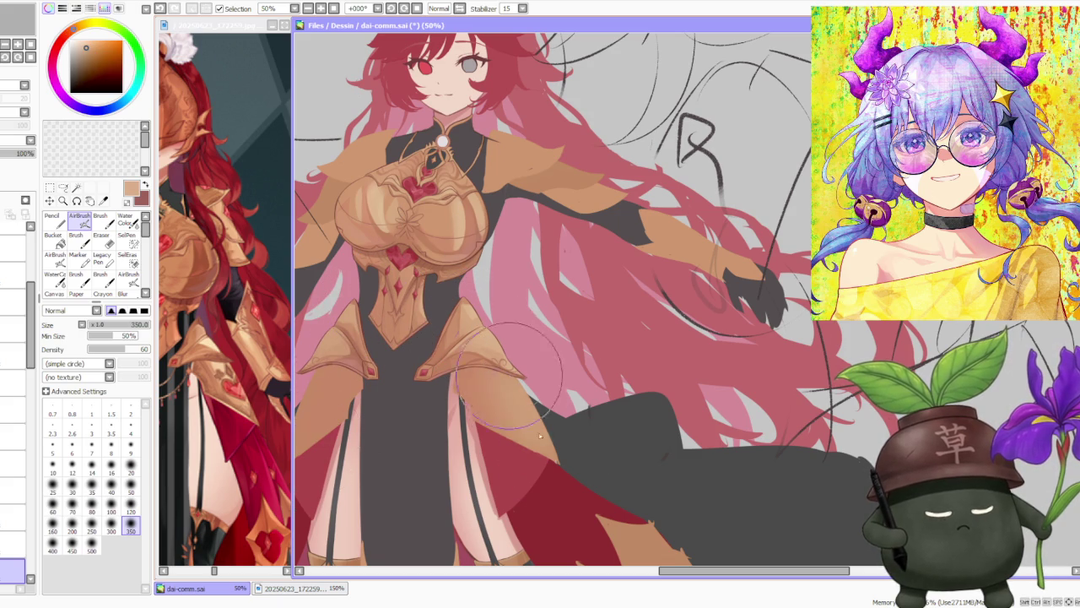
# Pick a darker reddish brown and switch to the Brush at size 300.
pyautogui.scroll(-2, 506, 392)
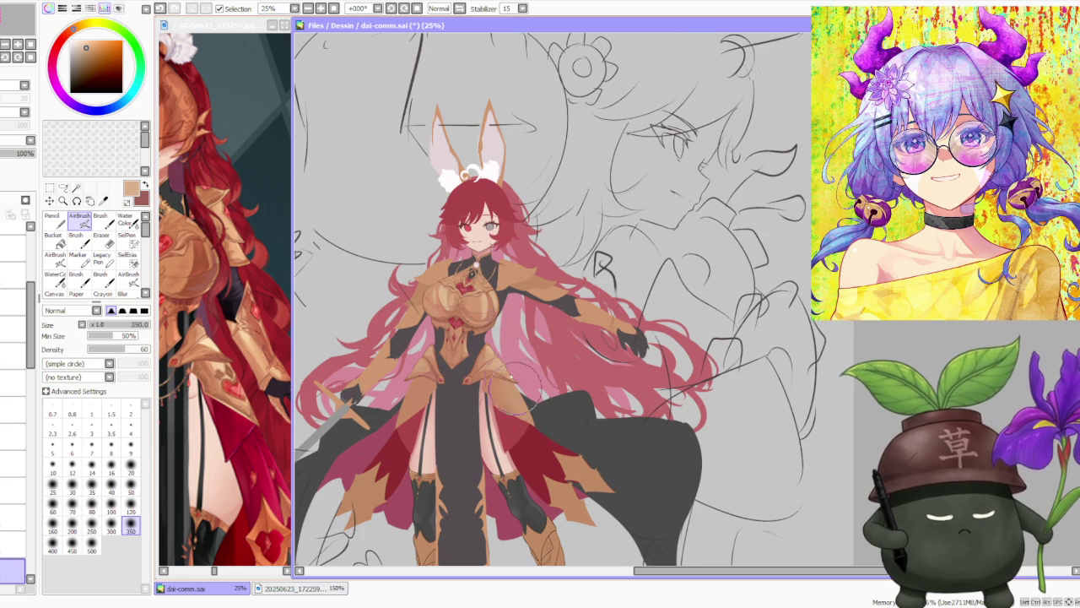
pyautogui.scroll(1, 514, 388)
pyautogui.scroll(1, 489, 401)
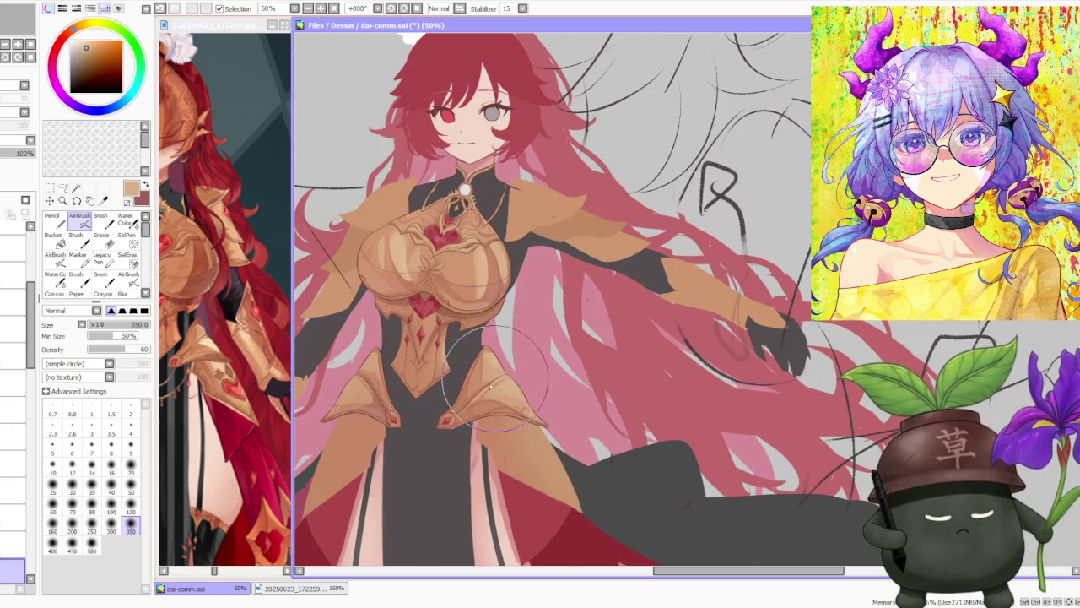
pyautogui.keyDown('alt'); pyautogui.click(447, 422); pyautogui.keyUp('alt')
pyautogui.click(101, 218)
pyautogui.click(111, 557)
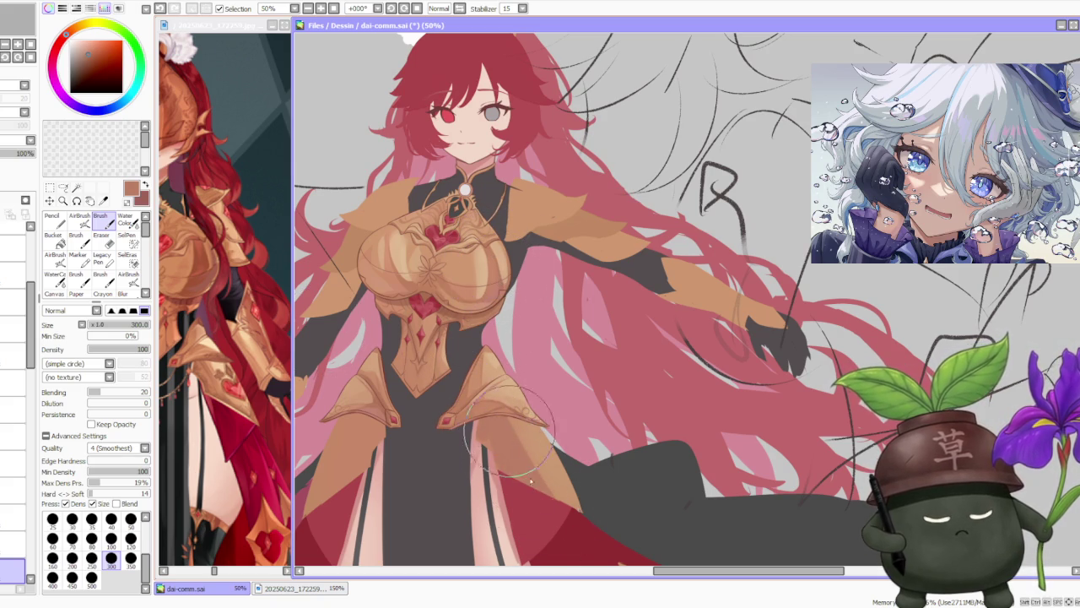
# Sample the lighter armour tan and paint crisp edges and shading on the tassets.
pyautogui.keyDown('alt'); pyautogui.click(519, 432); pyautogui.keyUp('alt')
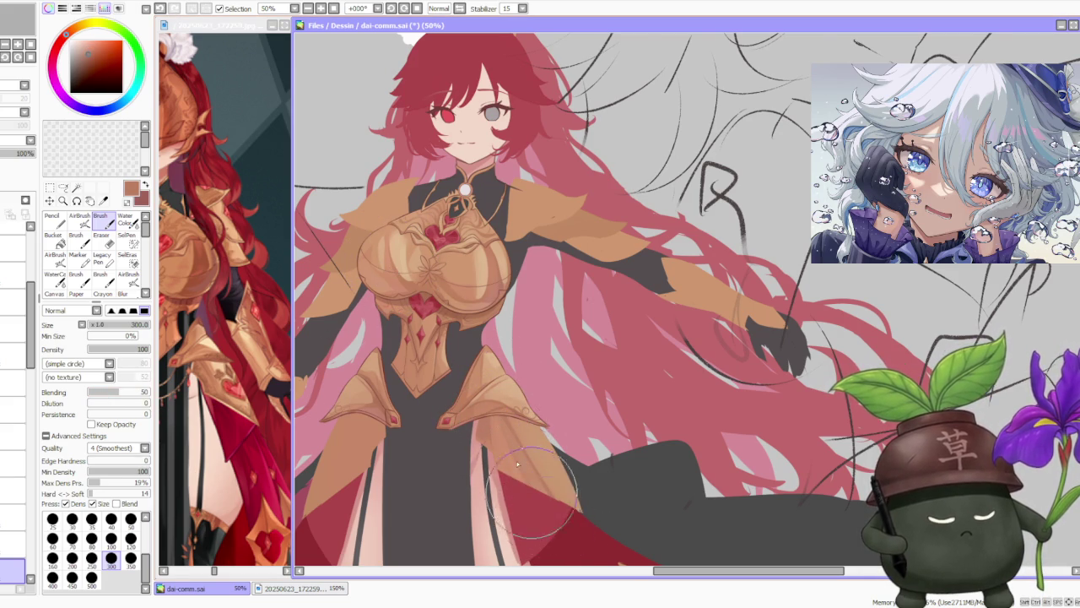
pyautogui.scroll(-4, 530, 490)
pyautogui.scroll(4, 500, 419)
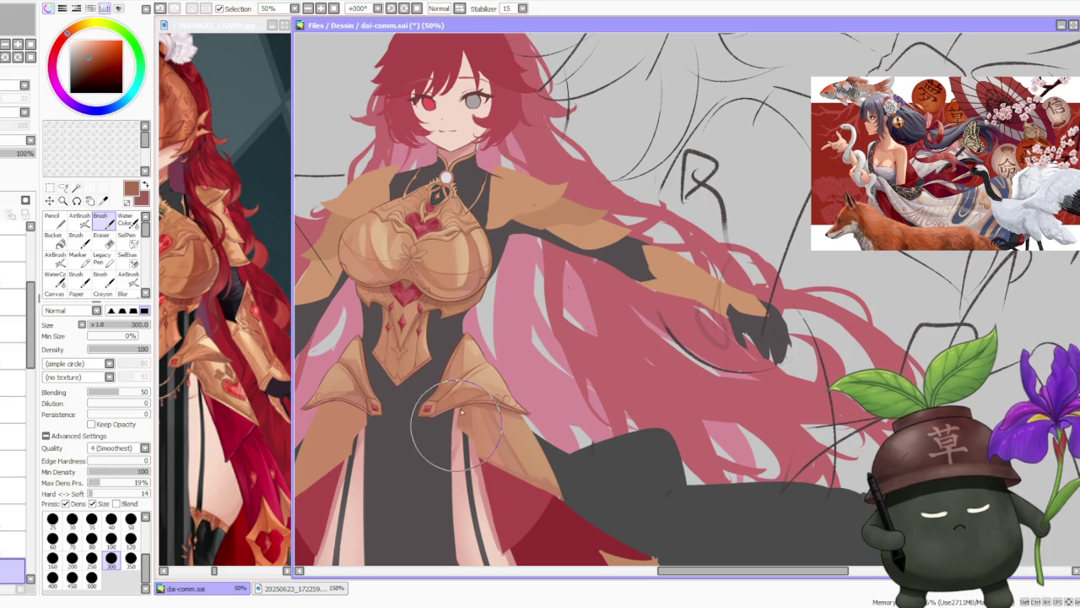
pyautogui.scroll(2, 456, 432)
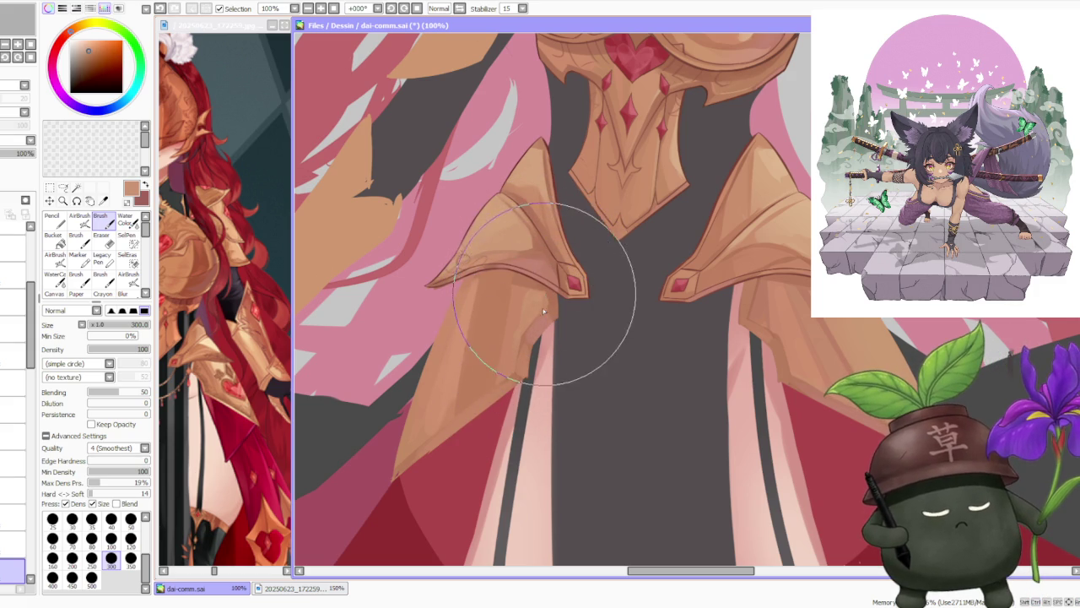
pyautogui.scroll(-1, 543, 296)
pyautogui.scroll(-1, 557, 270)
pyautogui.scroll(1, 567, 255)
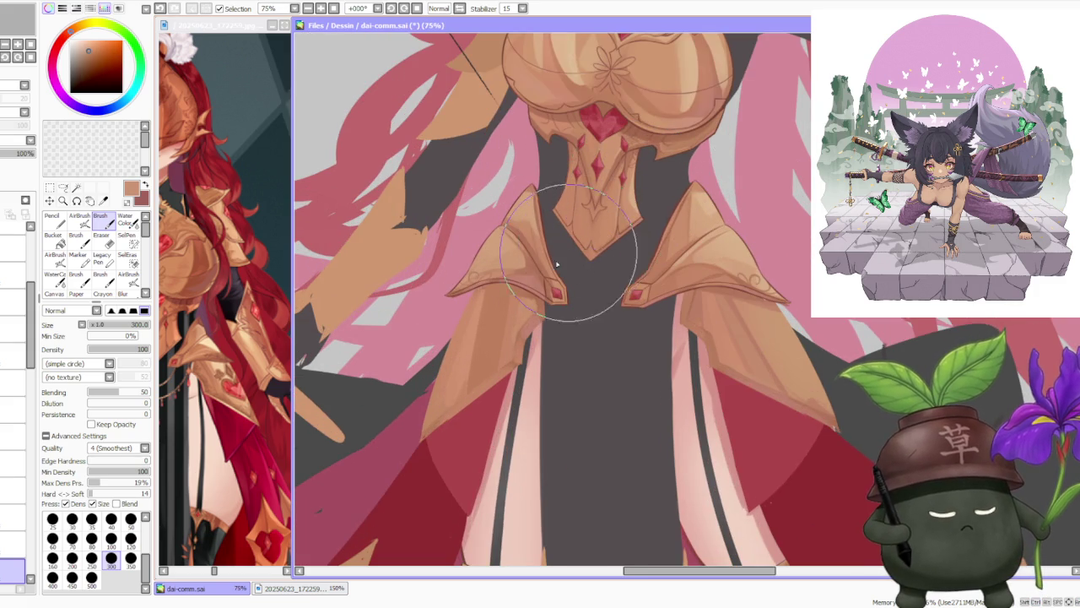
pyautogui.scroll(2, 567, 256)
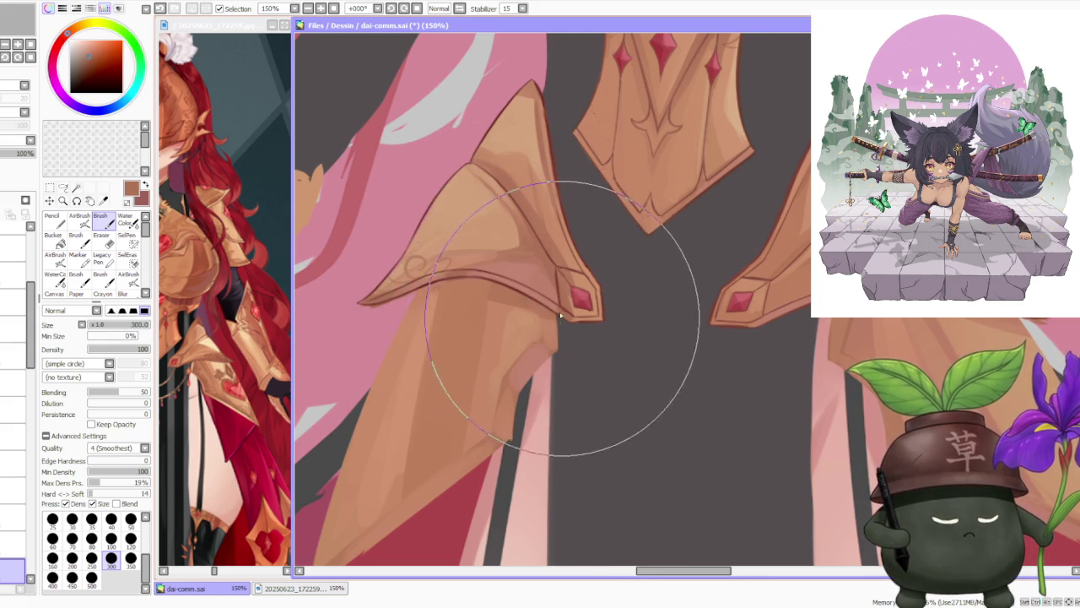
pyautogui.scroll(-3, 563, 321)
pyautogui.scroll(-2, 642, 253)
pyautogui.scroll(-1, 671, 228)
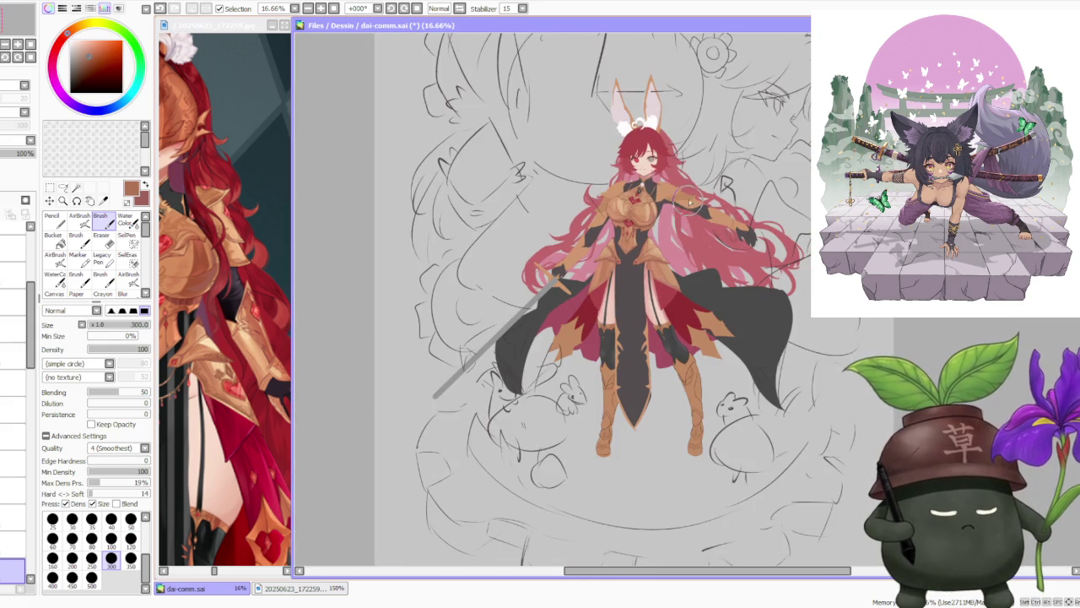
pyautogui.scroll(2, 688, 203)
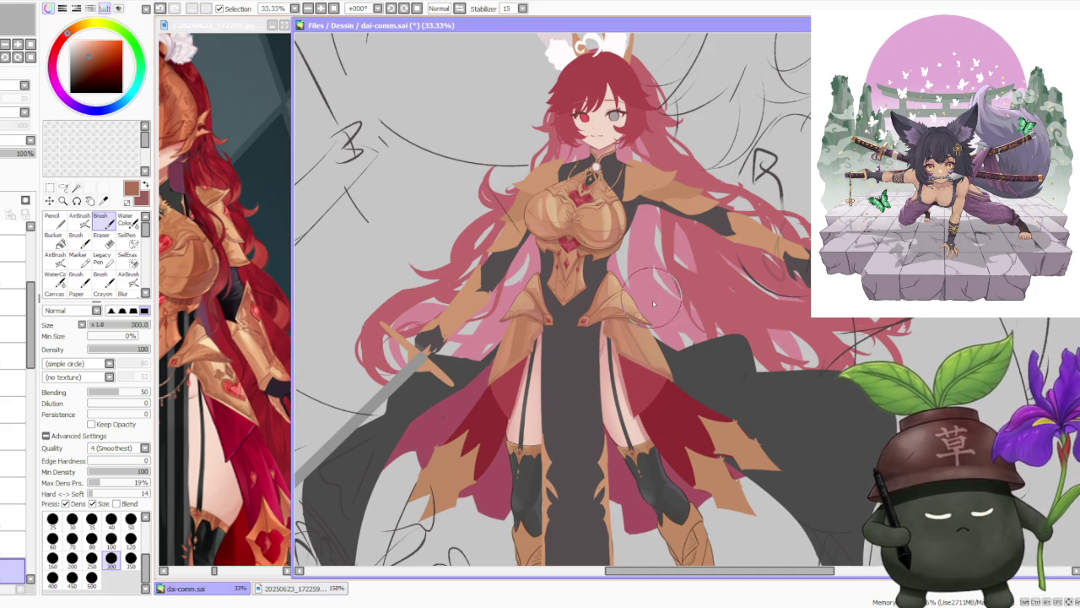
pyautogui.scroll(2, 654, 291)
pyautogui.scroll(1, 641, 363)
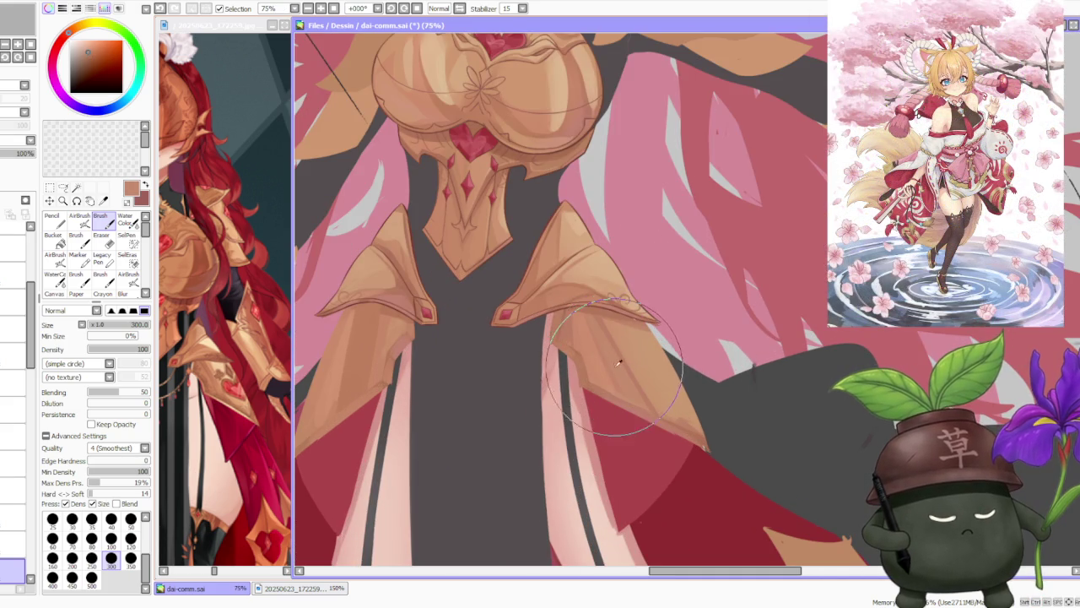
# Add soft tones with the AirBrush at size 120, then return to the Brush.
pyautogui.click(80, 220)
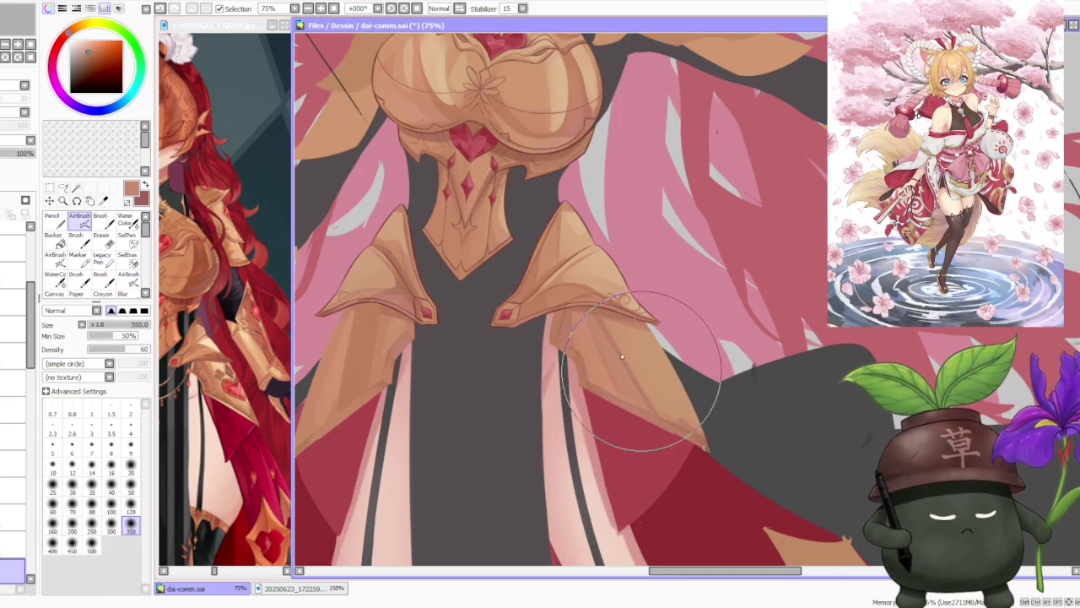
pyautogui.press('[')
pyautogui.press('[')
pyautogui.press('[')
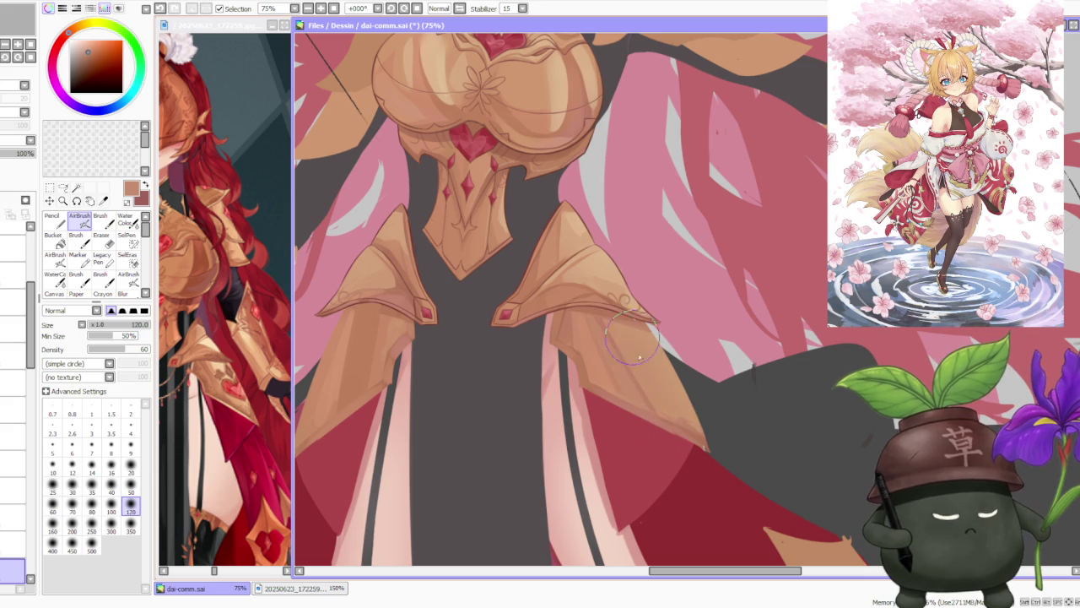
pyautogui.press('b')
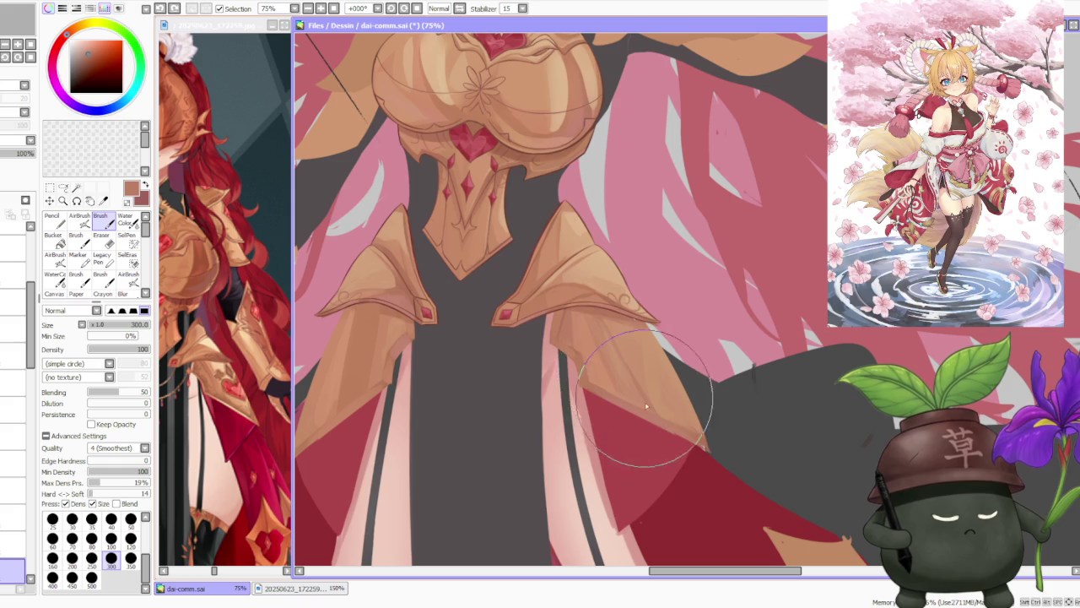
pyautogui.scroll(-2, 650, 405)
pyautogui.scroll(1, 555, 274)
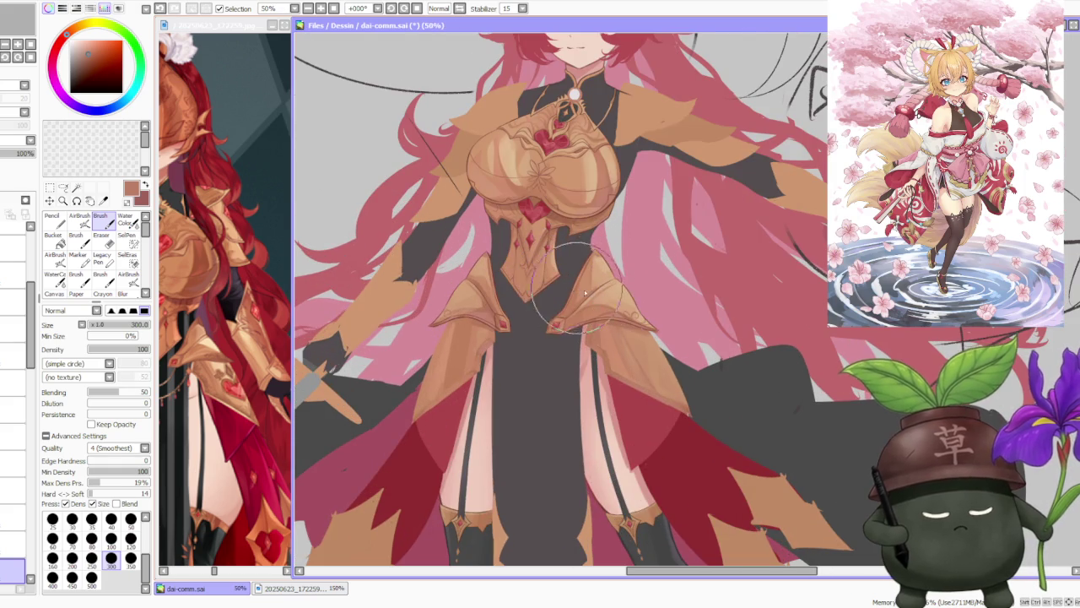
# Choose three lighter tan tones and blend shading onto the long right tasset plate.
pyautogui.scroll(-2, 591, 304)
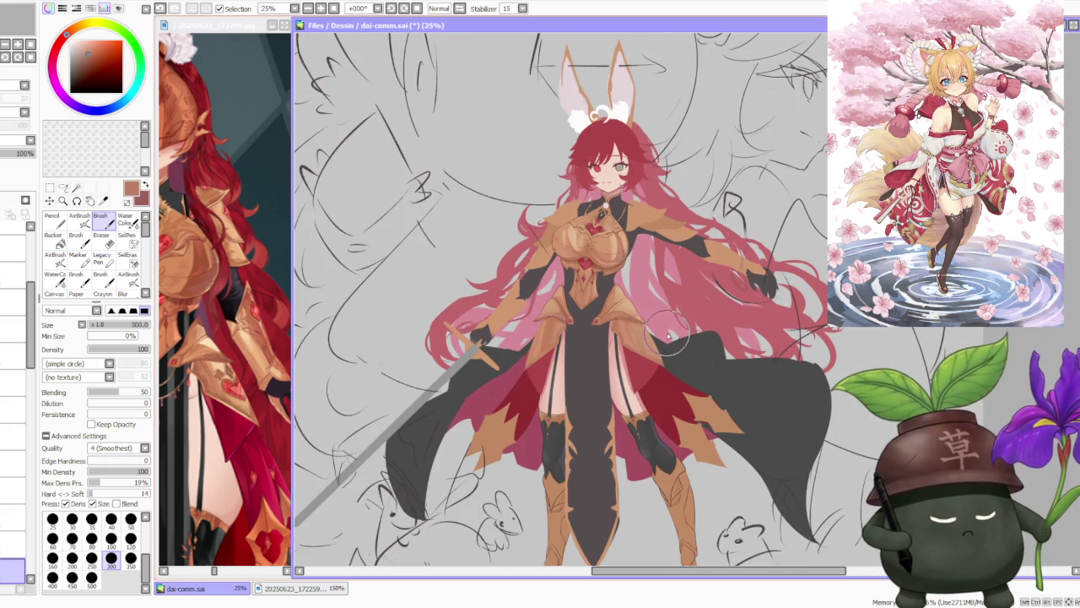
pyautogui.scroll(1, 669, 338)
pyautogui.scroll(1, 607, 355)
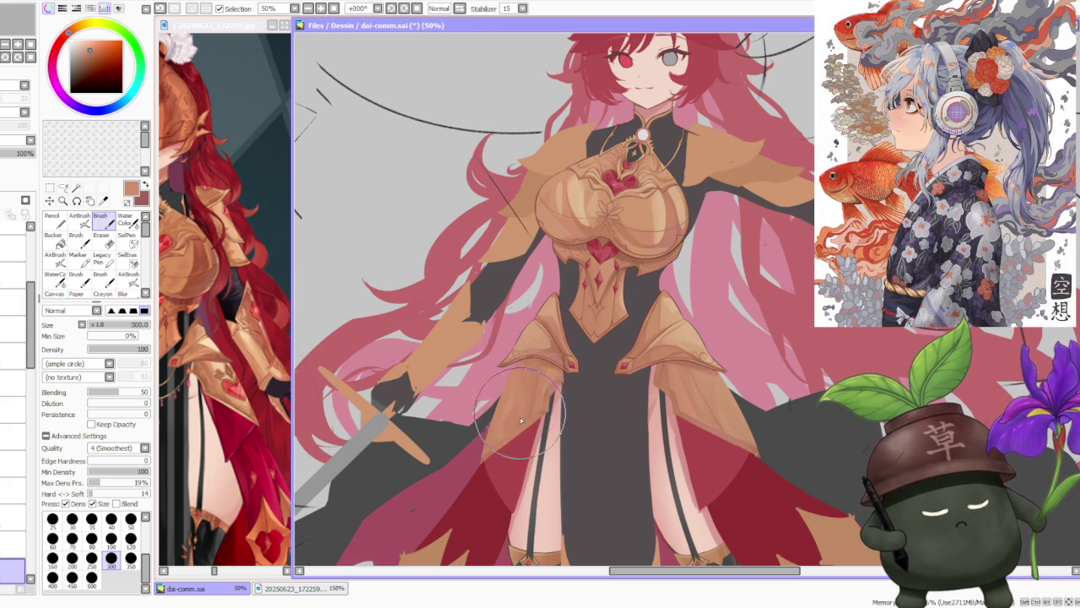
pyautogui.scroll(-2, 609, 346)
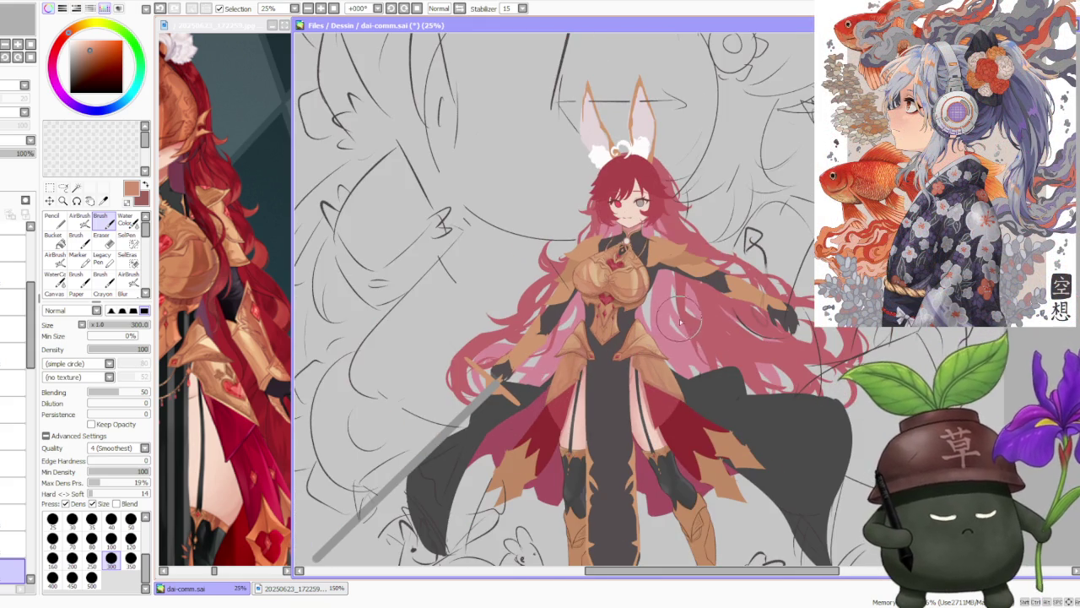
pyautogui.scroll(-1, 700, 345)
pyautogui.scroll(2, 697, 361)
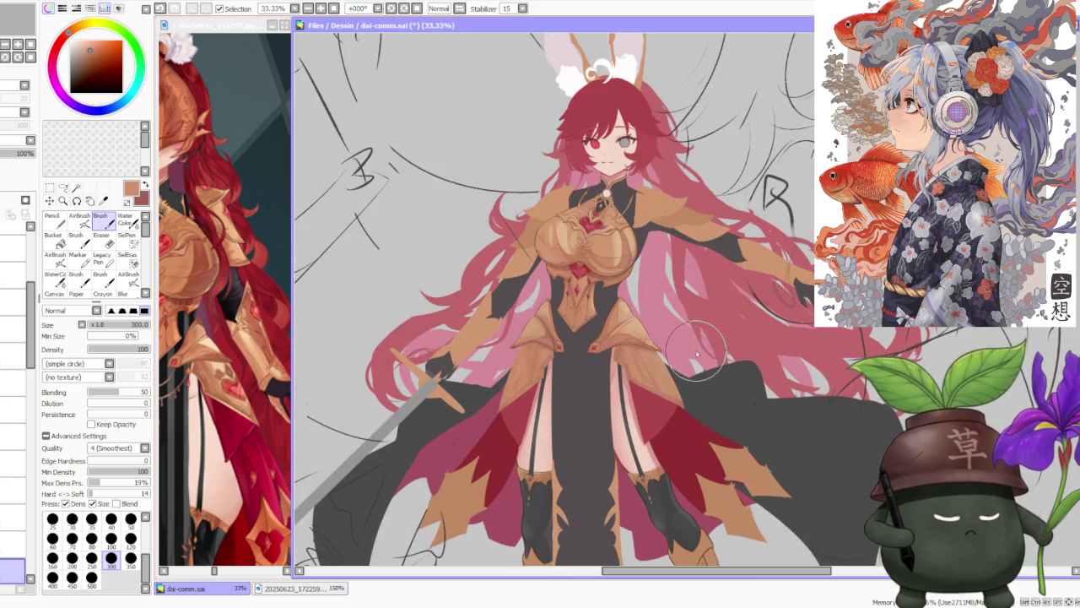
pyautogui.scroll(1, 695, 346)
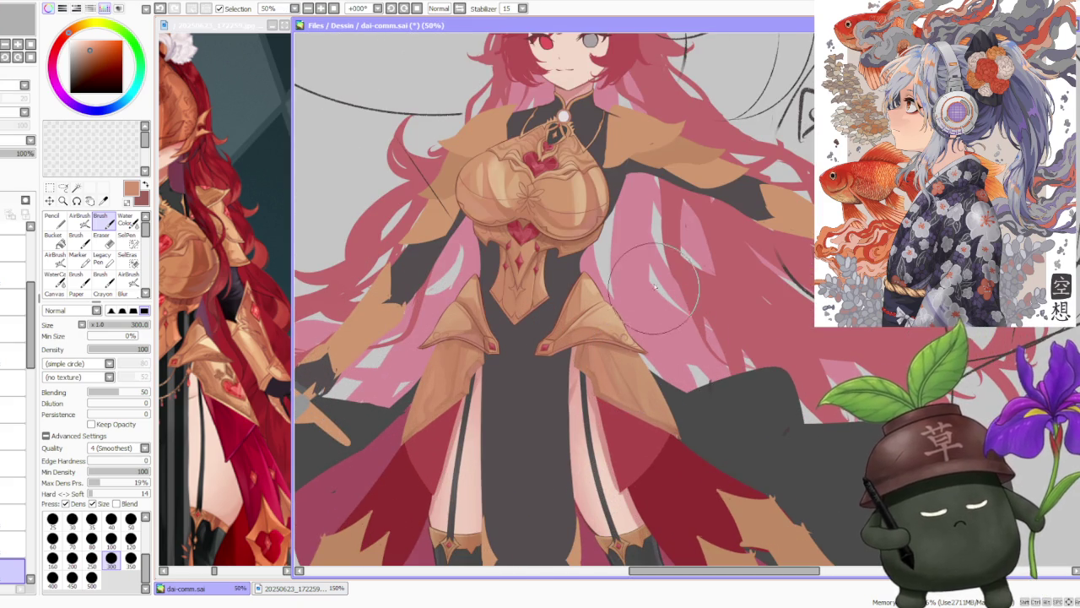
pyautogui.keyDown('alt'); pyautogui.click(616, 324); pyautogui.keyUp('alt')
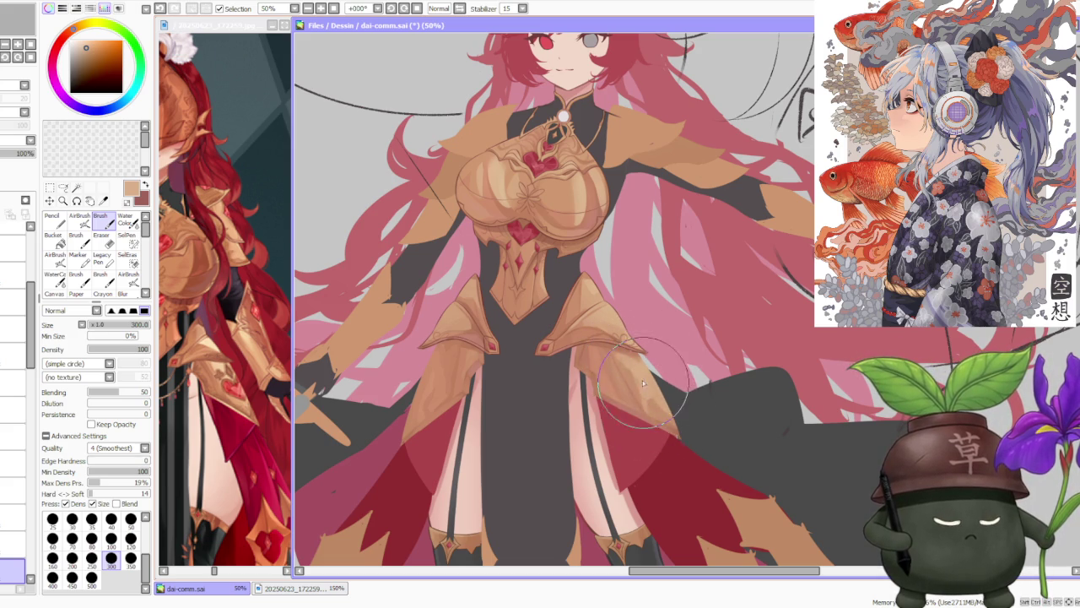
pyautogui.keyDown('alt'); pyautogui.click(651, 401); pyautogui.keyUp('alt')
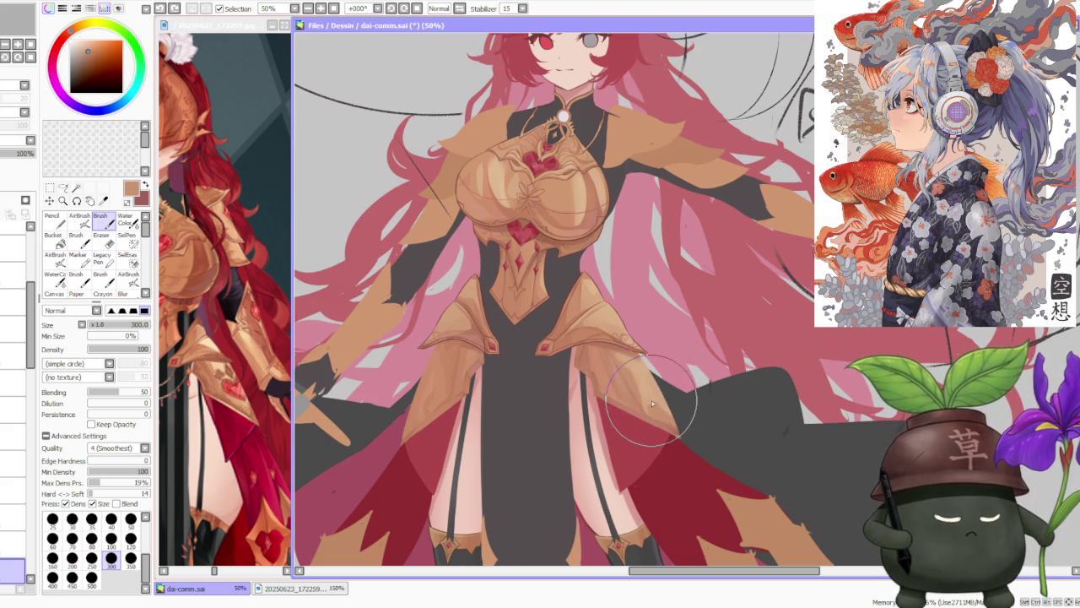
pyautogui.keyDown('alt'); pyautogui.click(667, 396); pyautogui.keyUp('alt')
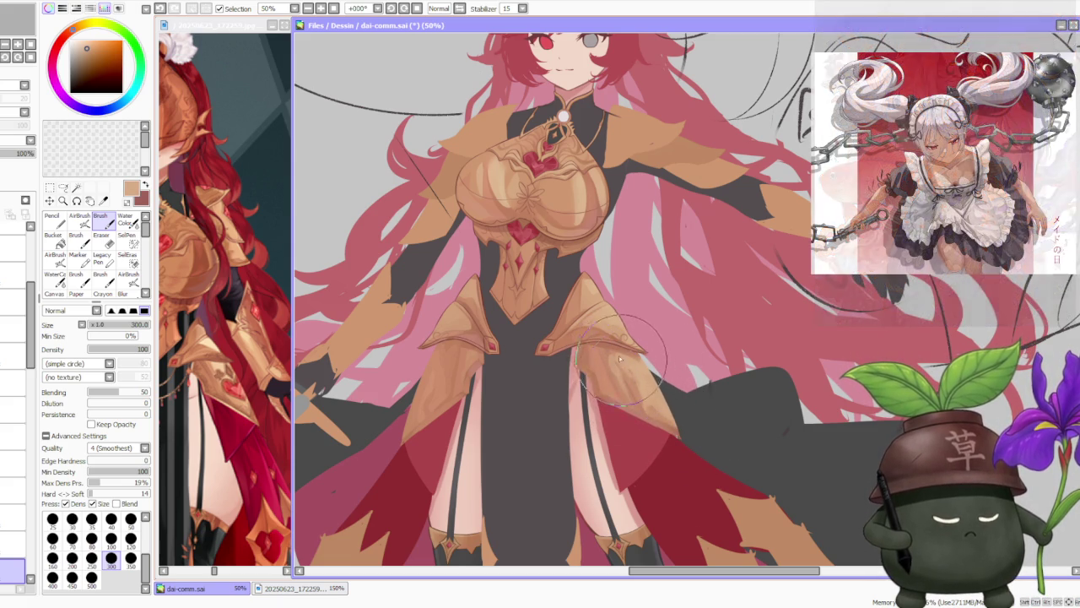
pyautogui.scroll(-2, 684, 369)
pyautogui.scroll(2, 697, 344)
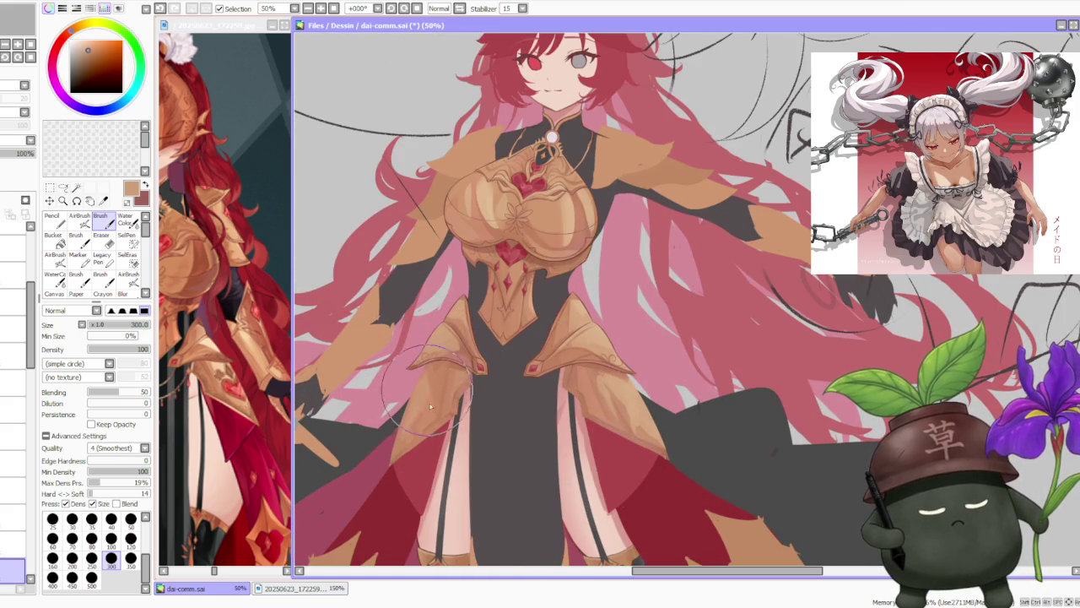
pyautogui.scroll(-4, 398, 449)
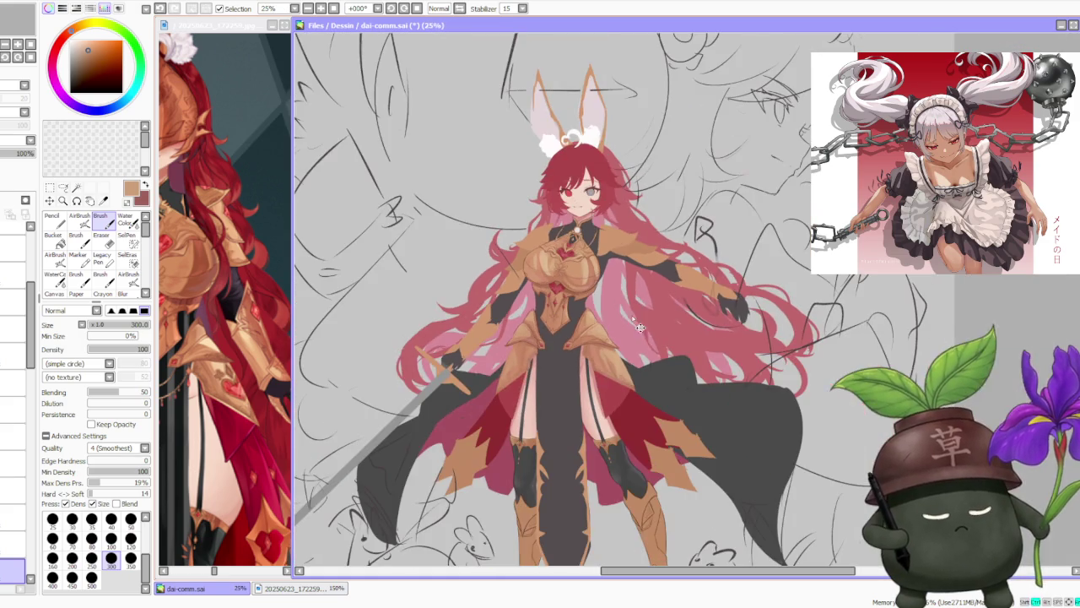
pyautogui.scroll(-3, 690, 319)
pyautogui.scroll(2, 690, 319)
pyautogui.scroll(4, 690, 319)
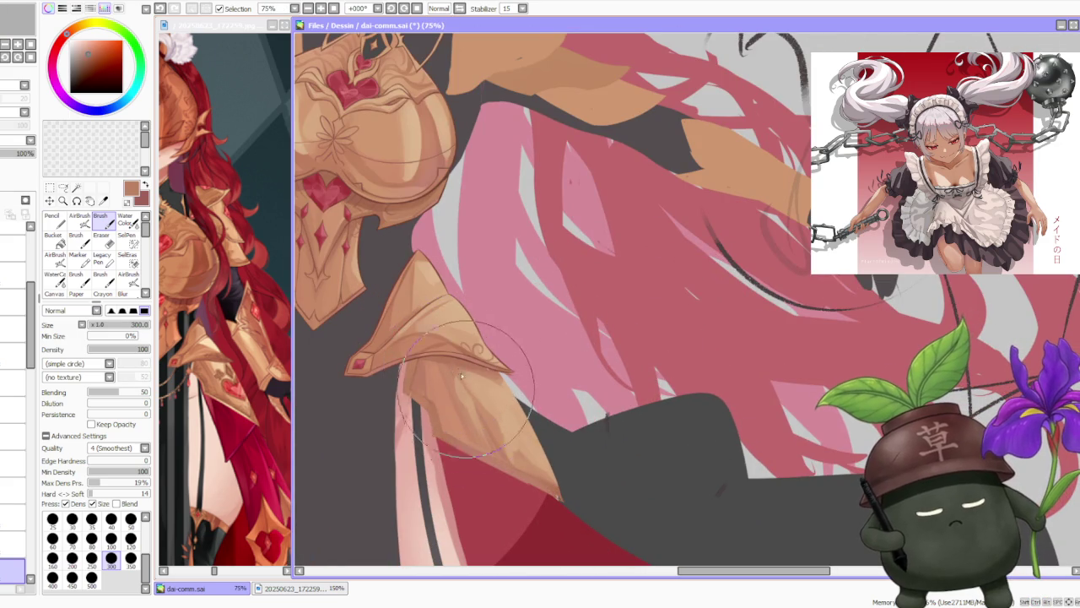
pyautogui.scroll(-3, 560, 360)
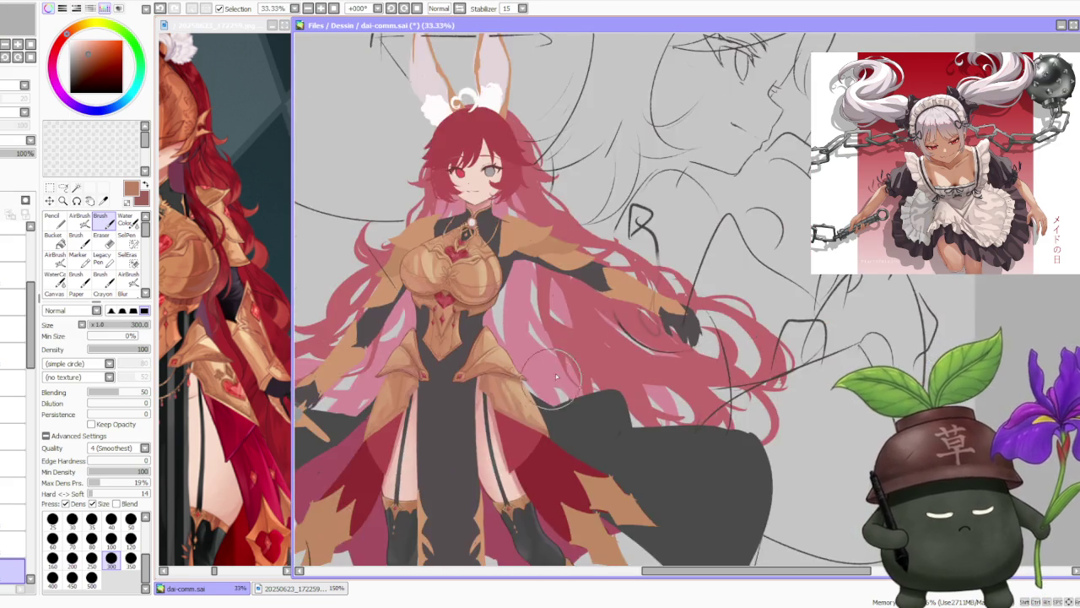
pyautogui.scroll(-2, 560, 359)
pyautogui.scroll(2, 563, 366)
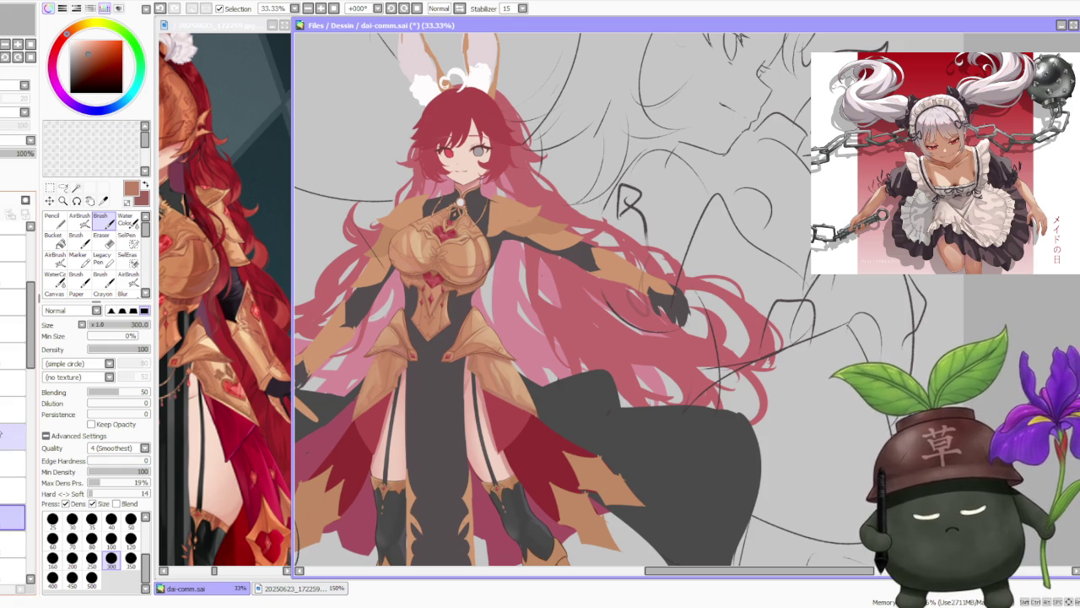
pyautogui.scroll(1, 498, 297)
pyautogui.scroll(1, 473, 299)
pyautogui.scroll(1, 439, 304)
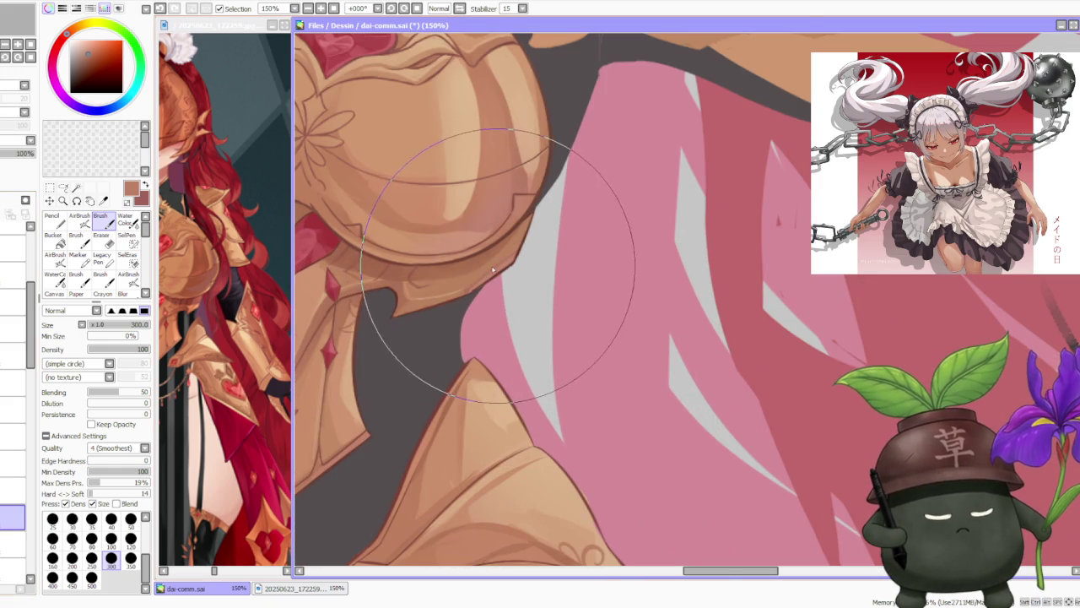
pyautogui.scroll(1, 407, 308)
pyautogui.scroll(-1, 407, 308)
pyautogui.scroll(-2, 407, 308)
pyautogui.scroll(-1, 407, 308)
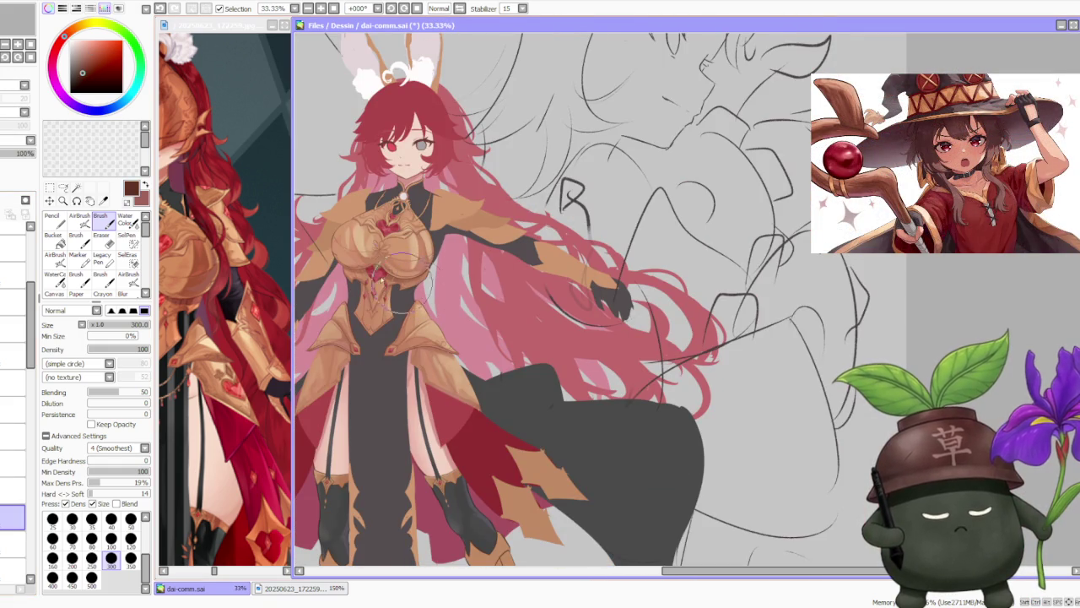
# Drop the brush size from 120 to 50 and zoom in on the right tasset.
pyautogui.click(131, 538)
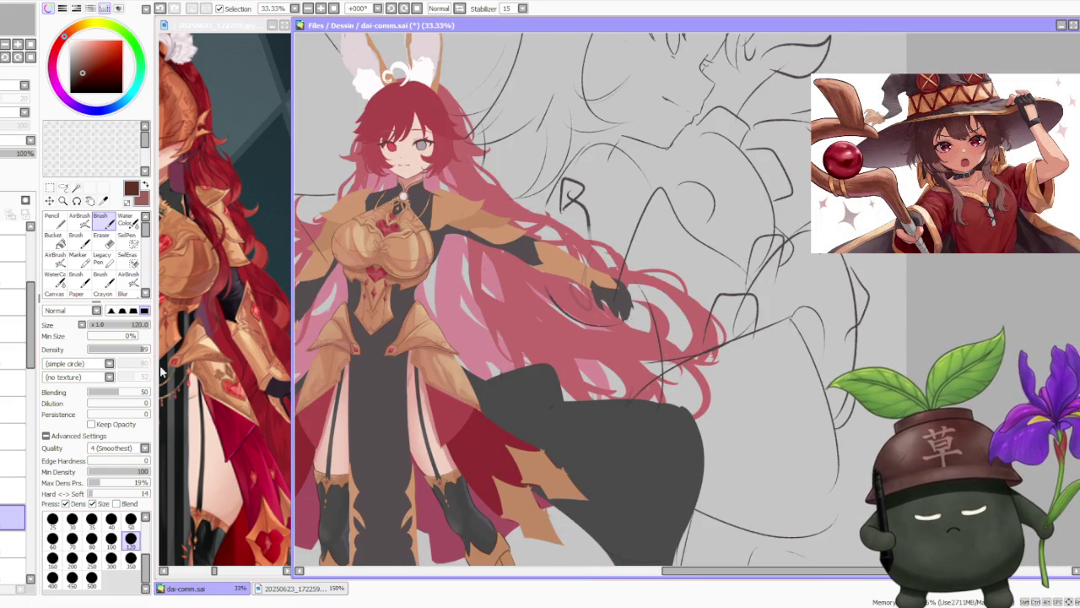
pyautogui.click(133, 519)
pyautogui.scroll(1, 427, 342)
pyautogui.scroll(1, 427, 346)
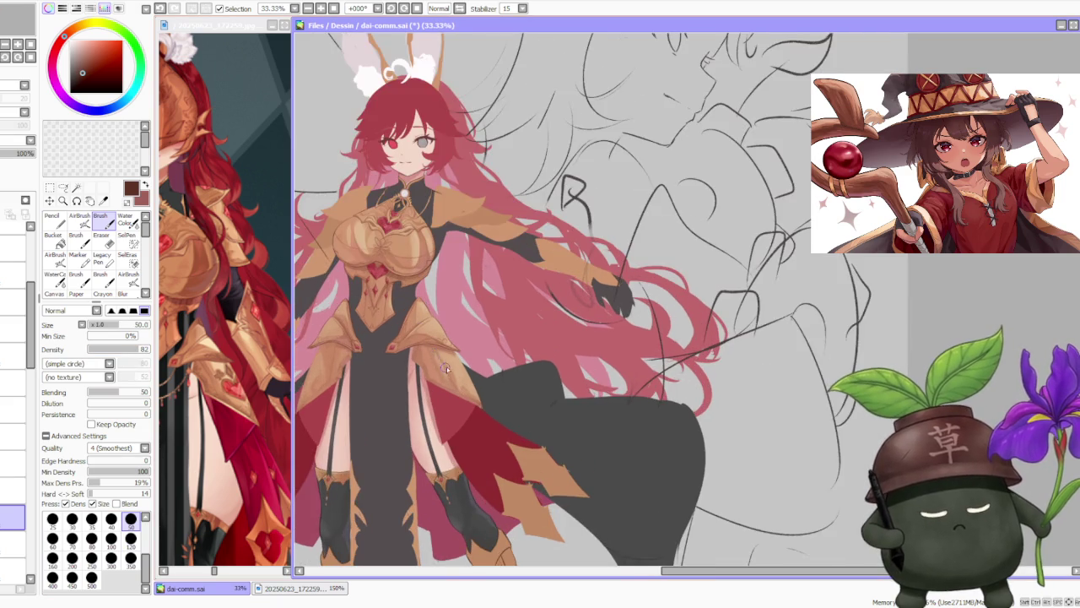
pyautogui.scroll(1, 426, 359)
pyautogui.scroll(1, 390, 399)
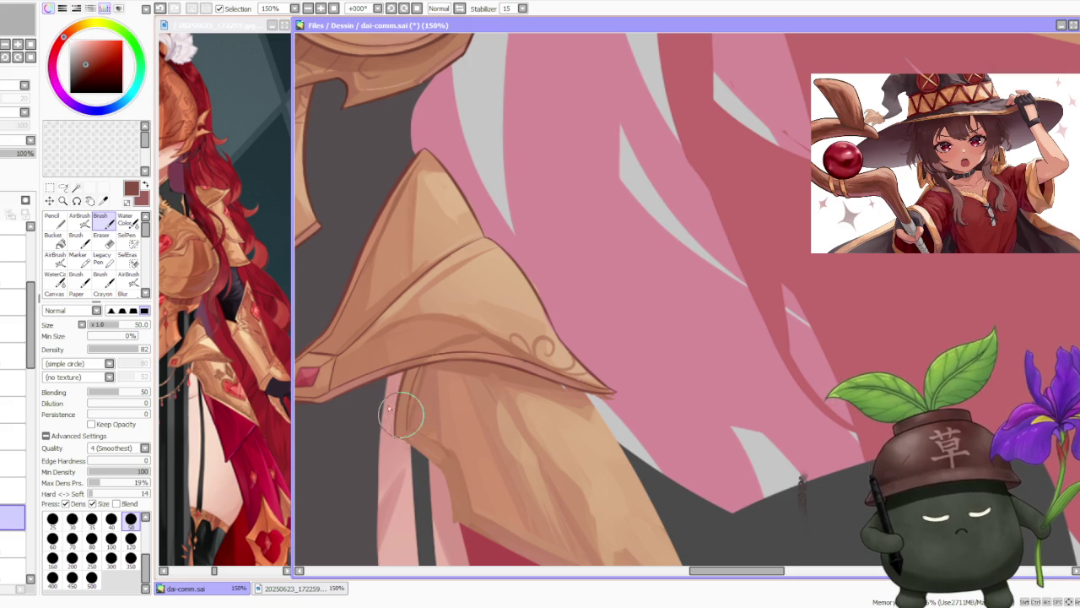
# Repaint the cloth shading beside the tasset and undo a stray edge stroke.
pyautogui.moveTo(439, 465)
pyautogui.mouseDown()
pyautogui.moveTo(422, 450)
pyautogui.moveTo(453, 523)
pyautogui.moveTo(408, 421)
pyautogui.moveTo(453, 468)
pyautogui.mouseUp()
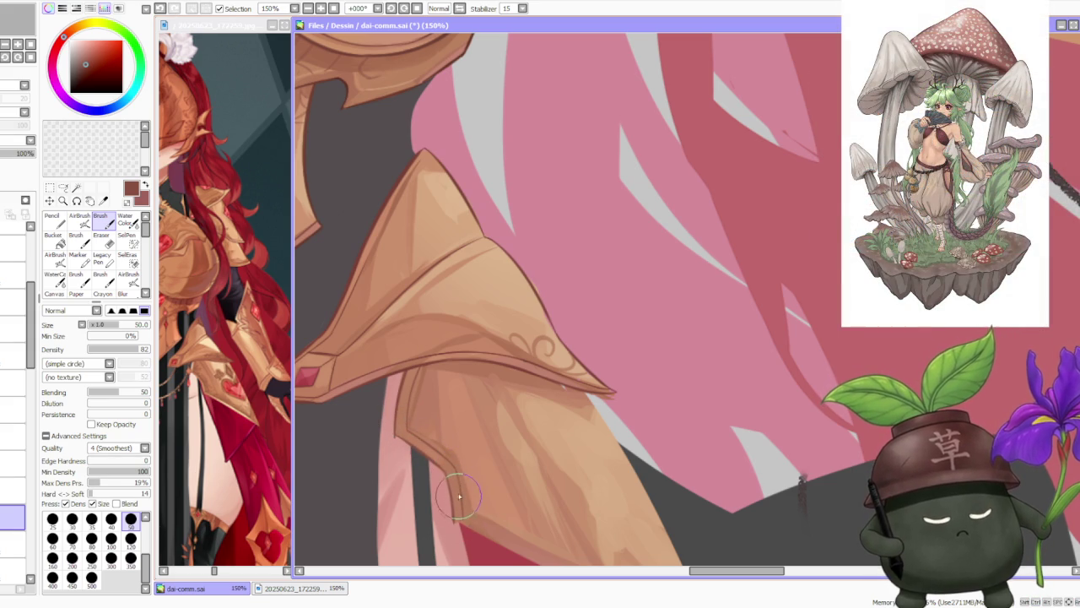
pyautogui.scroll(-5, 456, 479)
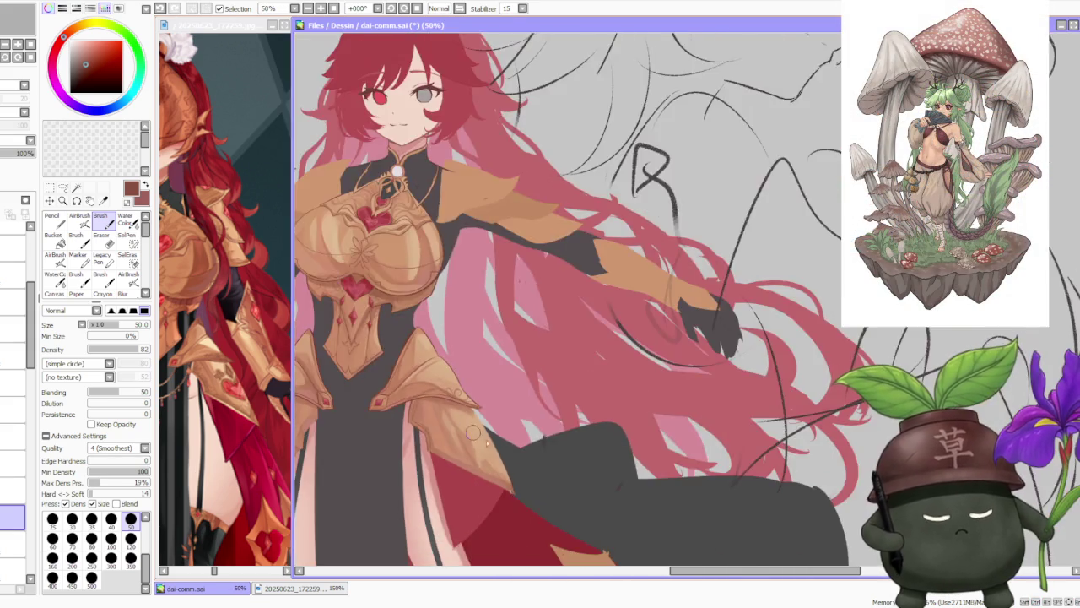
pyautogui.scroll(4, 454, 439)
pyautogui.scroll(-1, 388, 443)
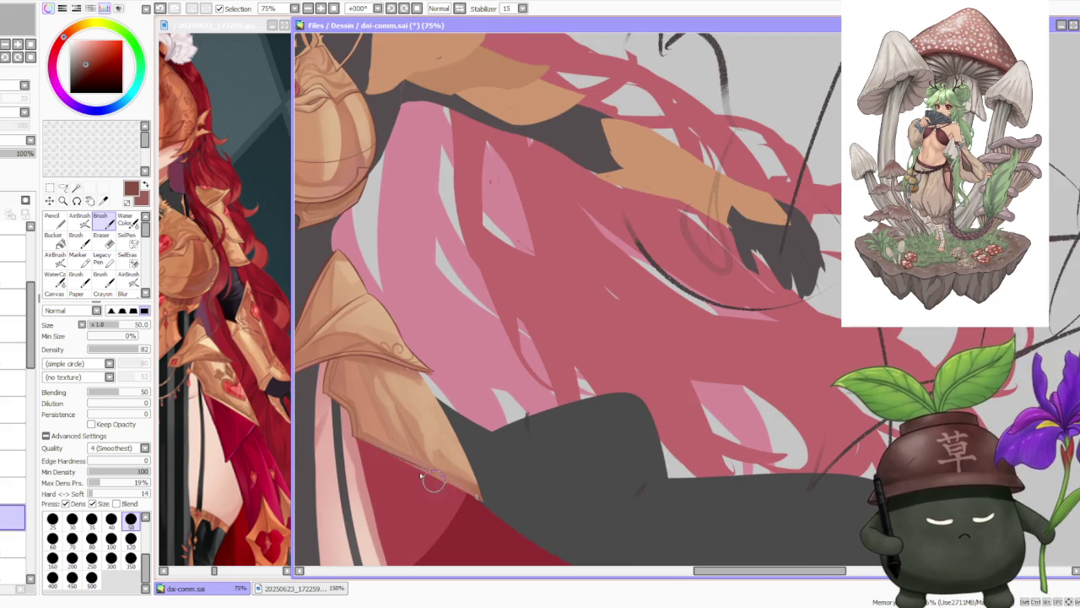
pyautogui.hotkey('ctrl', 'z')
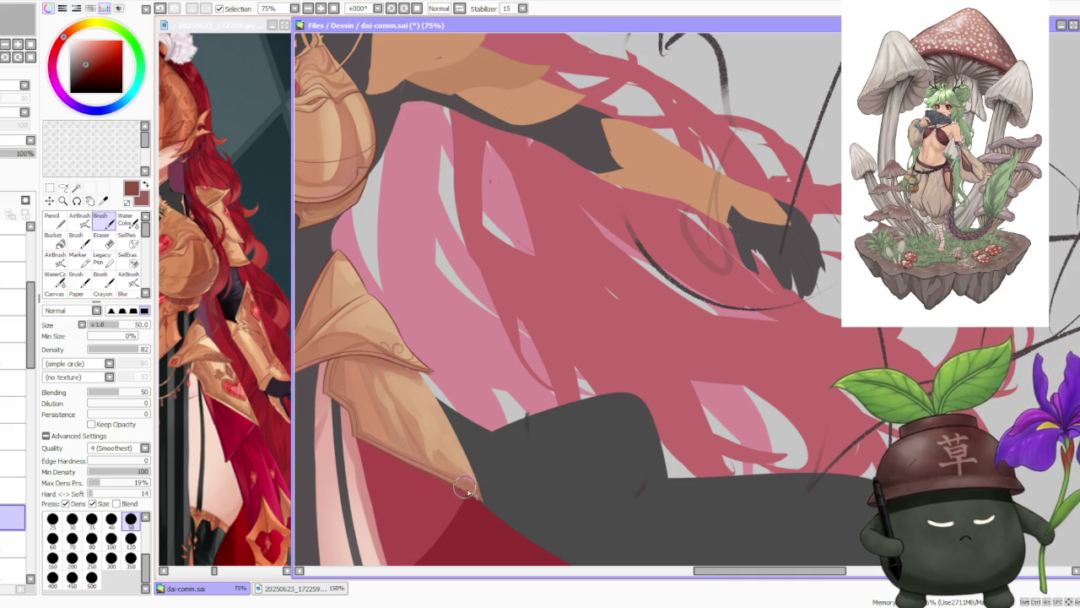
pyautogui.scroll(1, 464, 488)
pyautogui.scroll(1, 460, 485)
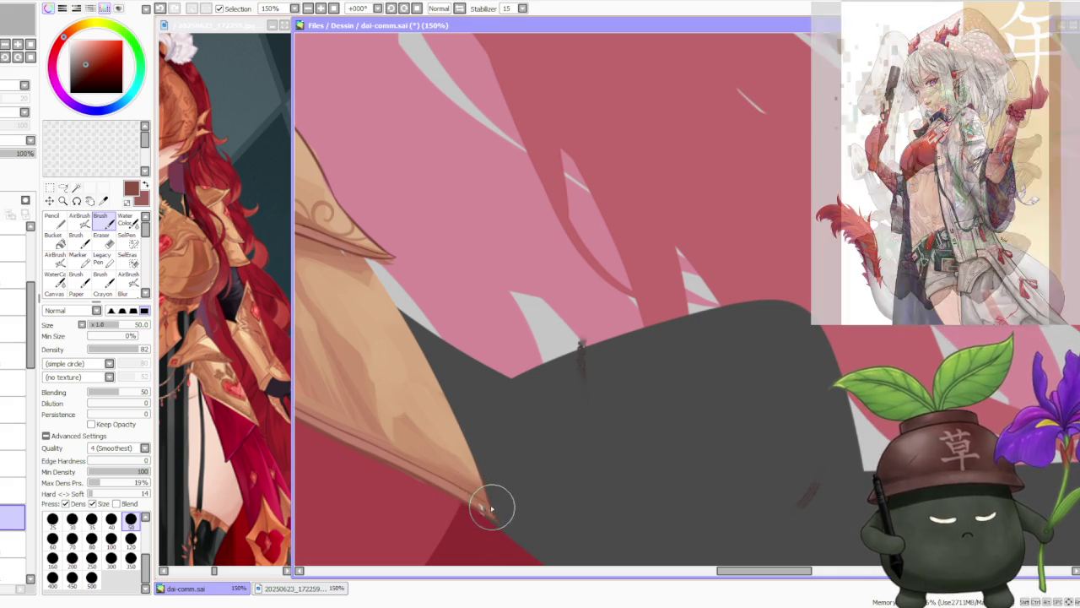
# Darken the lower-right edge of the long hip plate.
pyautogui.scroll(-3, 492, 506)
pyautogui.scroll(3, 426, 384)
pyautogui.scroll(1, 388, 384)
pyautogui.scroll(-1, 383, 384)
pyautogui.scroll(-2, 422, 384)
pyautogui.scroll(-1, 591, 253)
pyautogui.scroll(-2, 591, 253)
pyautogui.scroll(2, 638, 259)
pyautogui.scroll(1, 639, 259)
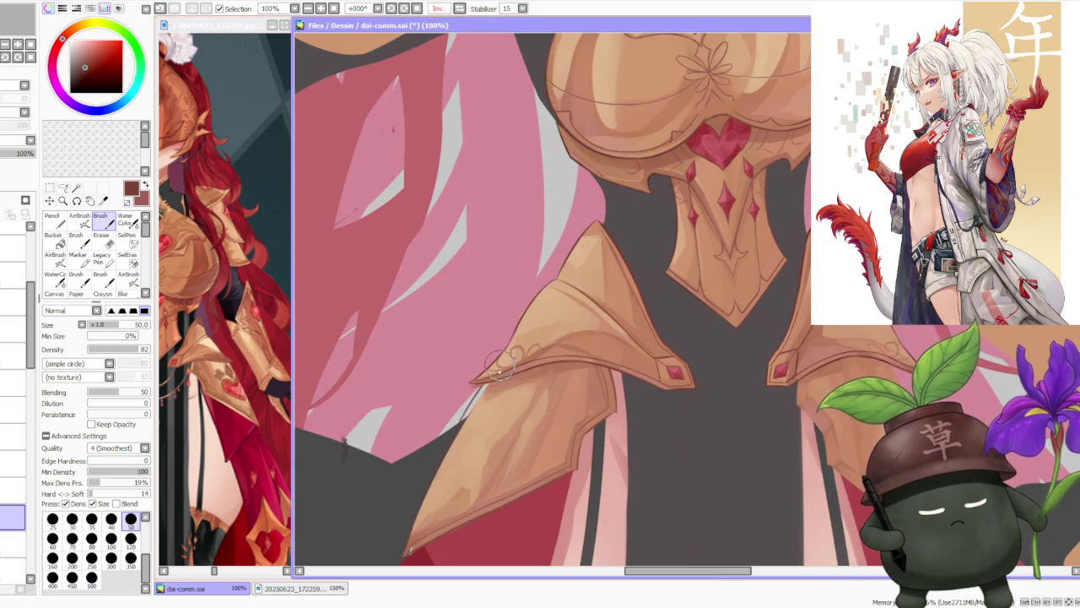
pyautogui.scroll(-2, 456, 431)
pyautogui.scroll(1, 474, 430)
pyautogui.scroll(1, 475, 426)
pyautogui.scroll(-2, 477, 431)
pyautogui.scroll(2, 481, 456)
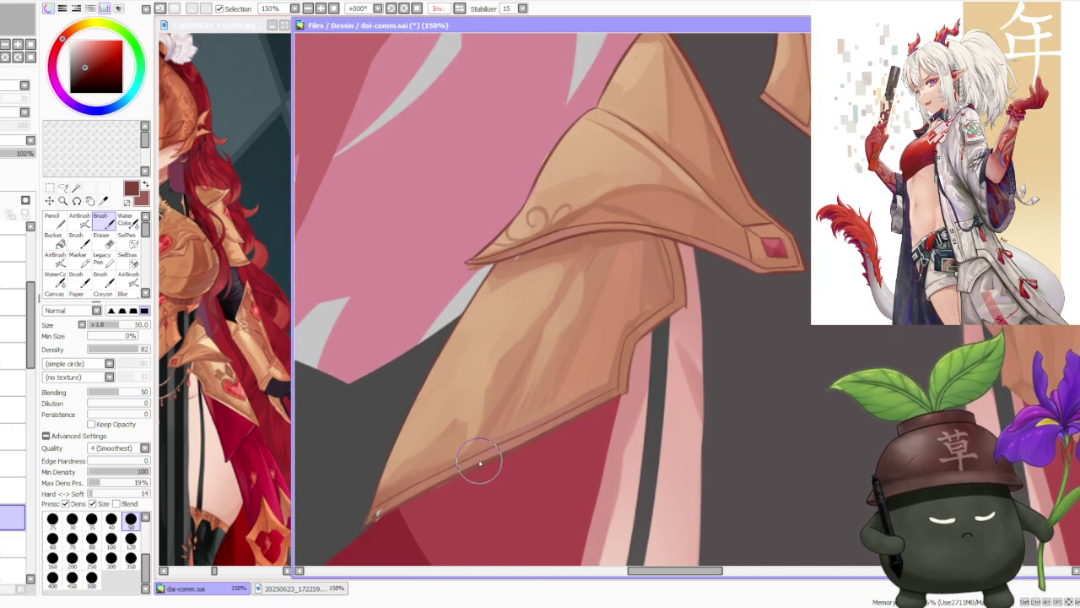
pyautogui.scroll(-1, 480, 462)
pyautogui.scroll(-2, 481, 460)
pyautogui.scroll(2, 521, 432)
pyautogui.scroll(-1, 572, 360)
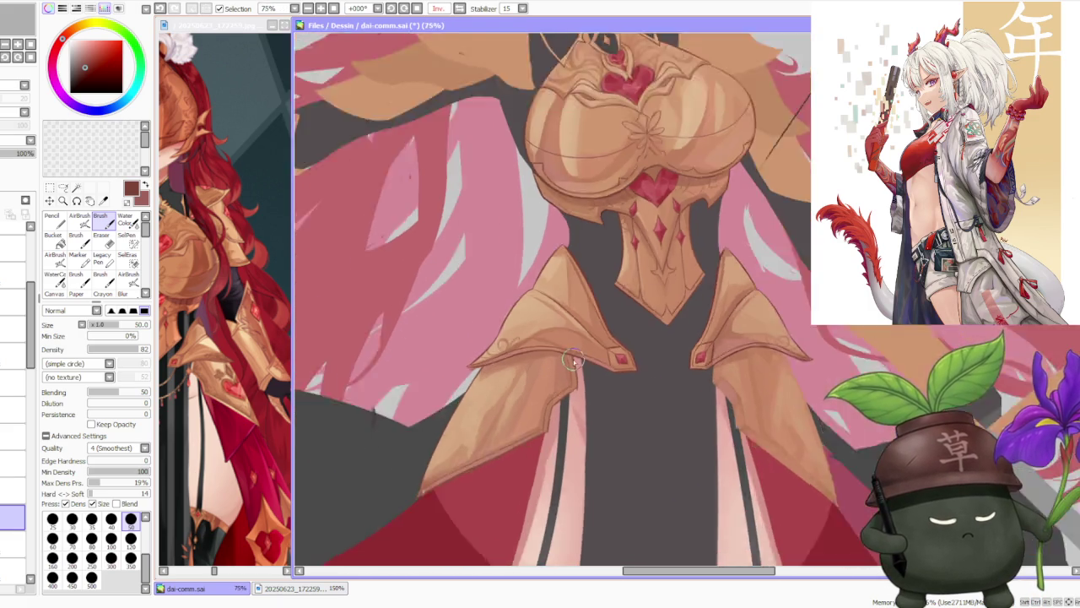
pyautogui.scroll(2, 572, 362)
pyautogui.scroll(1, 595, 370)
pyautogui.moveTo(540, 437); pyautogui.dragTo(513, 478)
# Draw a crisp dark line along the plate edge, touching up its top and lower parts.
pyautogui.scroll(-2, 521, 485)
pyautogui.scroll(-1, 527, 456)
pyautogui.scroll(-2, 501, 452)
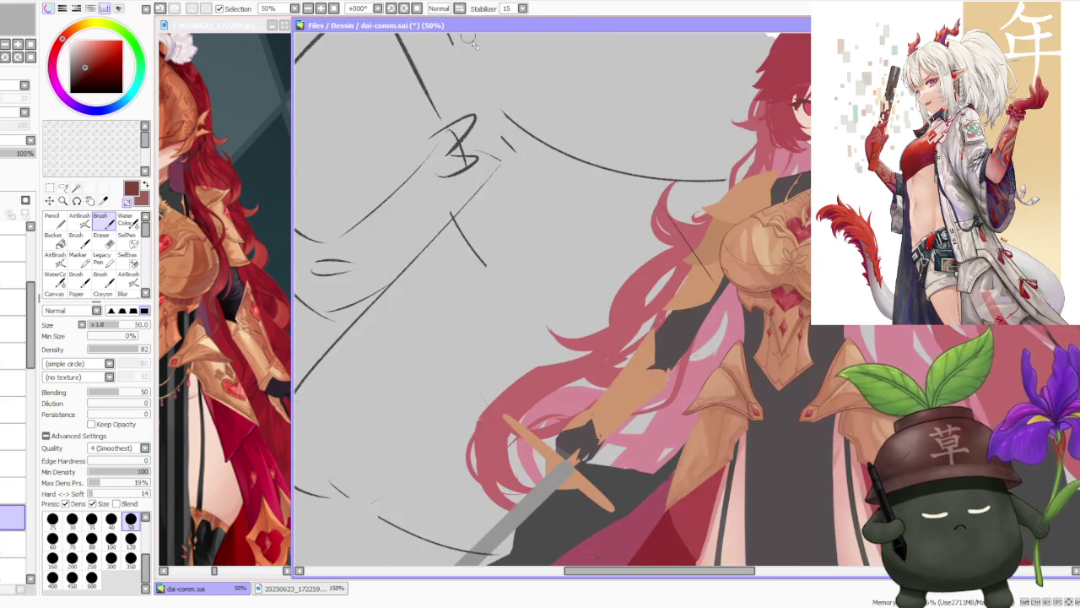
pyautogui.scroll(-2, 736, 200)
pyautogui.scroll(3, 620, 244)
pyautogui.scroll(2, 527, 380)
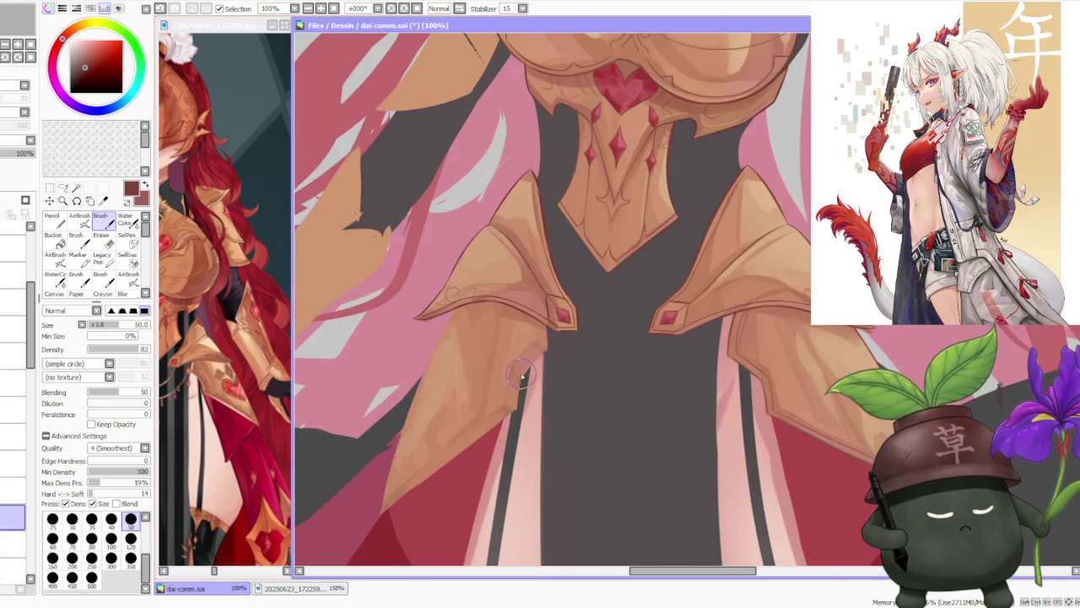
pyautogui.scroll(1, 505, 413)
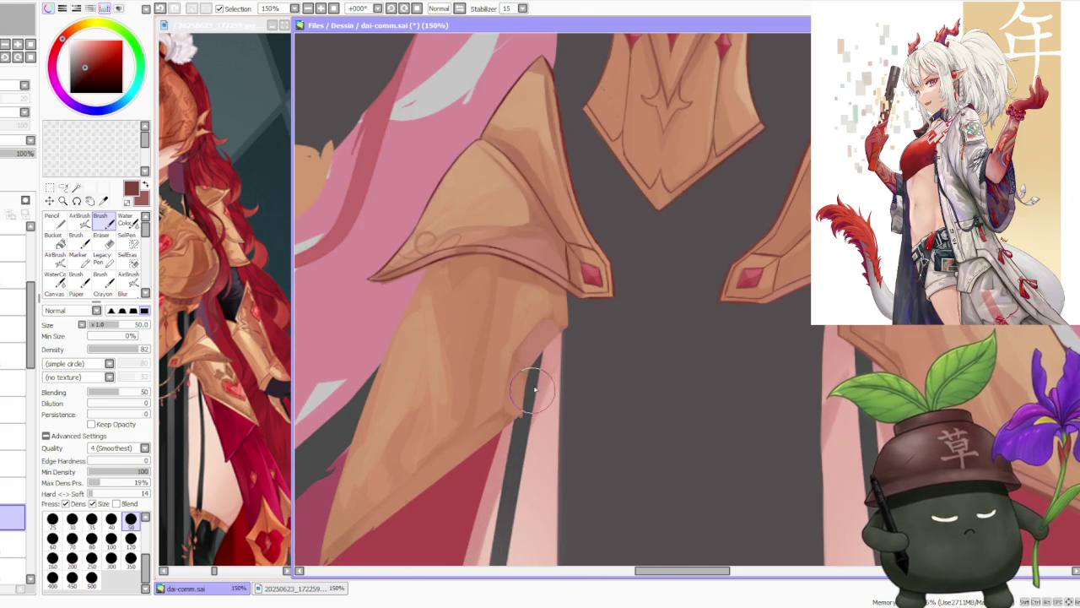
pyautogui.moveTo(566, 321); pyautogui.dragTo(561, 278)
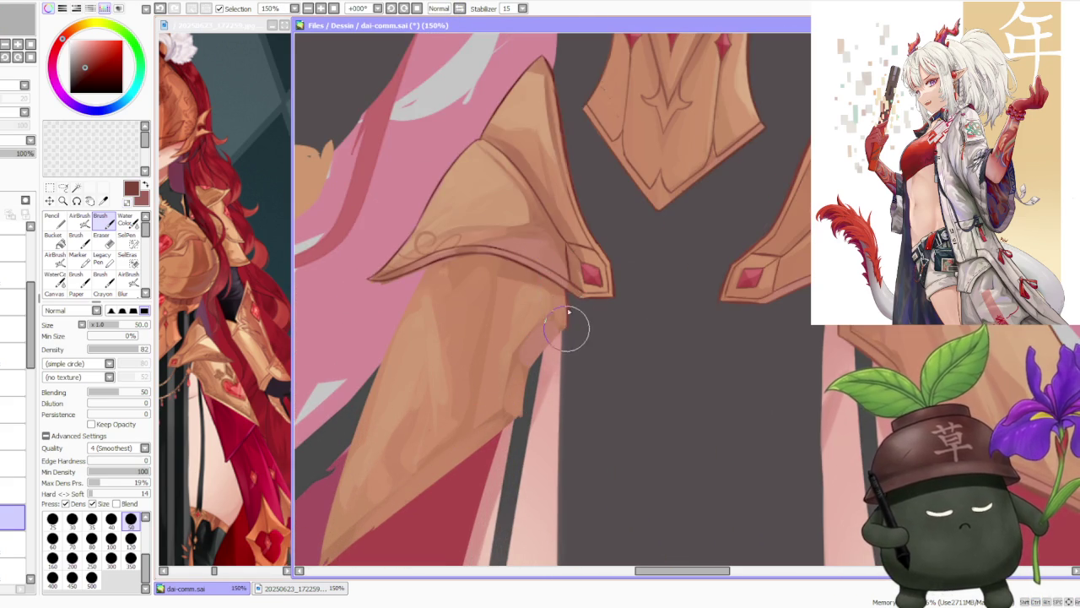
pyautogui.moveTo(568, 330); pyautogui.dragTo(555, 315)
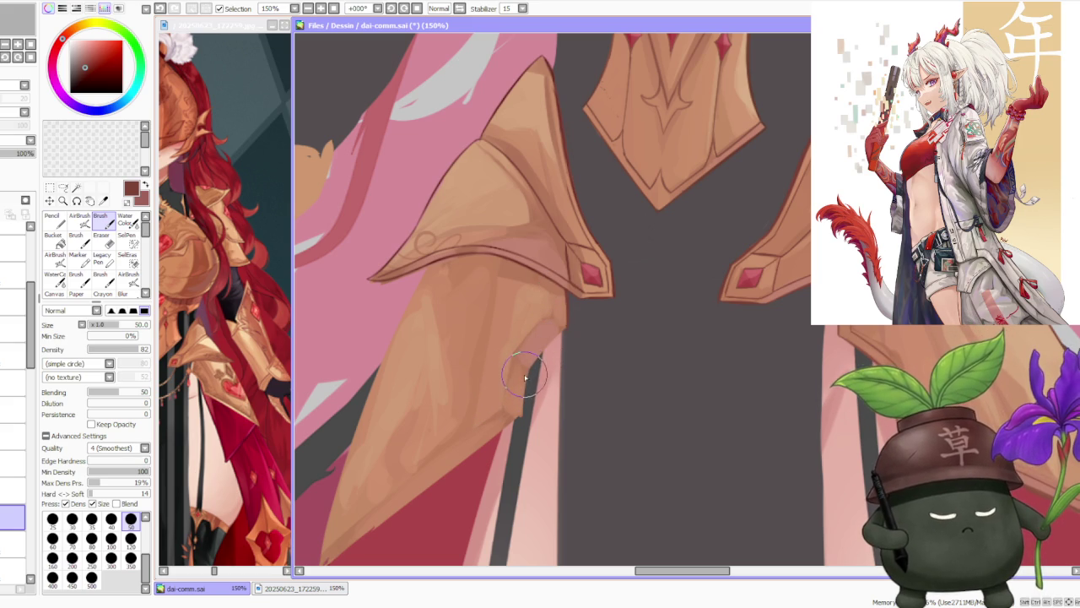
pyautogui.moveTo(524, 377)
pyautogui.mouseDown()
pyautogui.moveTo(559, 338)
pyautogui.moveTo(547, 346)
pyautogui.mouseUp()
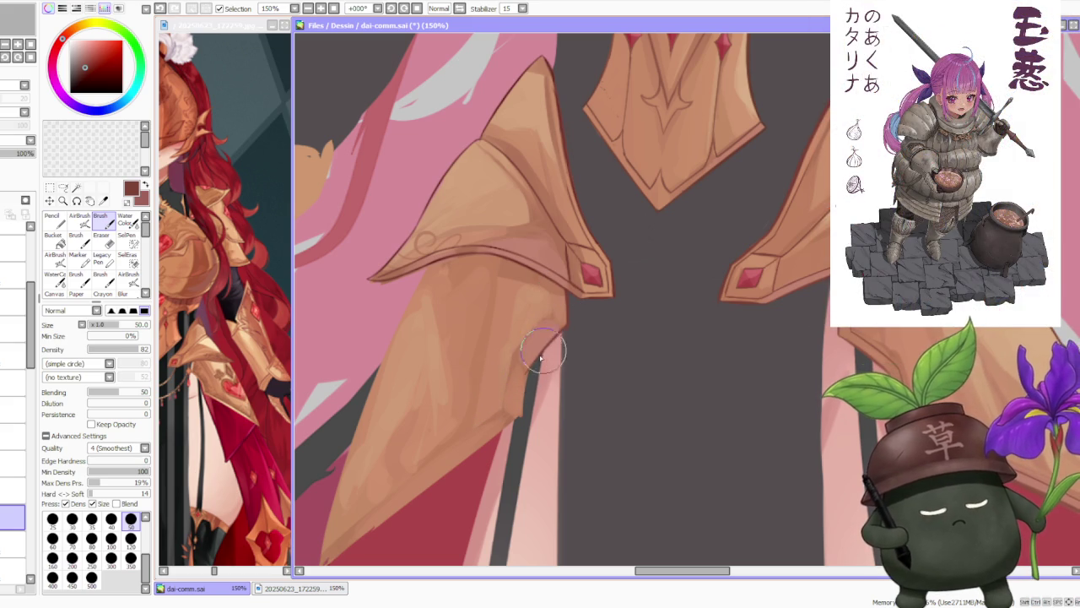
pyautogui.moveTo(477, 416); pyautogui.dragTo(522, 382)
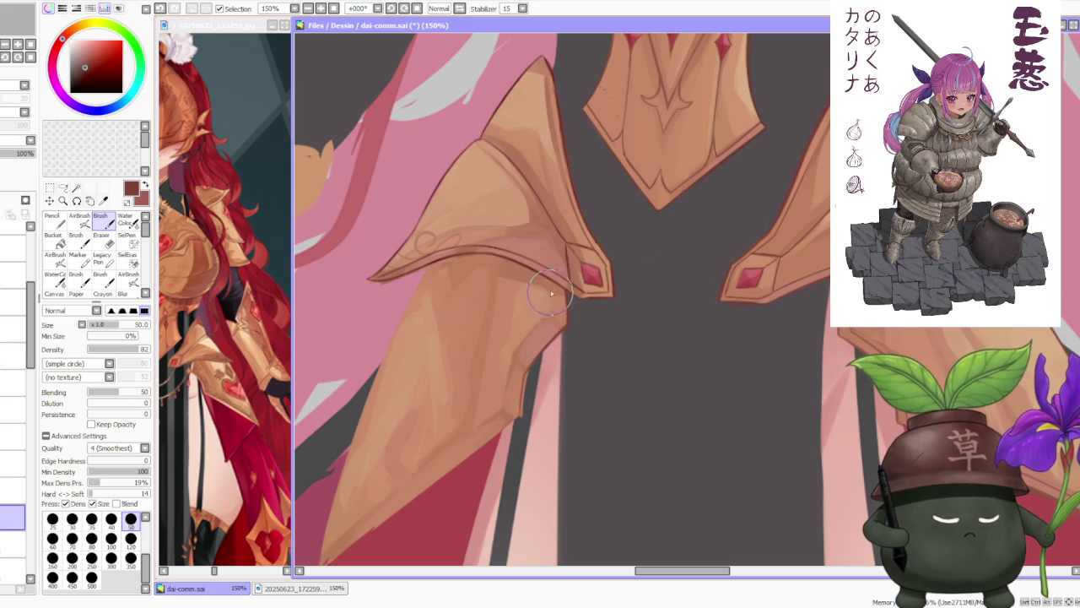
pyautogui.moveTo(557, 319); pyautogui.dragTo(555, 325)
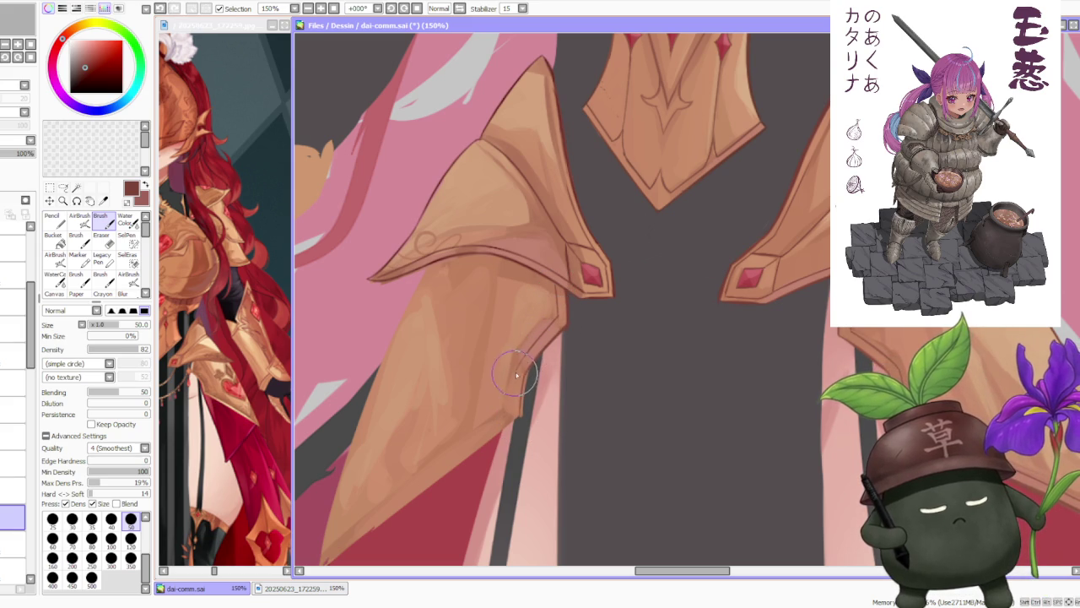
# Mirror the canvas view with H to check the tasset's shape.
pyautogui.scroll(-3, 532, 388)
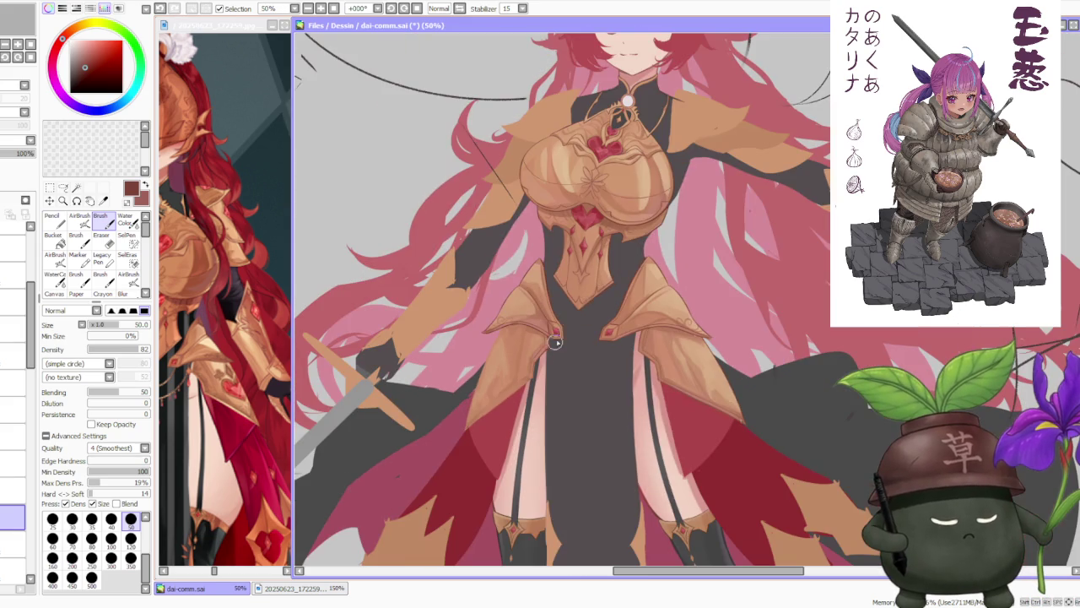
pyautogui.scroll(2, 564, 346)
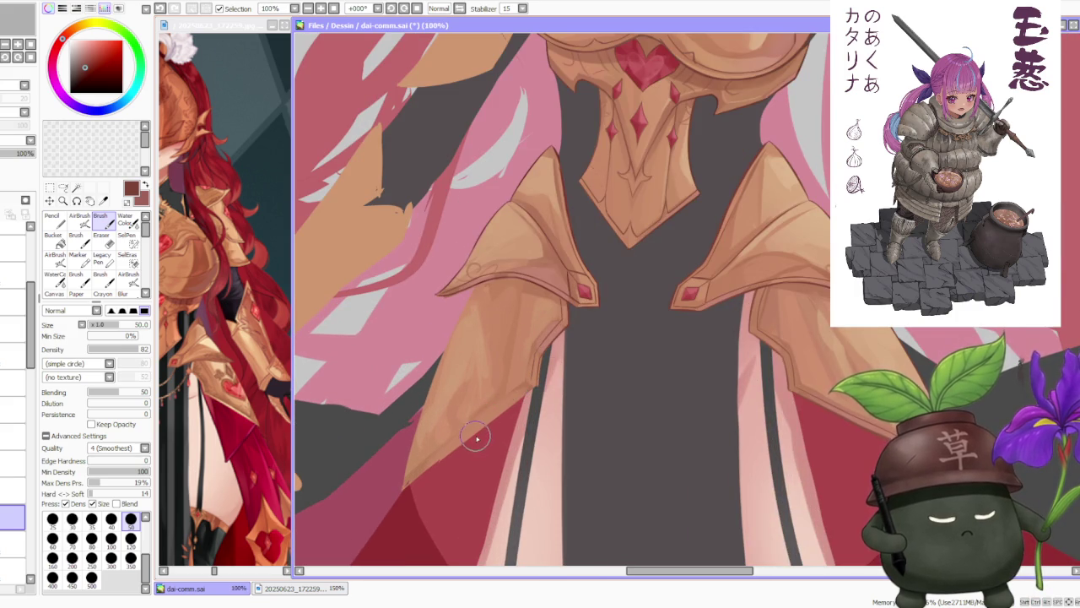
pyautogui.scroll(-2, 477, 438)
pyautogui.press('h')
pyautogui.scroll(-2, 766, 203)
pyautogui.scroll(2, 766, 203)
pyautogui.scroll(1, 417, 369)
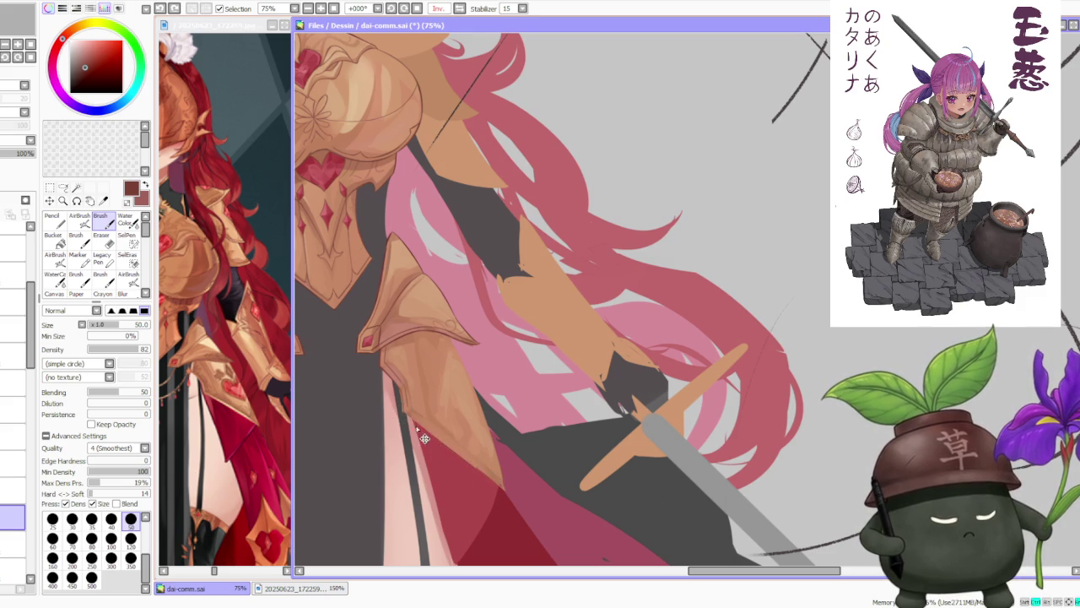
pyautogui.scroll(1, 469, 462)
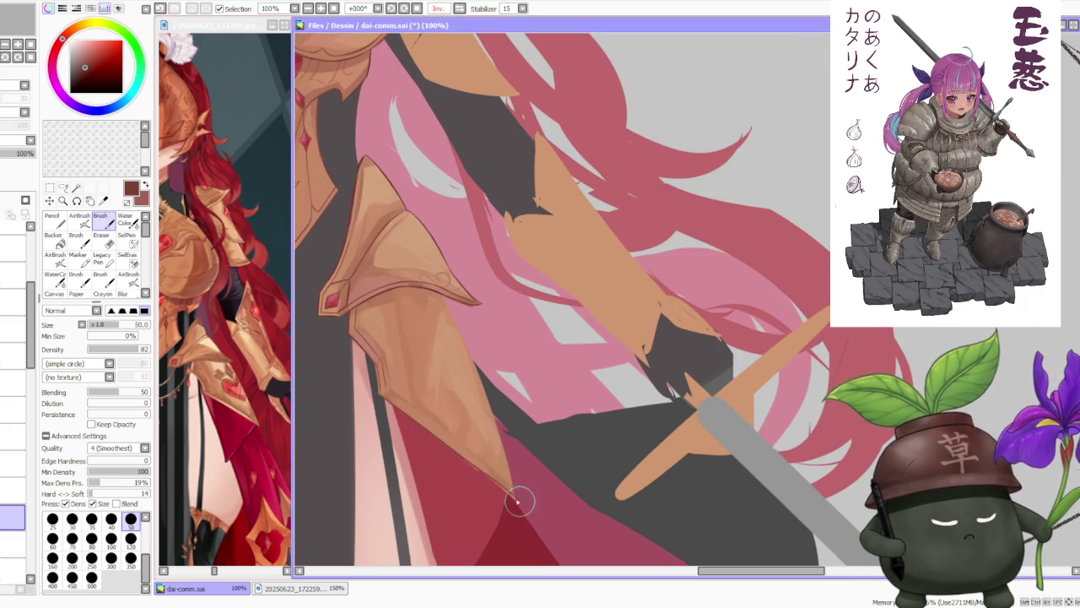
pyautogui.scroll(1, 512, 496)
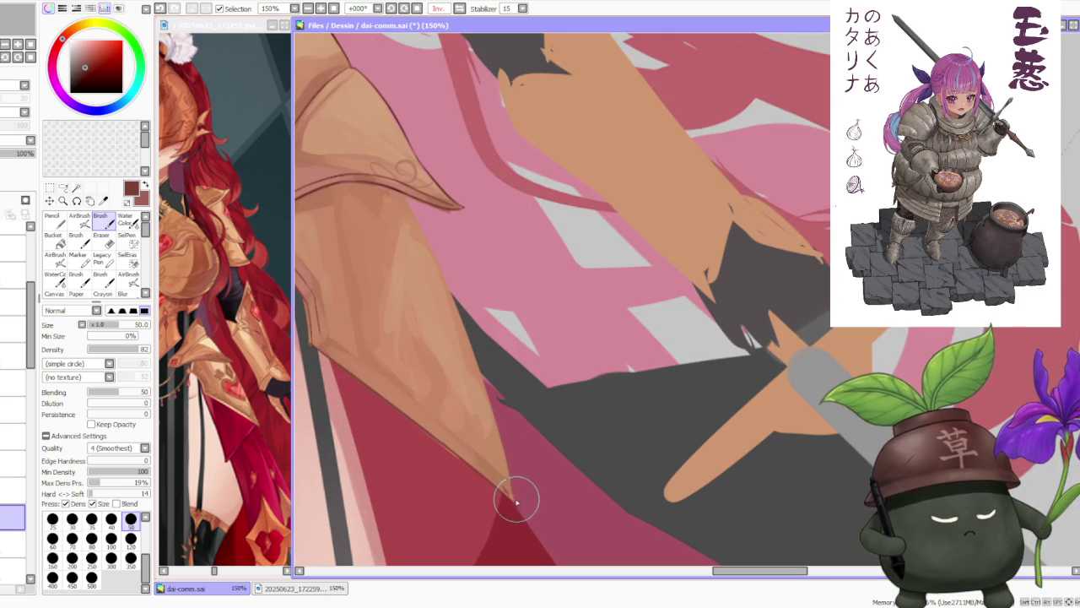
pyautogui.scroll(-1, 512, 493)
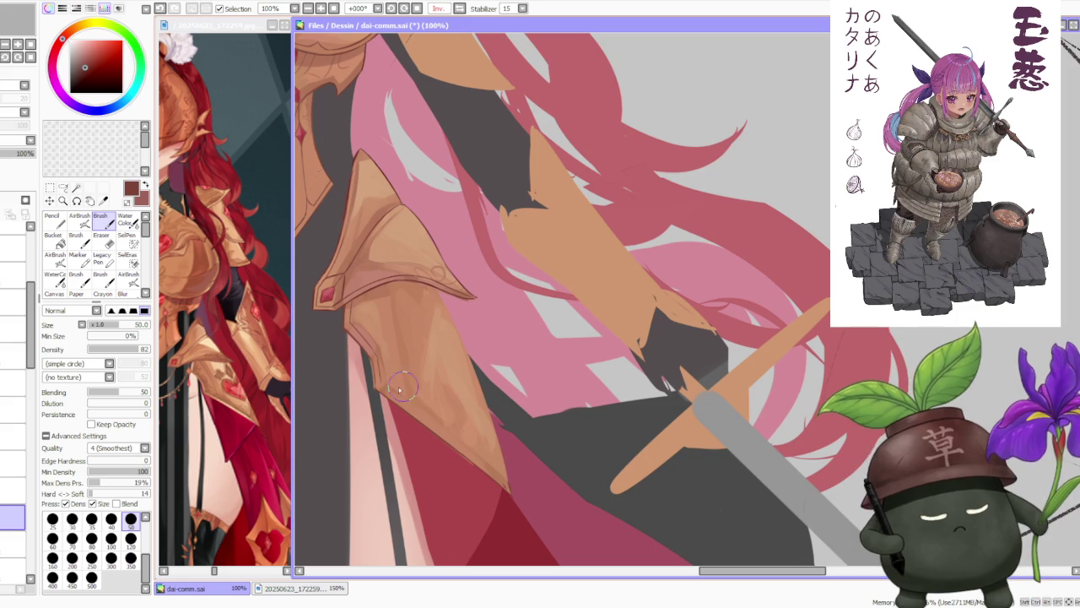
pyautogui.scroll(1, 382, 388)
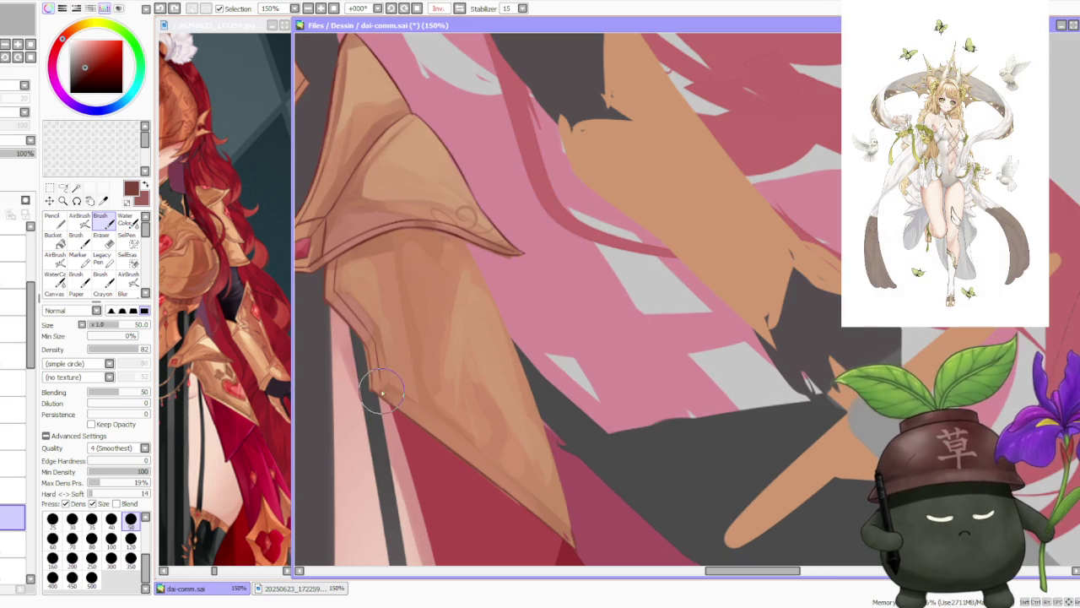
pyautogui.scroll(-2, 379, 372)
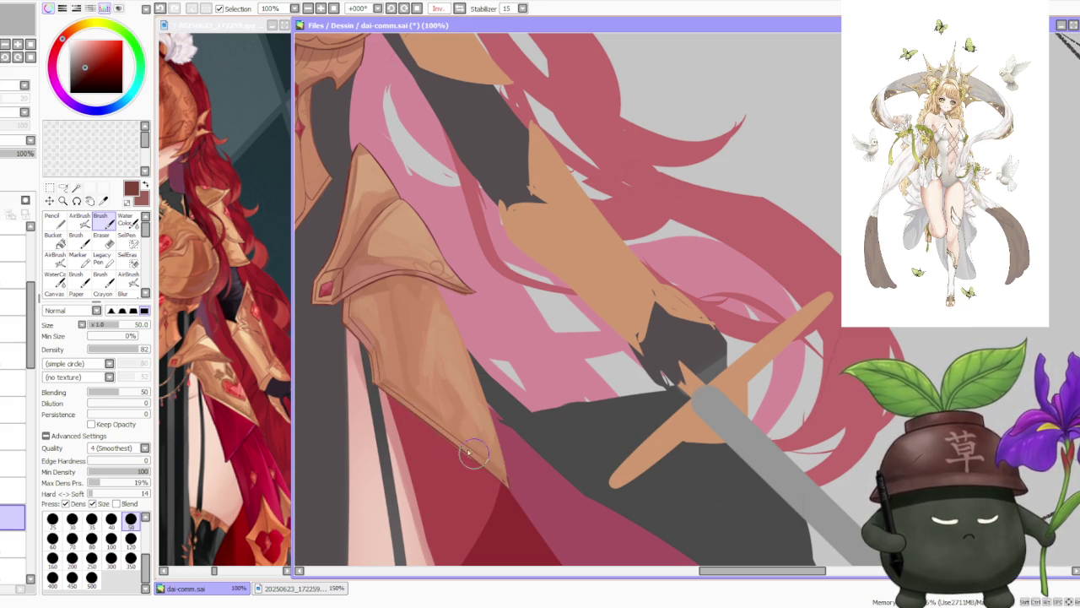
# Outline the tasset's lower edge with a thin dark line down to its tip.
pyautogui.moveTo(424, 416); pyautogui.dragTo(493, 473)
pyautogui.moveTo(426, 414); pyautogui.dragTo(507, 485)
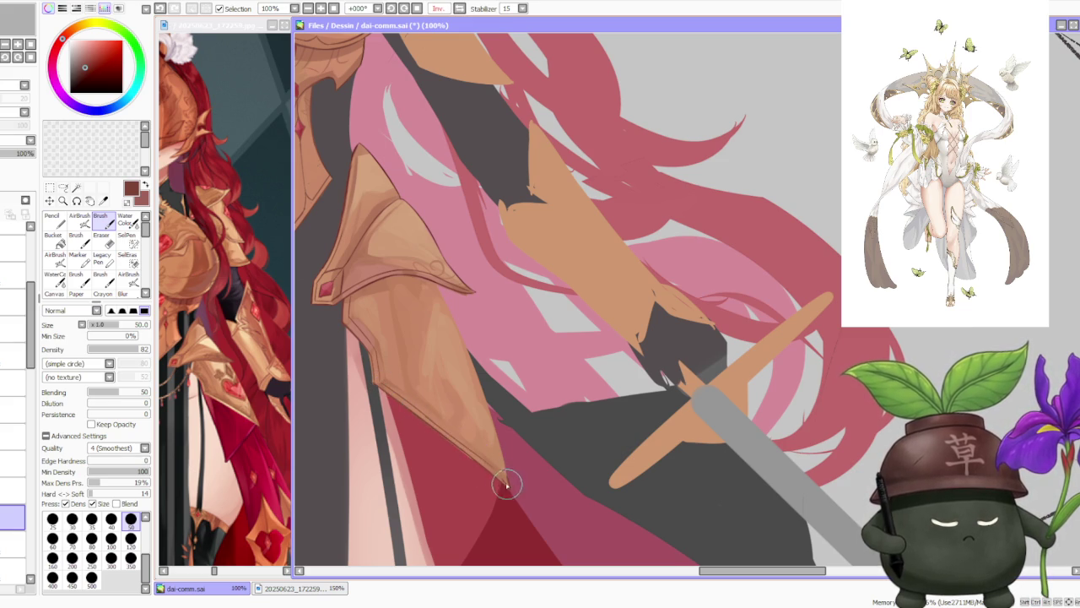
pyautogui.moveTo(425, 414)
pyautogui.mouseDown()
pyautogui.moveTo(494, 473)
pyautogui.moveTo(475, 455)
pyautogui.mouseUp()
pyautogui.moveTo(511, 488); pyautogui.dragTo(507, 480)
pyautogui.scroll(-2, 472, 421)
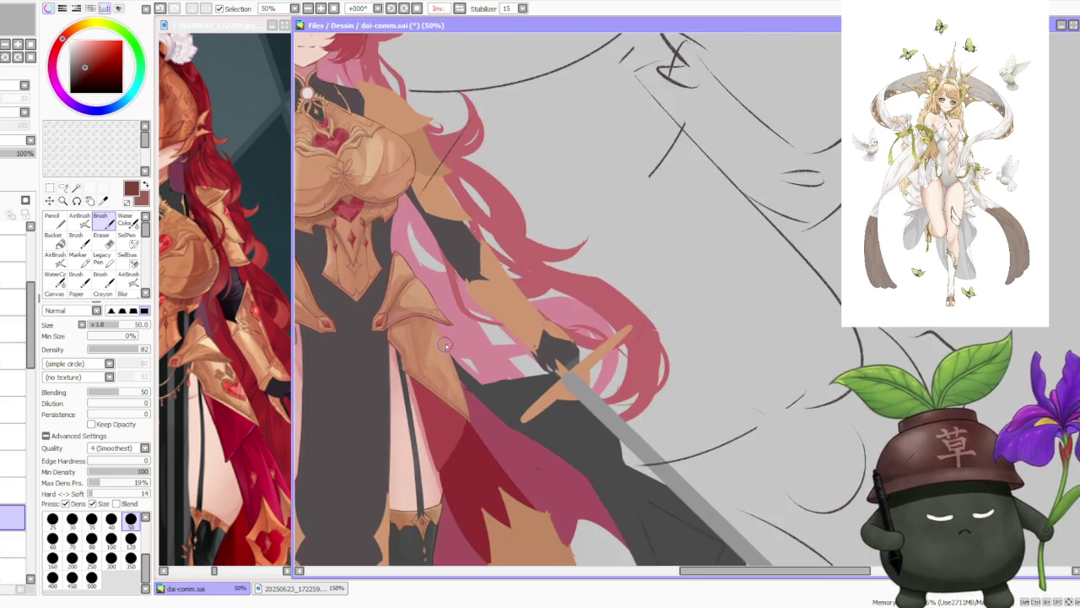
# Unmirror the canvas and line the left tasset's edge with a dark stroke.
pyautogui.scroll(-1, 458, 203)
pyautogui.click(459, 8)
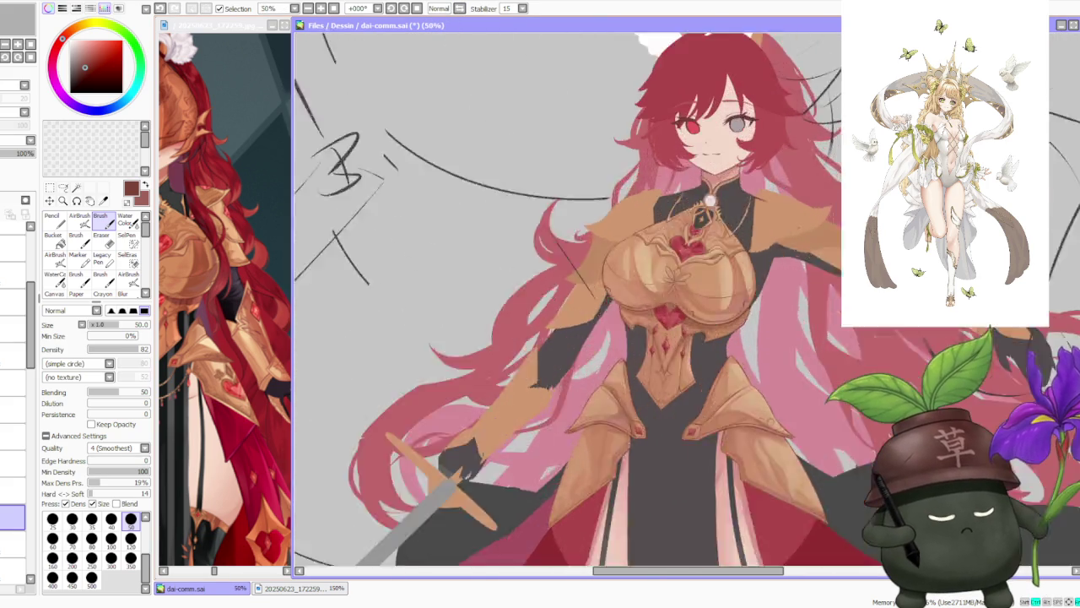
pyautogui.scroll(2, 692, 433)
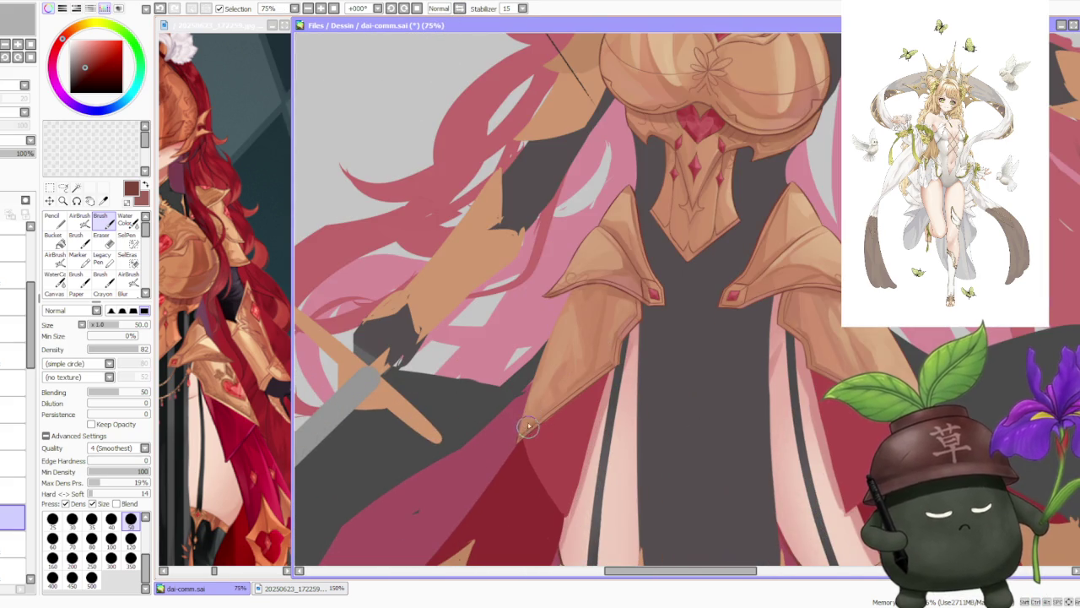
pyautogui.moveTo(518, 432); pyautogui.dragTo(579, 287)
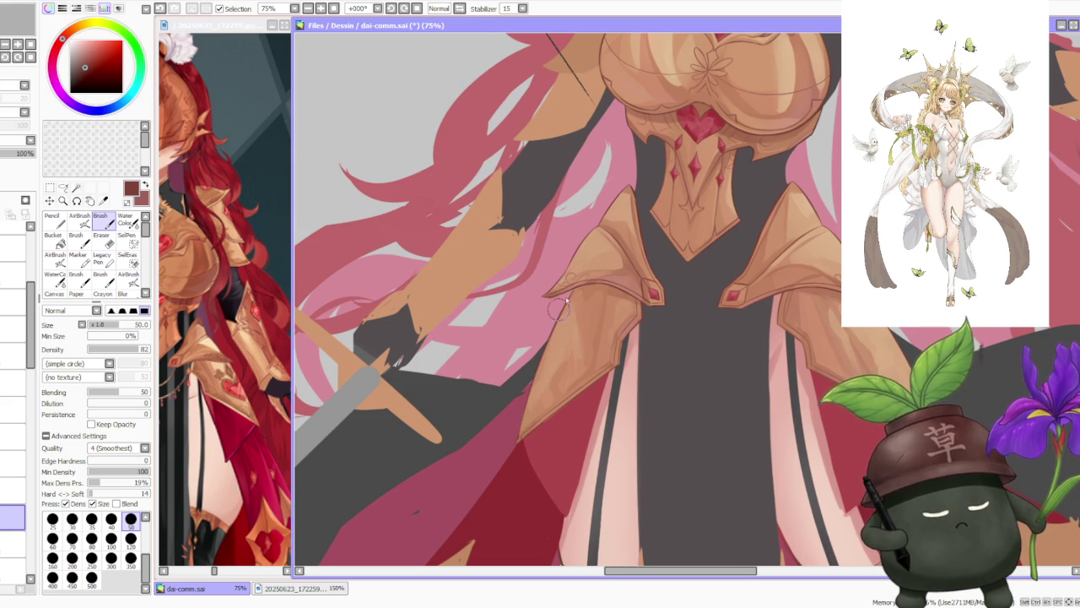
pyautogui.scroll(-1, 557, 314)
pyautogui.scroll(-2, 588, 302)
pyautogui.scroll(2, 690, 248)
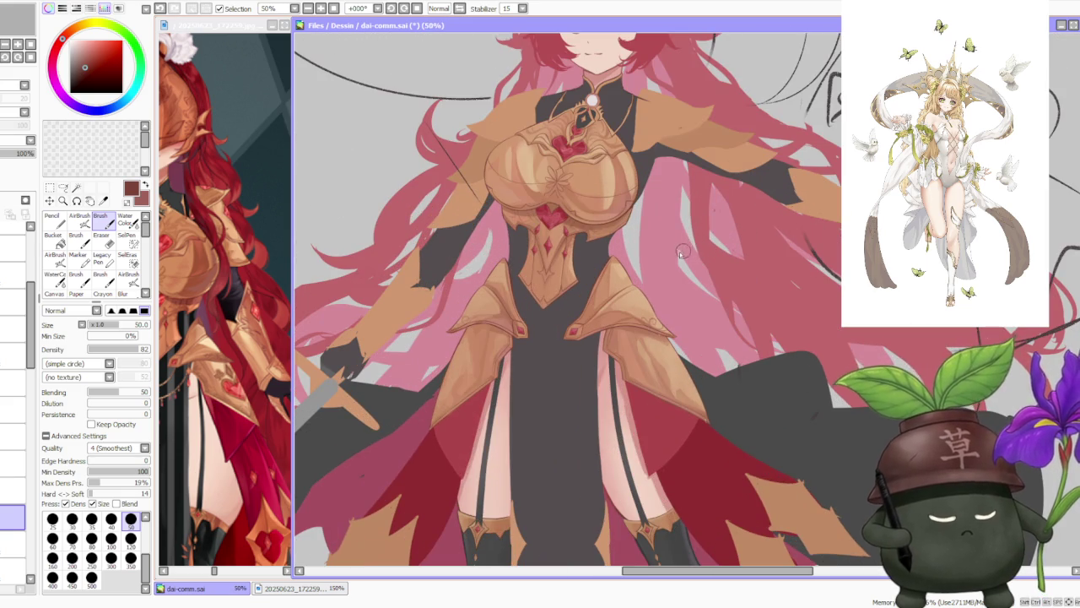
pyautogui.scroll(2, 562, 308)
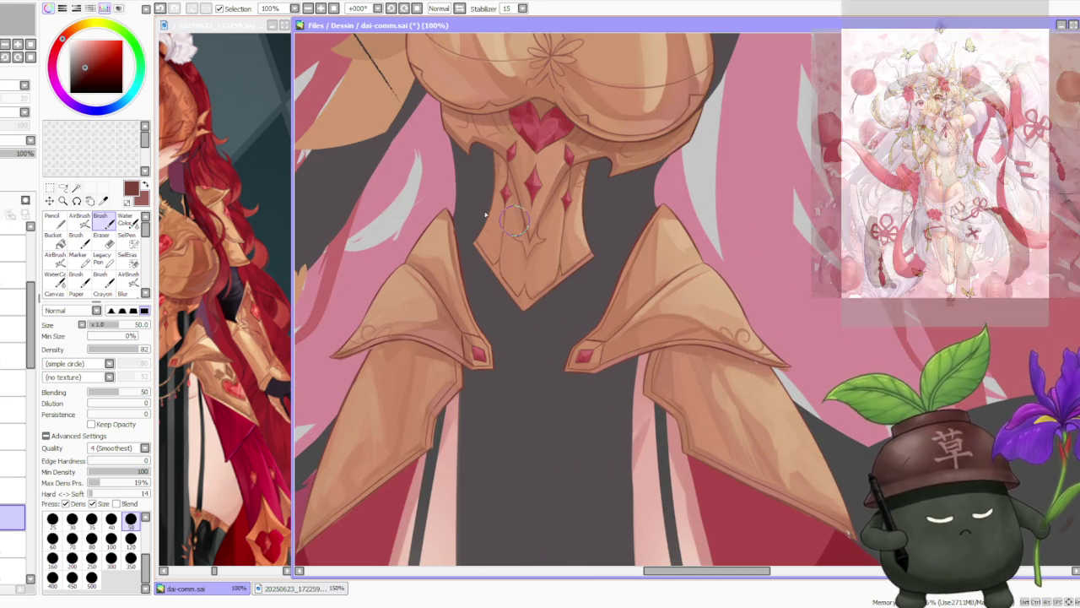
# Lasso the inner edge below the gem and Free Deform it slightly downward.
pyautogui.click(62, 188)
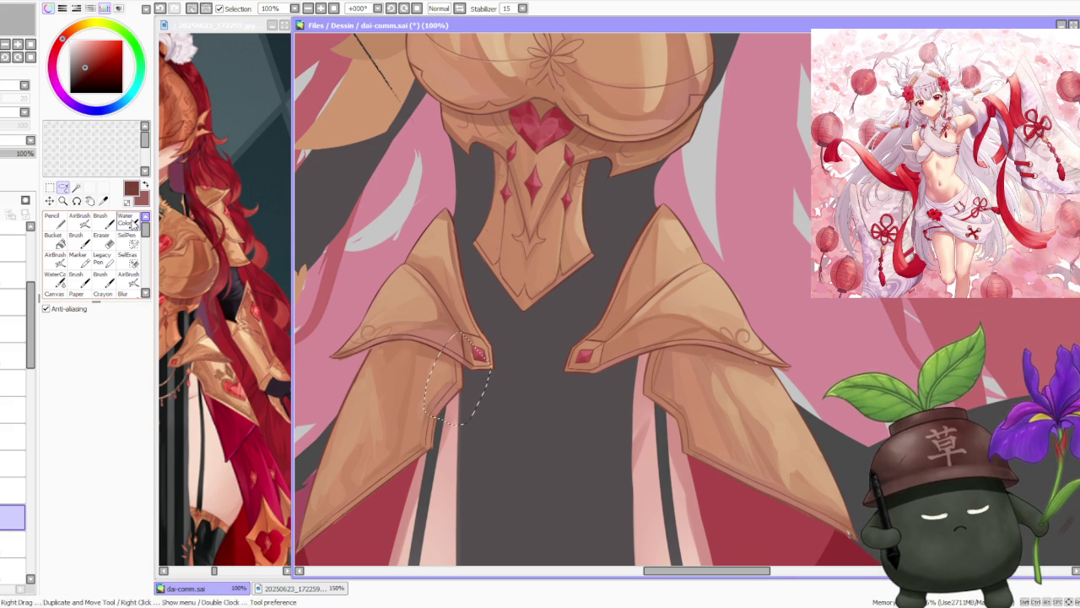
pyautogui.hotkey('ctrl', 't')
pyautogui.click(68, 367)
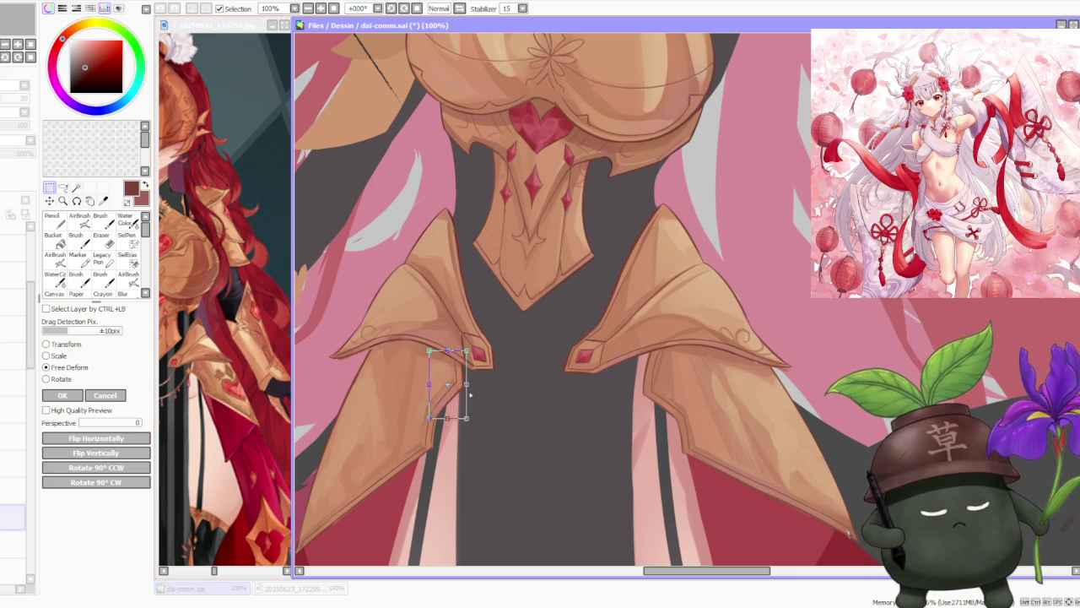
pyautogui.moveTo(466, 384); pyautogui.dragTo(466, 397)
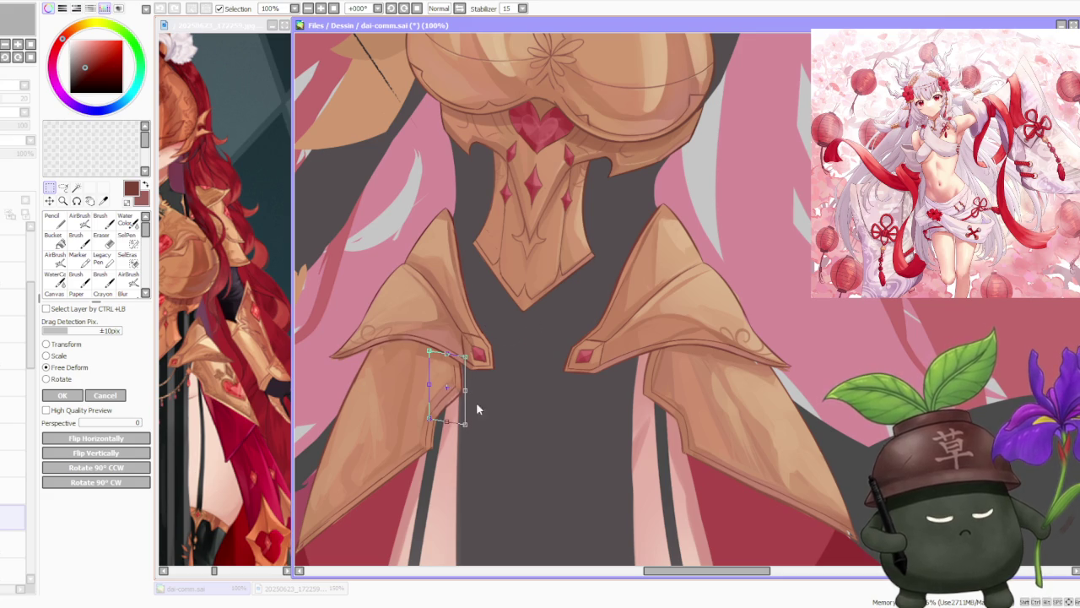
pyautogui.click(82, 394)
pyautogui.click(101, 221)
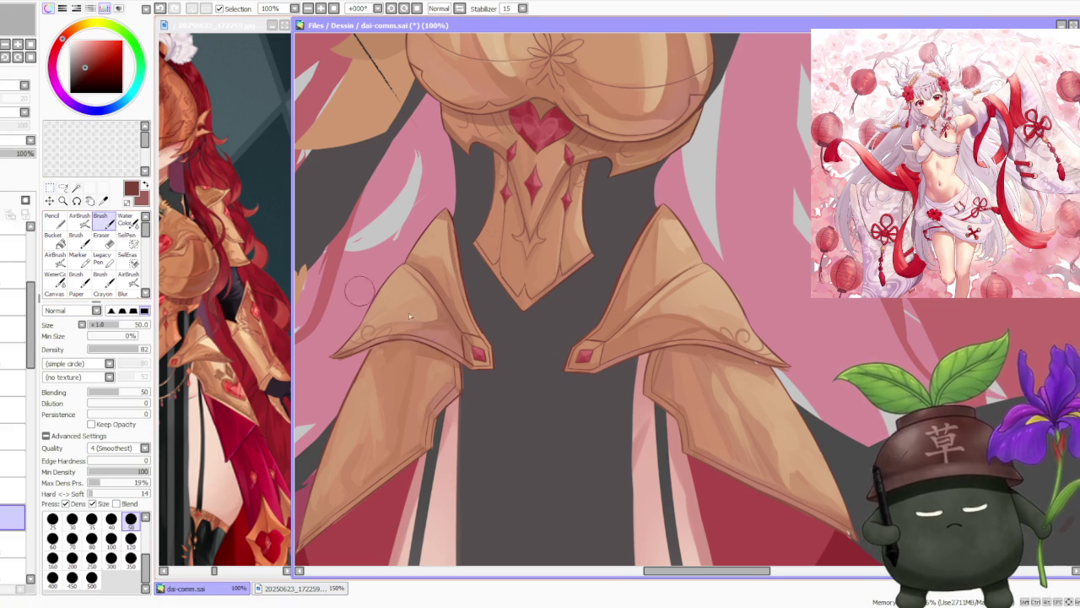
# Switch painting layer and draw a thin dark line along the left tasset's lower edge.
pyautogui.scroll(1, 467, 370)
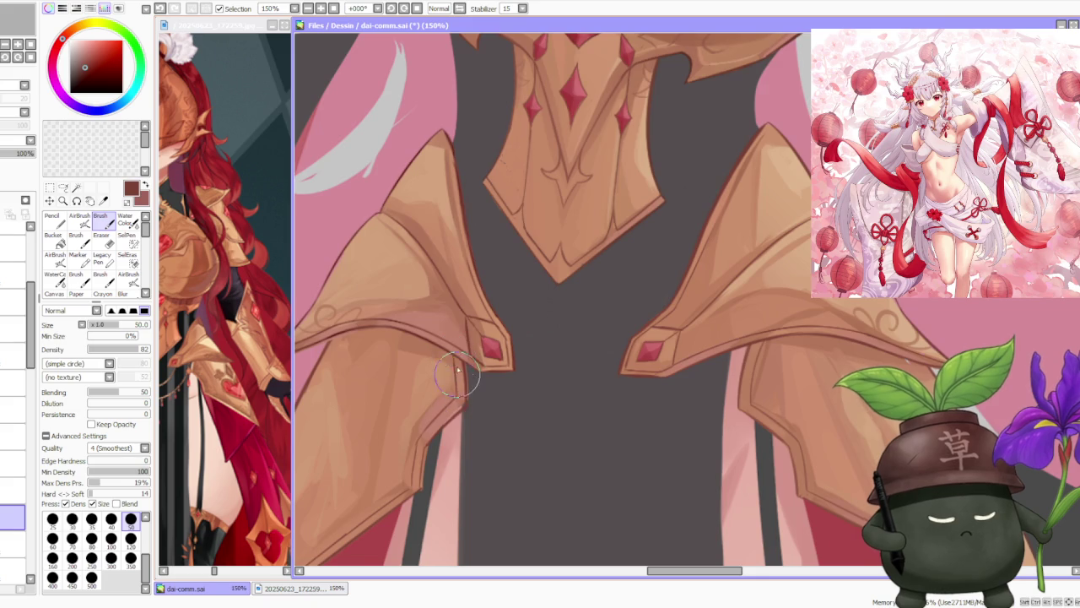
pyautogui.scroll(-1, 457, 378)
pyautogui.scroll(2, 489, 384)
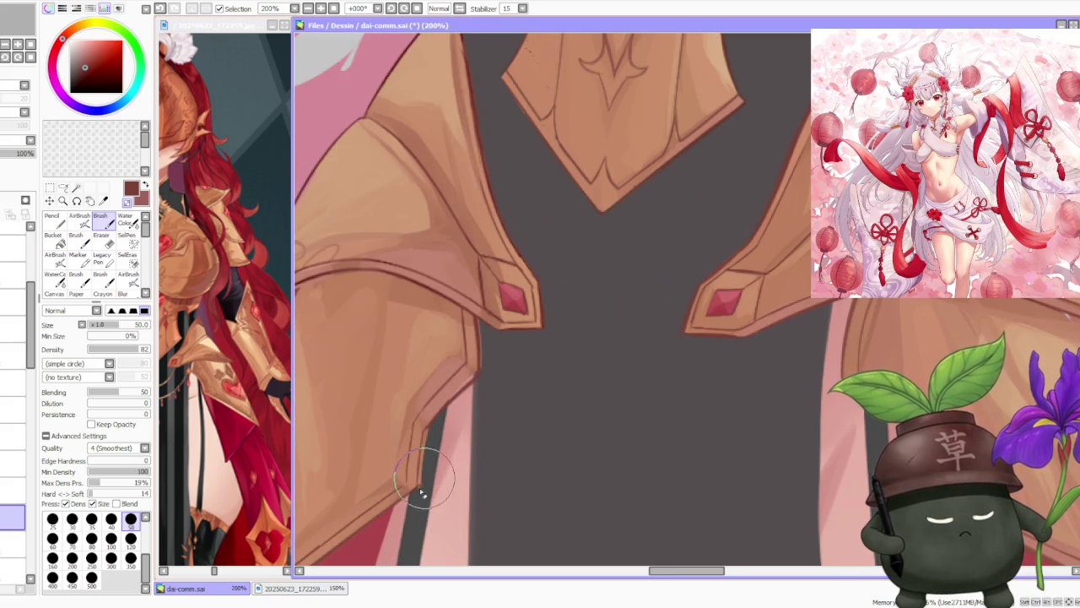
pyautogui.scroll(-4, 418, 489)
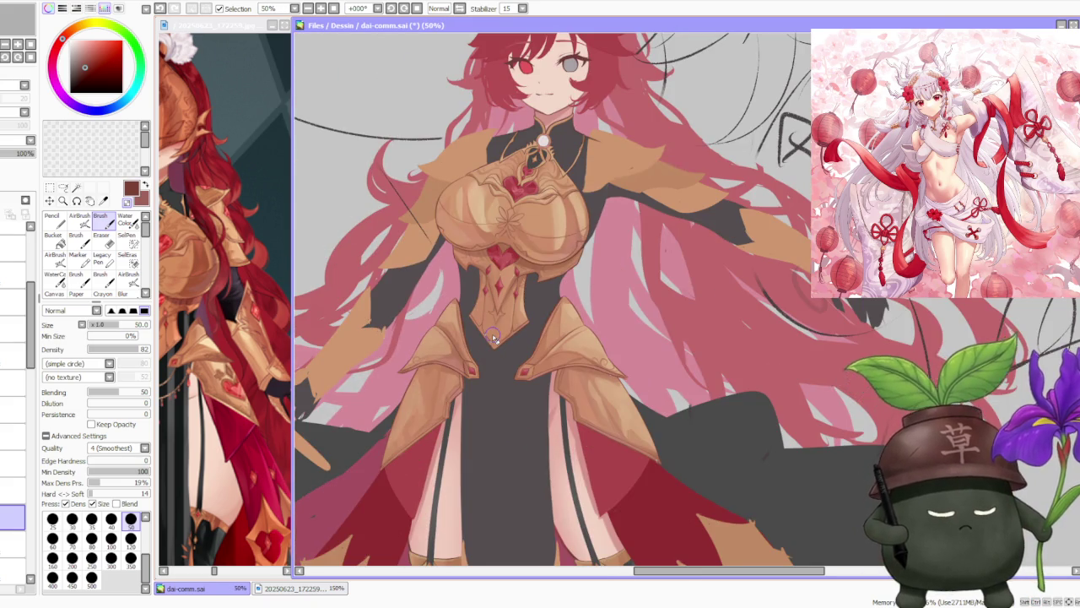
pyautogui.scroll(-1, 494, 338)
pyautogui.scroll(-1, 495, 337)
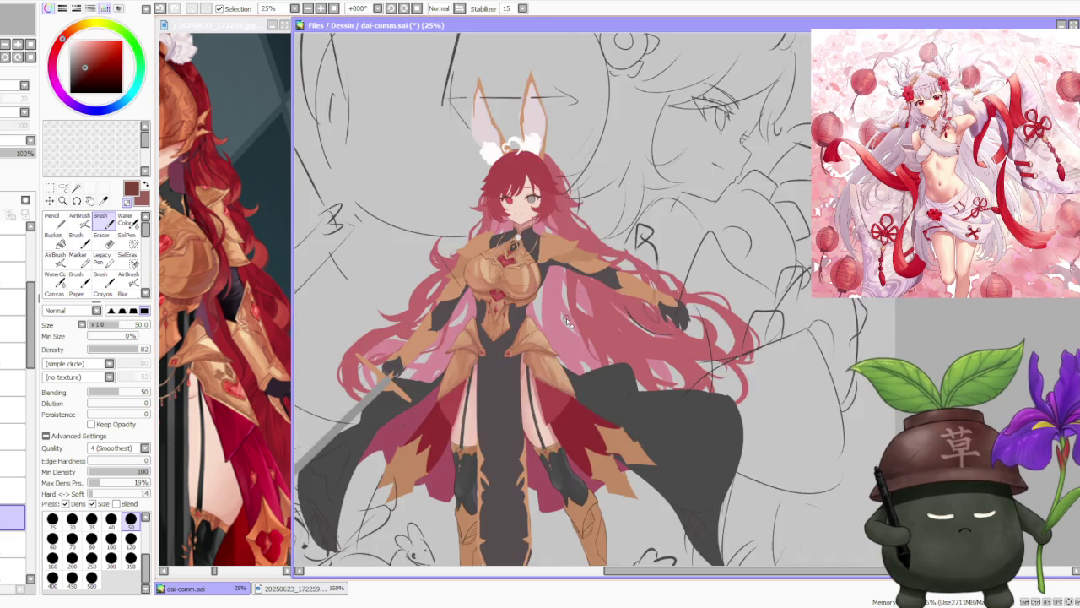
pyautogui.scroll(-1, 567, 322)
pyautogui.scroll(1, 560, 334)
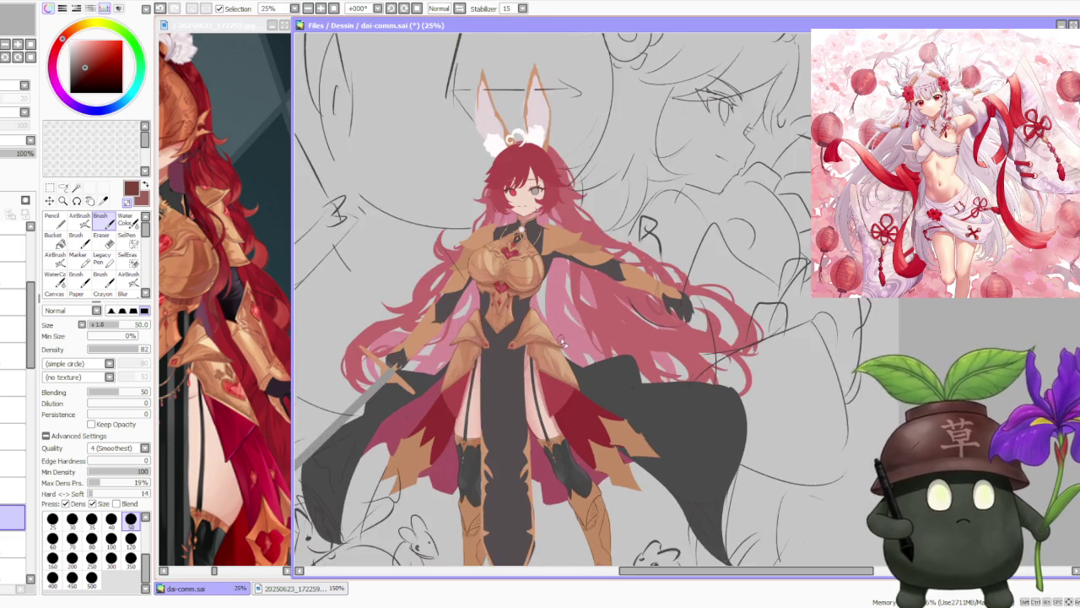
pyautogui.scroll(1, 562, 341)
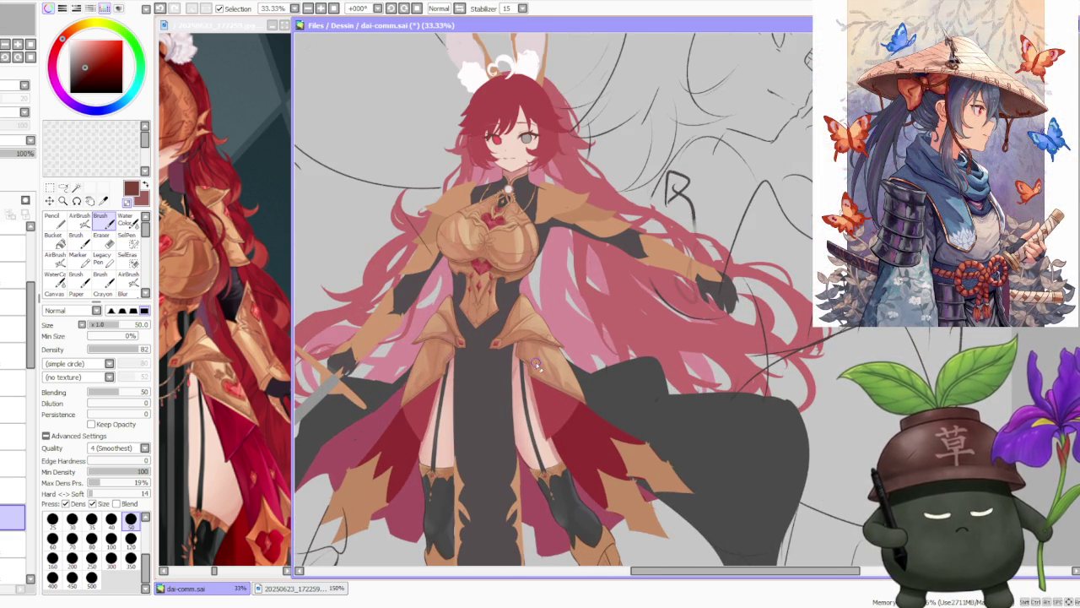
pyautogui.scroll(1, 536, 364)
pyautogui.scroll(-1, 527, 363)
pyautogui.scroll(-1, 528, 363)
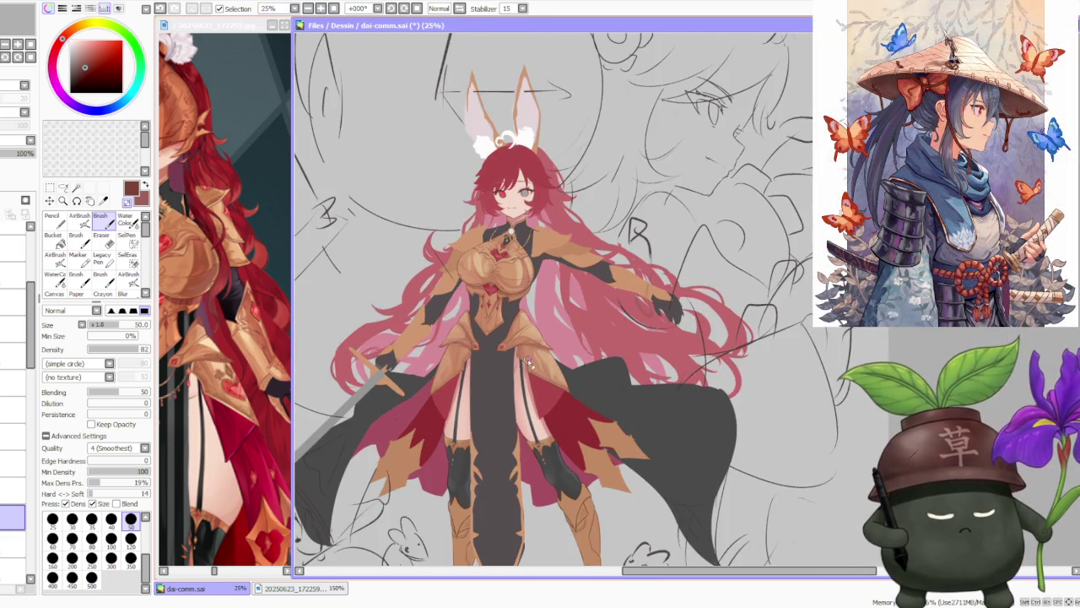
pyautogui.scroll(2, 520, 375)
pyautogui.scroll(1, 499, 360)
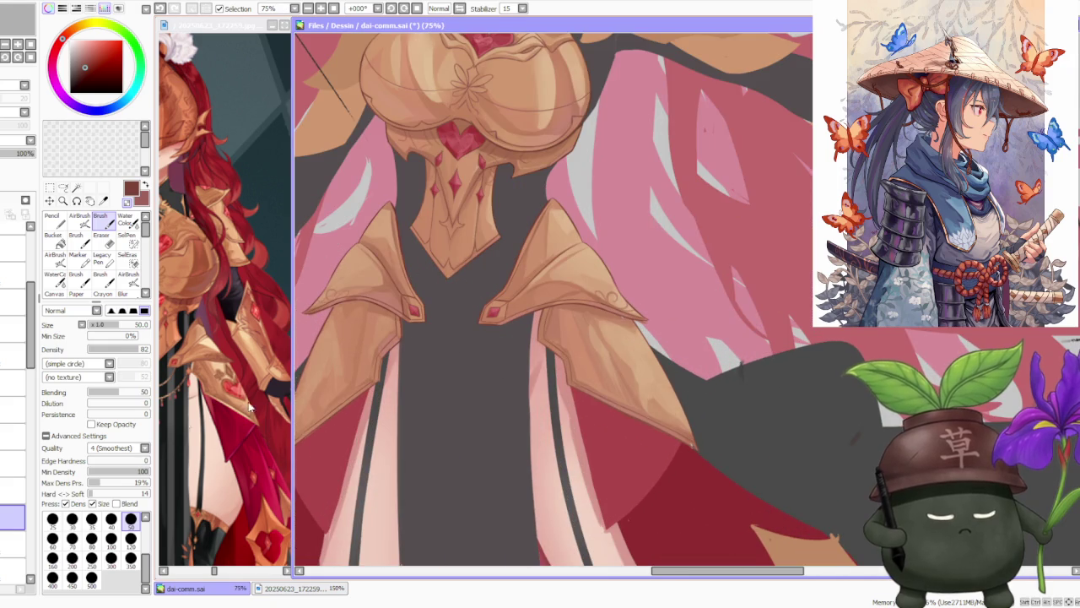
pyautogui.click(13, 571)
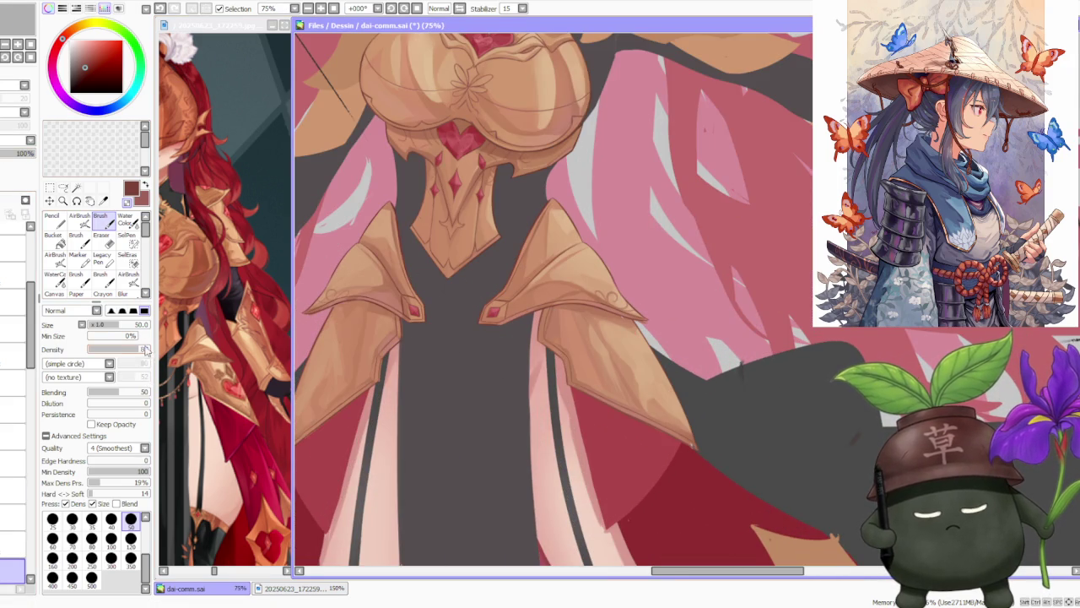
pyautogui.scroll(2, 396, 334)
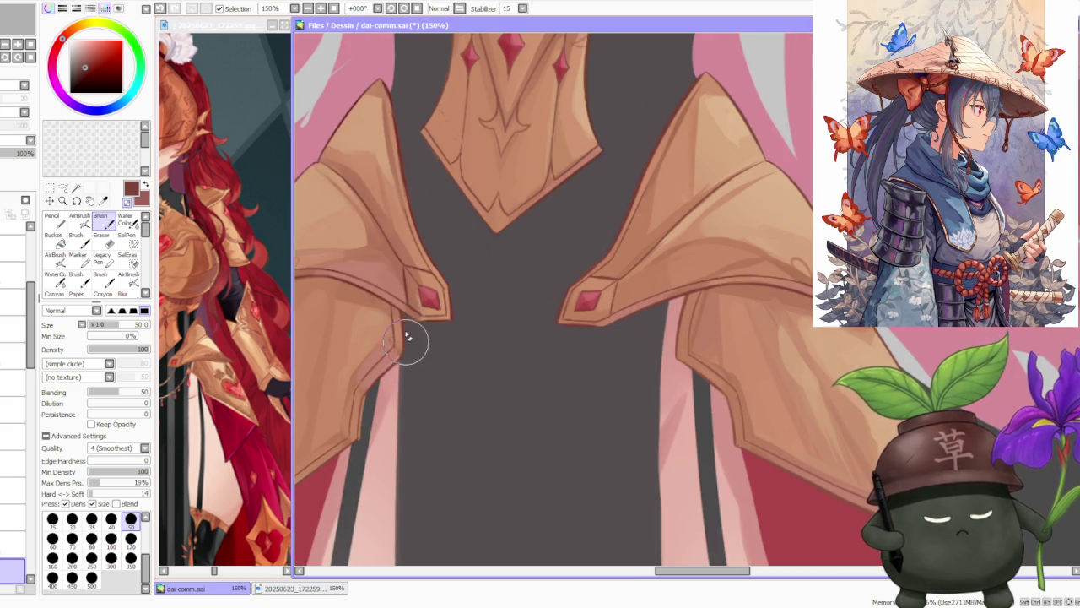
pyautogui.keyDown('alt'); pyautogui.click(385, 363); pyautogui.keyUp('alt')
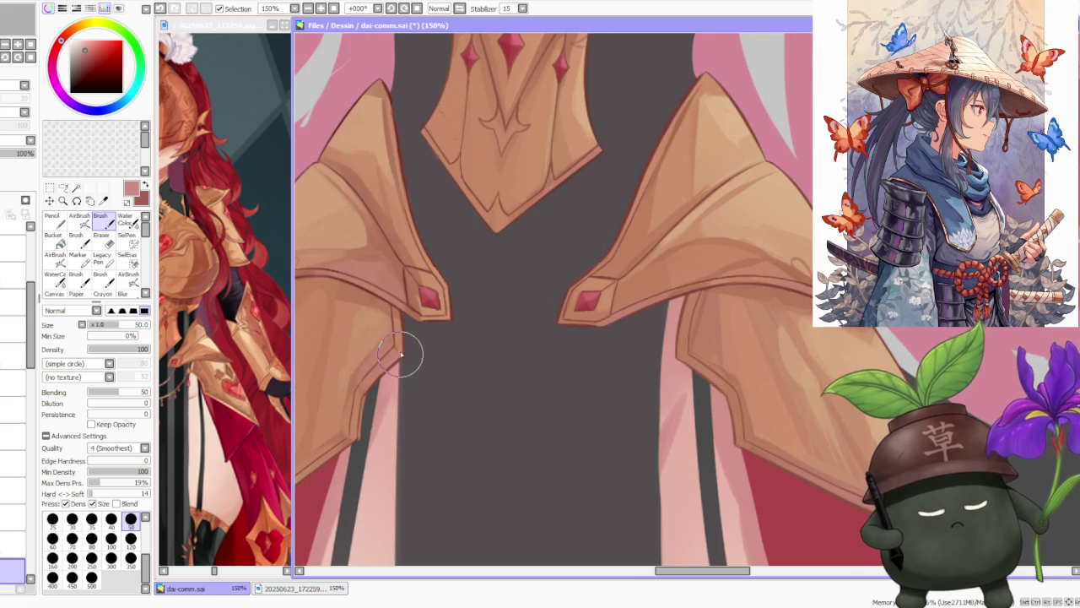
pyautogui.moveTo(394, 355); pyautogui.dragTo(361, 451)
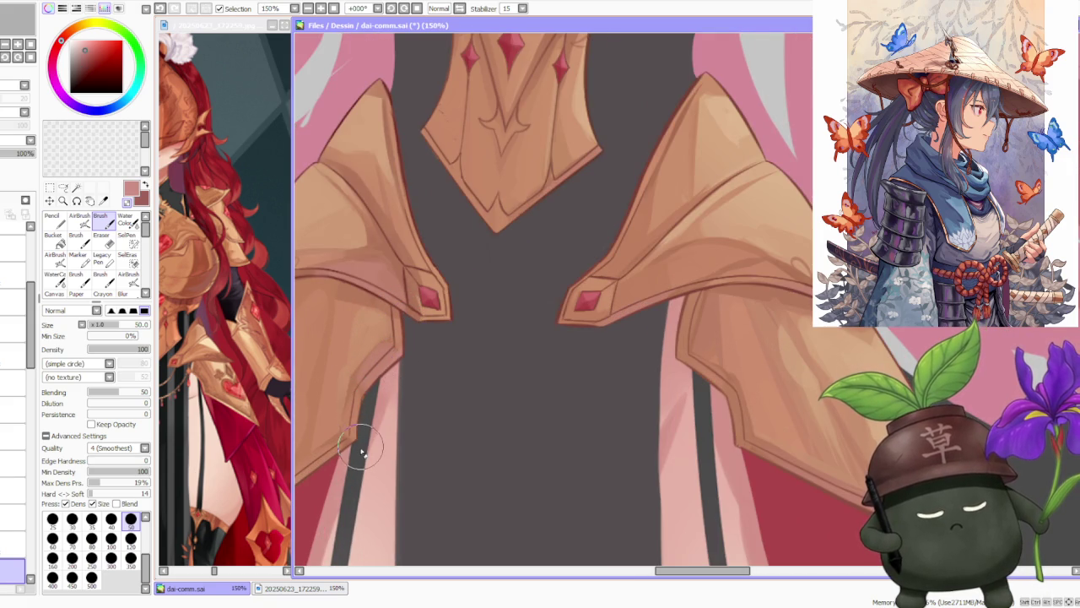
# Pick a tan colour and zoom out to review the whole knight figure.
pyautogui.keyDown('alt'); pyautogui.click(358, 405); pyautogui.keyUp('alt')
pyautogui.scroll(-1, 482, 276)
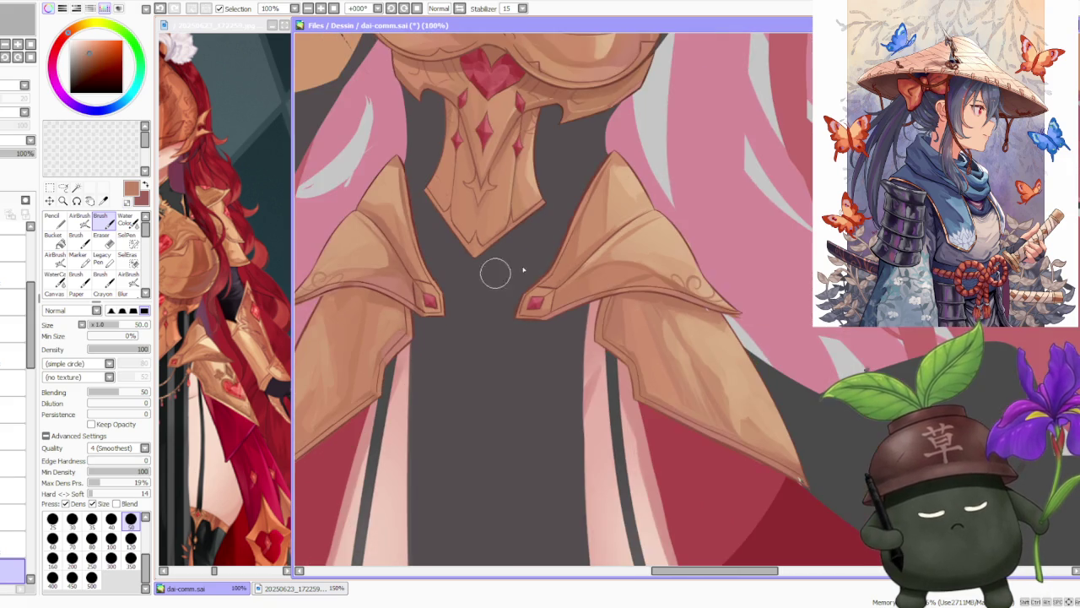
pyautogui.scroll(2, 764, 424)
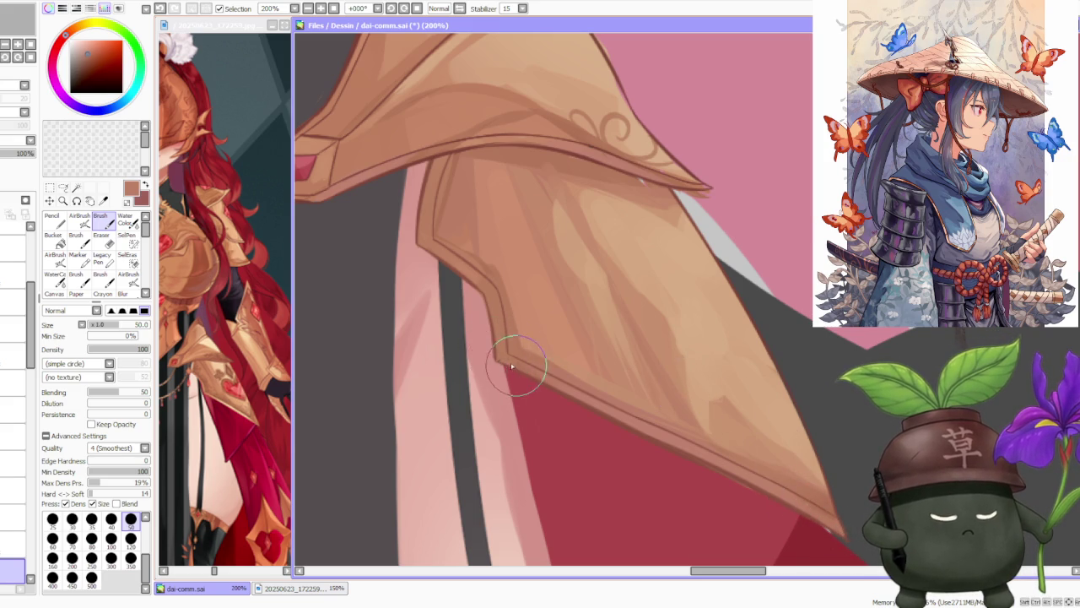
pyautogui.scroll(-1, 524, 379)
pyautogui.scroll(-1, 625, 281)
pyautogui.scroll(2, 625, 281)
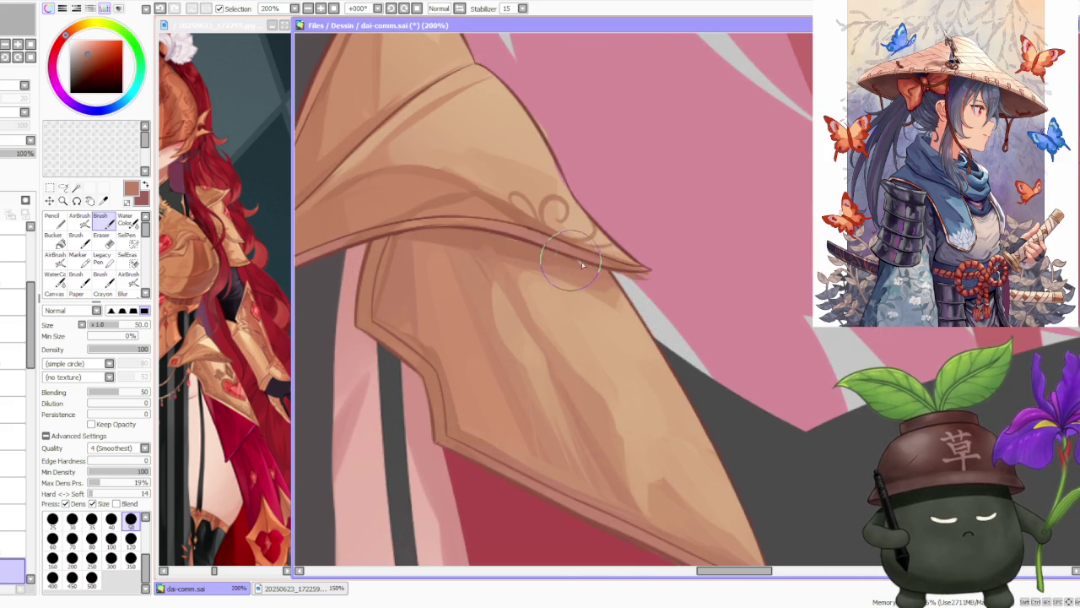
pyautogui.scroll(-2, 515, 203)
pyautogui.scroll(-2, 421, 206)
pyautogui.scroll(1, 570, 168)
pyautogui.scroll(1, 570, 168)
pyautogui.scroll(1, 498, 243)
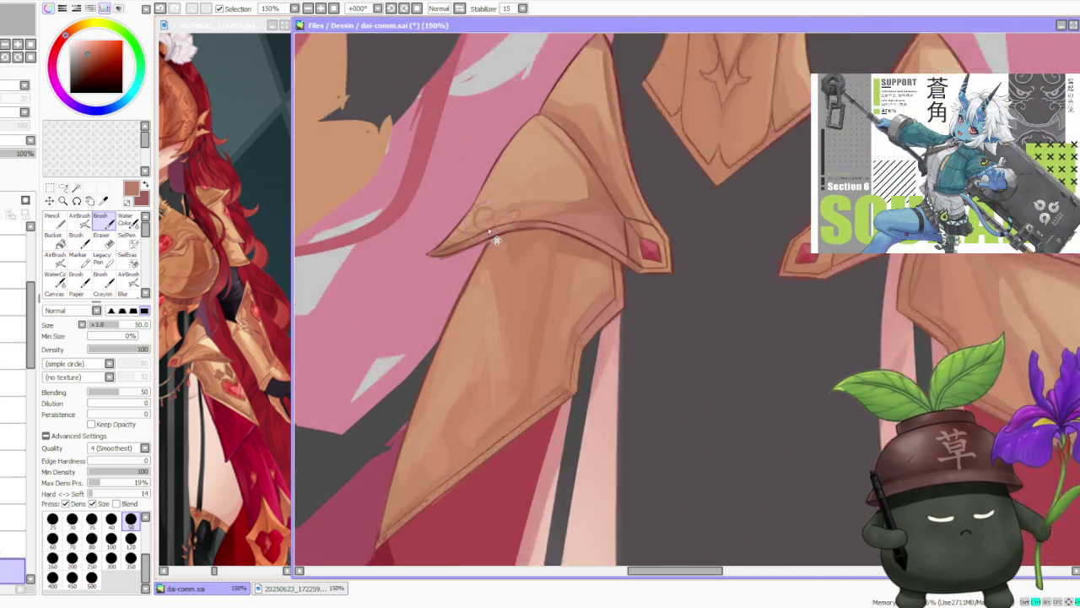
pyautogui.scroll(1, 468, 408)
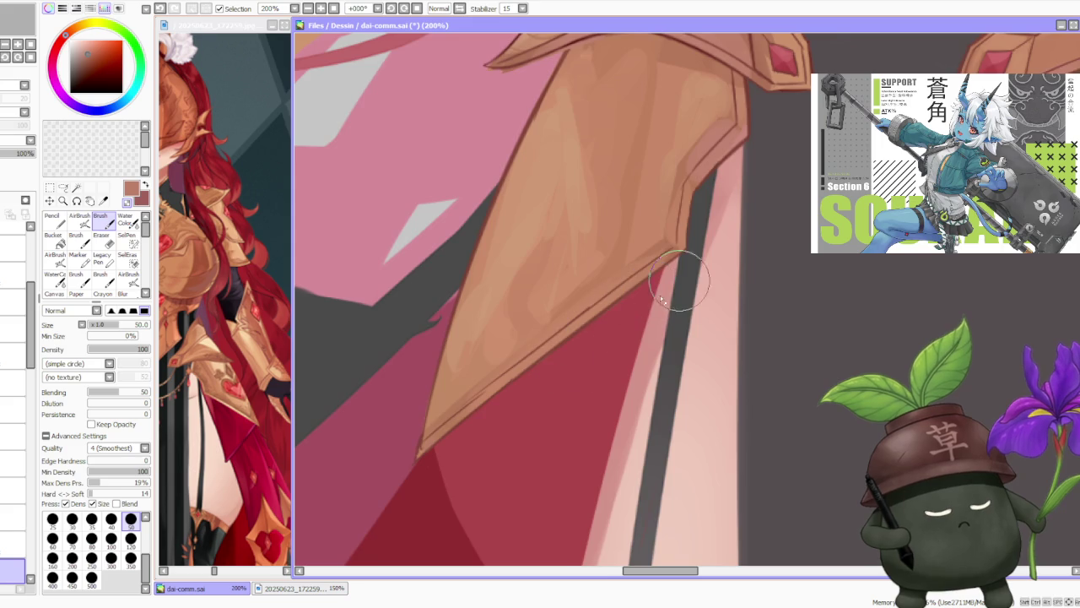
pyautogui.scroll(-1, 666, 278)
pyautogui.scroll(2, 640, 273)
pyautogui.scroll(-2, 640, 273)
pyautogui.scroll(-3, 640, 272)
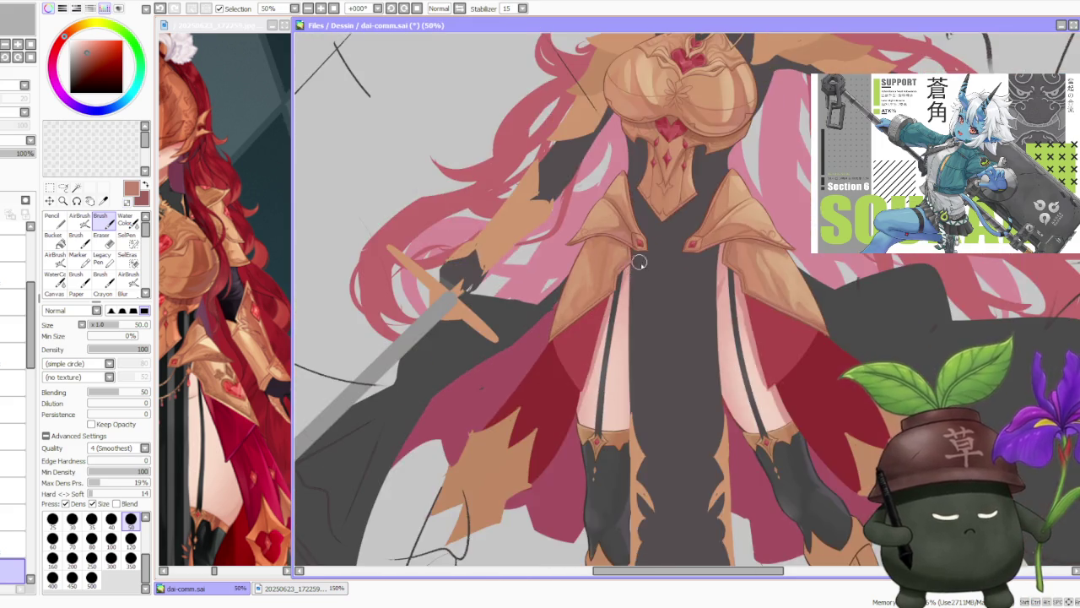
pyautogui.scroll(-2, 640, 273)
pyautogui.scroll(-2, 640, 273)
pyautogui.scroll(1, 782, 194)
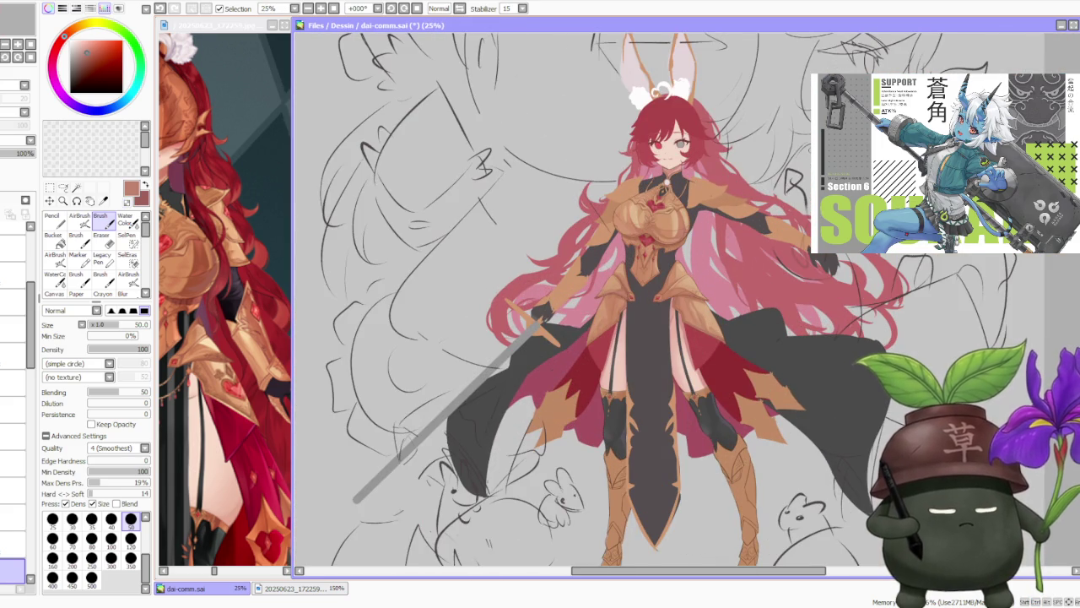
# Set Brush size to 120 and paint a sampled salmon tone along the tasset's lower edge.
pyautogui.scroll(-1, 746, 206)
pyautogui.scroll(1, 781, 210)
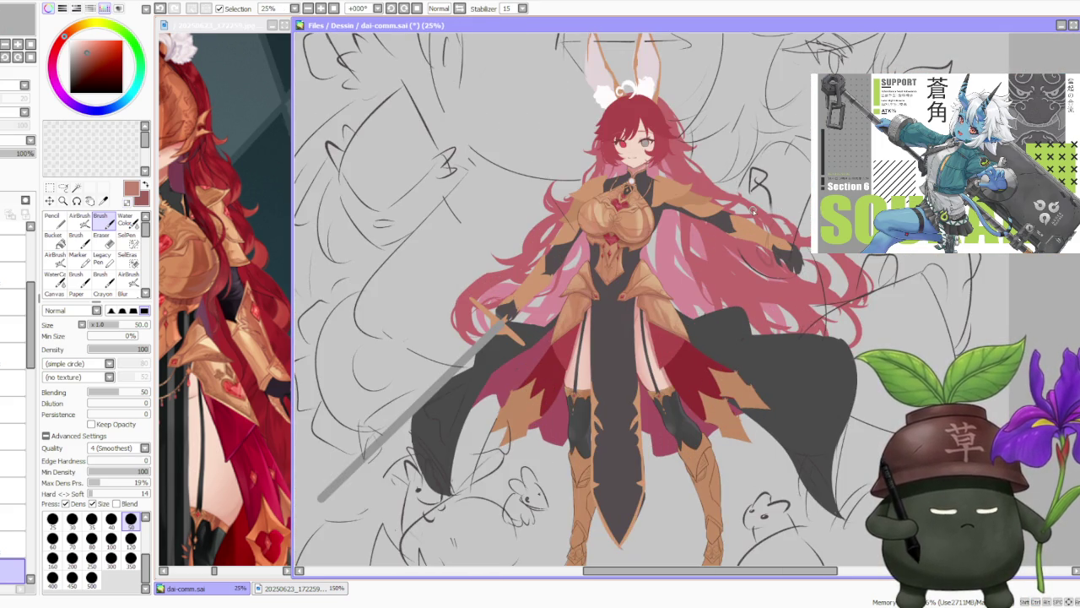
pyautogui.scroll(-1, 680, 219)
pyautogui.scroll(1, 699, 193)
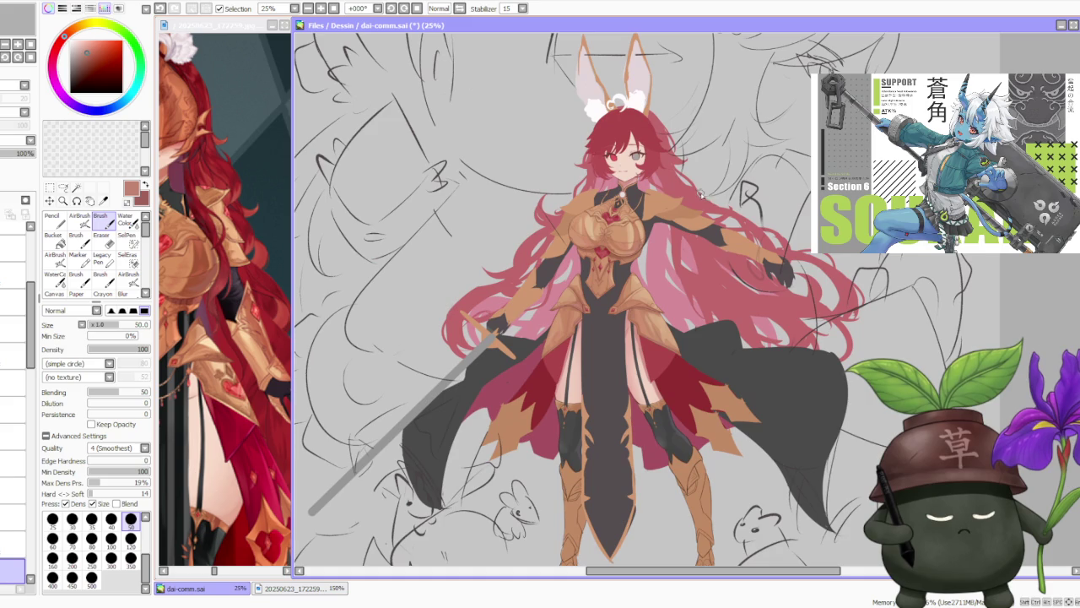
pyautogui.scroll(-1, 702, 208)
pyautogui.scroll(1, 708, 216)
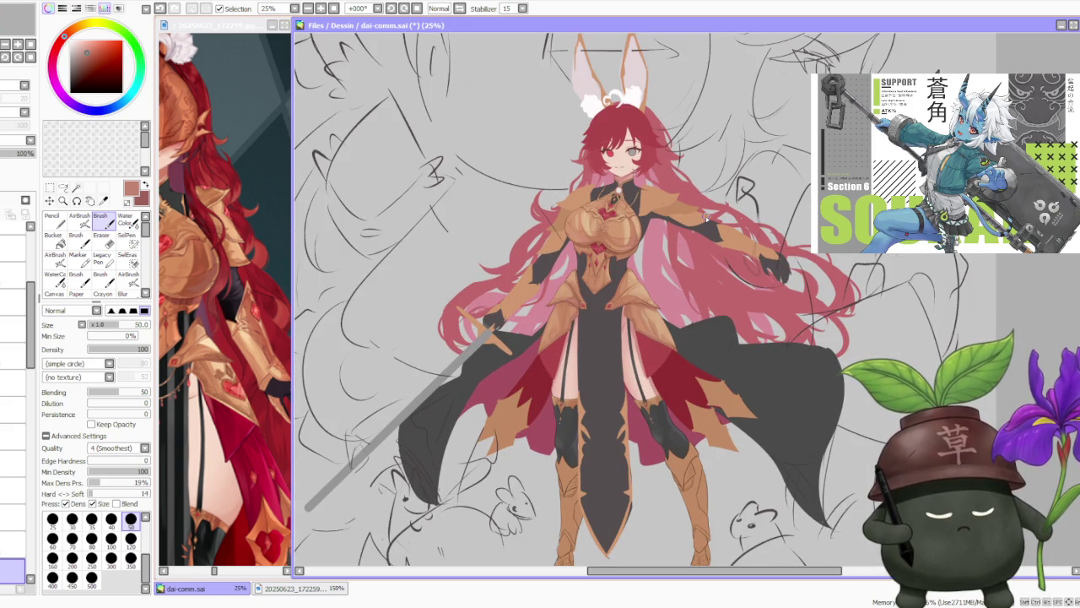
pyautogui.scroll(-1, 655, 245)
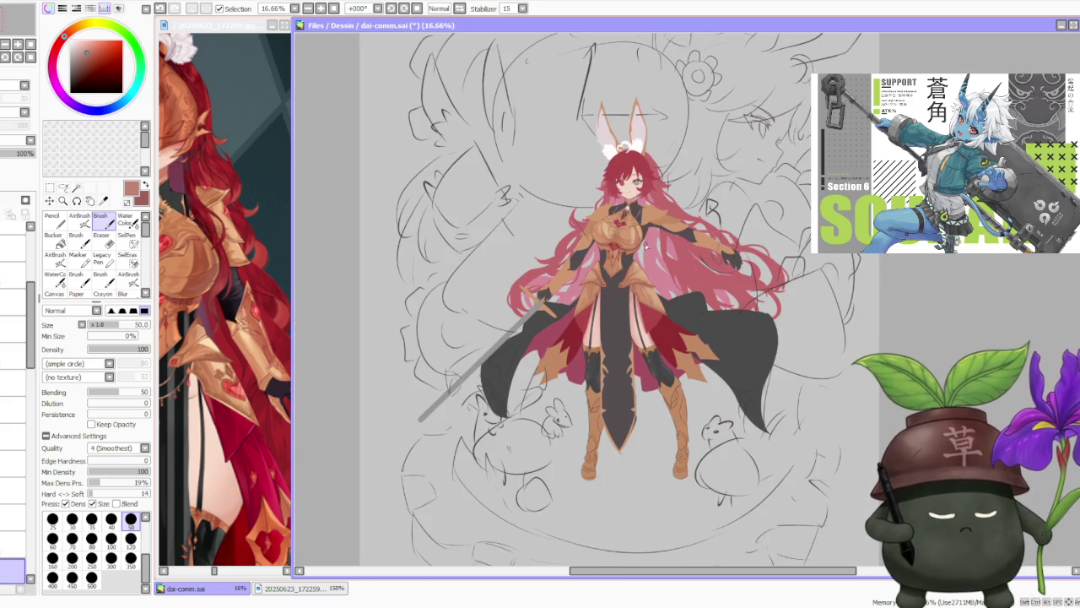
pyautogui.scroll(1, 644, 244)
pyautogui.scroll(1, 643, 243)
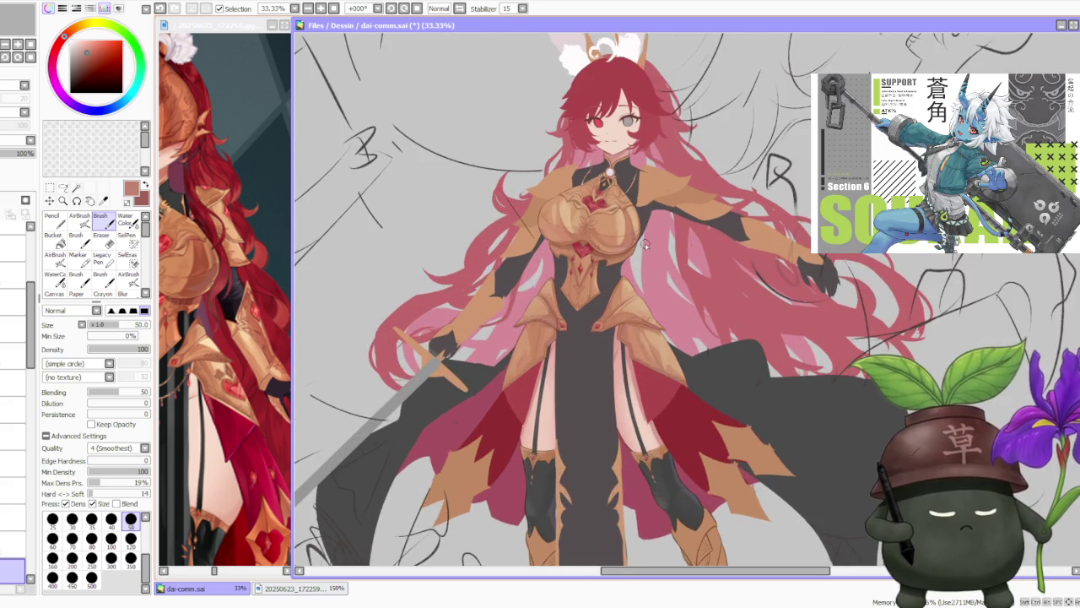
pyautogui.scroll(1, 643, 244)
pyautogui.scroll(-3, 644, 243)
pyautogui.scroll(-1, 644, 243)
pyautogui.scroll(1, 644, 243)
pyautogui.scroll(1, 644, 243)
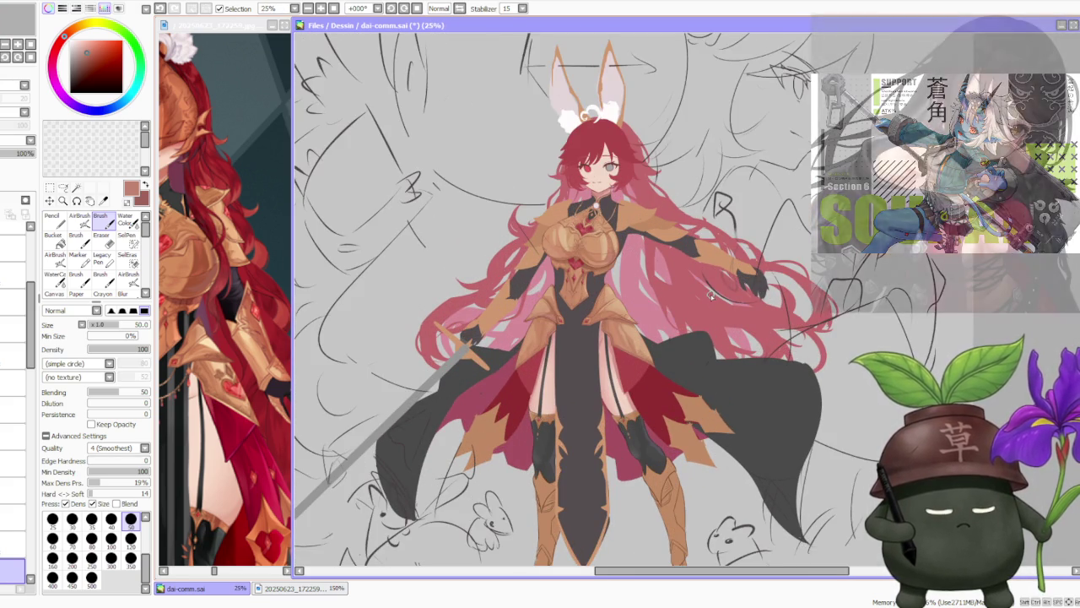
pyautogui.scroll(1, 709, 295)
pyautogui.scroll(1, 709, 295)
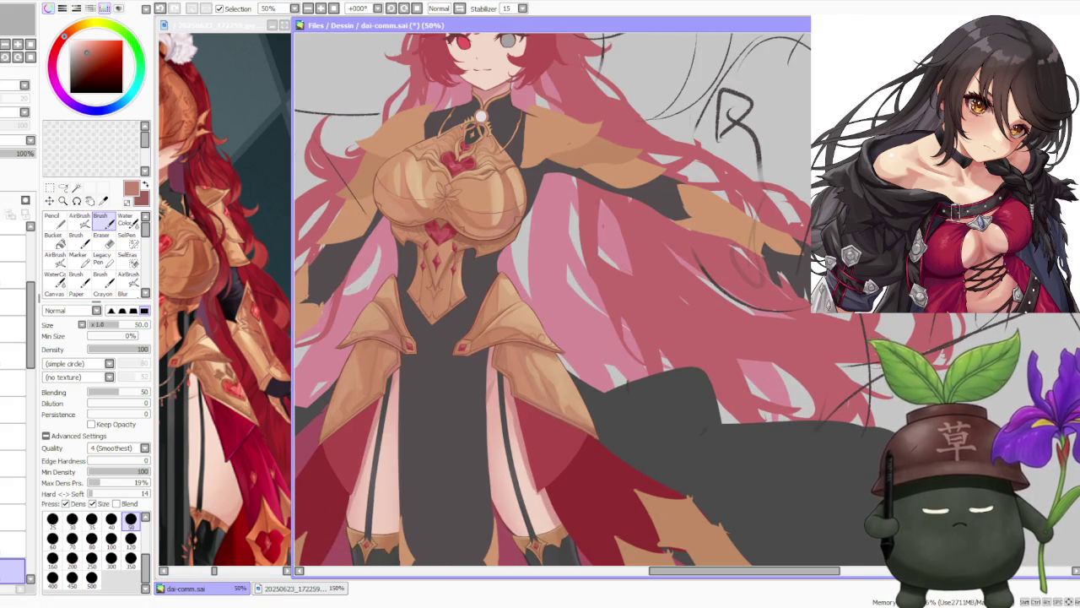
pyautogui.keyDown('alt'); pyautogui.click(499, 348); pyautogui.keyUp('alt')
pyautogui.click(130, 538)
pyautogui.scroll(1, 505, 323)
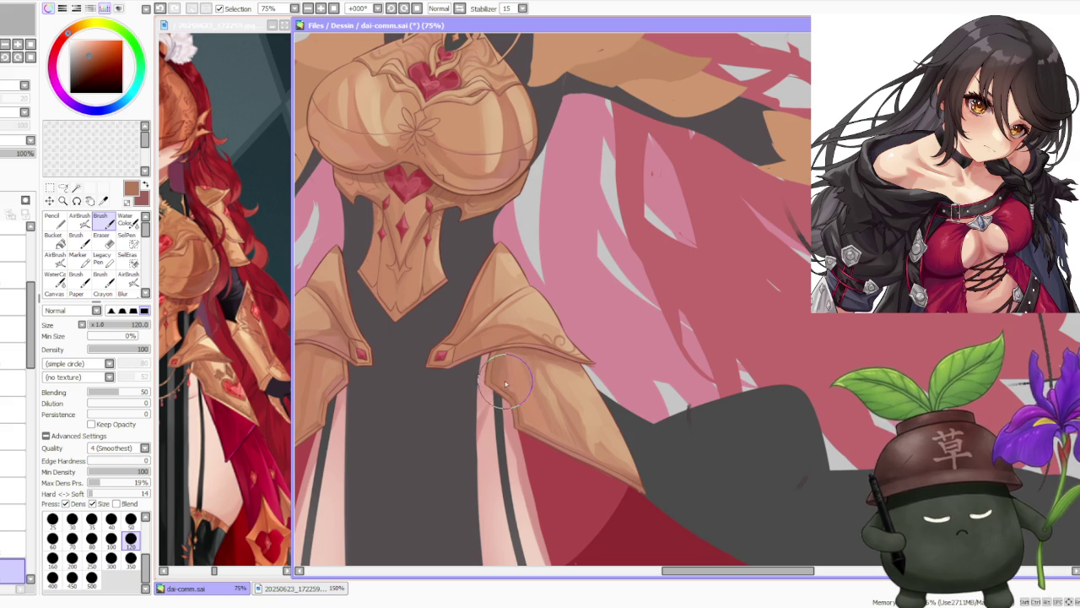
pyautogui.keyDown('alt'); pyautogui.click(509, 384); pyautogui.keyUp('alt')
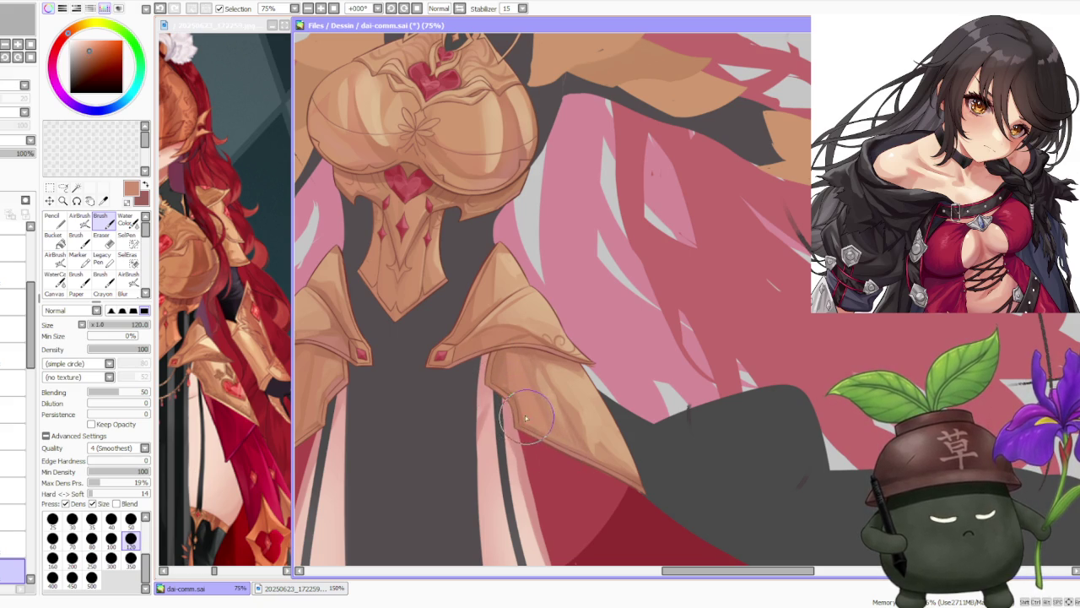
pyautogui.moveTo(546, 439); pyautogui.dragTo(627, 479)
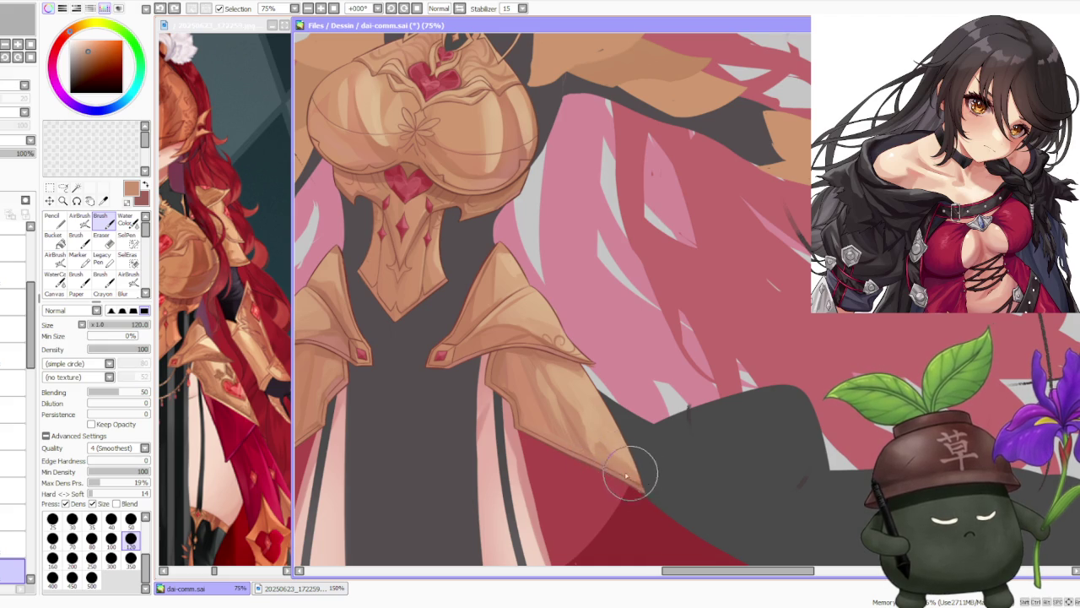
# Brush a lighter tan highlight along the tasset edge and sample further brown armour tones.
pyautogui.keyDown('alt'); pyautogui.click(580, 460); pyautogui.keyUp('alt')
pyautogui.moveTo(595, 470); pyautogui.dragTo(646, 494)
pyautogui.scroll(-3, 647, 495)
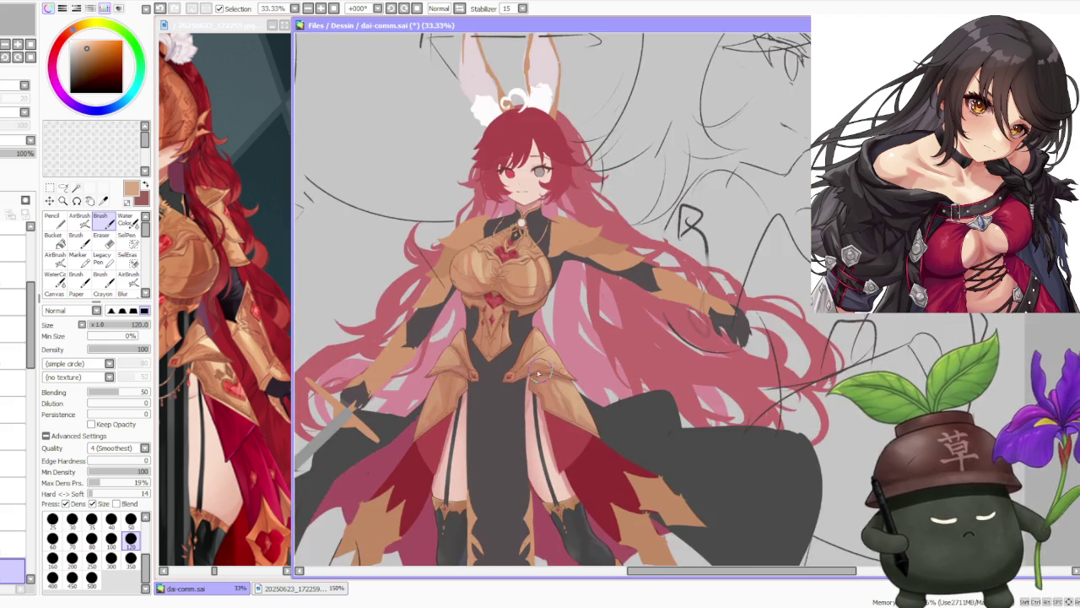
pyautogui.scroll(3, 538, 350)
pyautogui.scroll(-3, 537, 350)
pyautogui.scroll(4, 537, 350)
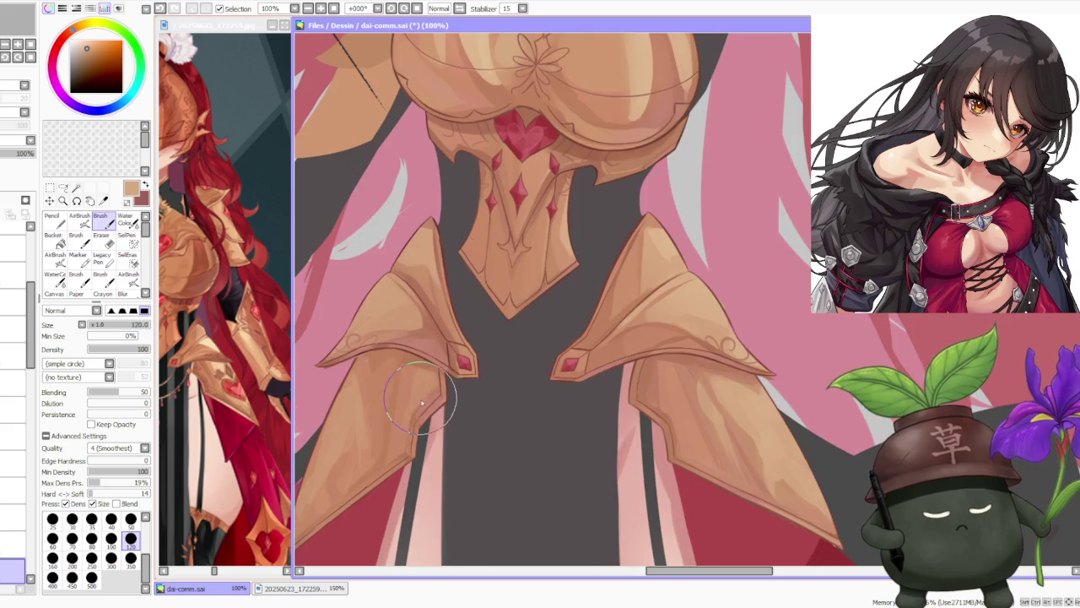
pyautogui.keyDown('alt'); pyautogui.click(448, 405); pyautogui.keyUp('alt')
pyautogui.keyDown('alt'); pyautogui.click(419, 415); pyautogui.keyUp('alt')
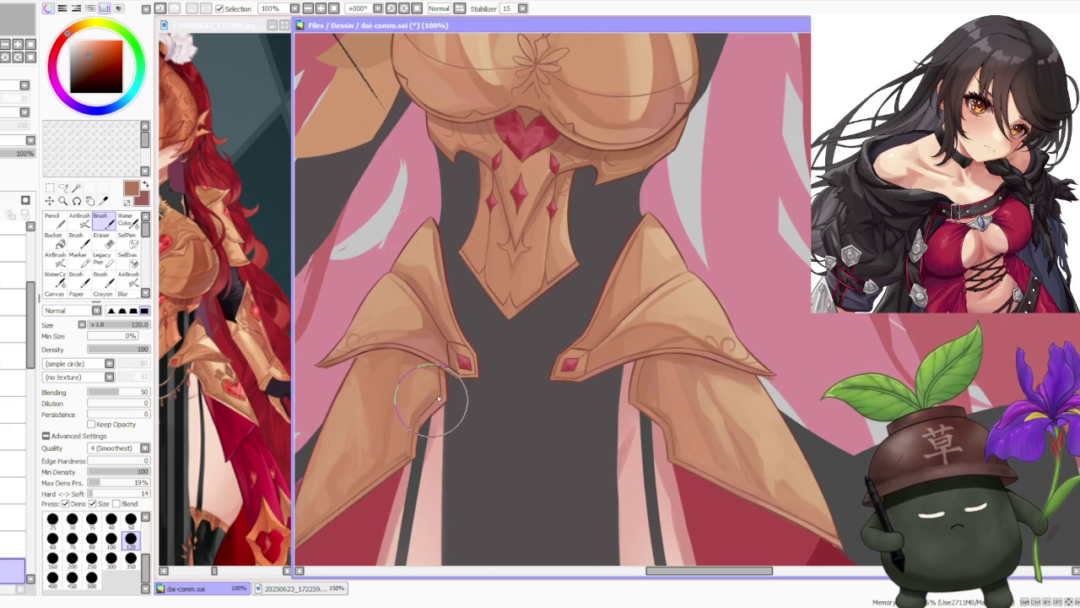
pyautogui.keyDown('alt'); pyautogui.click(414, 420); pyautogui.keyUp('alt')
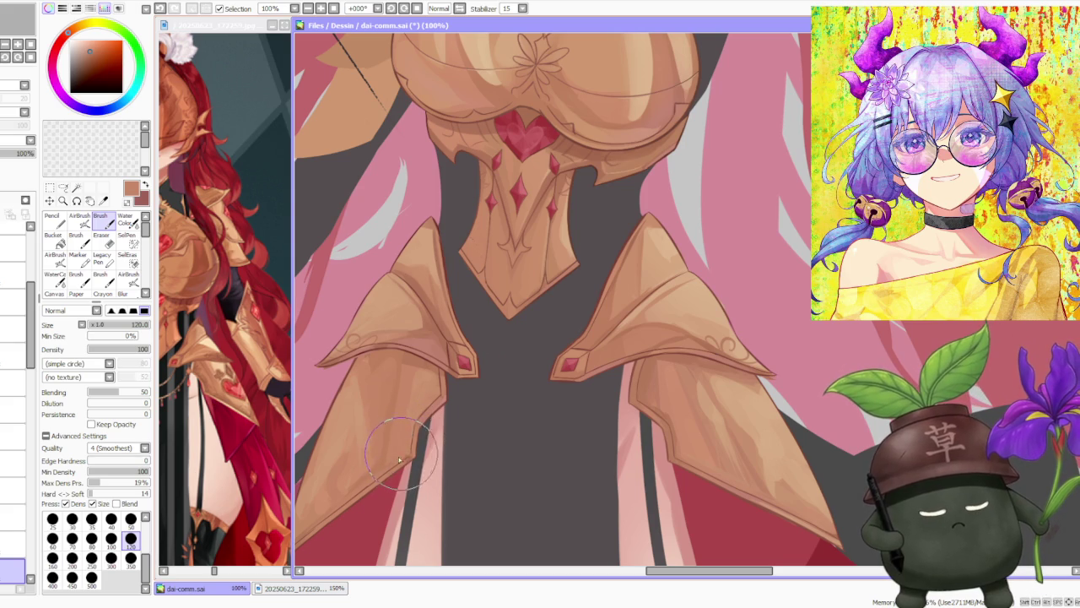
pyautogui.scroll(-1, 403, 456)
pyautogui.scroll(-2, 404, 455)
pyautogui.scroll(3, 397, 456)
pyautogui.scroll(1, 394, 456)
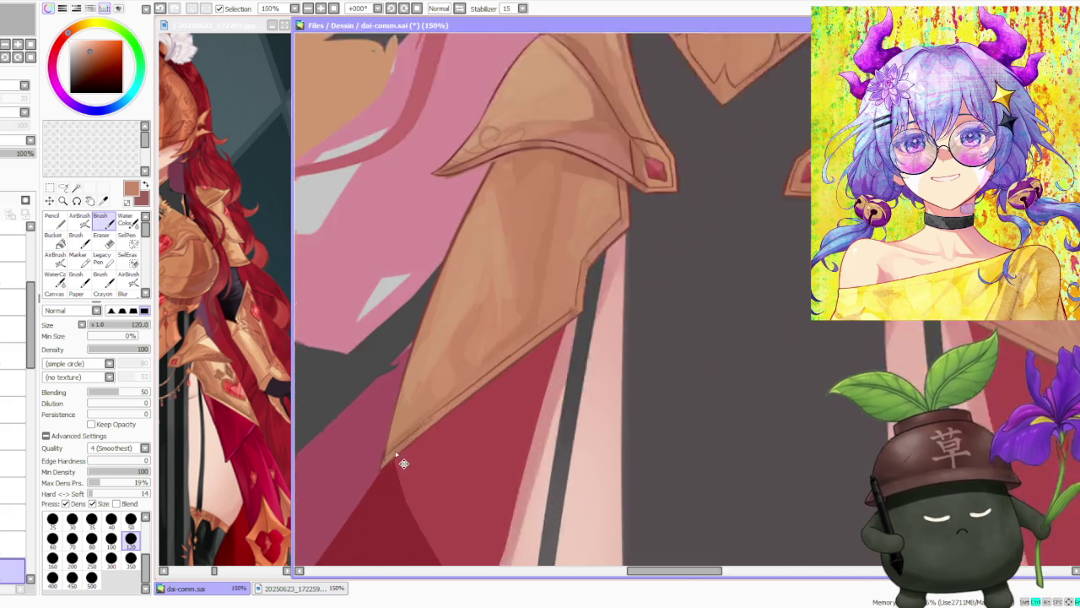
pyautogui.scroll(-1, 394, 457)
pyautogui.scroll(-1, 414, 430)
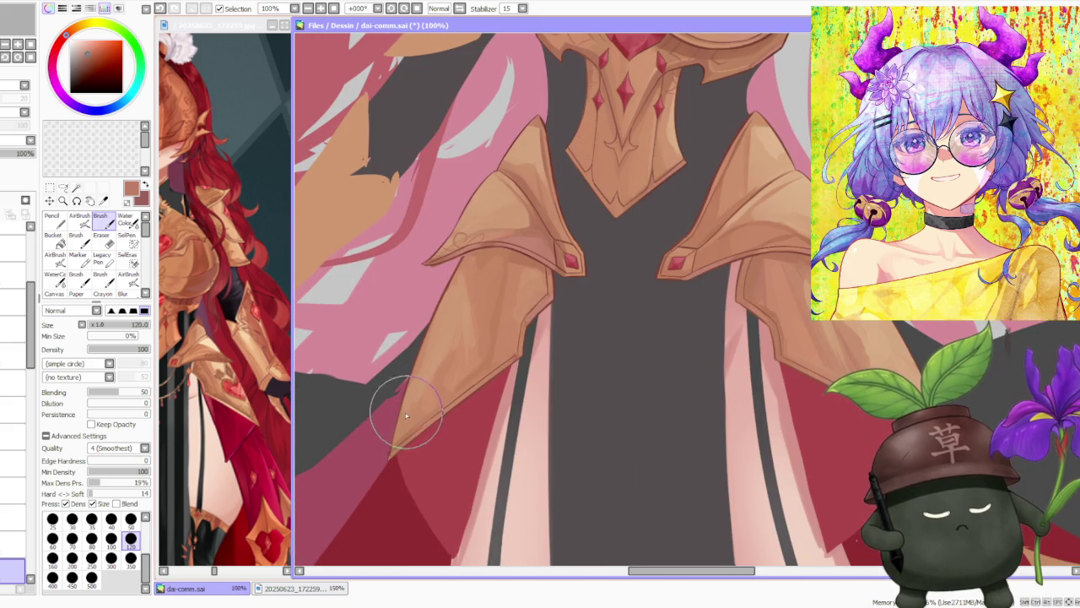
pyautogui.scroll(1, 401, 438)
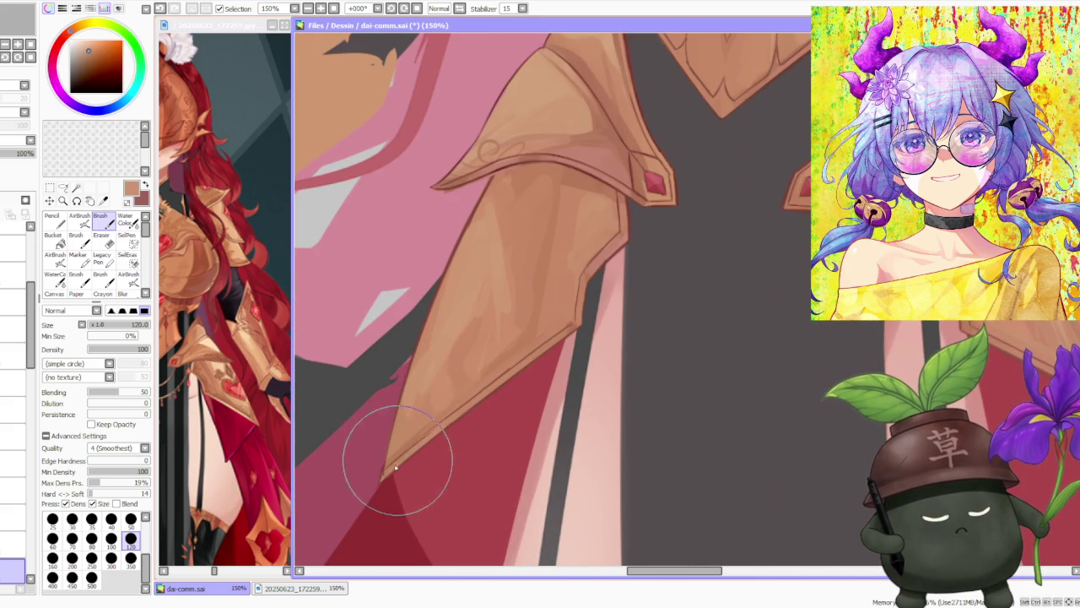
pyautogui.scroll(-2, 506, 397)
pyautogui.scroll(-1, 533, 361)
pyautogui.scroll(-2, 662, 301)
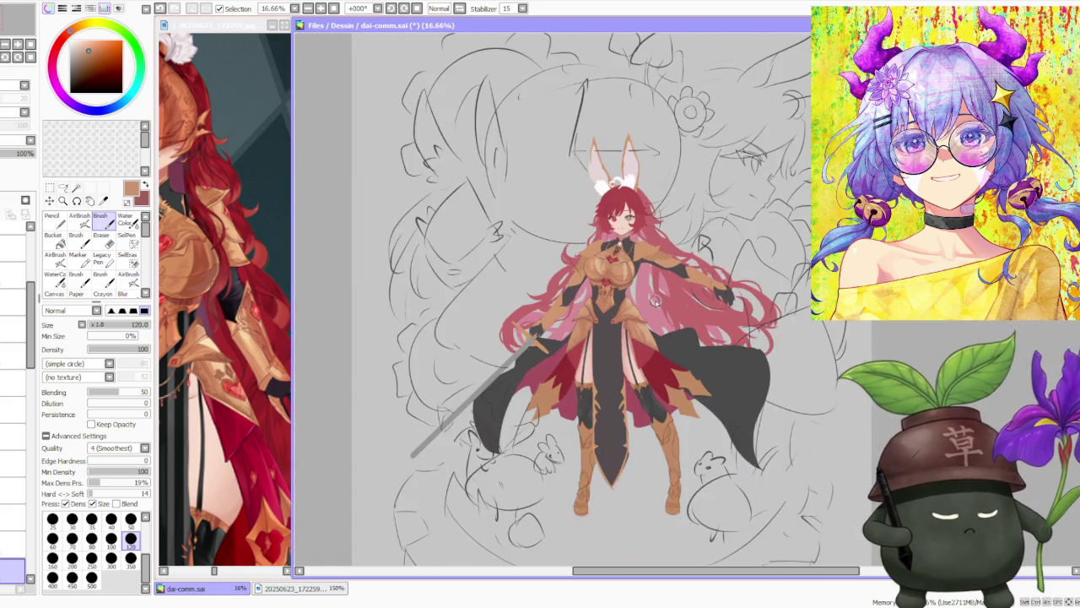
# With brush preset 50 at 300% zoom, trace a dark red outline along the left tasset's tip.
pyautogui.scroll(4, 658, 303)
pyautogui.scroll(-3, 474, 354)
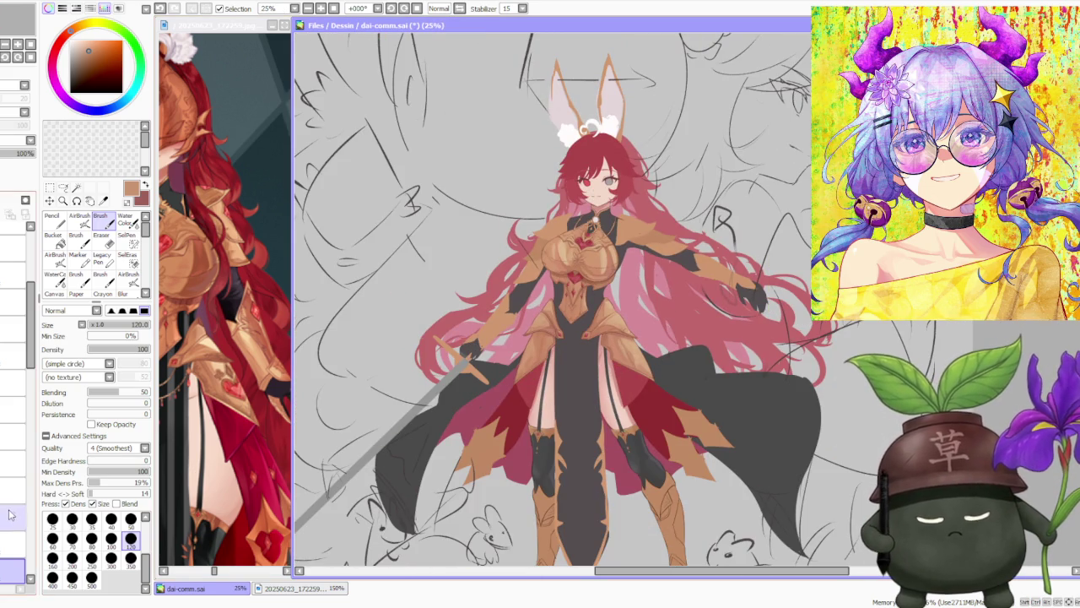
pyautogui.click(130, 518)
pyautogui.scroll(3, 519, 384)
pyautogui.scroll(2, 549, 362)
pyautogui.scroll(1, 506, 390)
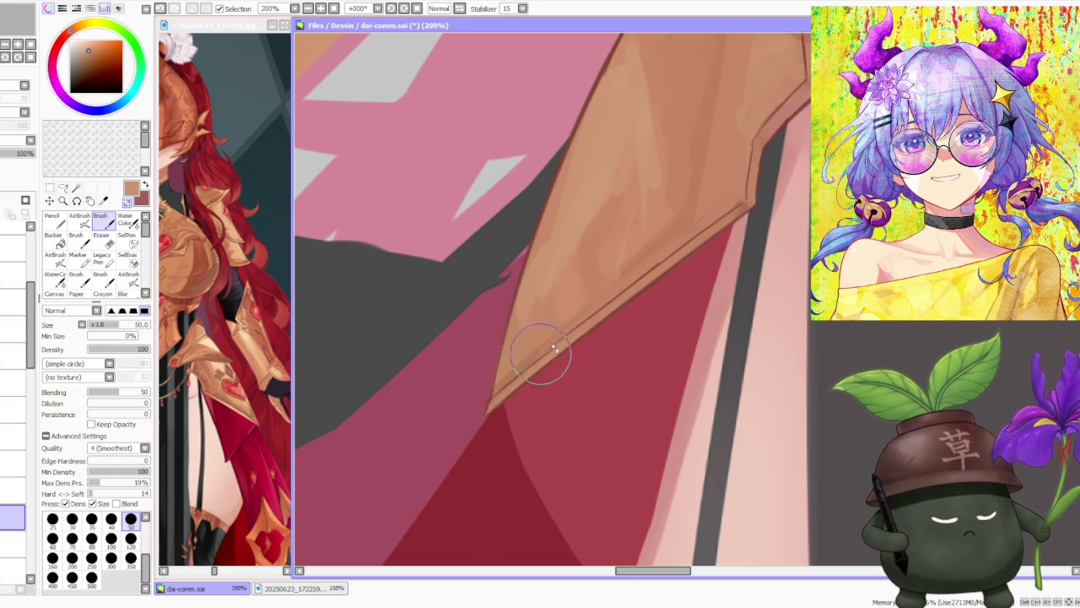
pyautogui.scroll(1, 523, 358)
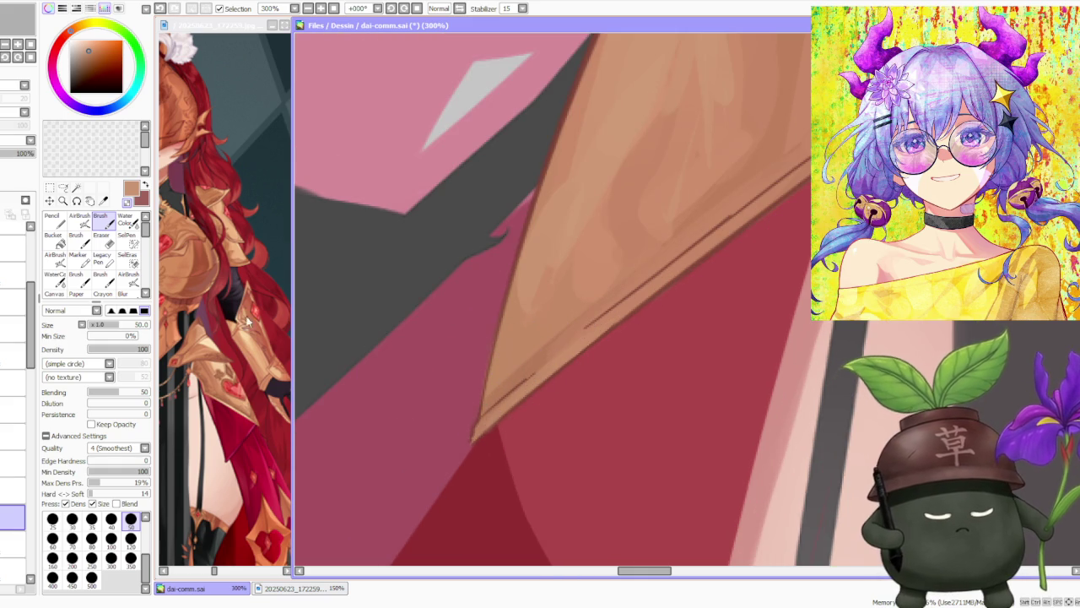
pyautogui.keyDown('alt'); pyautogui.click(518, 253); pyautogui.keyUp('alt')
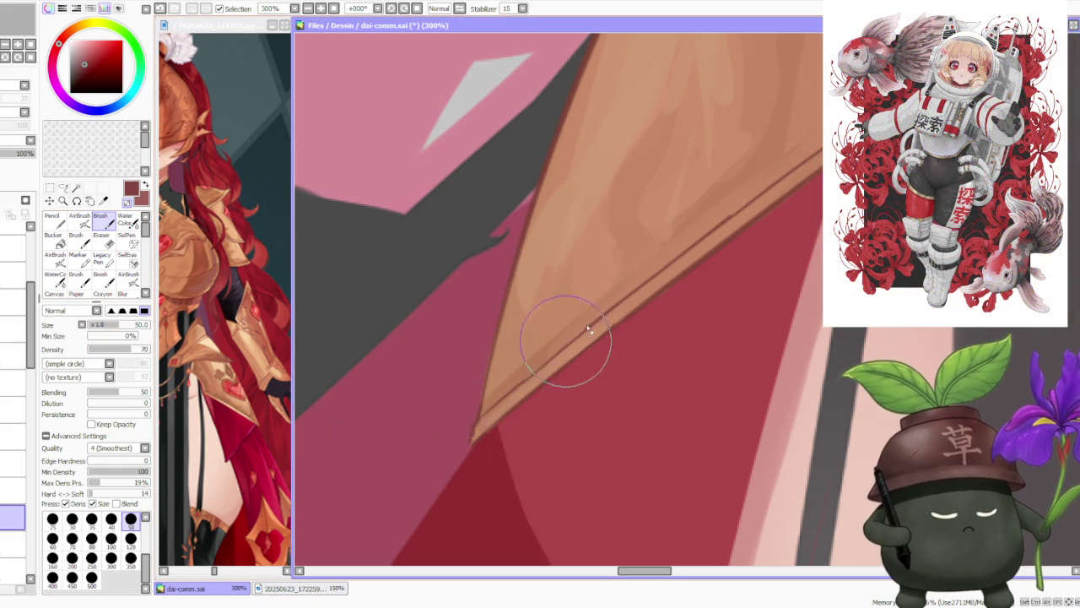
pyautogui.moveTo(562, 349)
pyautogui.mouseDown()
pyautogui.moveTo(646, 289)
pyautogui.moveTo(585, 313)
pyautogui.moveTo(617, 333)
pyautogui.mouseUp()
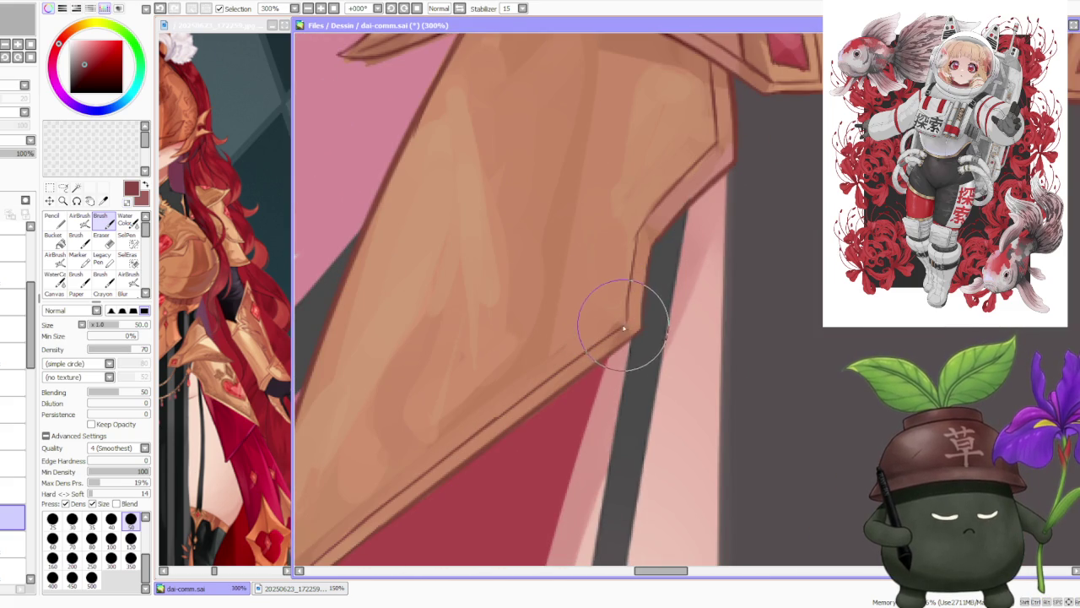
pyautogui.scroll(-3, 707, 285)
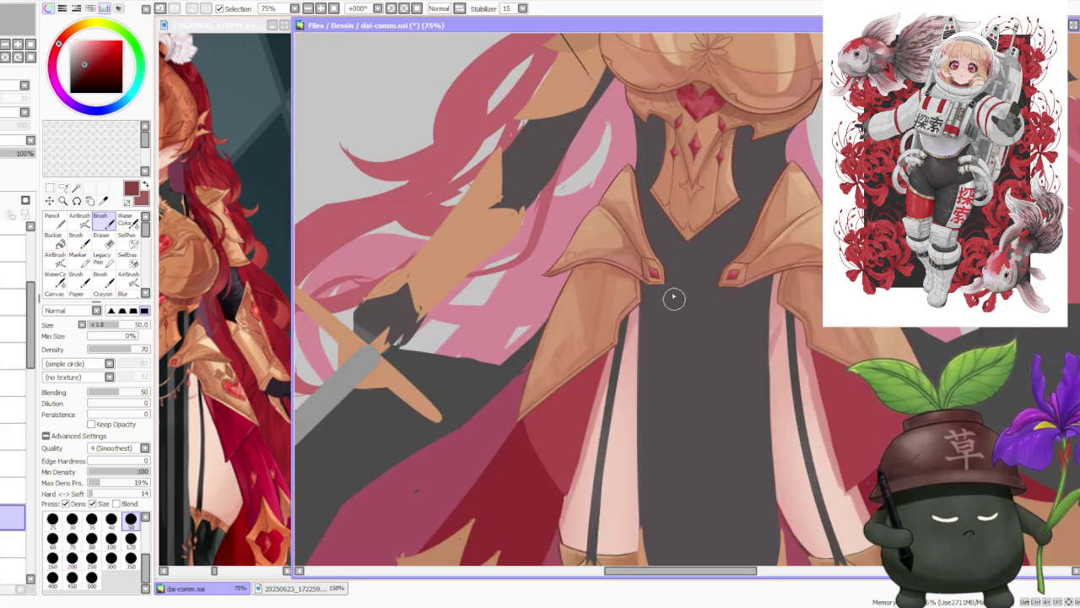
# Zoom in on the right tasset tip and switch to another layer to refine its edge and swirl.
pyautogui.scroll(3, 672, 304)
pyautogui.scroll(-3, 709, 287)
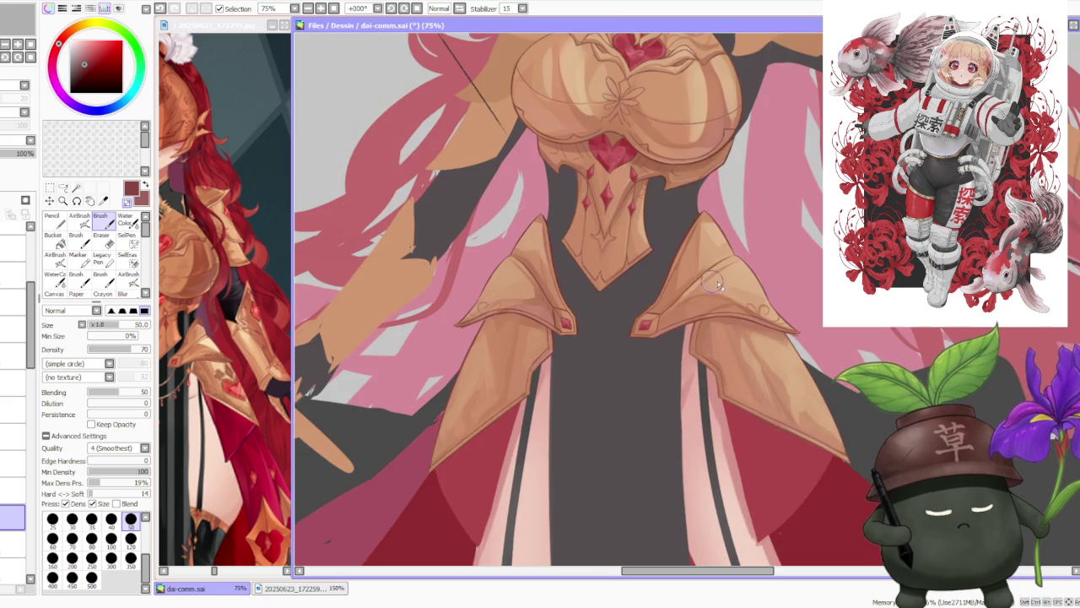
pyautogui.scroll(-2, 702, 293)
pyautogui.scroll(-1, 717, 253)
pyautogui.scroll(3, 721, 251)
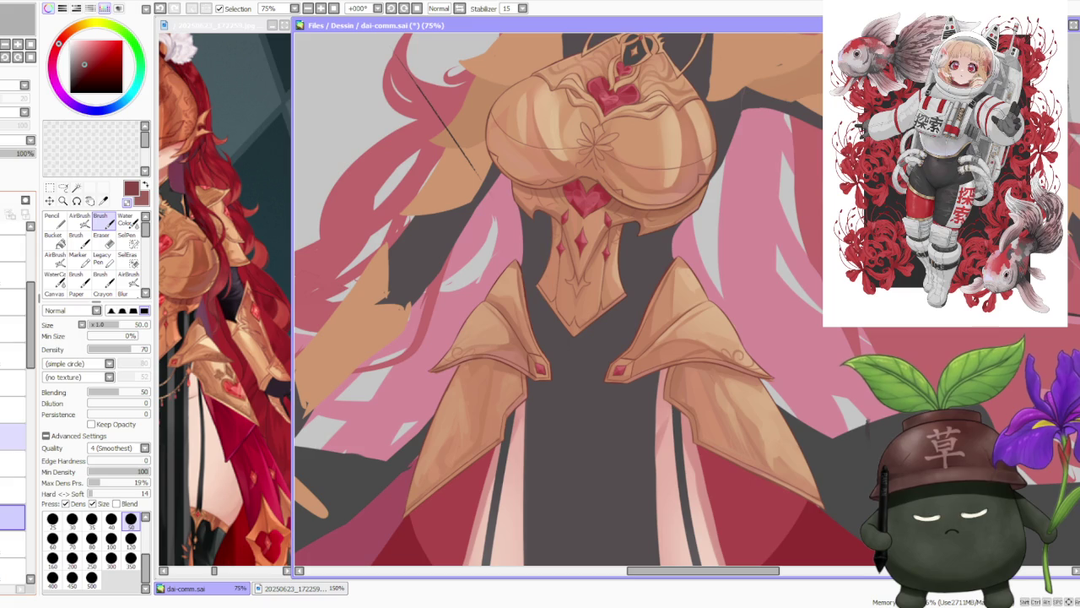
pyautogui.click(13, 409)
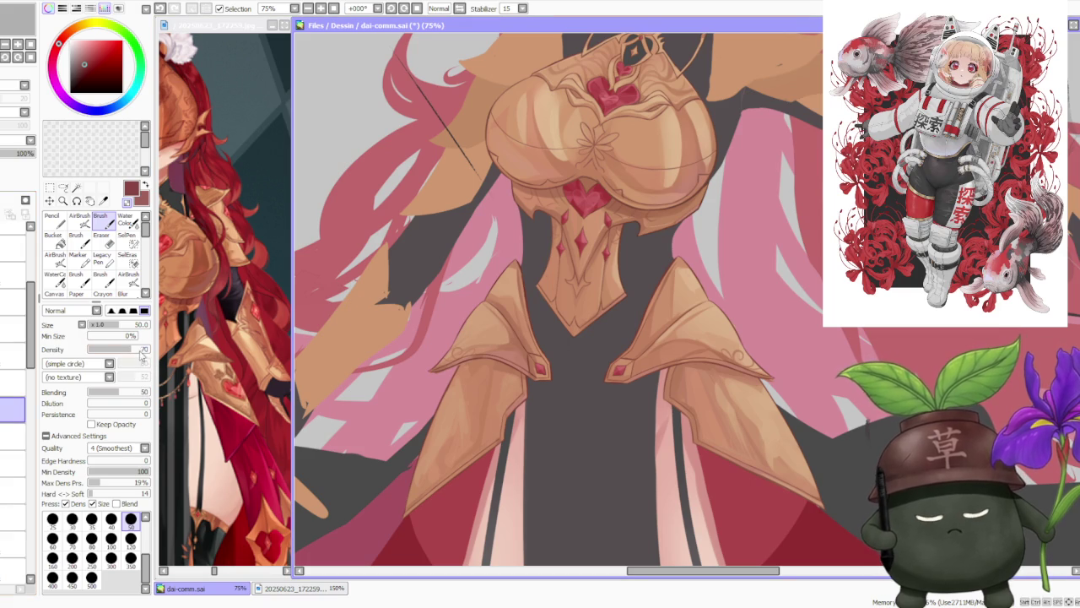
pyautogui.scroll(2, 427, 359)
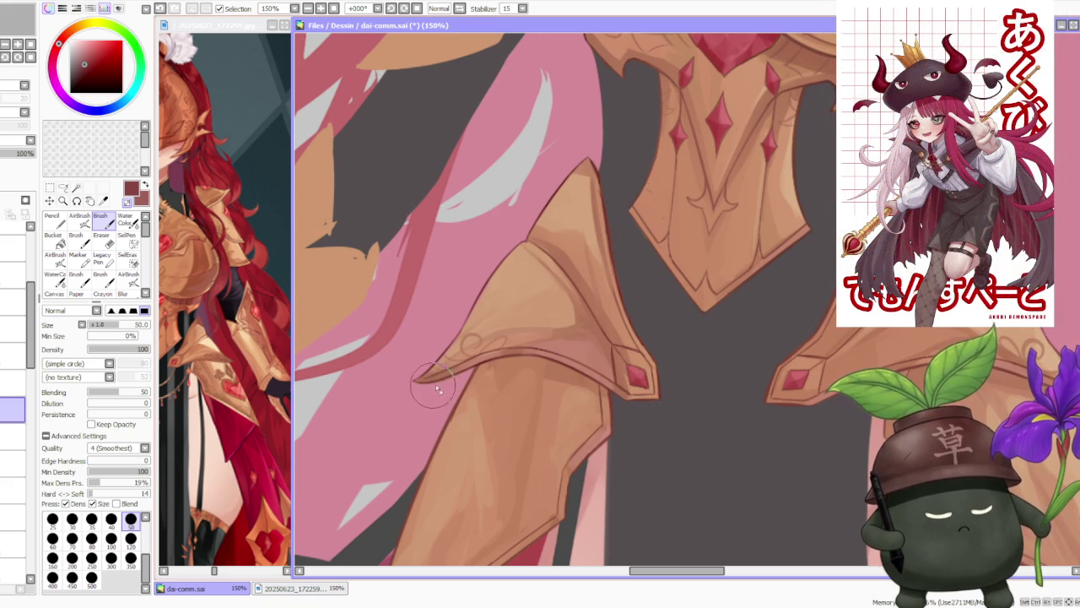
pyautogui.scroll(2, 453, 384)
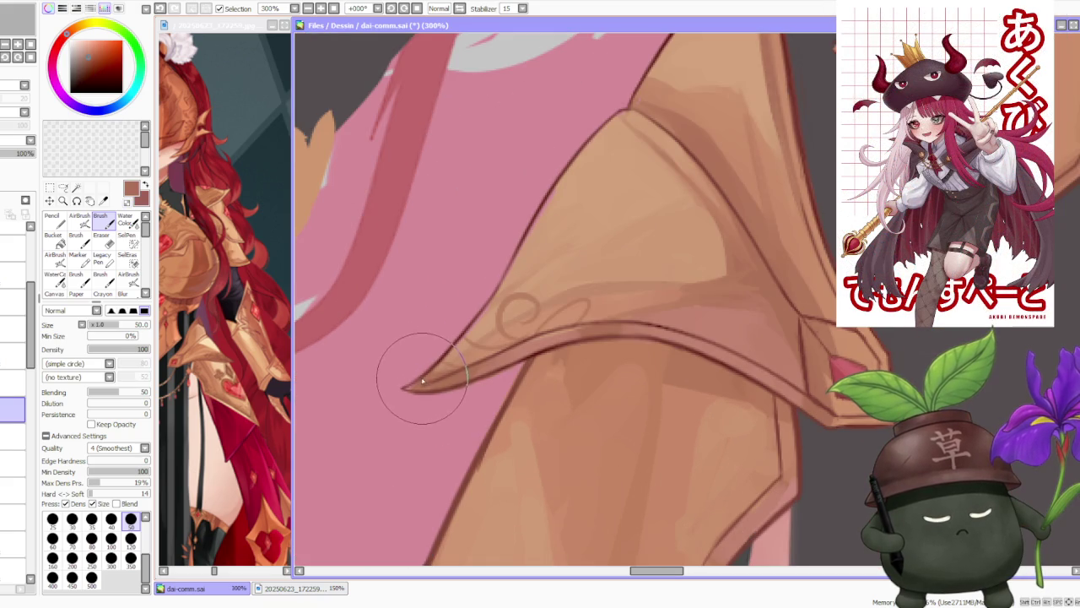
pyautogui.scroll(-2, 422, 390)
pyautogui.scroll(3, 542, 381)
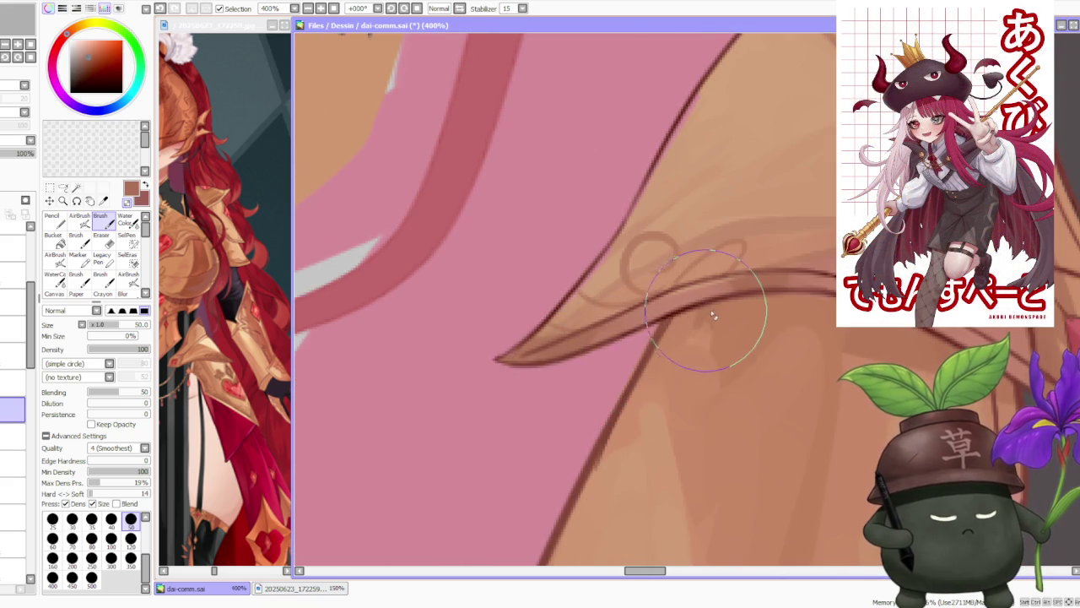
pyautogui.scroll(-7, 742, 320)
pyautogui.scroll(4, 734, 334)
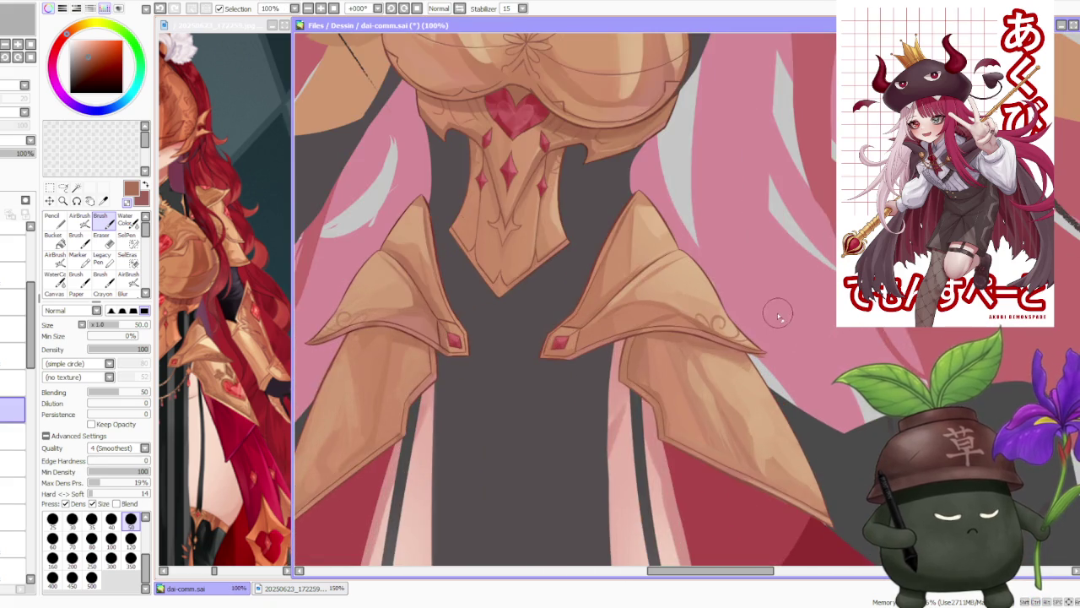
pyautogui.scroll(3, 772, 320)
pyautogui.scroll(1, 756, 371)
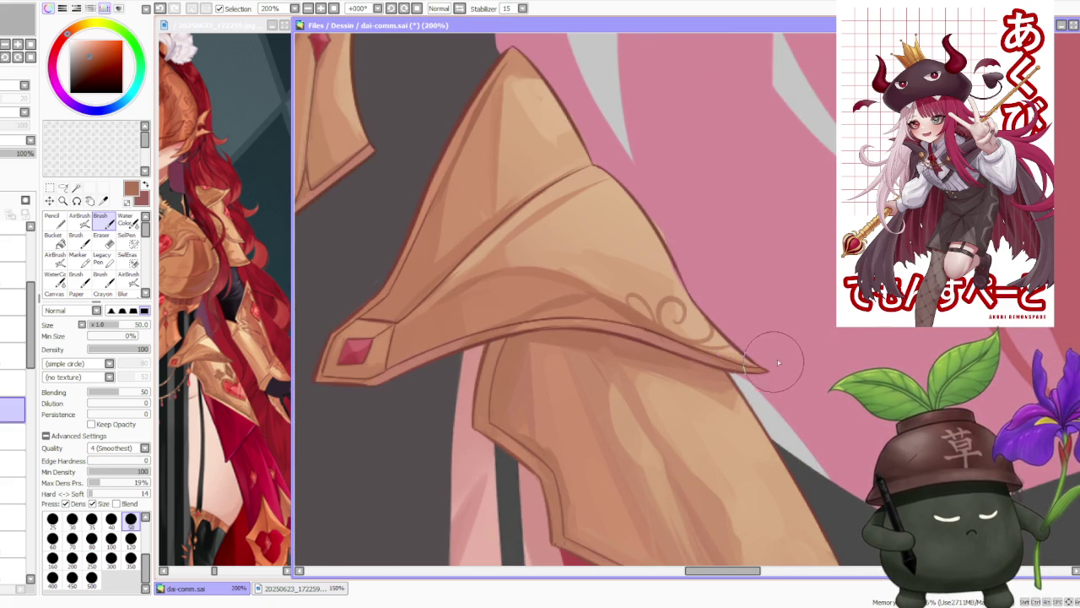
pyautogui.scroll(-1, 700, 368)
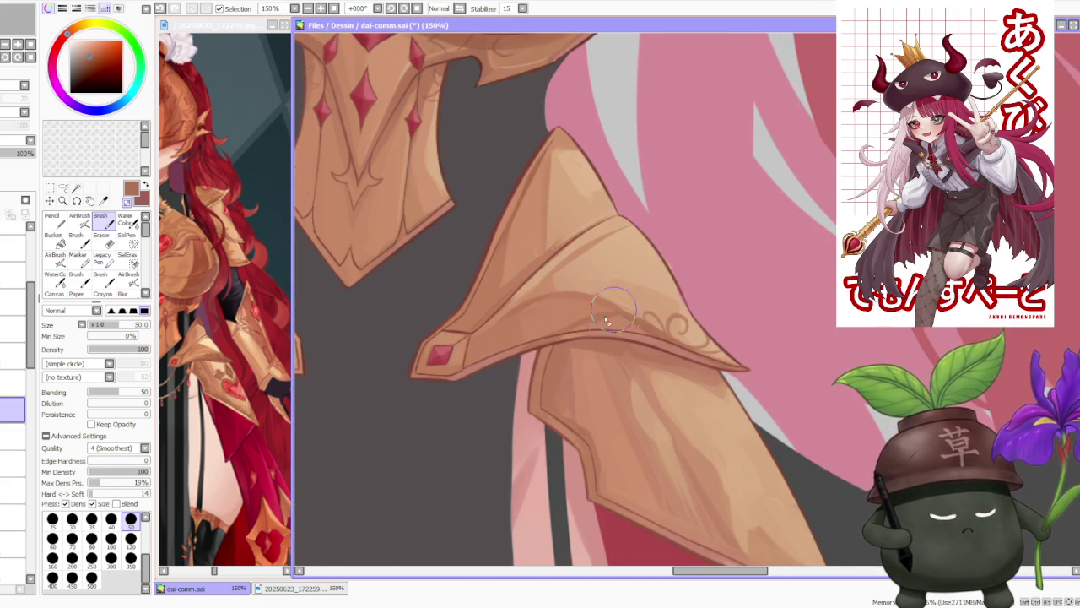
pyautogui.scroll(-1, 603, 337)
# Step down through the Layer panel to a lower layer and review both hip tassets.
pyautogui.click(12, 490)
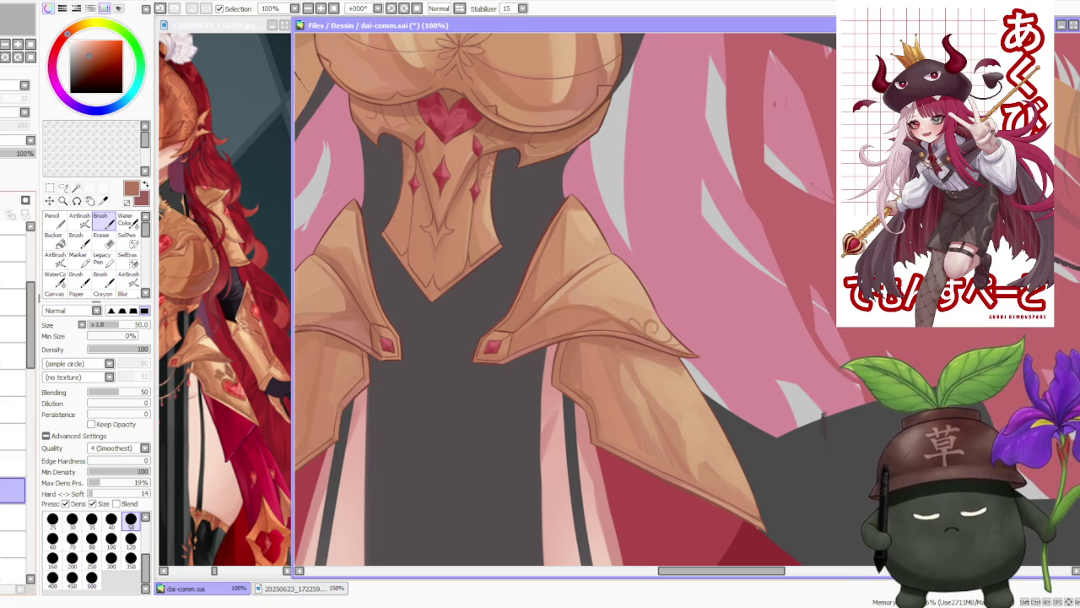
pyautogui.click(10, 544)
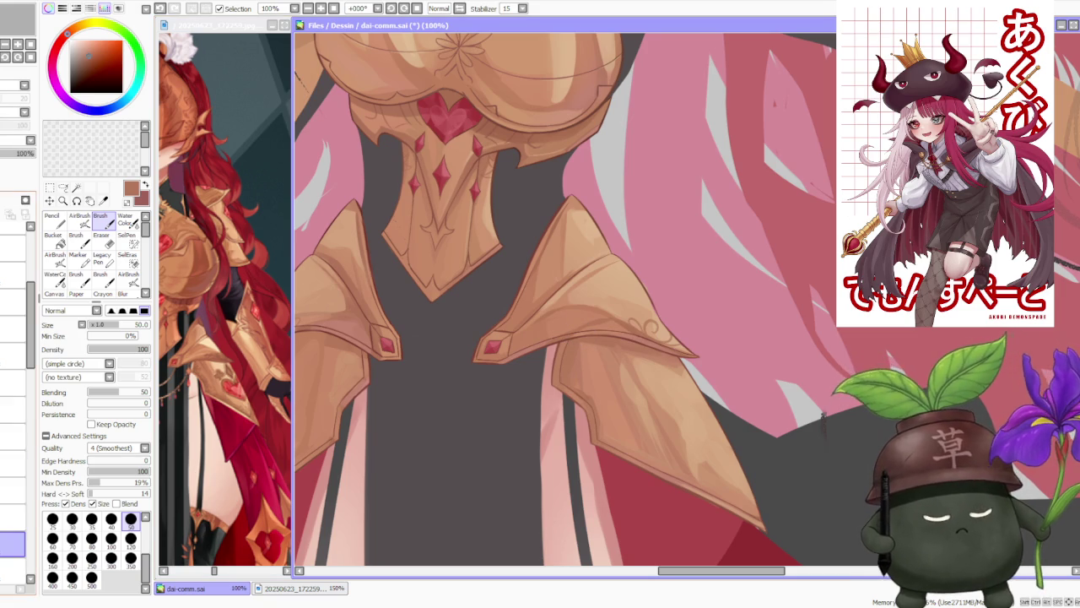
pyautogui.click(11, 570)
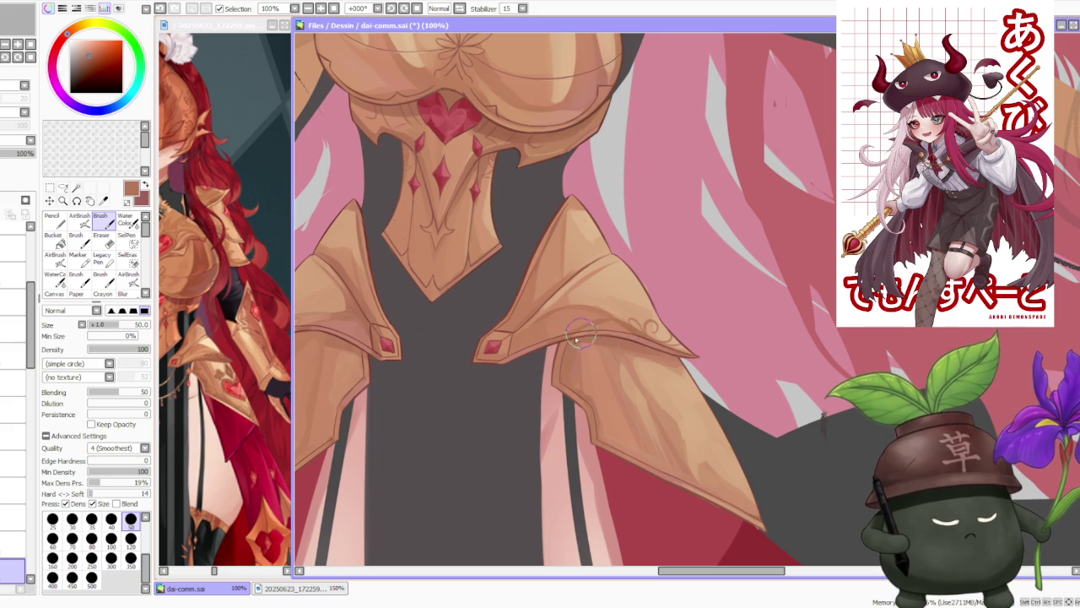
pyautogui.scroll(-1, 590, 337)
pyautogui.scroll(-1, 587, 281)
pyautogui.scroll(-1, 616, 274)
pyautogui.scroll(-1, 633, 283)
pyautogui.scroll(1, 637, 288)
pyautogui.scroll(1, 637, 289)
pyautogui.scroll(1, 635, 288)
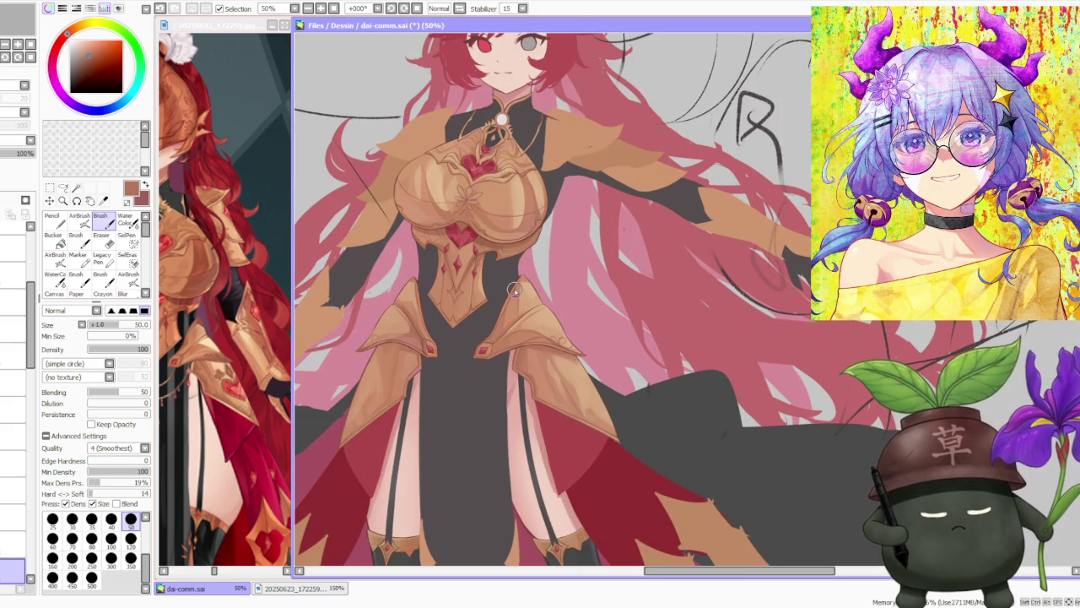
pyautogui.click(212, 384)
pyautogui.scroll(2, 245, 384)
pyautogui.scroll(1, 253, 388)
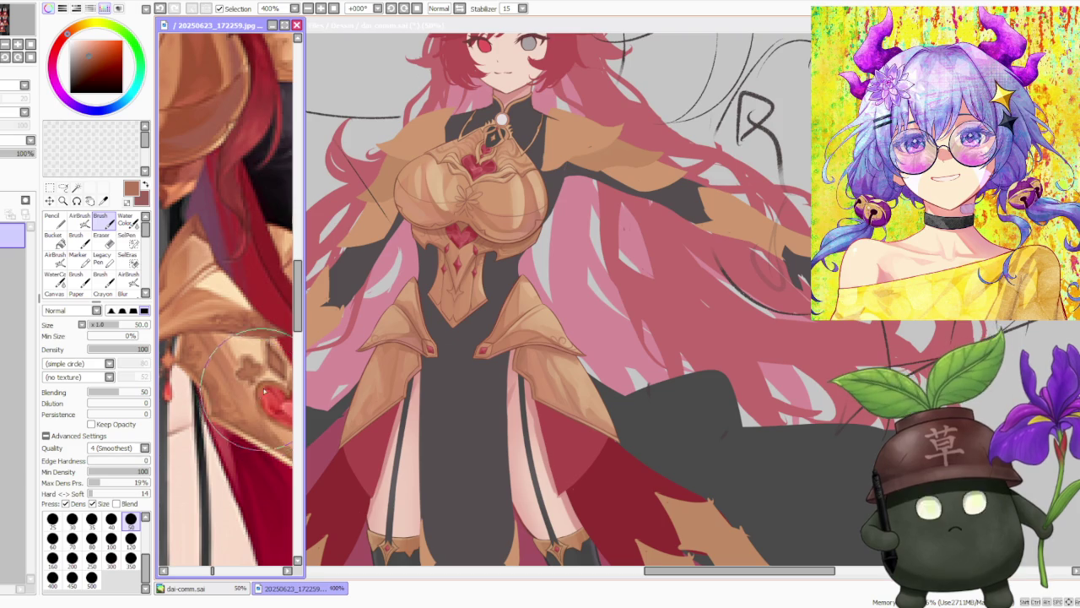
pyautogui.scroll(-2, 262, 392)
pyautogui.scroll(-1, 261, 392)
pyautogui.scroll(3, 259, 394)
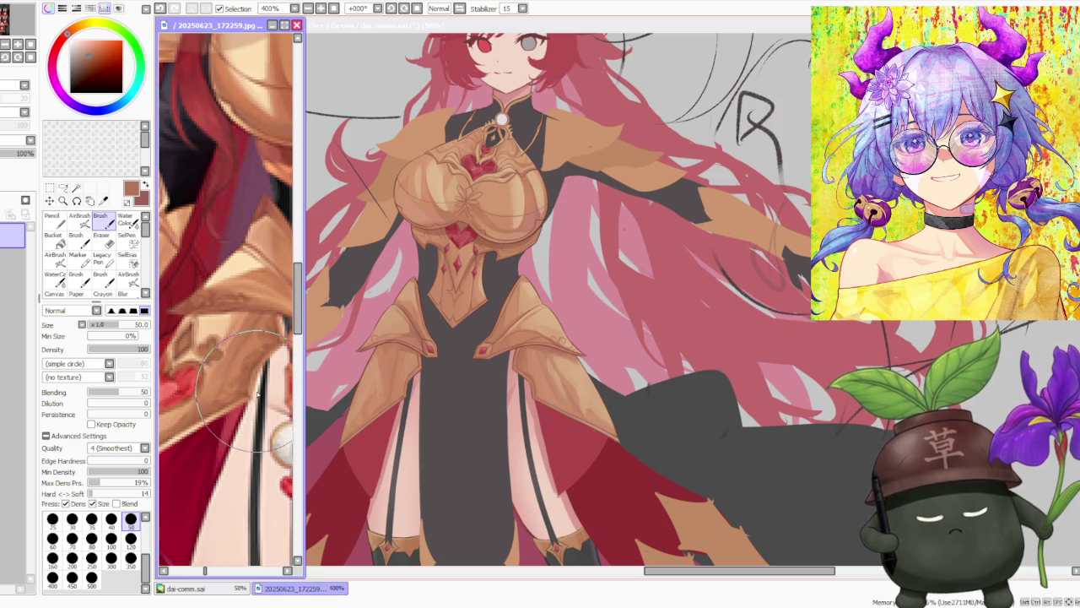
pyautogui.scroll(-2, 258, 393)
pyautogui.click(550, 369)
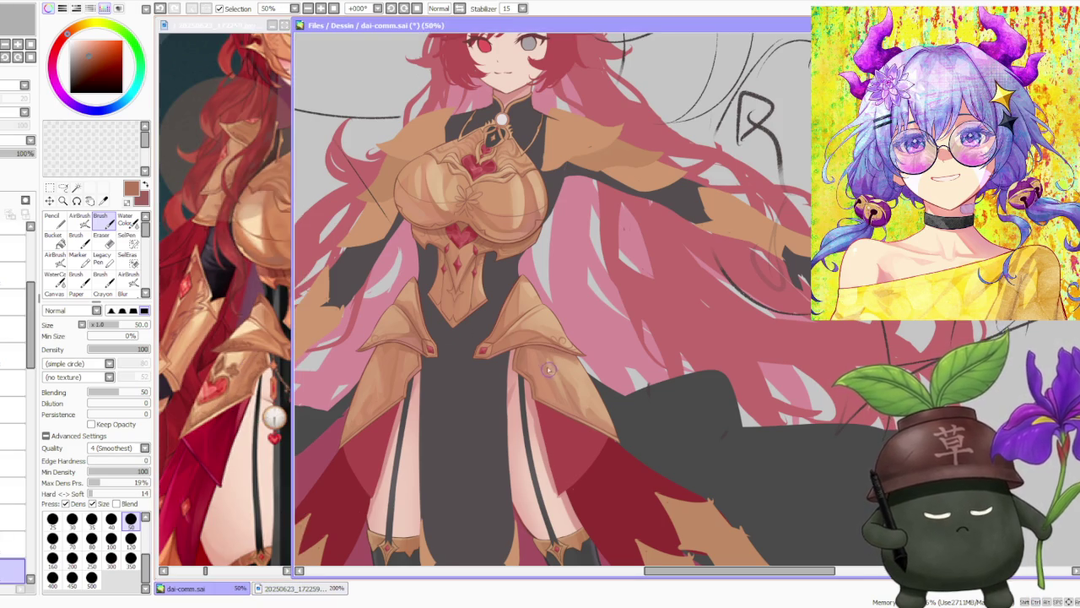
pyautogui.scroll(-1, 544, 363)
pyautogui.scroll(2, 538, 356)
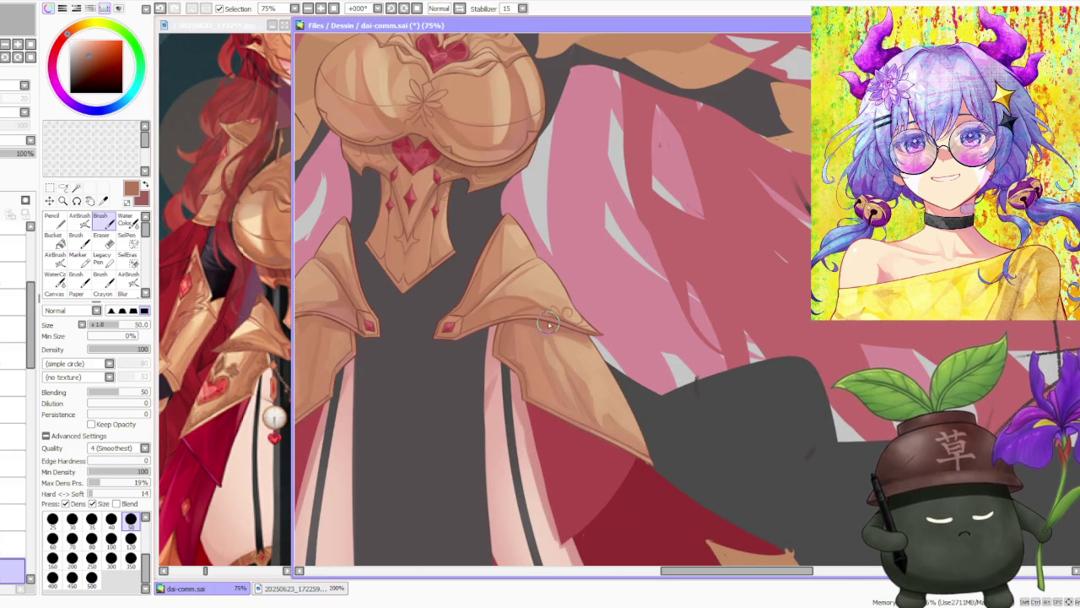
pyautogui.scroll(3, 422, 84)
pyautogui.scroll(1, 426, 83)
pyautogui.scroll(-2, 427, 81)
pyautogui.scroll(-2, 428, 82)
pyautogui.scroll(3, 426, 270)
pyautogui.scroll(-1, 434, 212)
pyautogui.scroll(2, 414, 186)
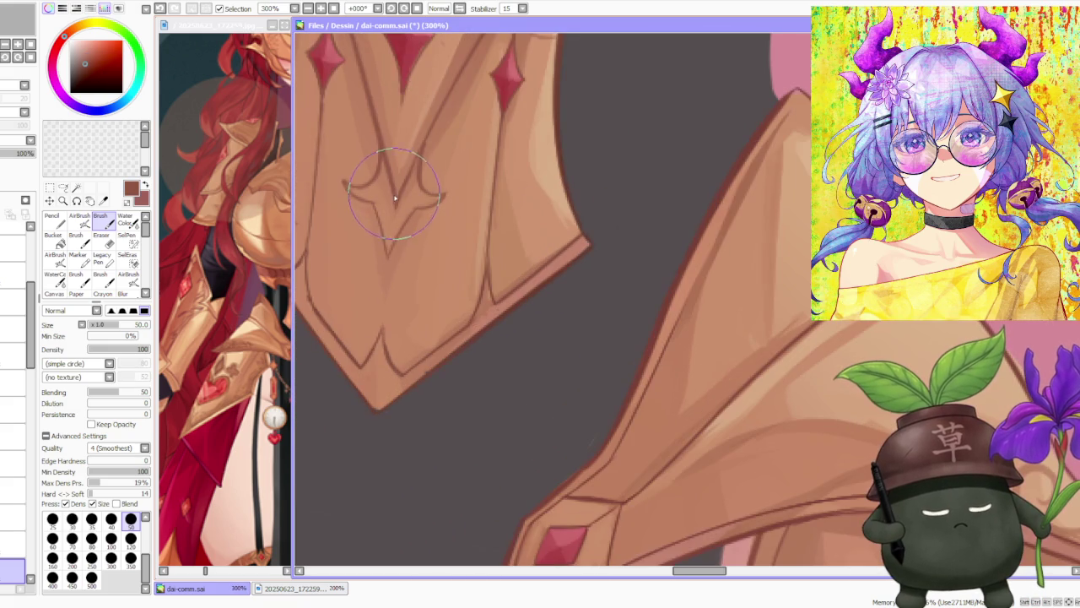
pyautogui.scroll(1, 388, 197)
pyautogui.scroll(-3, 377, 197)
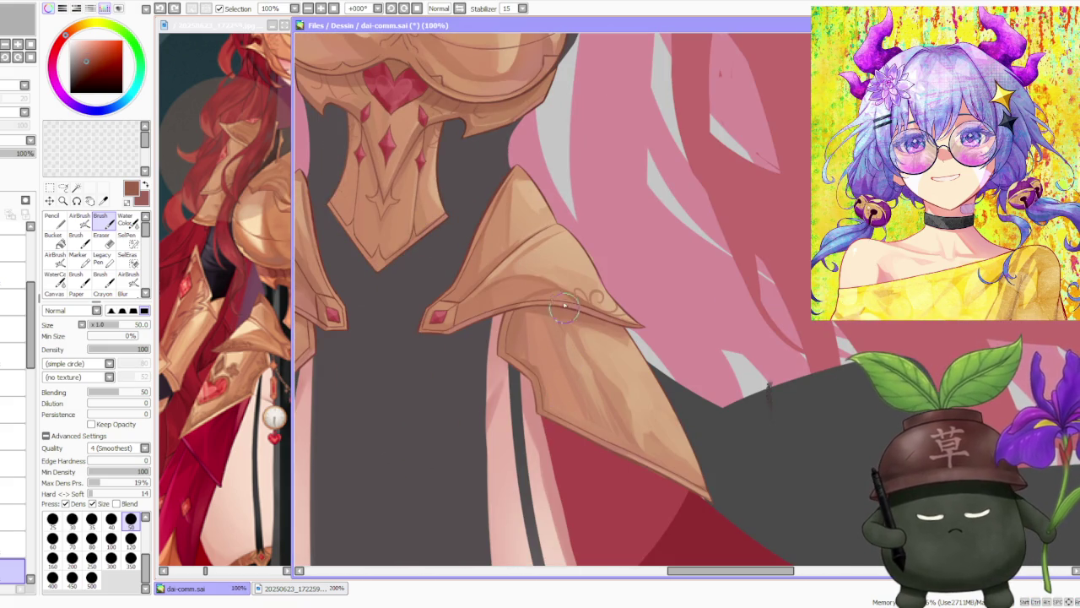
pyautogui.scroll(2, 501, 287)
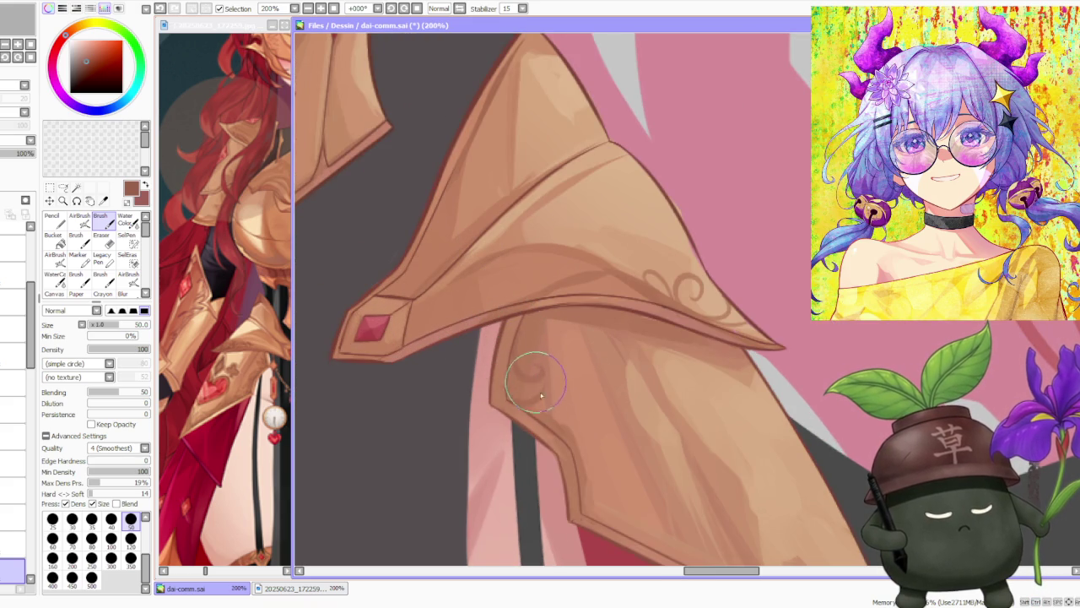
# Draw swirl engraving strokes along the lower armour plate's edge.
pyautogui.moveTo(517, 370); pyautogui.dragTo(536, 363)
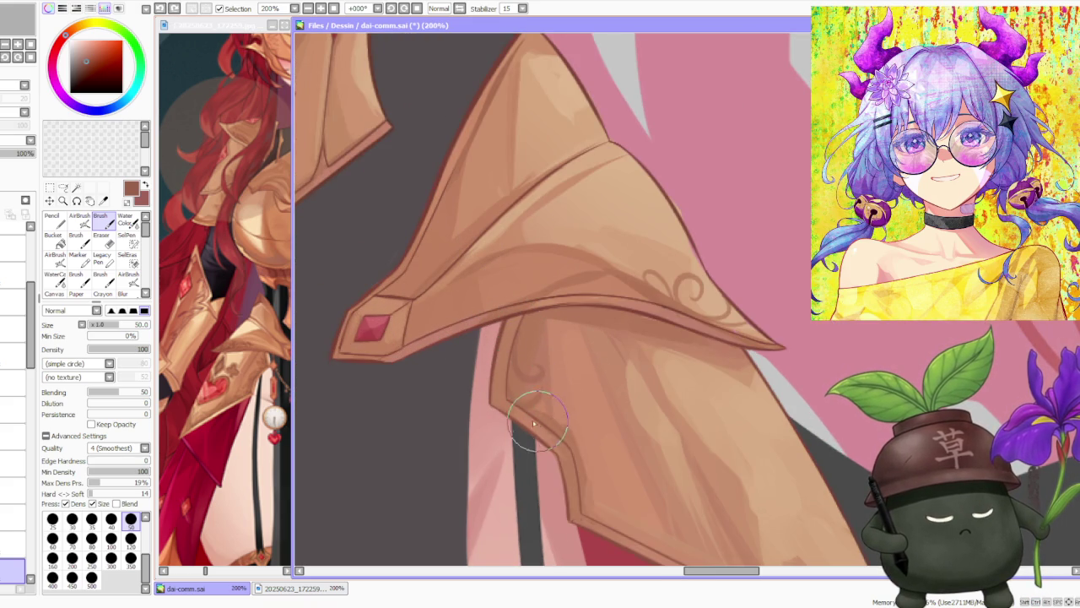
pyautogui.moveTo(559, 427); pyautogui.dragTo(562, 414)
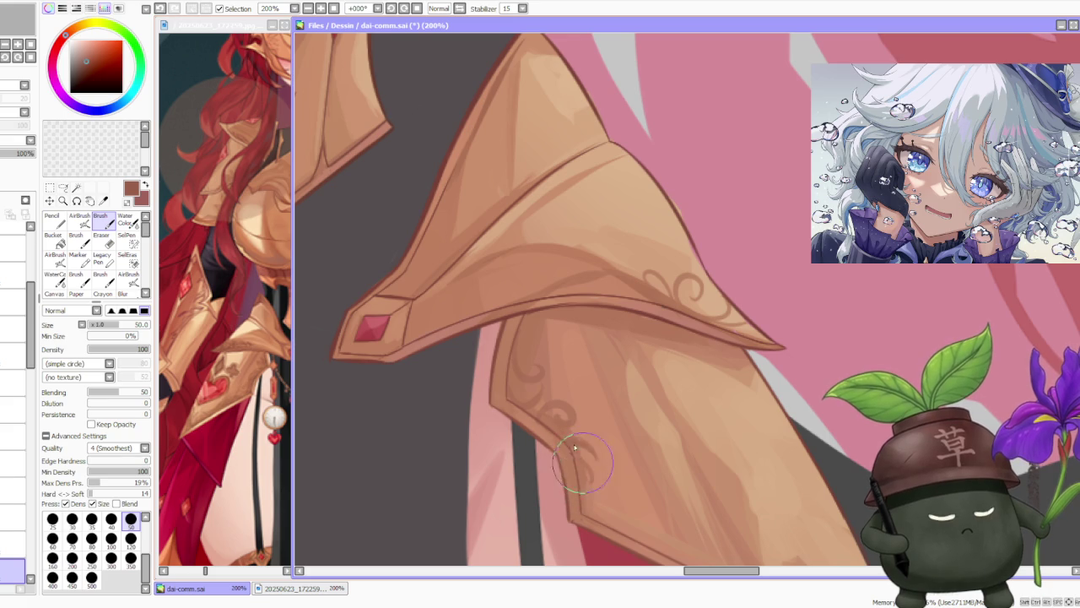
pyautogui.scroll(5, 578, 466)
pyautogui.scroll(-5, 591, 462)
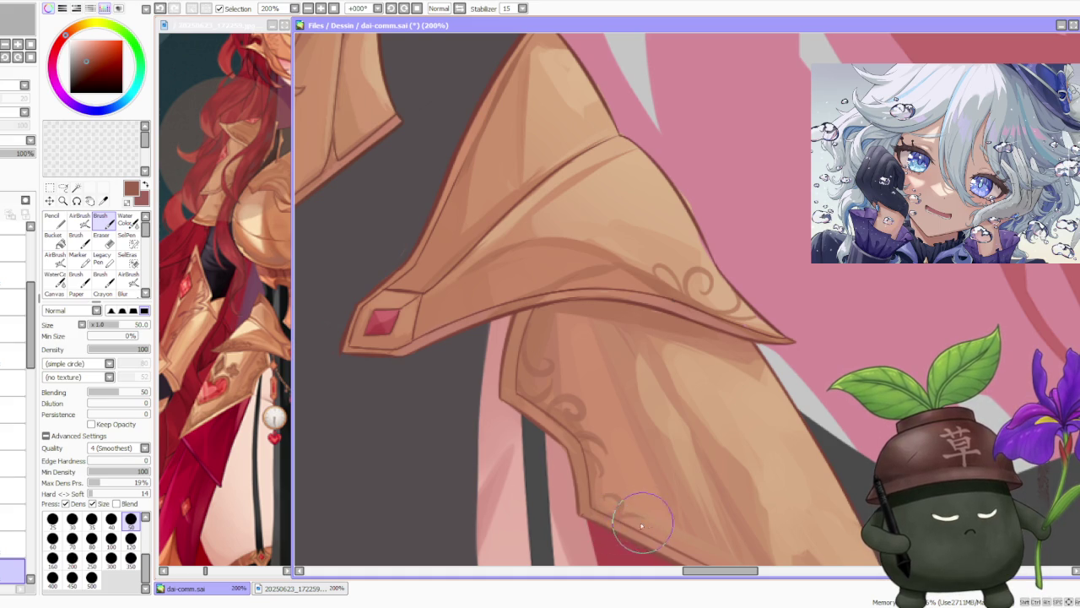
pyautogui.scroll(-2, 629, 455)
pyautogui.scroll(2, 628, 455)
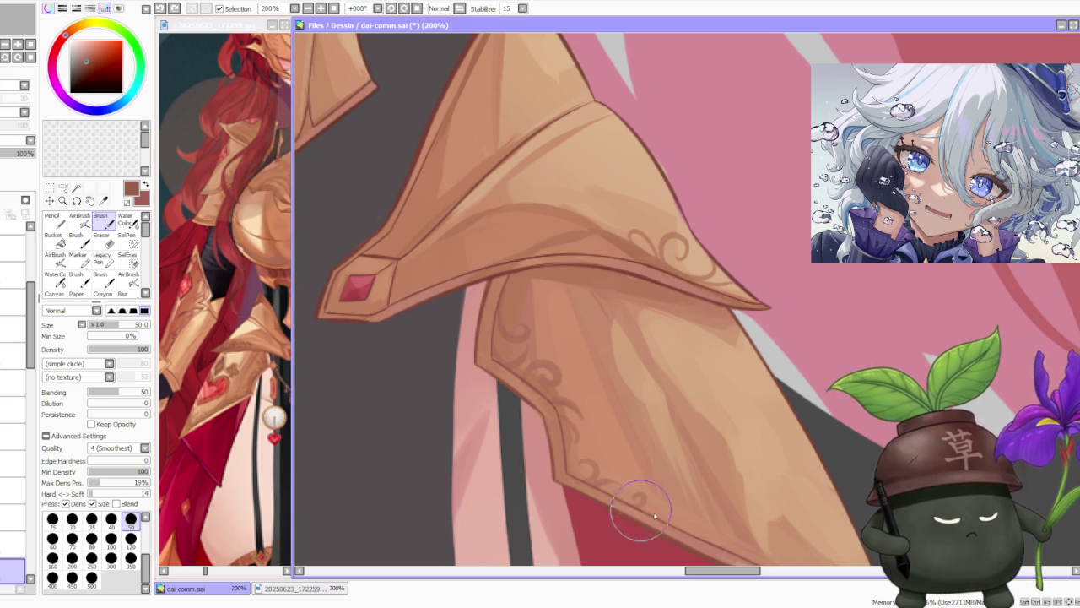
pyautogui.scroll(-2, 662, 476)
pyautogui.scroll(-1, 662, 477)
pyautogui.scroll(3, 641, 397)
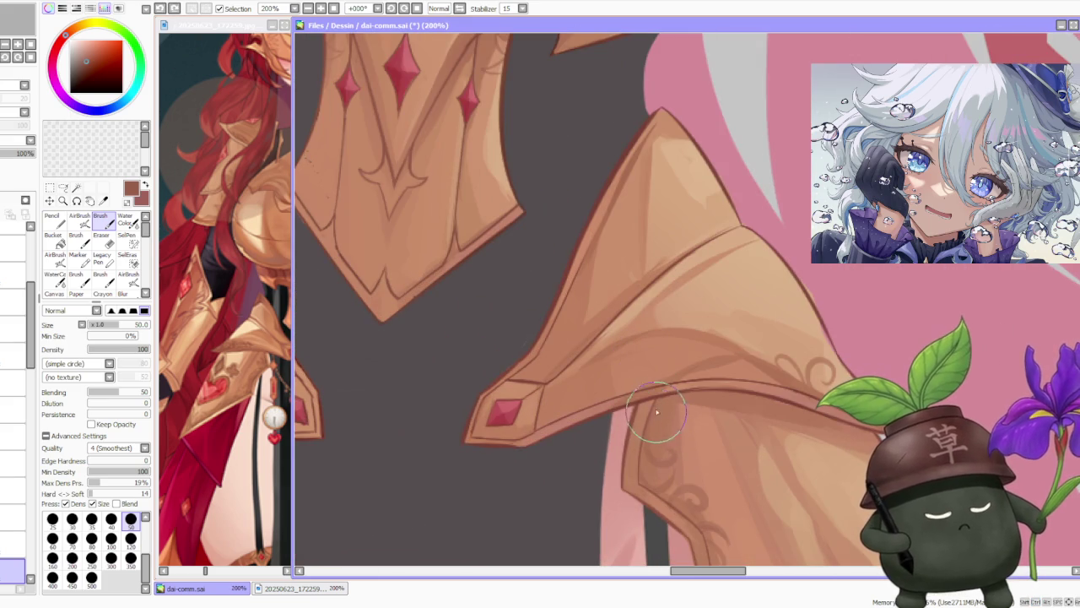
pyautogui.scroll(-1, 667, 432)
pyautogui.scroll(-1, 489, 369)
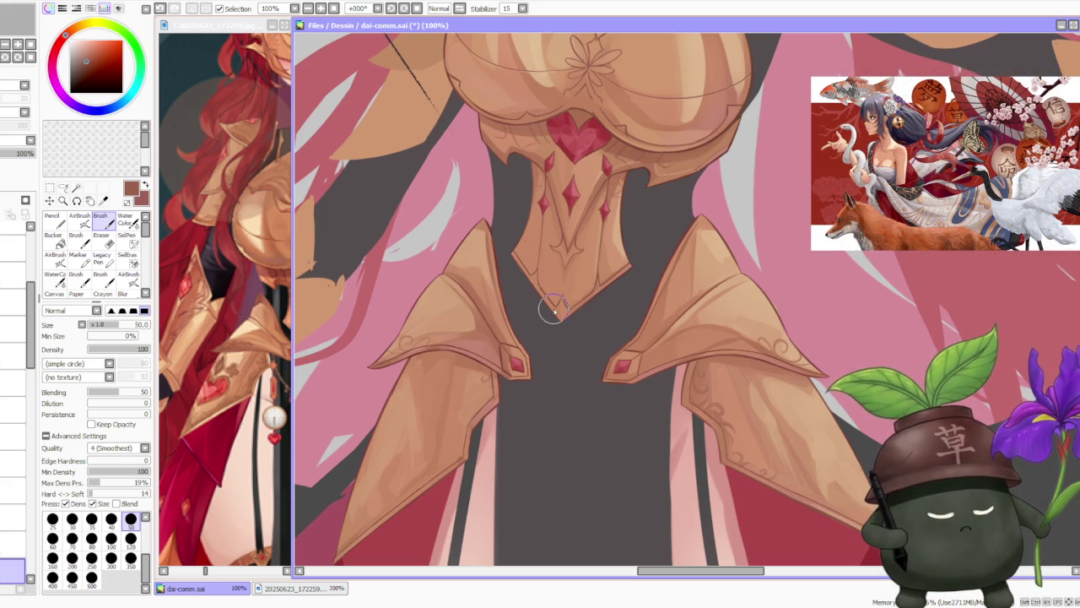
pyautogui.scroll(1, 711, 338)
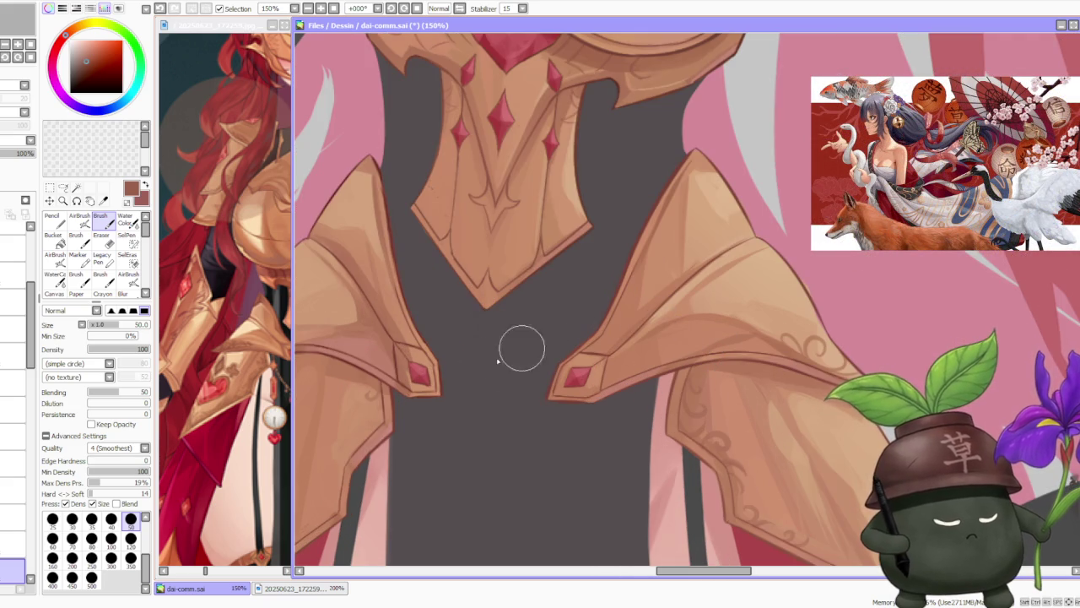
# Try three strokes along the left tasset's edge, undoing each one.
pyautogui.moveTo(364, 413); pyautogui.dragTo(380, 394)
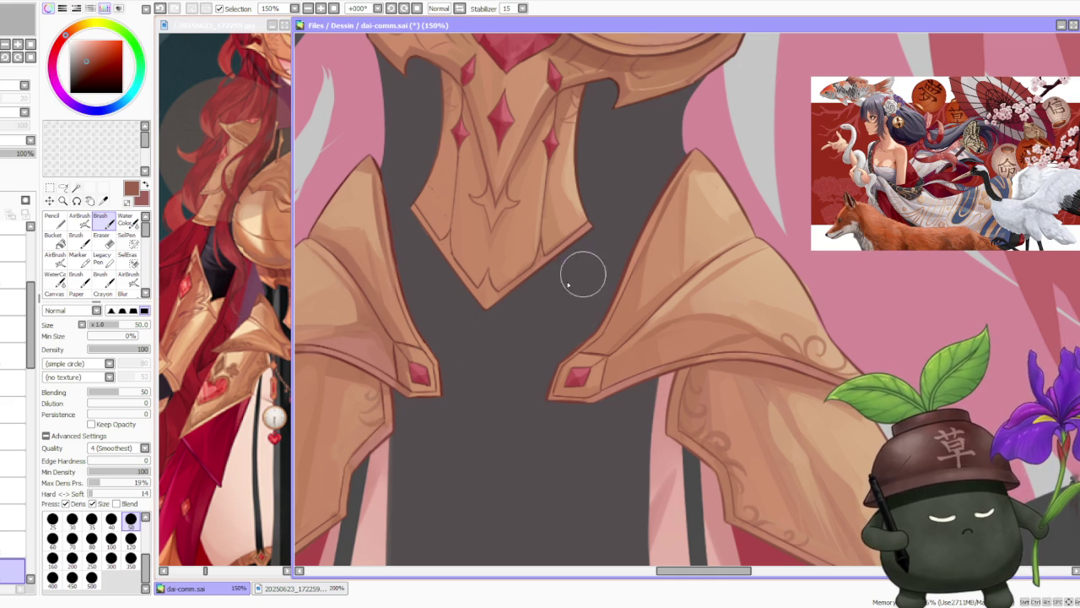
pyautogui.hotkey('ctrl', 'z')
pyautogui.moveTo(360, 421); pyautogui.dragTo(380, 408)
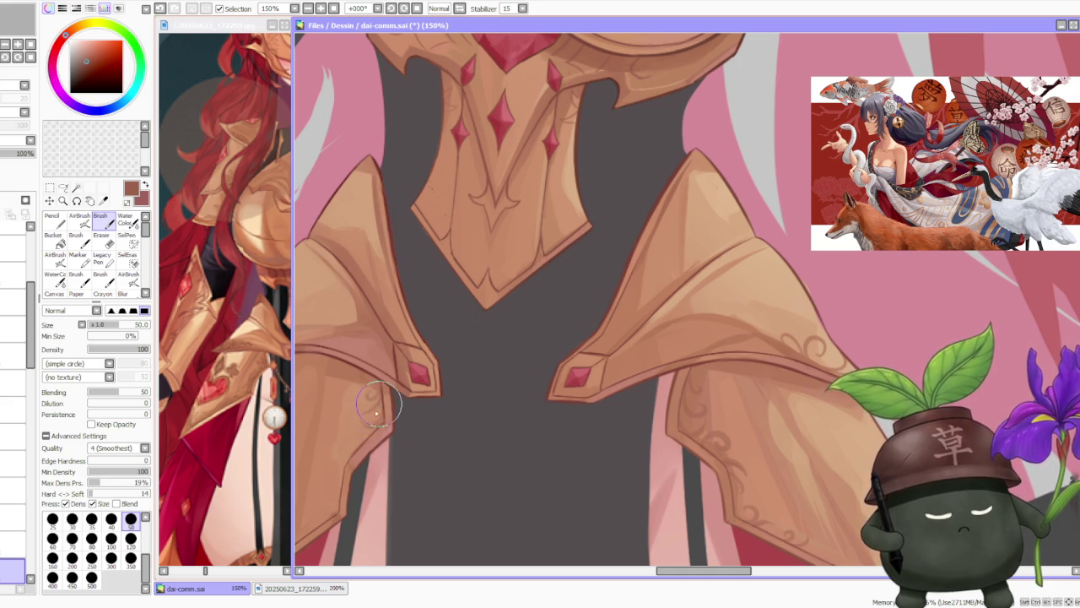
pyautogui.hotkey('ctrl', 'z')
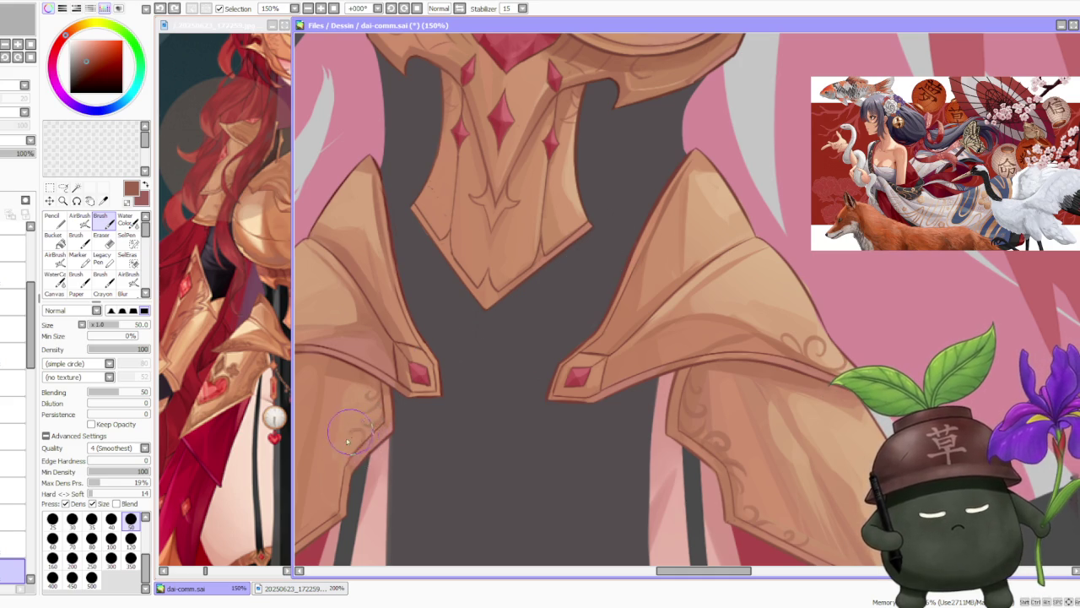
pyautogui.moveTo(378, 421); pyautogui.dragTo(359, 453)
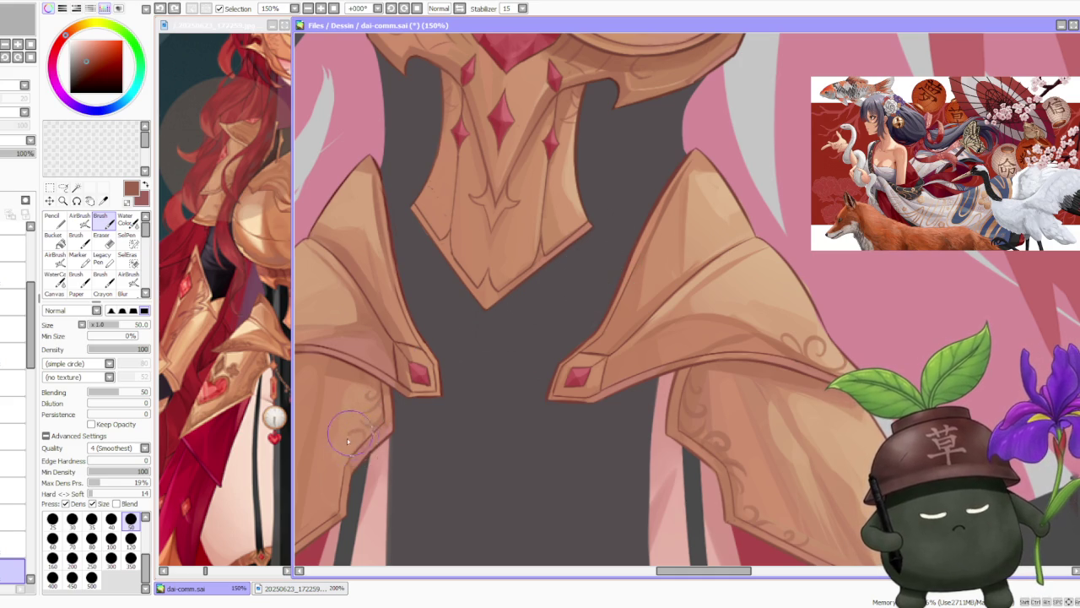
pyautogui.hotkey('ctrl', 'z')
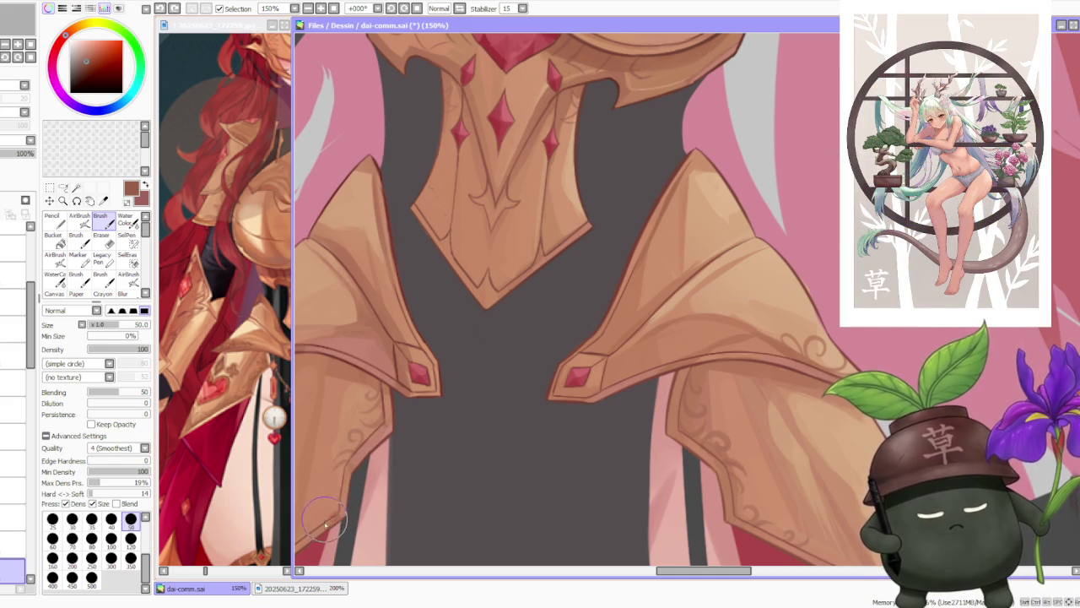
# Paint a short stroke on the left tasset's lower plate.
pyautogui.moveTo(331, 516); pyautogui.dragTo(329, 504)
pyautogui.scroll(-4, 414, 422)
pyautogui.scroll(3, 403, 443)
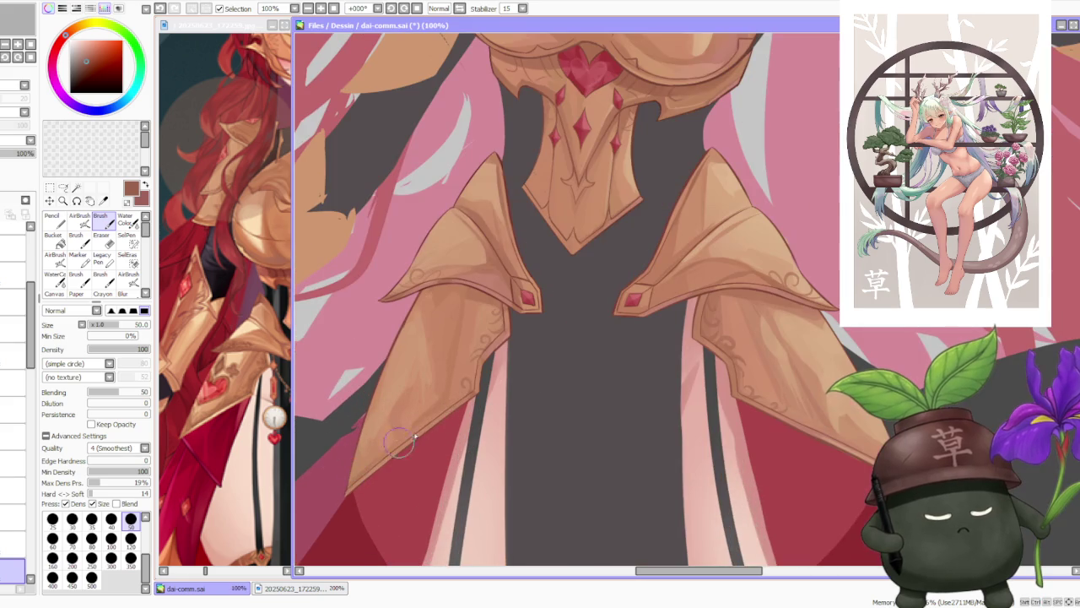
pyautogui.scroll(1, 446, 372)
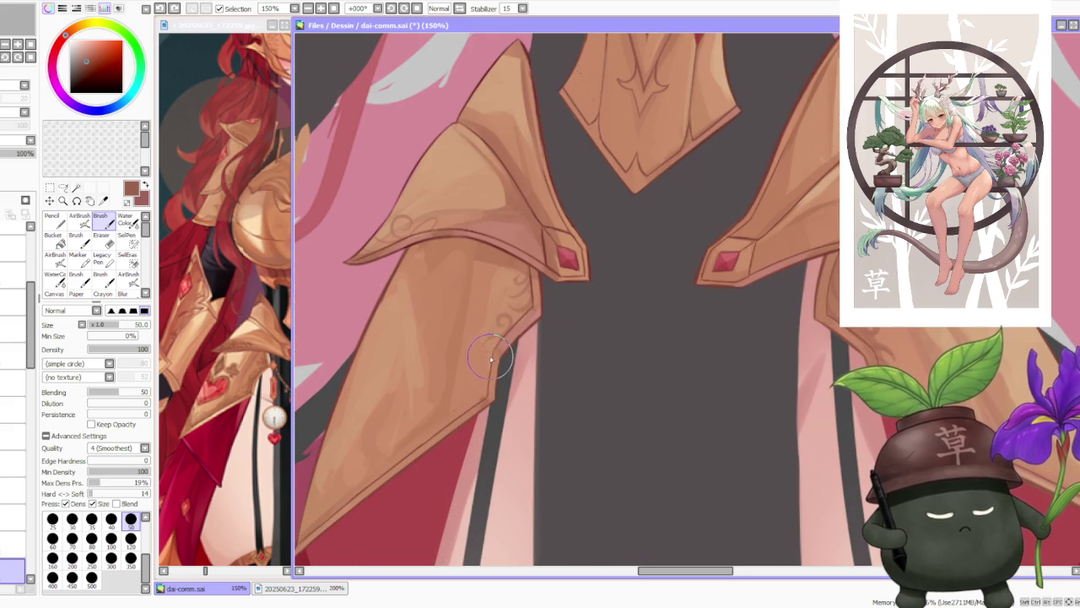
# Retry light strokes down the left tasset's outer edge, undoing the unsatisfying ones.
pyautogui.moveTo(485, 379); pyautogui.dragTo(462, 422)
pyautogui.hotkey('ctrl', 'z')
pyautogui.moveTo(485, 384); pyautogui.dragTo(464, 422)
pyautogui.hotkey('ctrl', 'z')
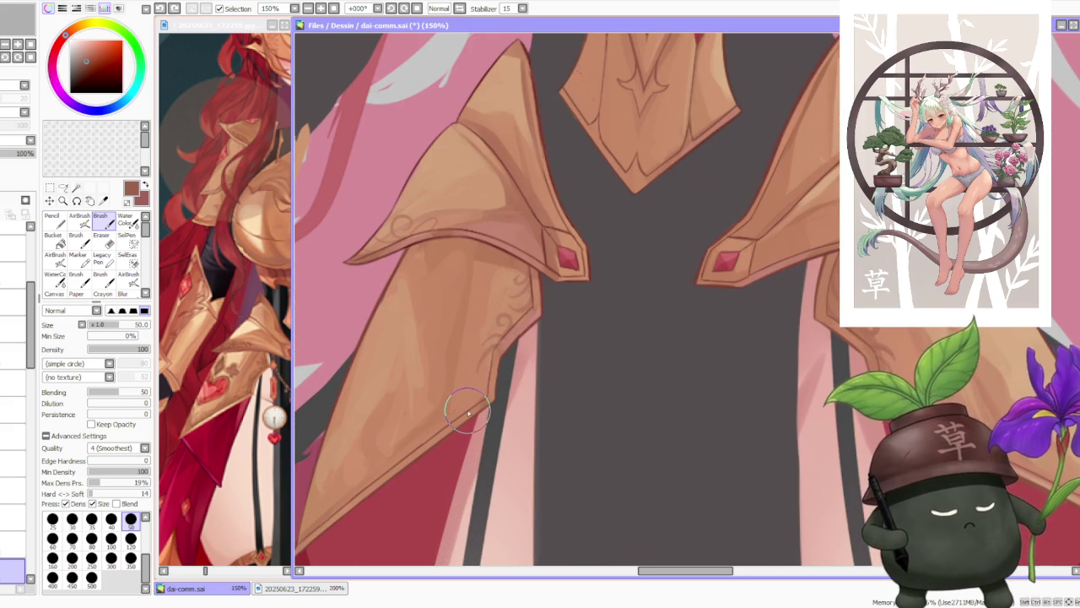
pyautogui.moveTo(479, 387)
pyautogui.mouseDown()
pyautogui.moveTo(429, 440)
pyautogui.moveTo(406, 445)
pyautogui.mouseUp()
pyautogui.hotkey('ctrl', 'z')
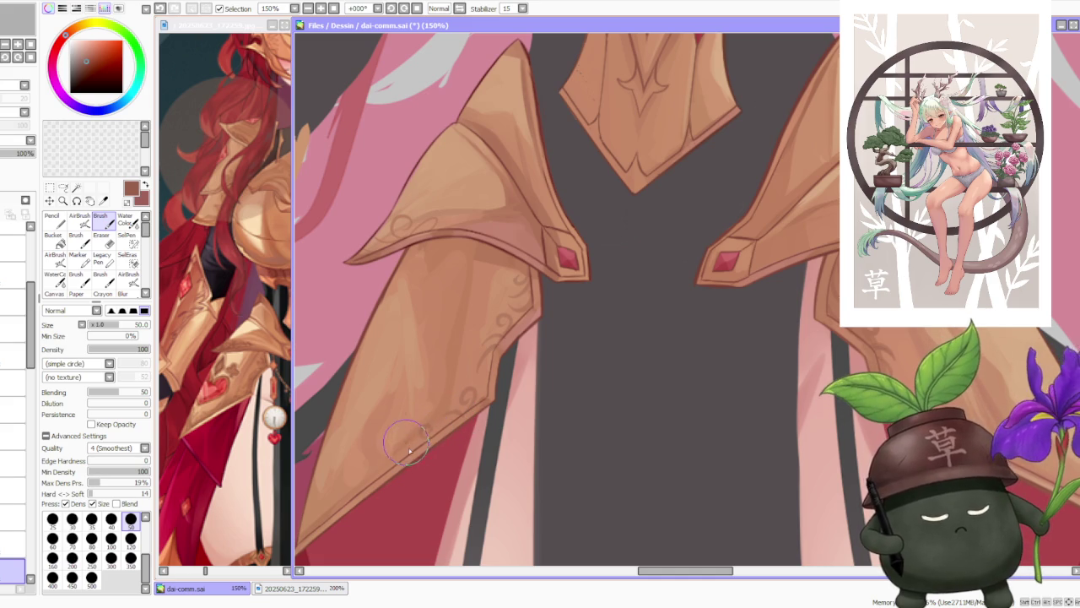
pyautogui.scroll(-2, 715, 328)
pyautogui.scroll(-2, 714, 328)
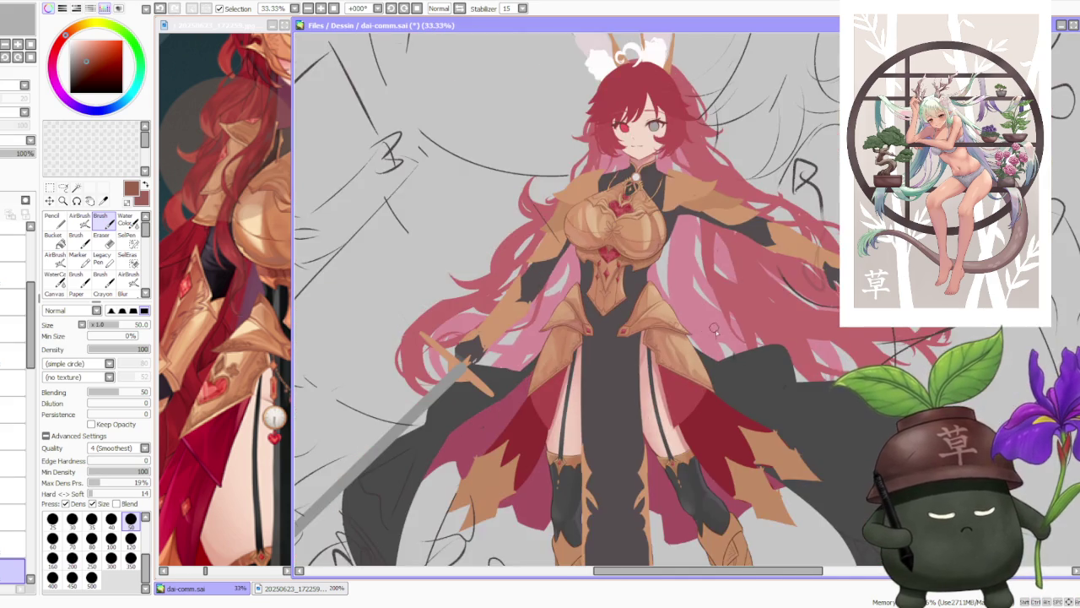
# Review the recent armor edge strokes near the tip with undo and redo.
pyautogui.scroll(2, 714, 328)
pyautogui.scroll(1, 707, 360)
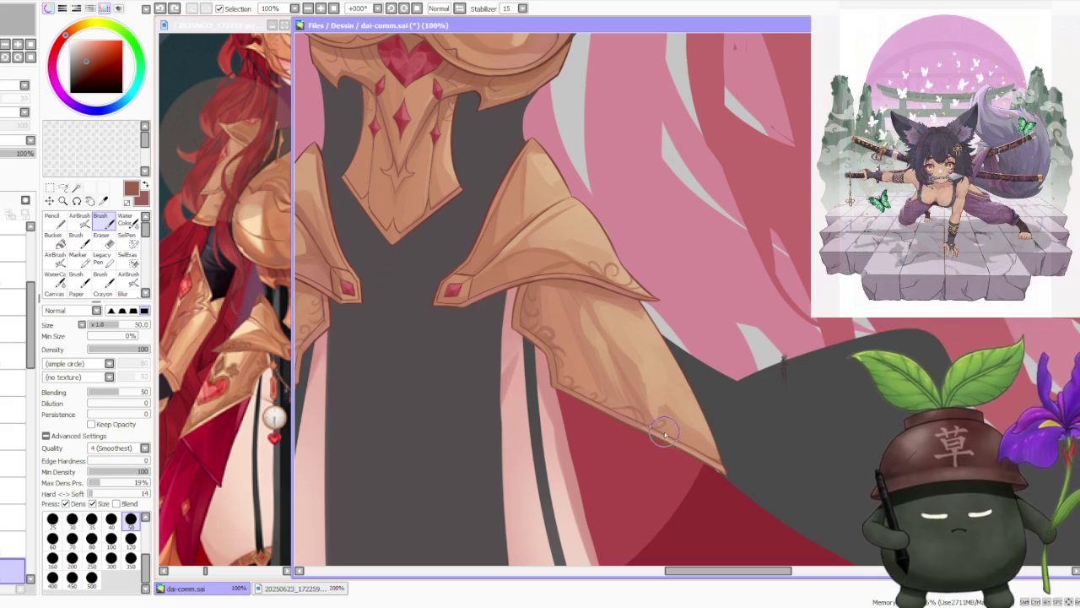
pyautogui.hotkey('ctrl', 'z')
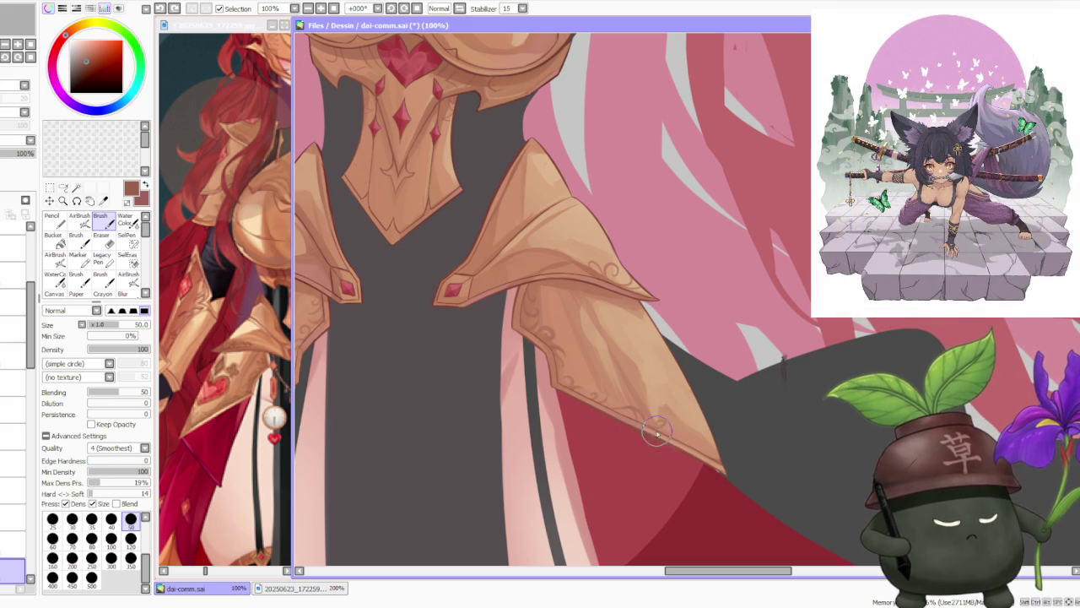
pyautogui.hotkey('ctrl', 'z')
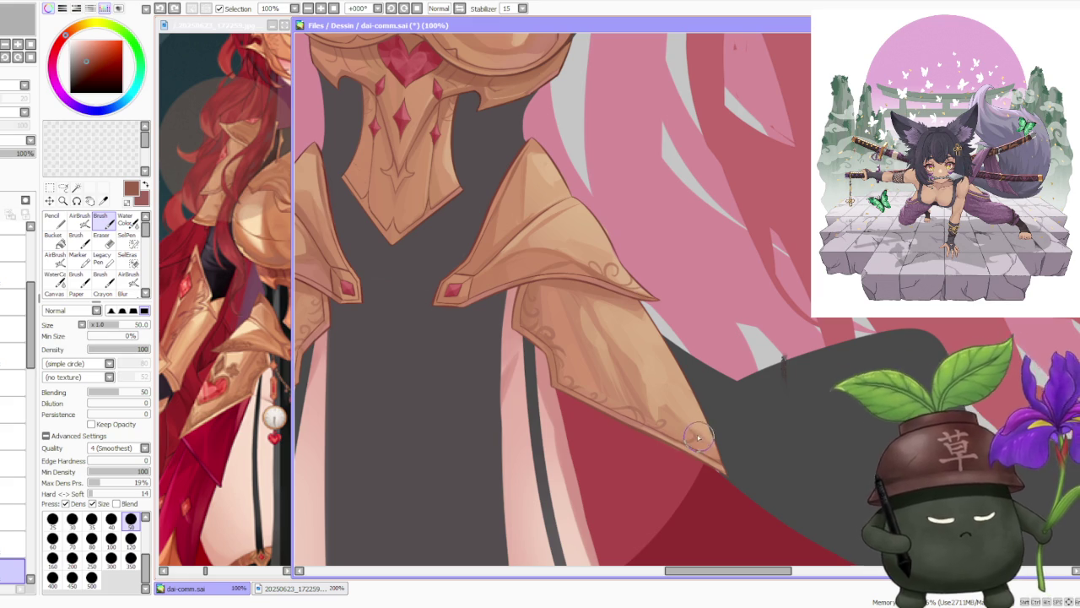
pyautogui.hotkey('ctrl', 'y')
pyautogui.hotkey('ctrl', 'y')
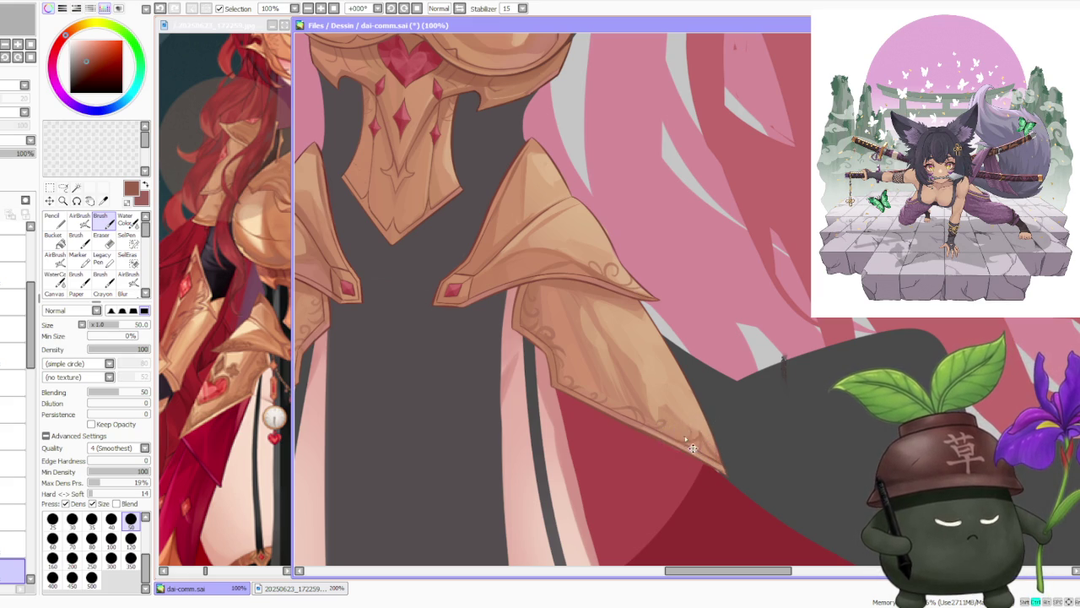
pyautogui.scroll(-4, 701, 371)
pyautogui.scroll(6, 701, 371)
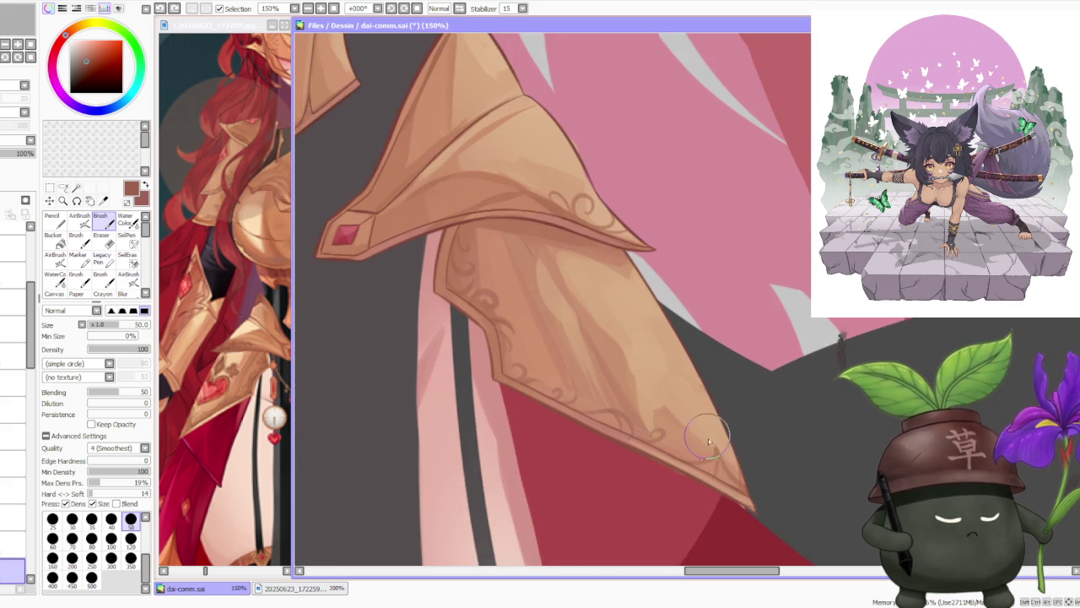
pyautogui.hotkey('ctrl', 'y')
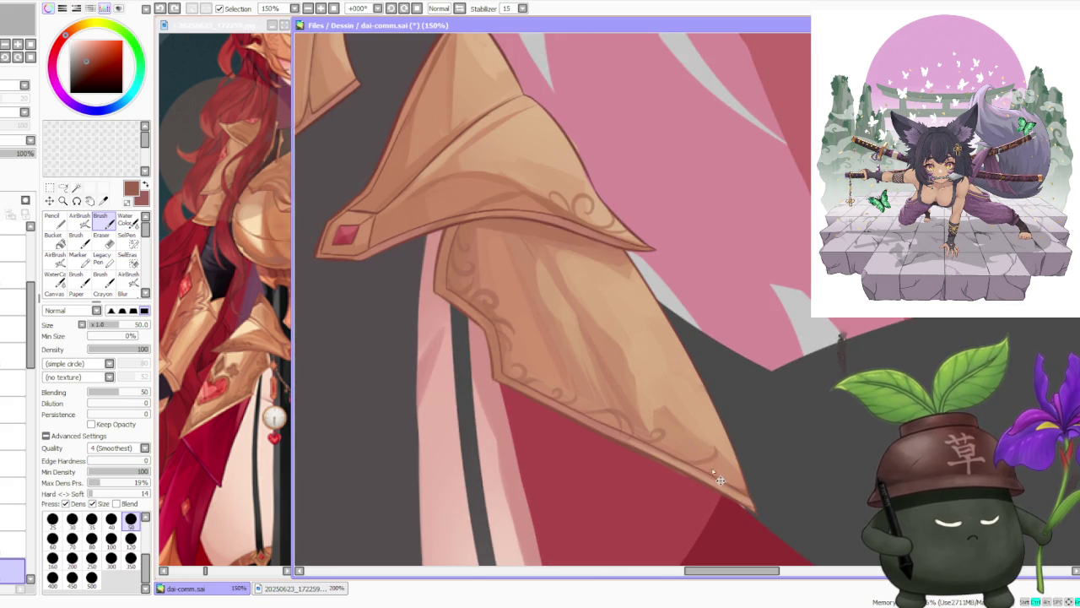
# Crisp the right tasset's lower edge line, toggling undo/redo to compare.
pyautogui.moveTo(712, 456); pyautogui.dragTo(715, 483)
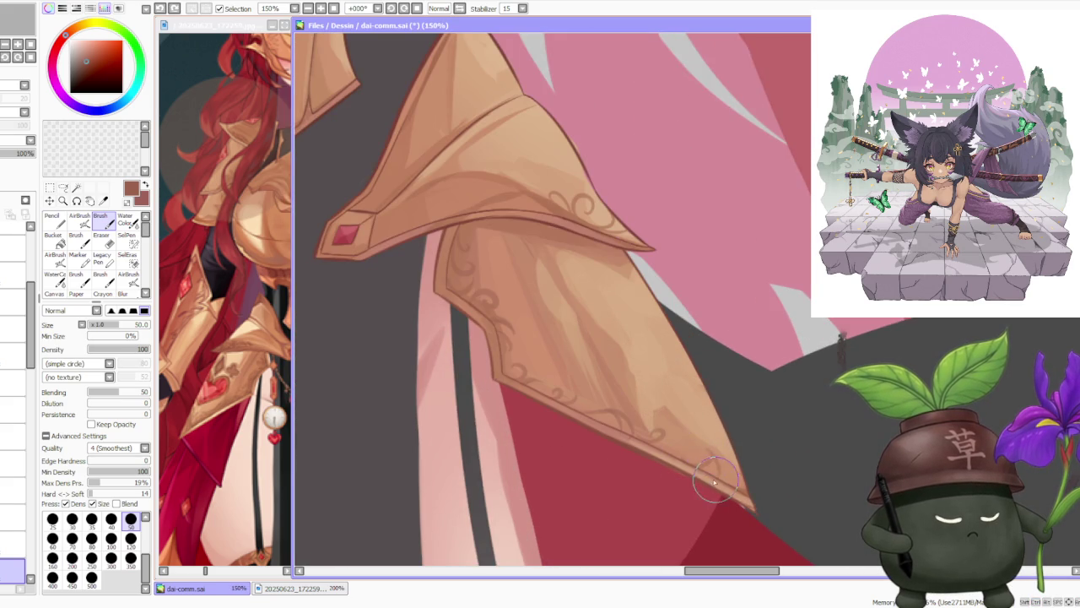
pyautogui.hotkey('ctrl', 'z')
pyautogui.hotkey('ctrl', 'y')
pyautogui.hotkey('ctrl', 'z')
pyautogui.hotkey('ctrl', 'z')
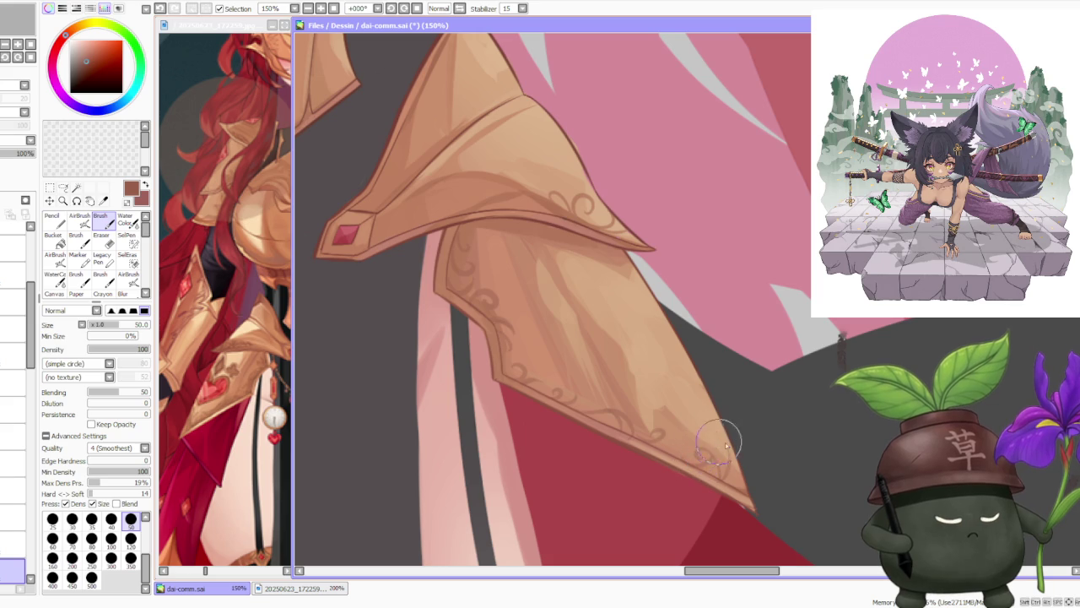
# Repaint the tasset's lower edge and retry a touch-up near the pointed tip.
pyautogui.hotkey('ctrl', 'z')
pyautogui.moveTo(743, 459); pyautogui.dragTo(719, 466)
pyautogui.hotkey('ctrl', 'z')
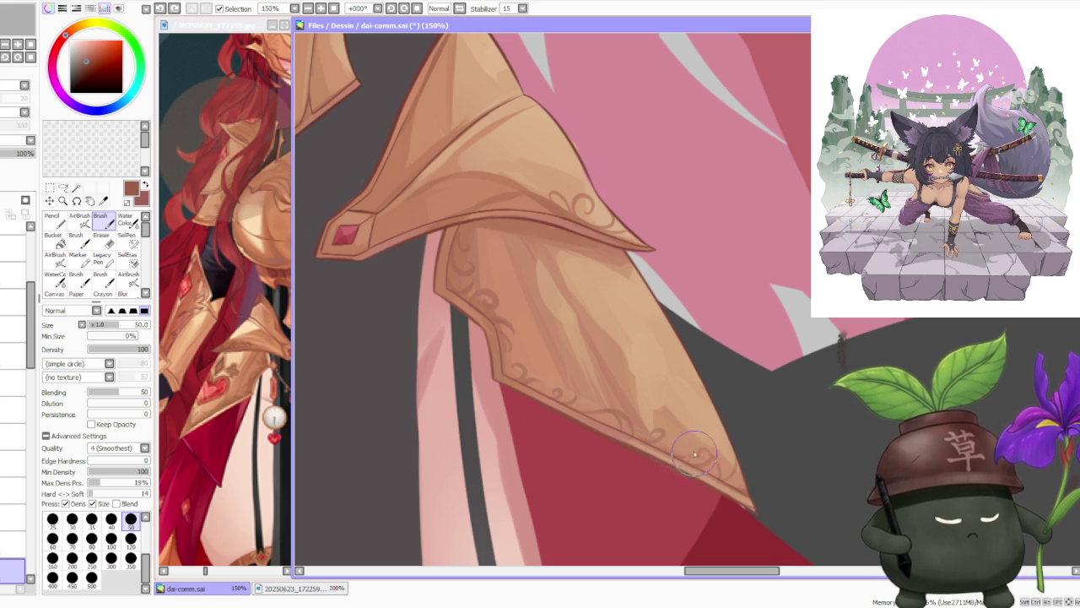
pyautogui.moveTo(680, 452); pyautogui.dragTo(682, 462)
pyautogui.hotkey('ctrl', 'z')
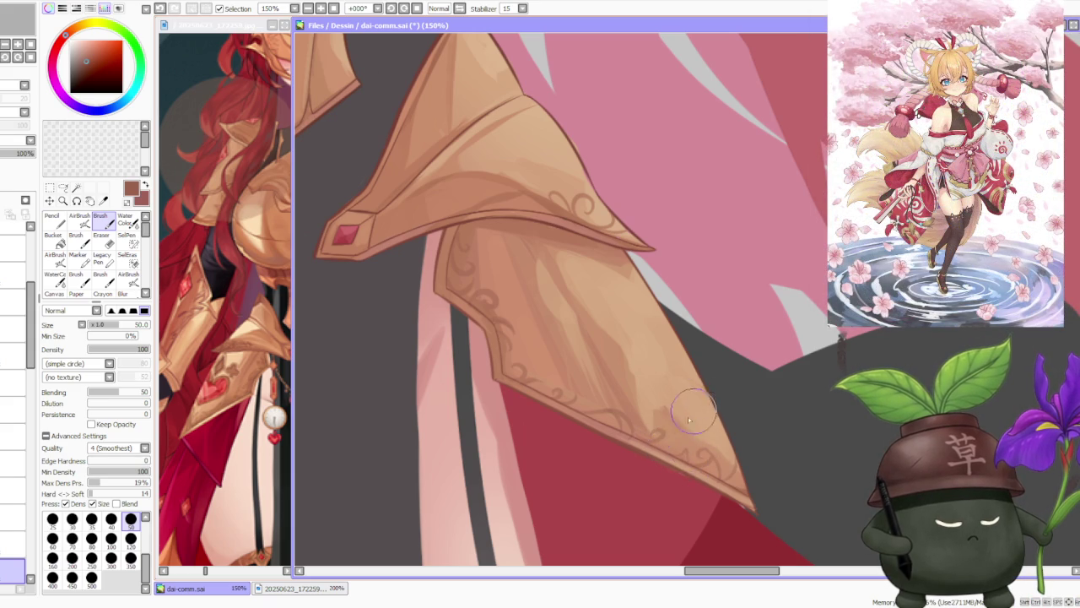
pyautogui.scroll(-1, 691, 421)
pyautogui.scroll(-2, 706, 405)
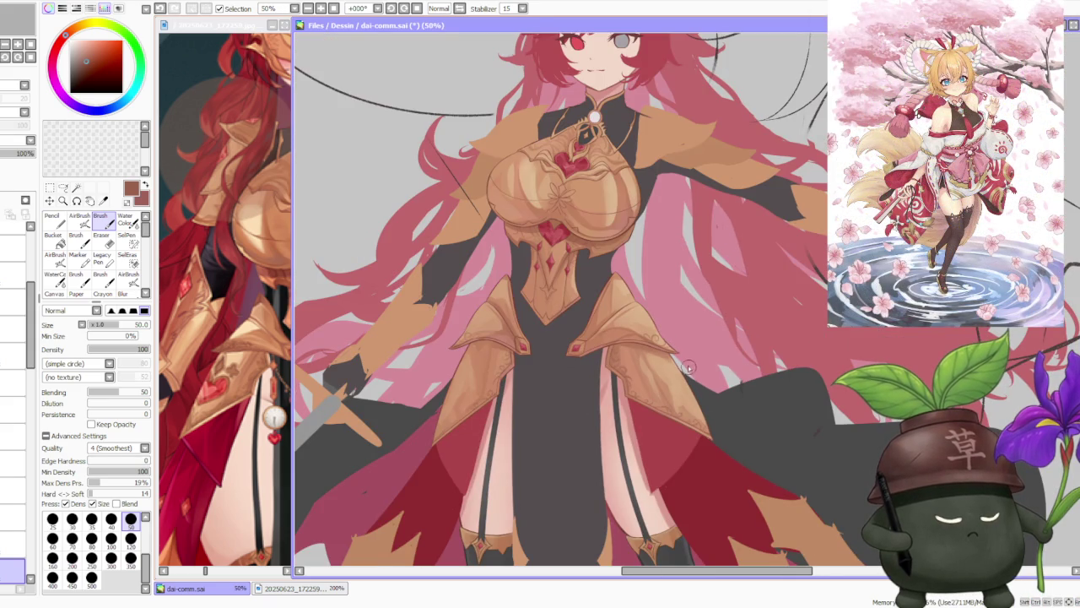
# Sample armor edge colours with the eyedropper, landing on the light tan.
pyautogui.scroll(2, 448, 422)
pyautogui.scroll(1, 470, 419)
pyautogui.scroll(-1, 470, 421)
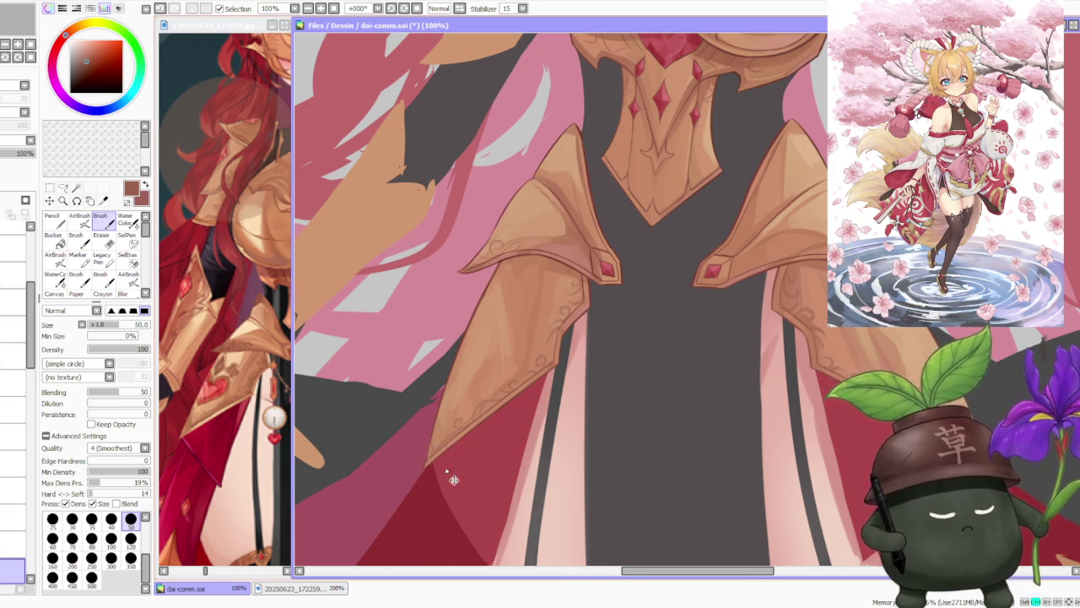
pyautogui.scroll(-3, 644, 380)
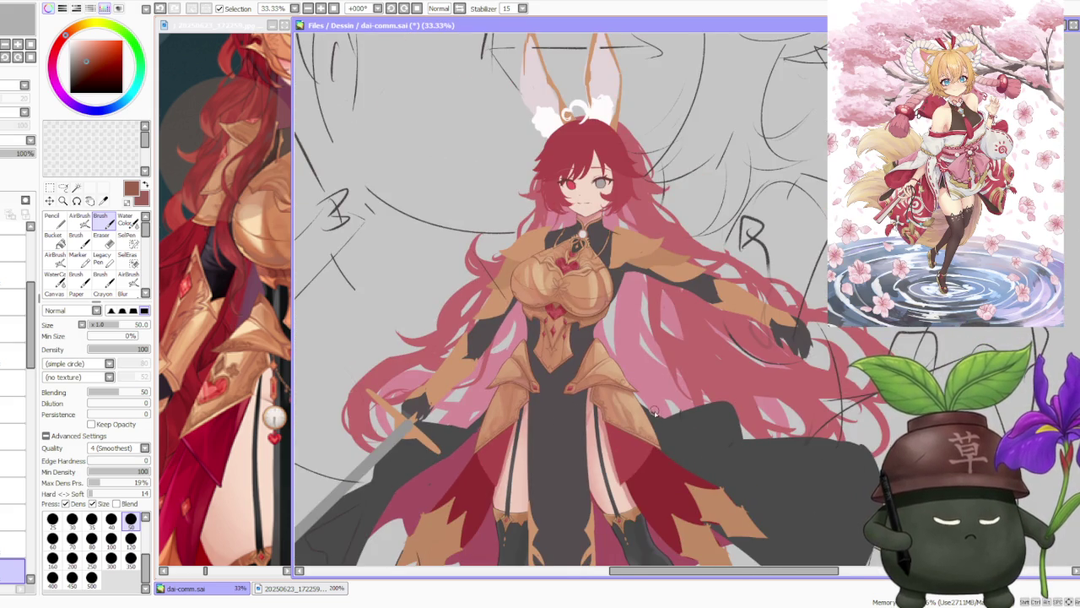
pyautogui.scroll(1, 654, 412)
pyautogui.scroll(2, 653, 413)
pyautogui.keyDown('alt'); pyautogui.click(581, 458); pyautogui.keyUp('alt')
pyautogui.keyDown('alt'); pyautogui.click(648, 492); pyautogui.keyUp('alt')
pyautogui.keyDown('alt'); pyautogui.click(651, 494); pyautogui.keyUp('alt')
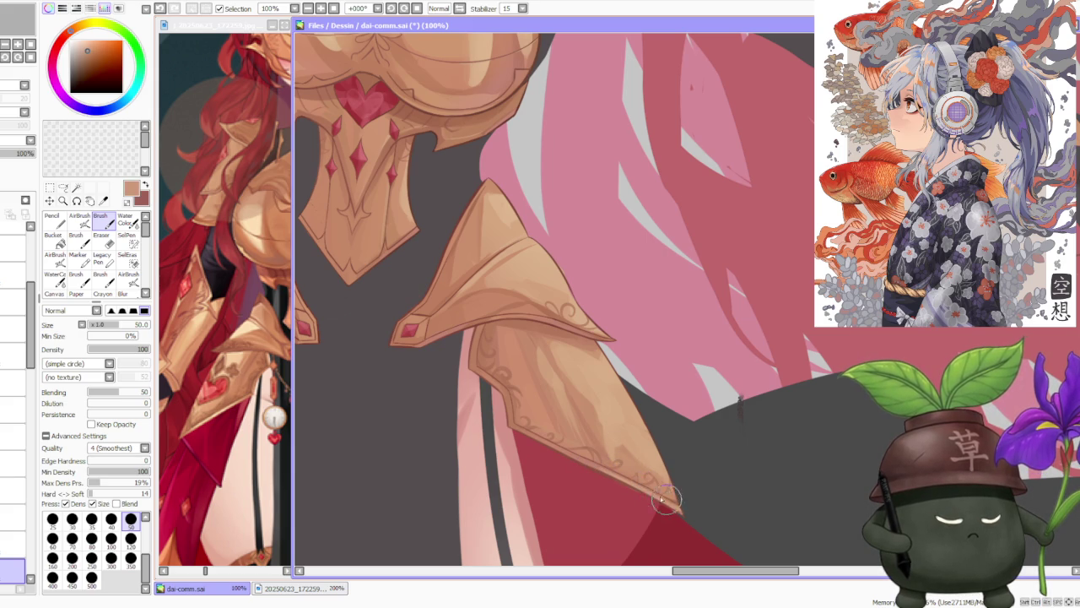
# Pick a dark red colour from the armor.
pyautogui.scroll(-3, 643, 445)
pyautogui.scroll(-1, 644, 445)
pyautogui.scroll(4, 589, 342)
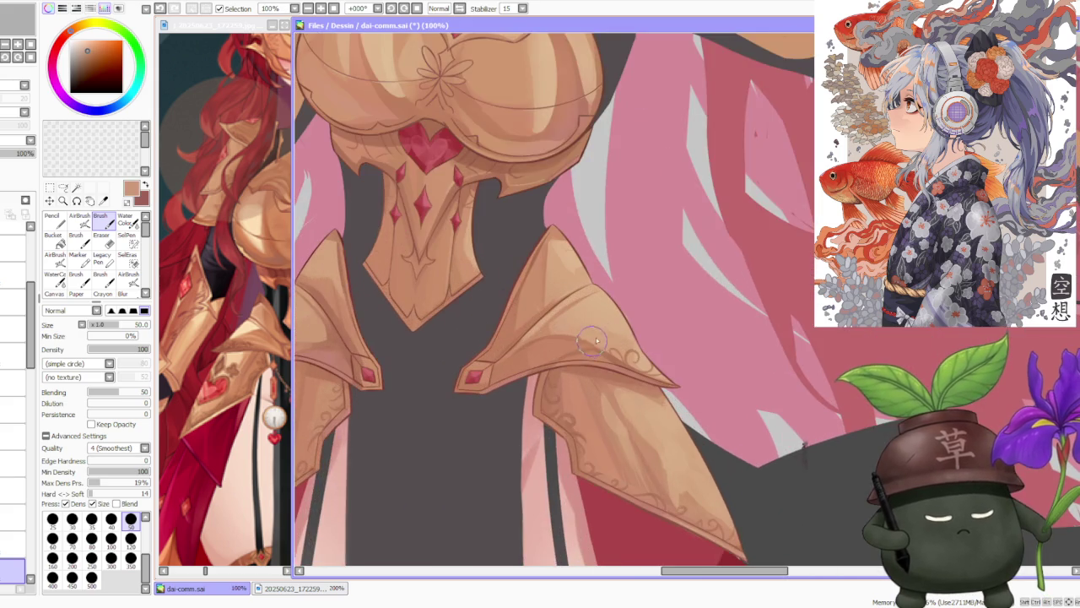
pyautogui.scroll(1, 588, 343)
pyautogui.keyDown('alt'); pyautogui.click(529, 377); pyautogui.keyUp('alt')
pyautogui.scroll(-2, 529, 377)
pyautogui.scroll(-2, 628, 355)
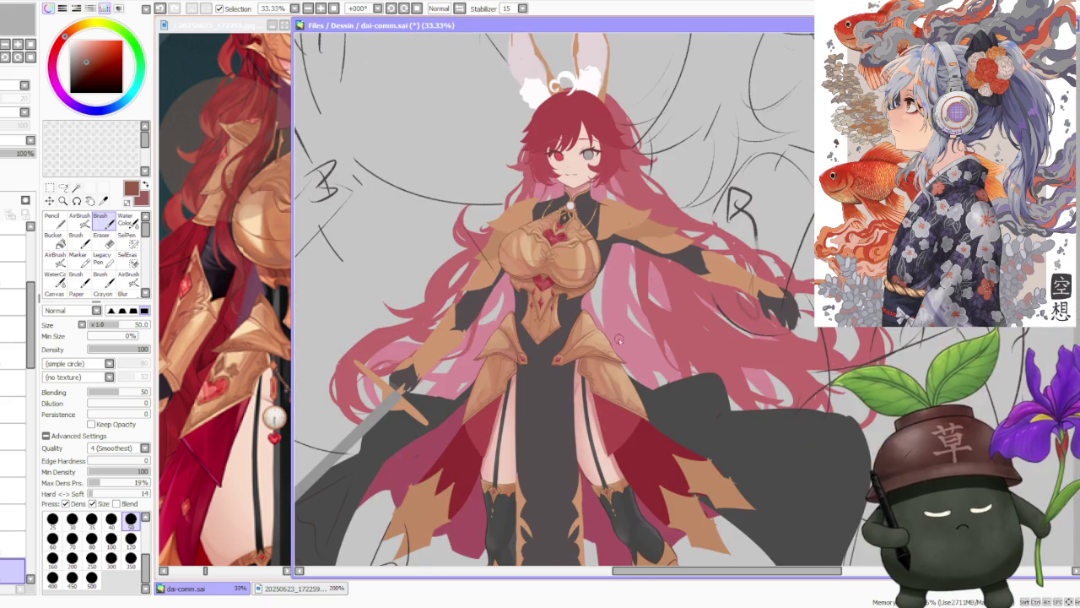
# Switch to a higher layer and set the brush size to 35.
pyautogui.click(12, 518)
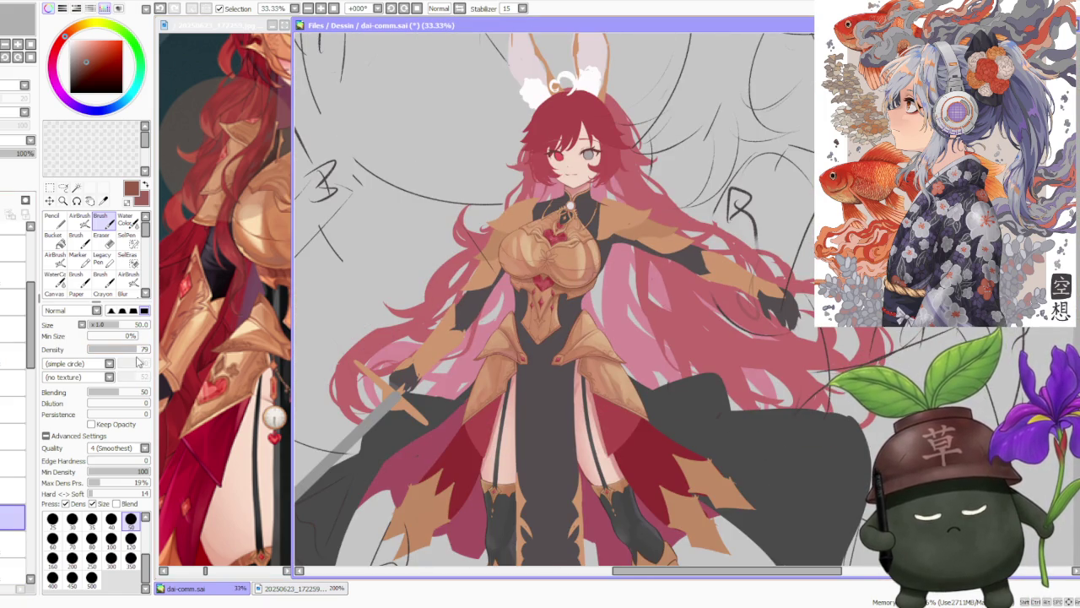
pyautogui.click(91, 518)
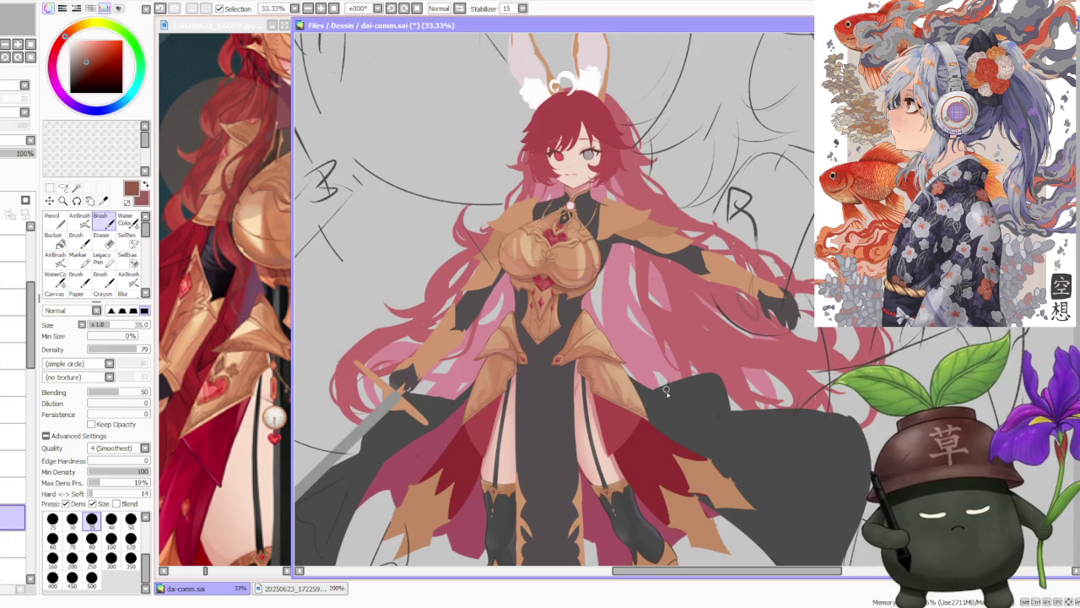
pyautogui.scroll(3, 666, 390)
pyautogui.scroll(1, 504, 340)
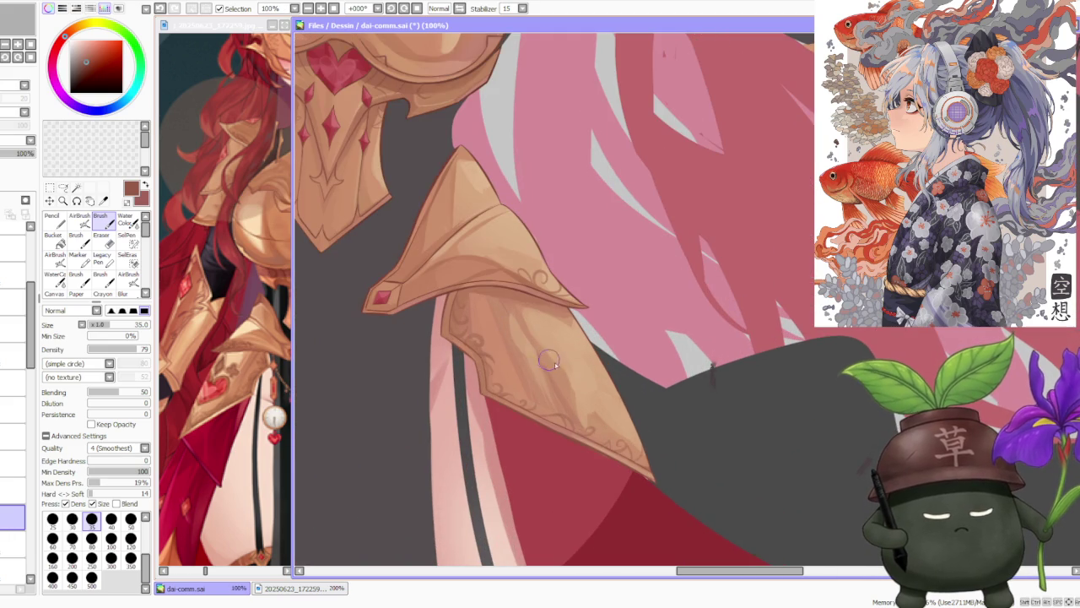
# Try curved engraving lines across the right tasset plate, undoing each attempt.
pyautogui.hotkey('ctrl', 'z')
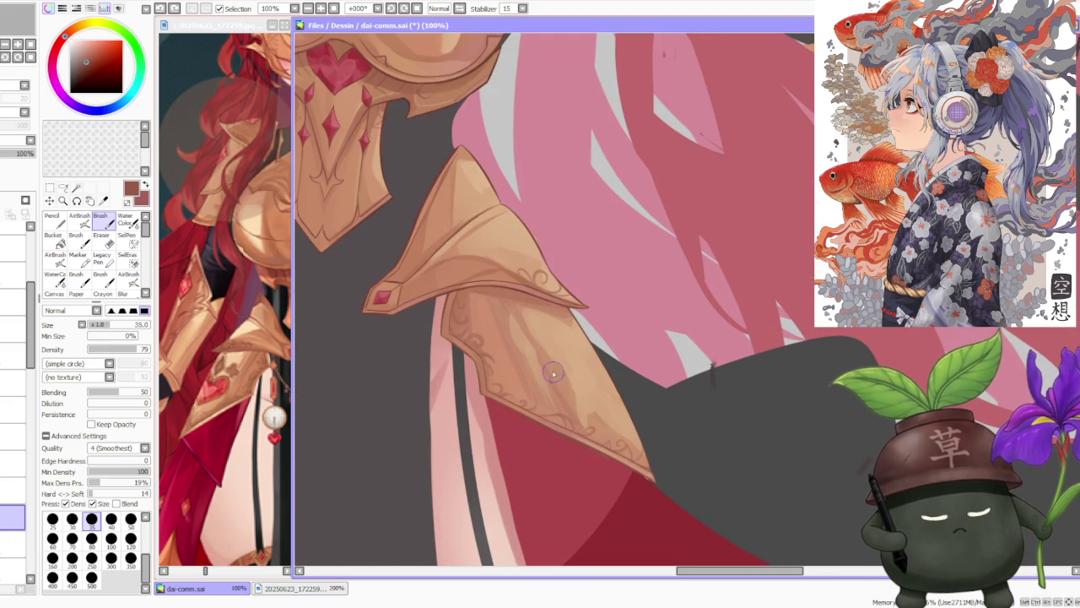
pyautogui.moveTo(558, 375); pyautogui.dragTo(623, 410)
pyautogui.hotkey('ctrl', 'z')
pyautogui.hotkey('ctrl', 'z')
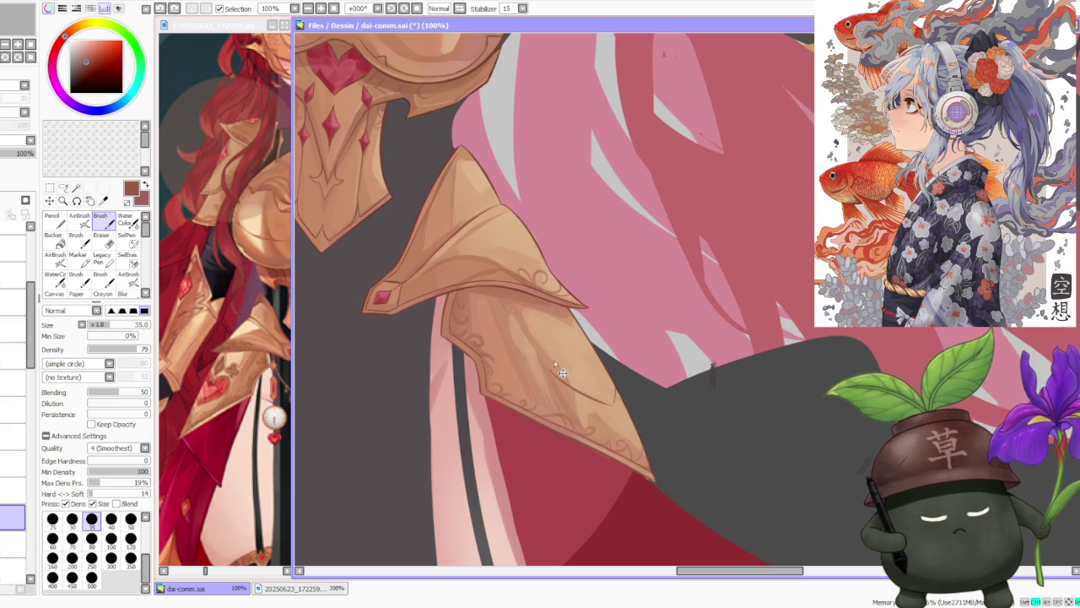
pyautogui.hotkey('ctrl', 'z')
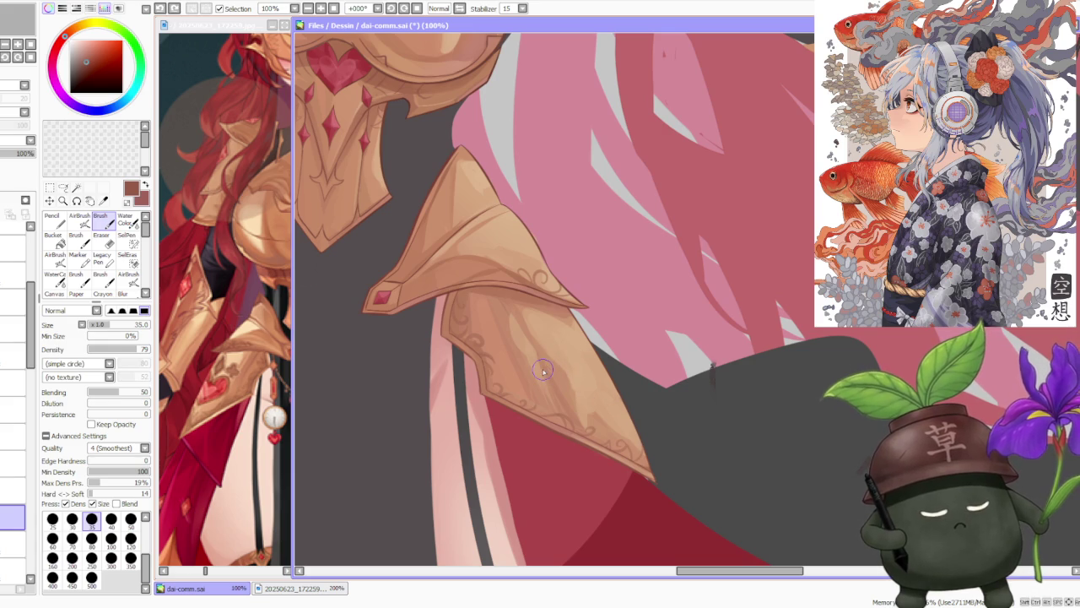
pyautogui.moveTo(538, 374); pyautogui.dragTo(614, 408)
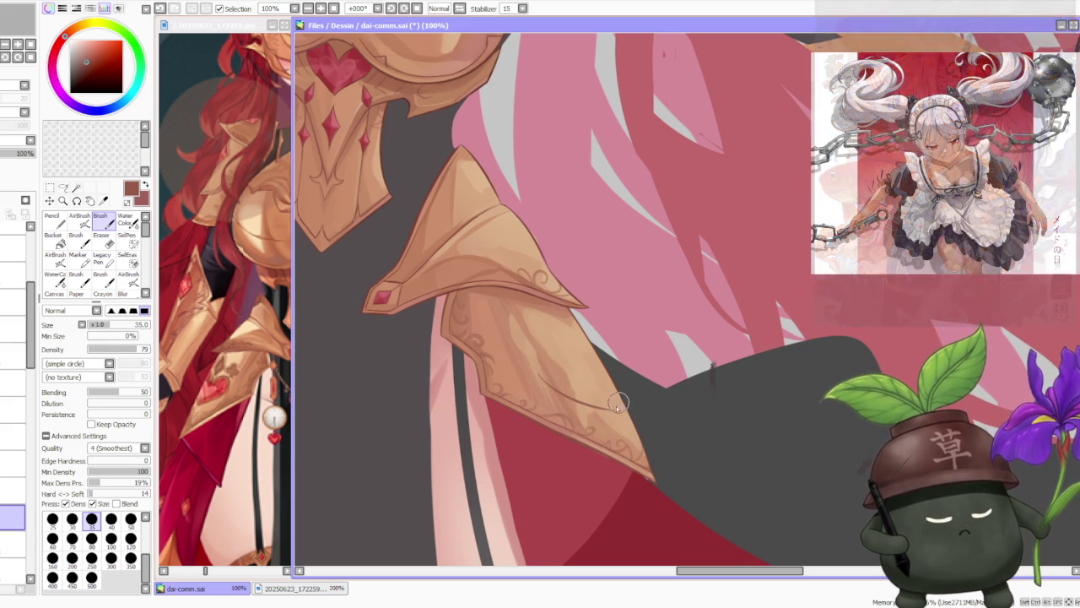
pyautogui.hotkey('ctrl', 'z')
pyautogui.hotkey('ctrl', 'z')
pyautogui.hotkey('ctrl', 'z')
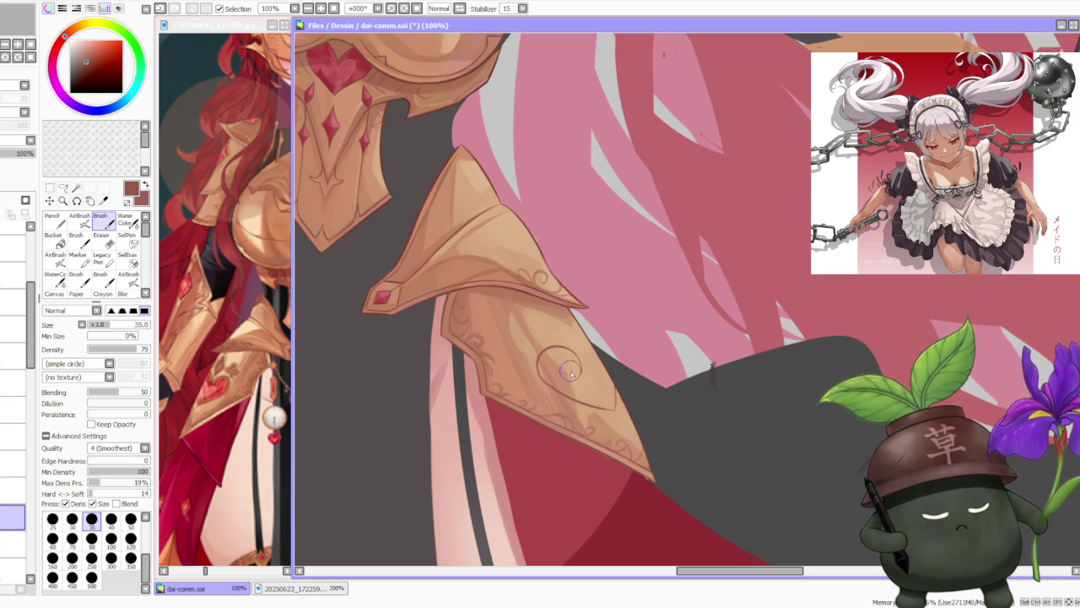
# Refine the small swirl curl on the plate until a final stroke sticks.
pyautogui.moveTo(567, 379)
pyautogui.mouseDown()
pyautogui.moveTo(586, 381)
pyautogui.moveTo(577, 361)
pyautogui.mouseUp()
pyautogui.hotkey('ctrl', 'z')
pyautogui.hotkey('ctrl', 'z')
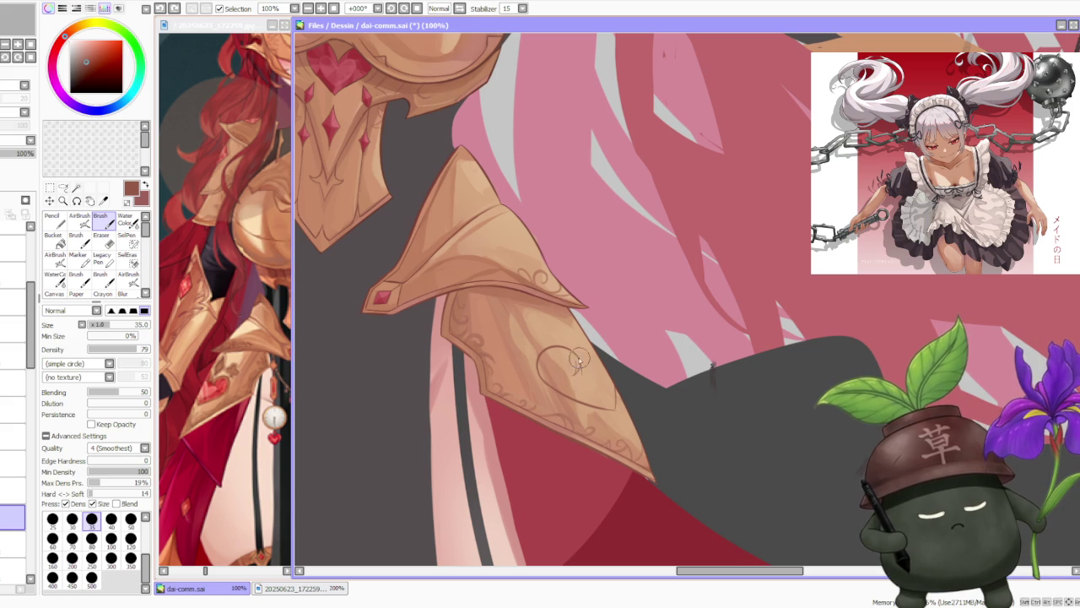
pyautogui.hotkey('ctrl', 'z')
pyautogui.moveTo(583, 364); pyautogui.dragTo(588, 358)
pyautogui.hotkey('ctrl', 'z')
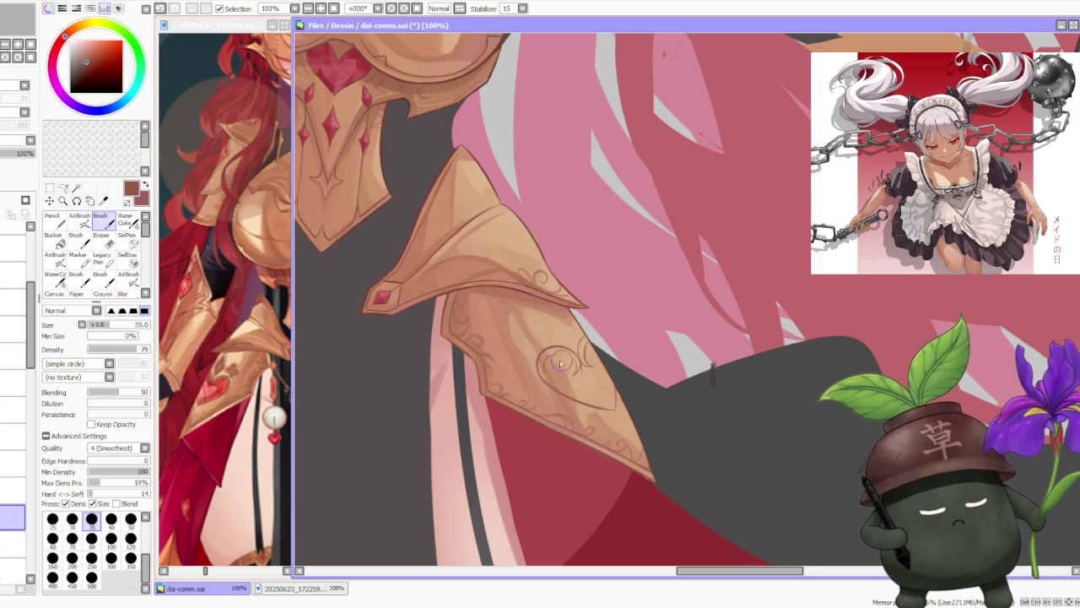
pyautogui.moveTo(579, 365); pyautogui.dragTo(557, 355)
pyautogui.hotkey('ctrl', 'z')
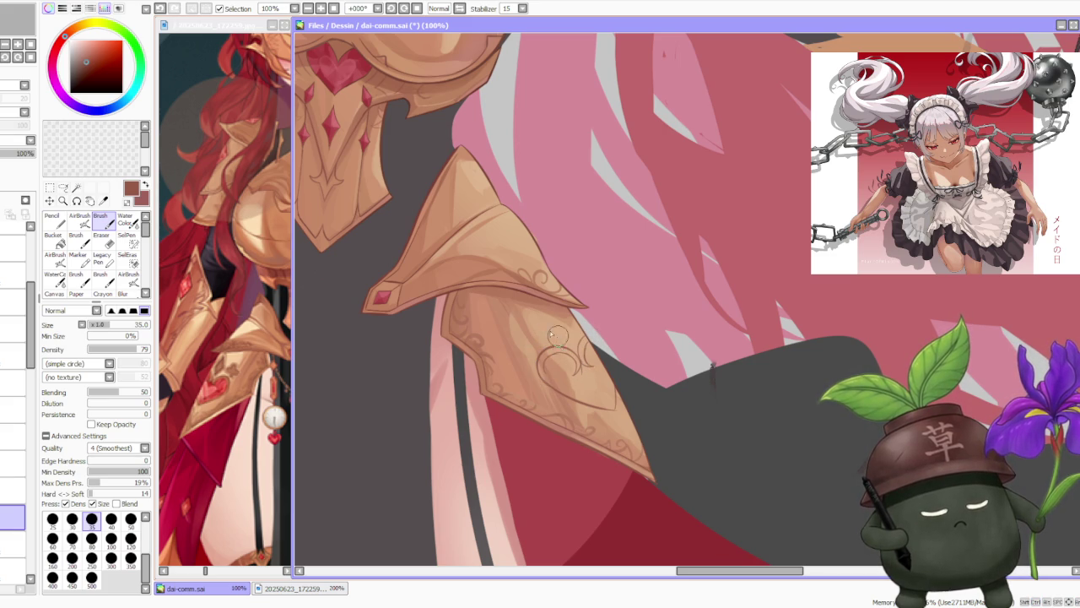
pyautogui.moveTo(540, 368); pyautogui.dragTo(563, 388)
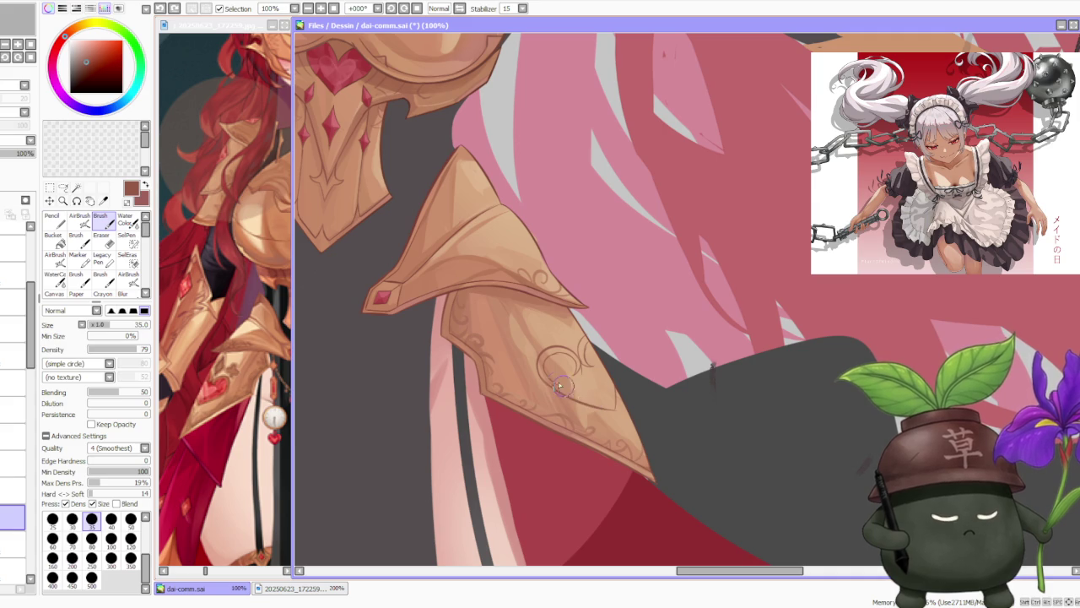